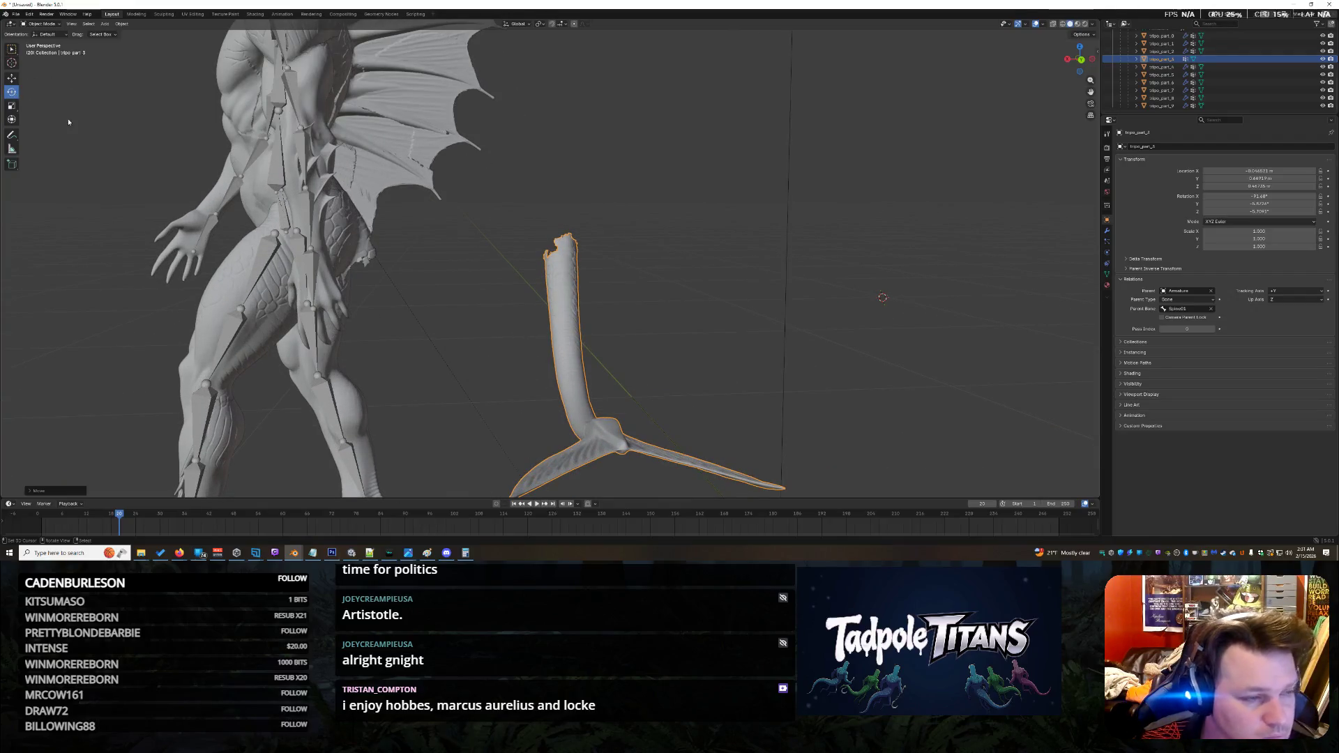
Step: Rotate the detached tail piece around its vertical Z axis
scroll(569, 401, "down", 5)
left_click_drag(559, 407, 577, 401)
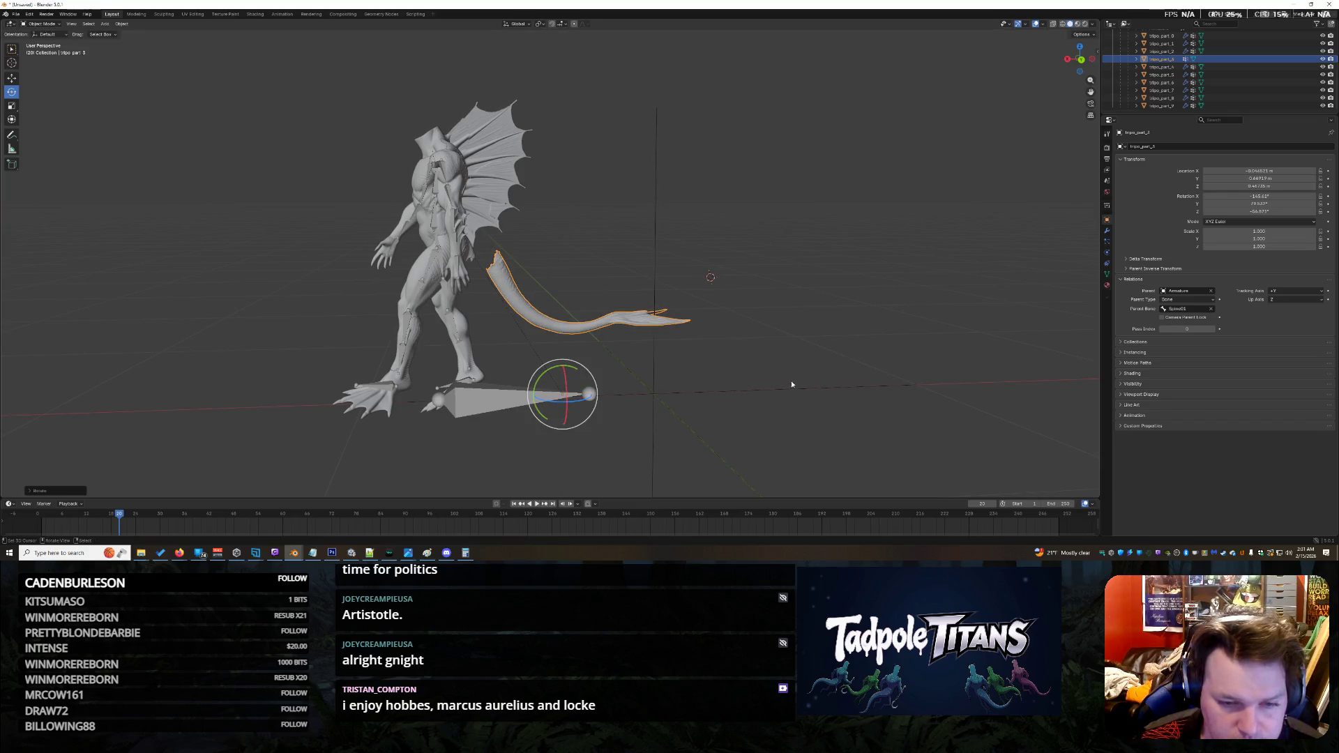
left_click(767, 369)
Step: Select tripo_part_3 and move its base up against the creature's hip
mouse_move(802, 366)
middle_mouse_down()
mouse_move(715, 363)
mouse_move(692, 320)
middle_mouse_up()
scroll(698, 323, "up", 5)
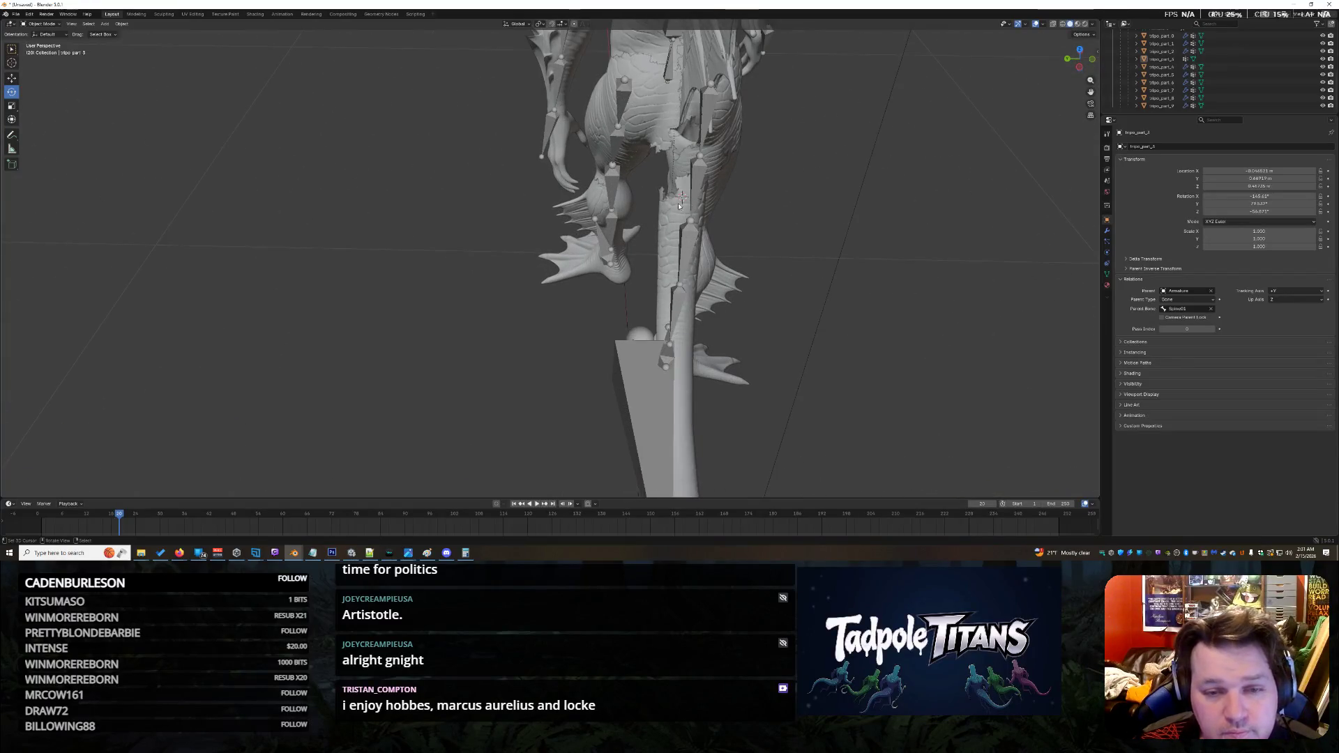
left_click_drag(678, 206, 667, 202)
key("g")
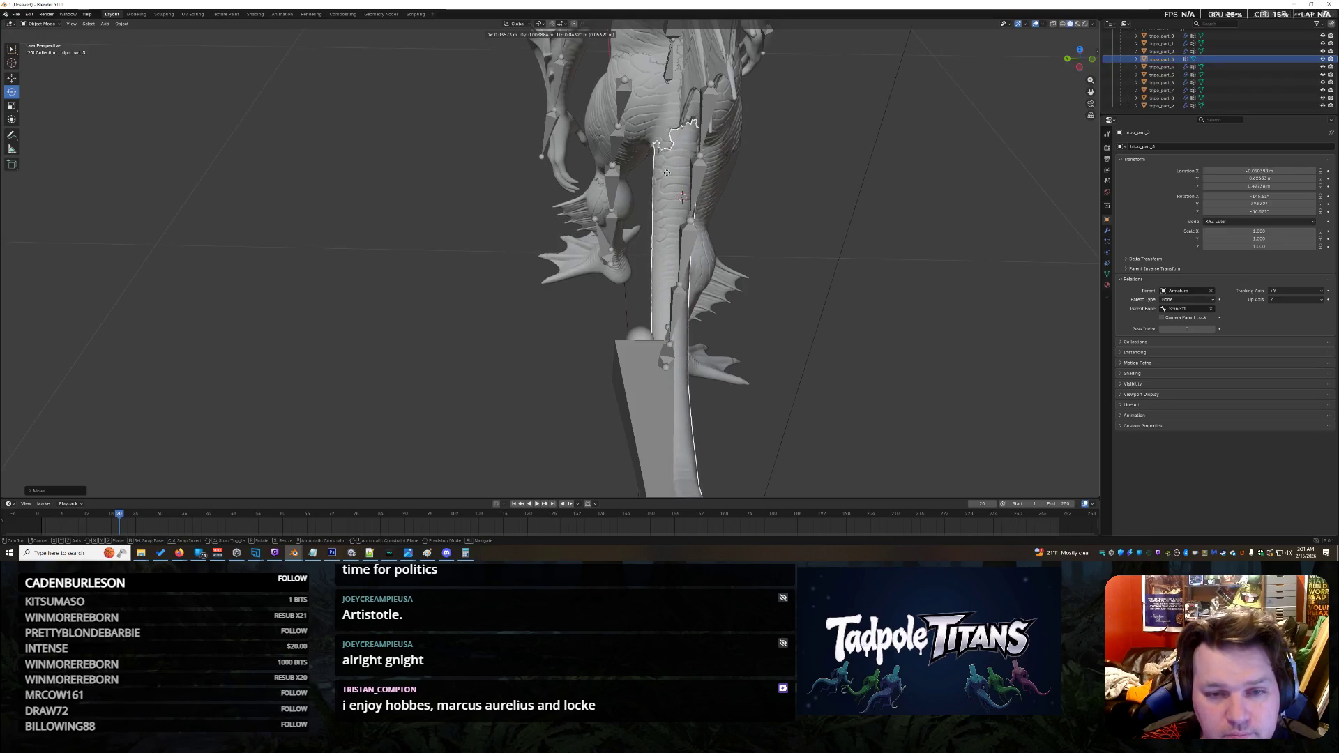
left_click(668, 170)
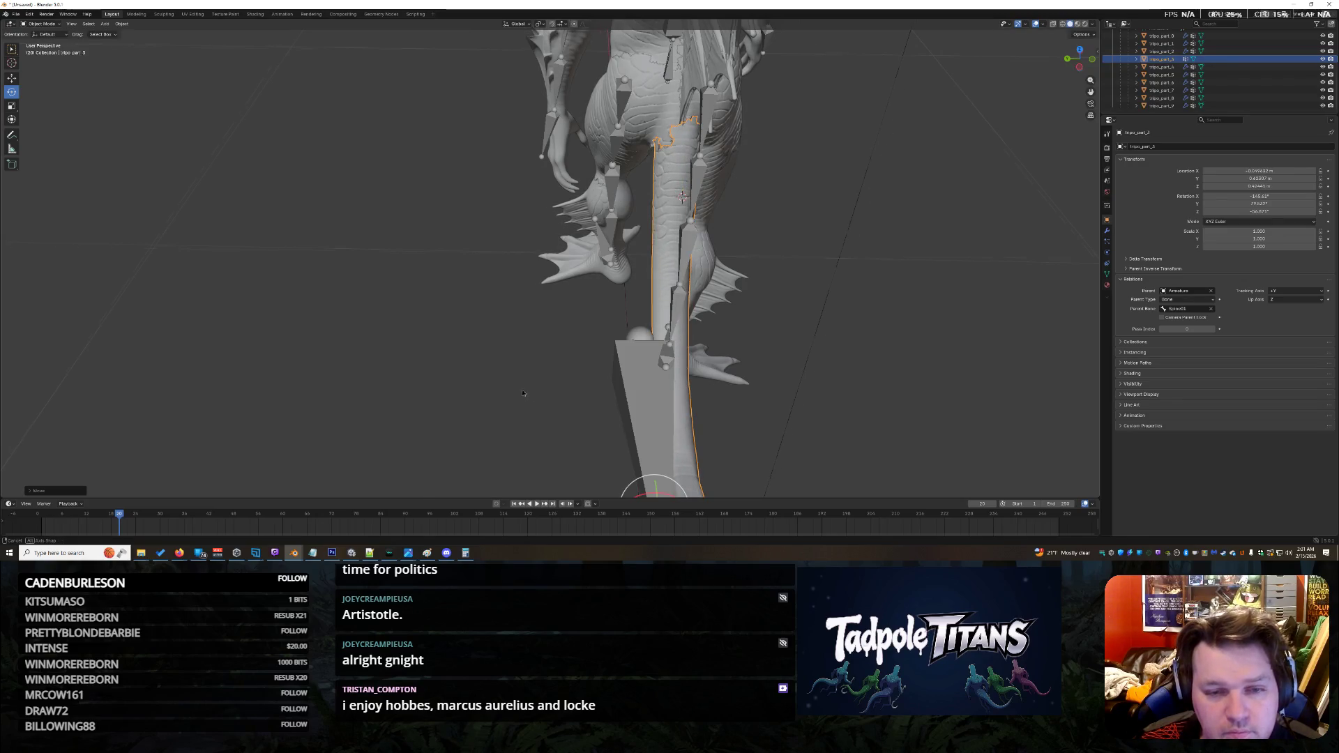
scroll(522, 393, "down", 5)
middle_click_drag(523, 394, 416, 253)
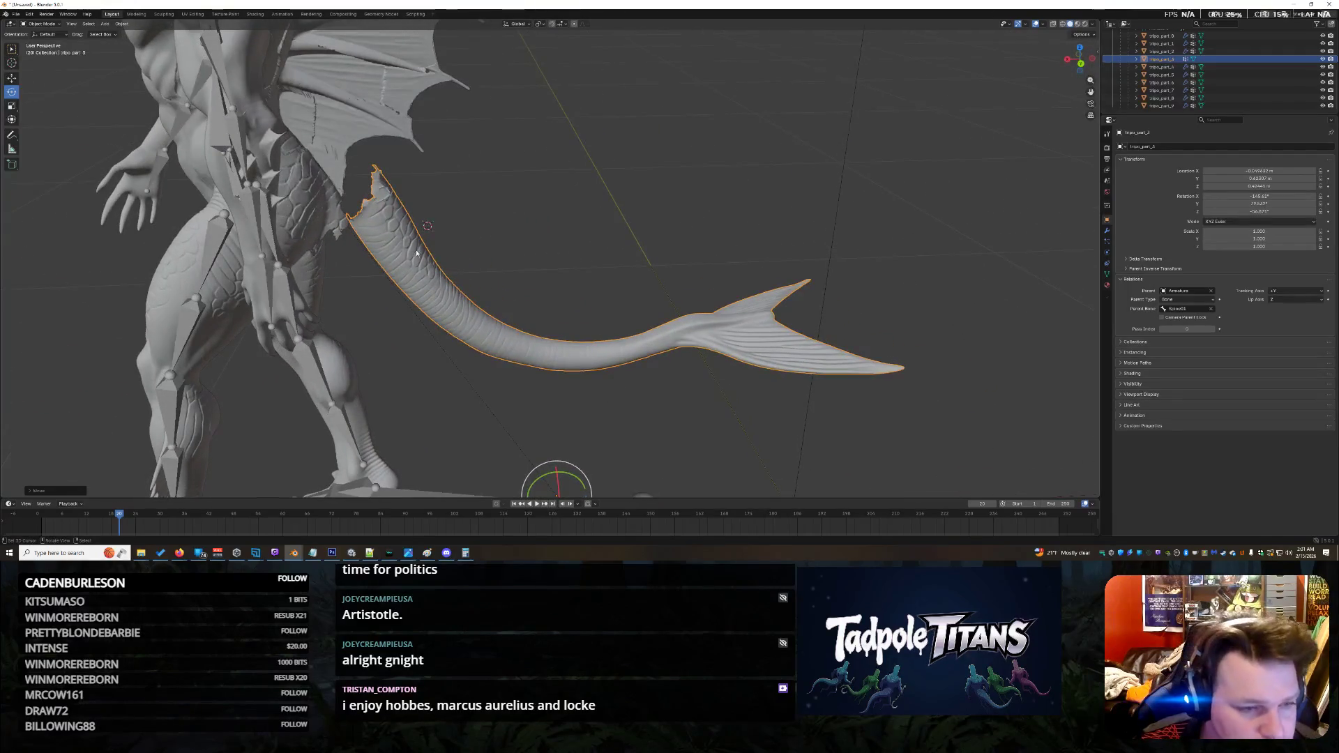
Step: Move the tail left and down so its cut end meets the hip, then inspect the joint
key("g")
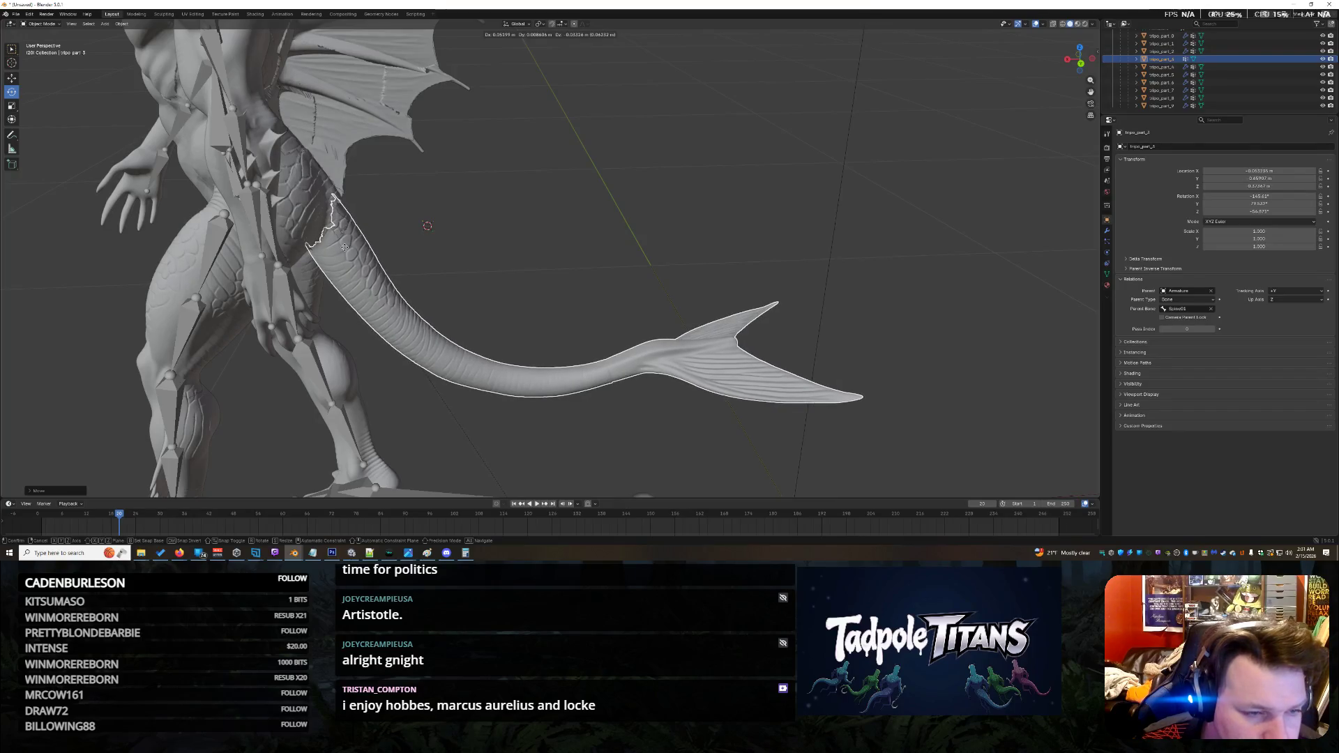
left_click(560, 236)
mouse_move(559, 236)
middle_mouse_down()
mouse_move(491, 253)
mouse_move(718, 255)
mouse_move(872, 223)
middle_mouse_up()
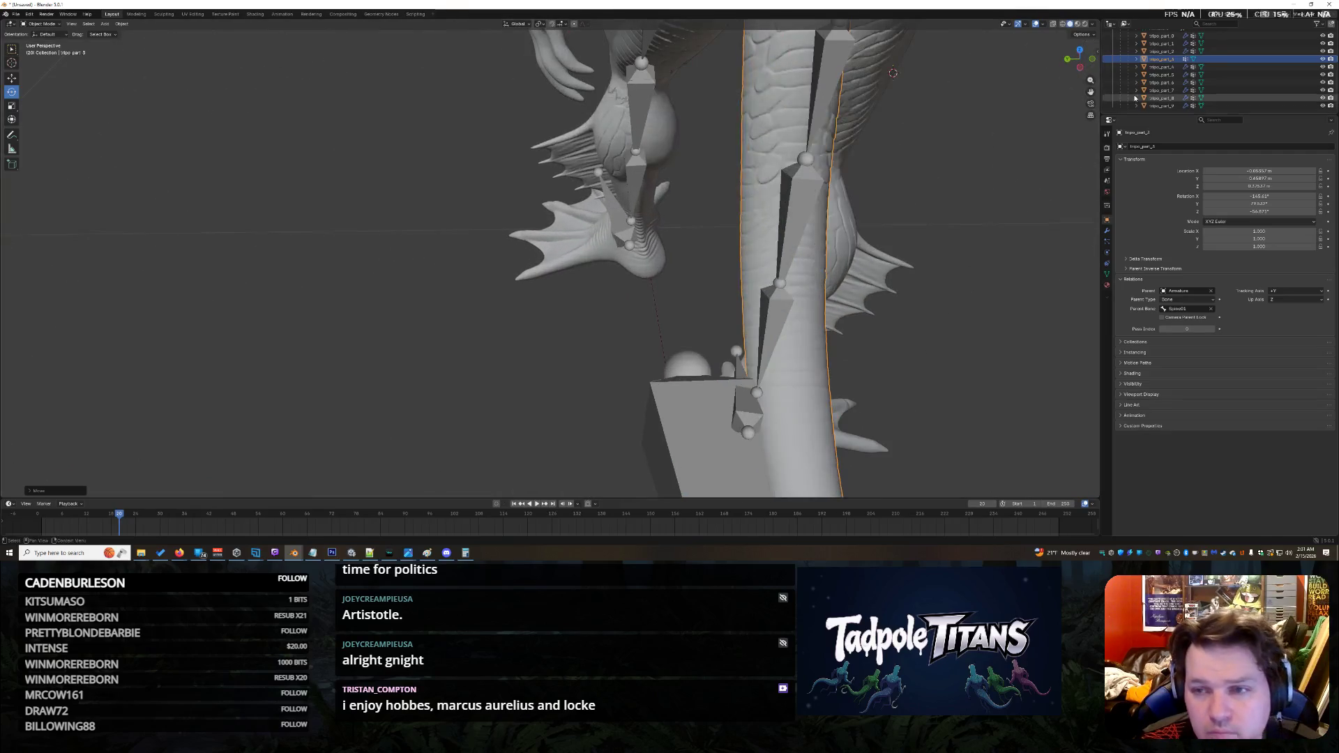
mouse_move(698, 279)
middle_mouse_down()
mouse_move(558, 307)
mouse_move(454, 293)
middle_mouse_up()
mouse_move(768, 288)
middle_mouse_down()
mouse_move(599, 379)
mouse_move(530, 376)
mouse_move(488, 349)
middle_mouse_up()
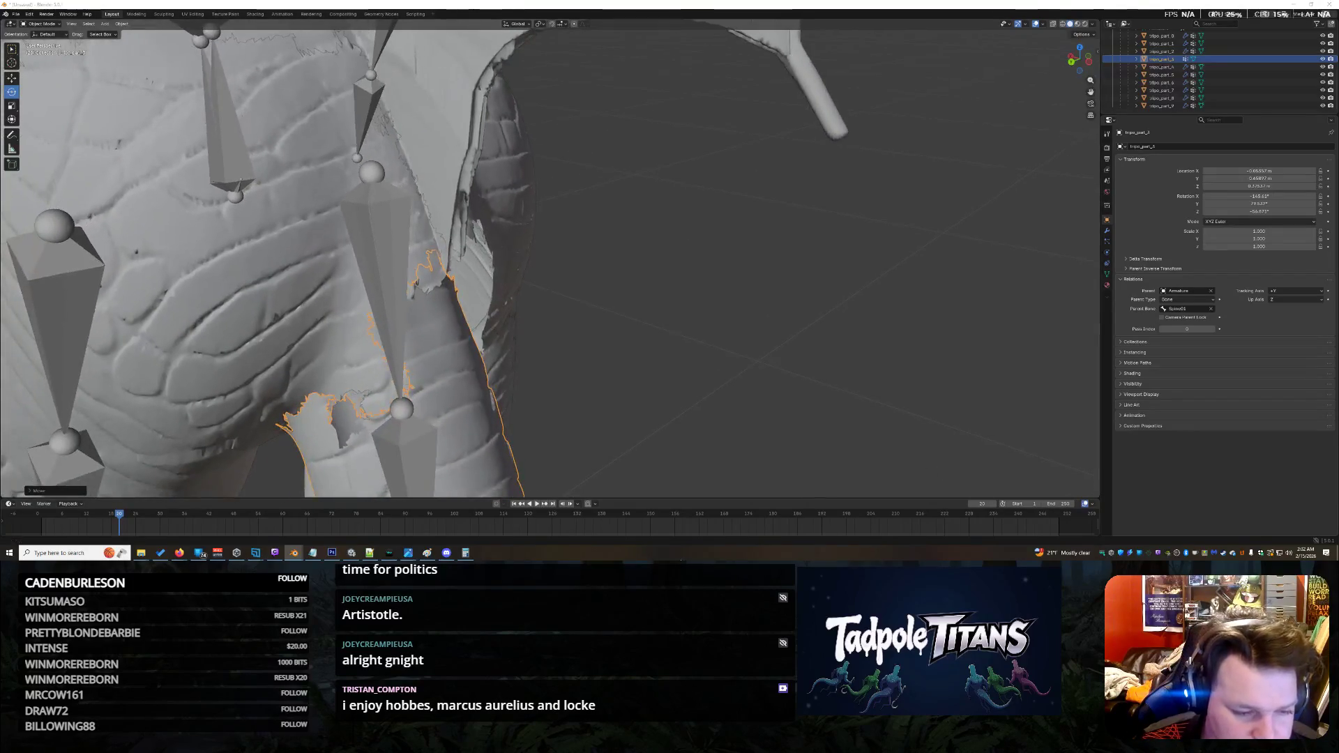
mouse_move(727, 498)
middle_mouse_down()
mouse_move(805, 254)
mouse_move(684, 326)
mouse_move(562, 358)
mouse_move(480, 322)
mouse_move(438, 320)
mouse_move(600, 365)
mouse_move(576, 301)
mouse_move(523, 285)
mouse_move(636, 293)
mouse_move(470, 86)
middle_mouse_up()
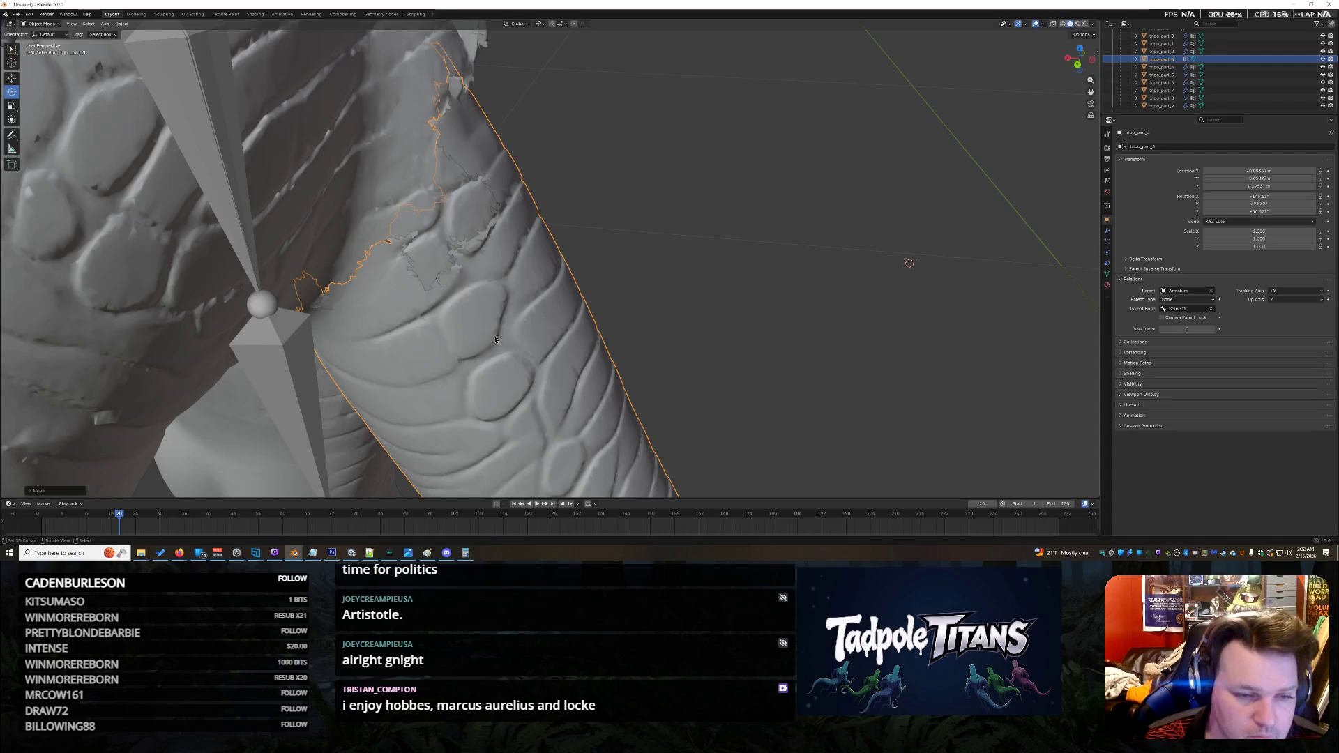
Step: Nudge the tail's position and check it from the rear and side
key("g")
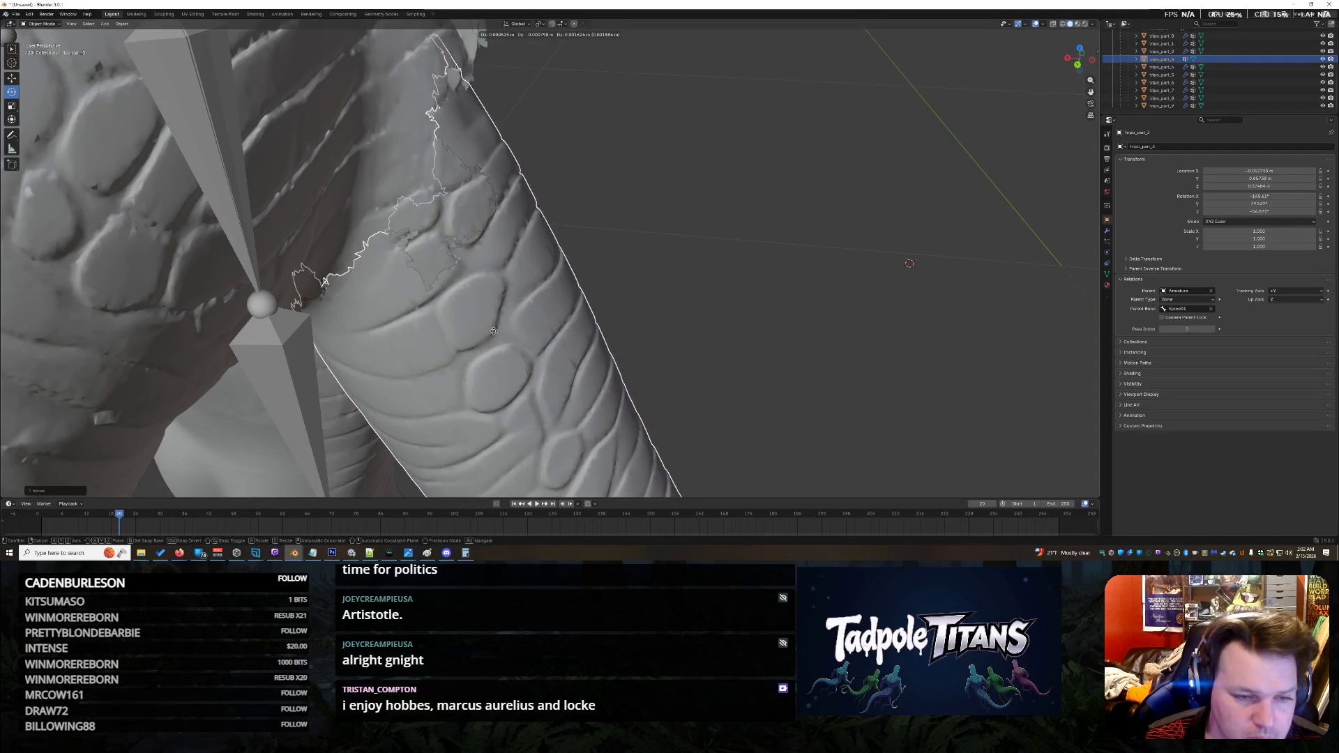
left_click(494, 332)
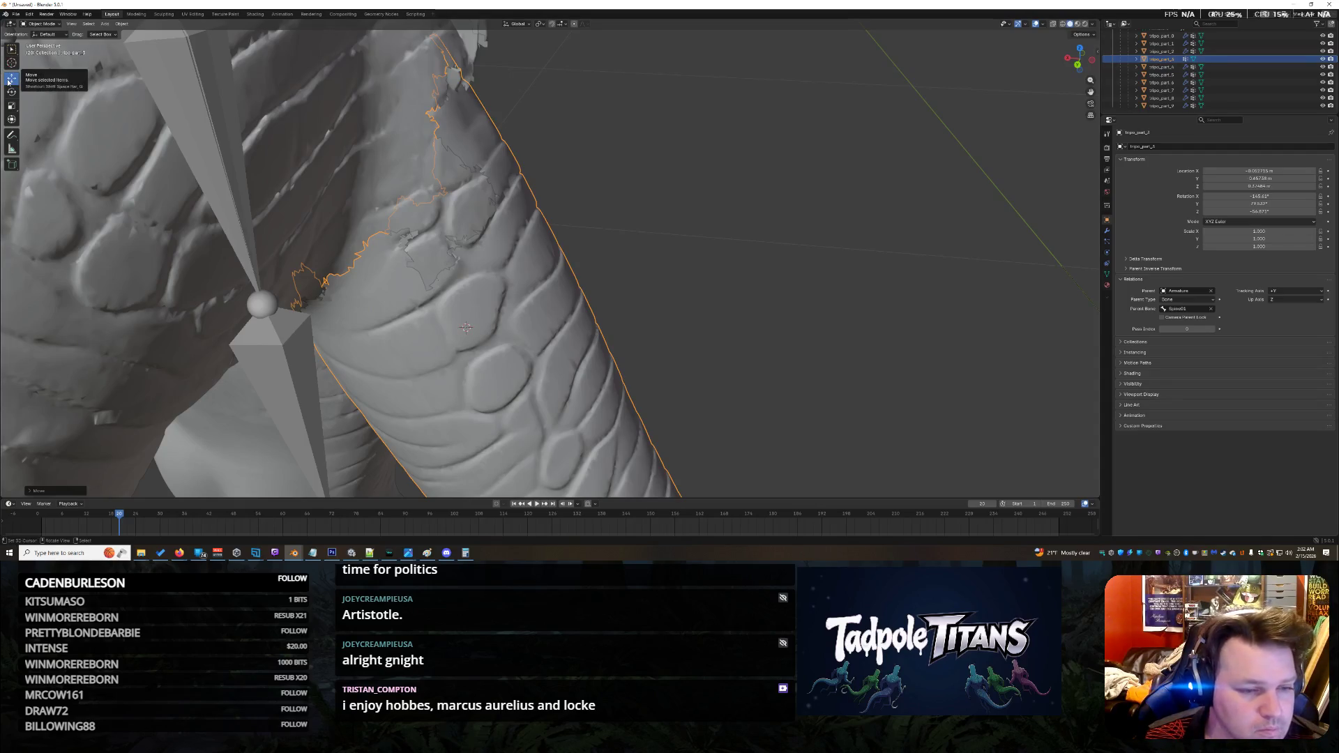
scroll(731, 358, "down", 10)
mouse_move(730, 357)
middle_mouse_down()
mouse_move(734, 419)
mouse_move(726, 383)
mouse_move(804, 380)
middle_mouse_up()
scroll(734, 426, "up", 8)
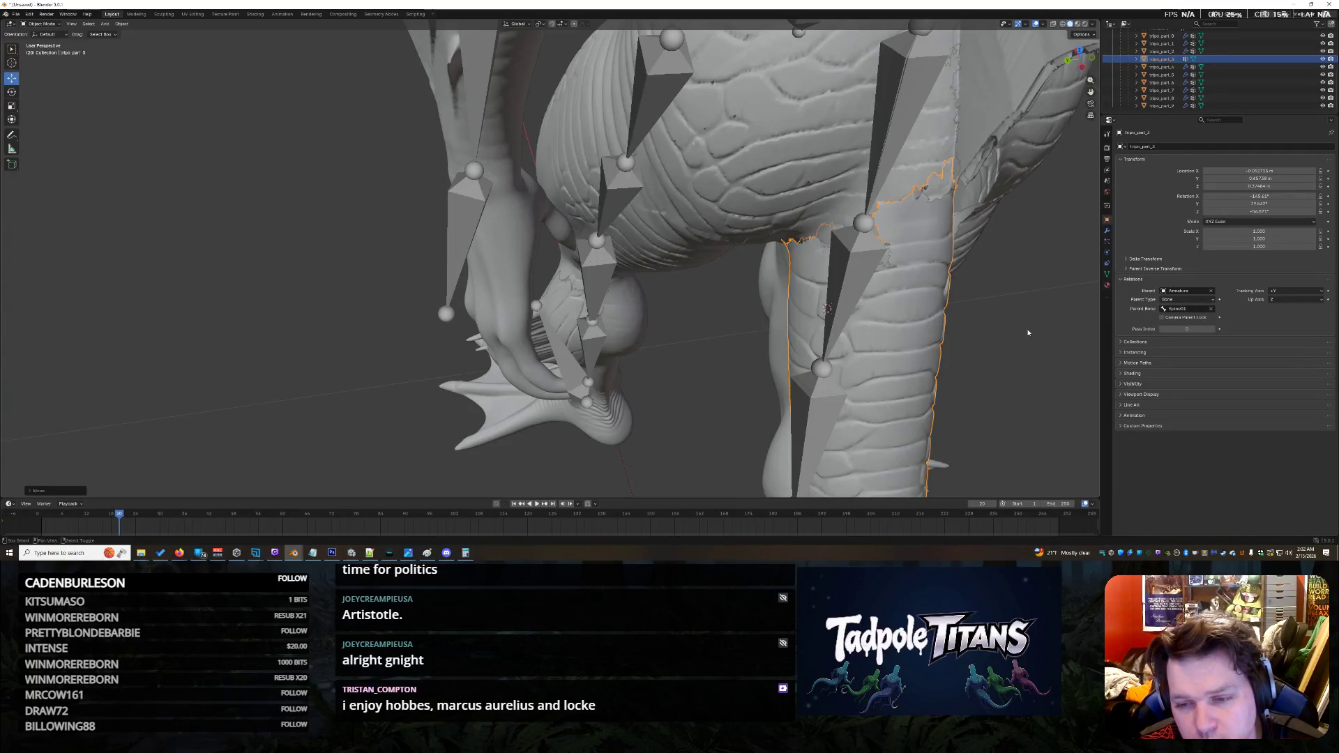
mouse_move(998, 332)
middle_mouse_down()
mouse_move(447, 345)
mouse_move(482, 230)
middle_mouse_up()
scroll(482, 230, "down", 10)
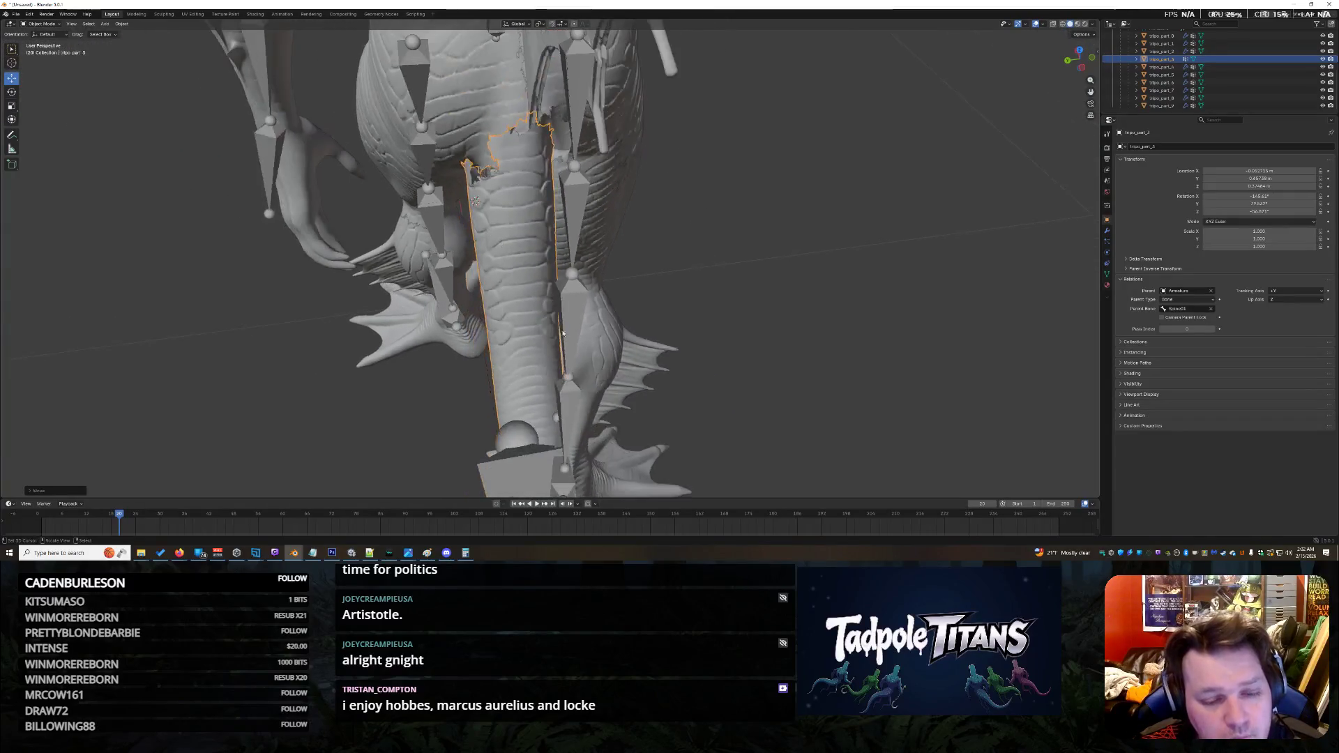
Step: Slide the tail slightly along the Y axis to line up the top seam
left_click_drag(526, 435, 559, 412)
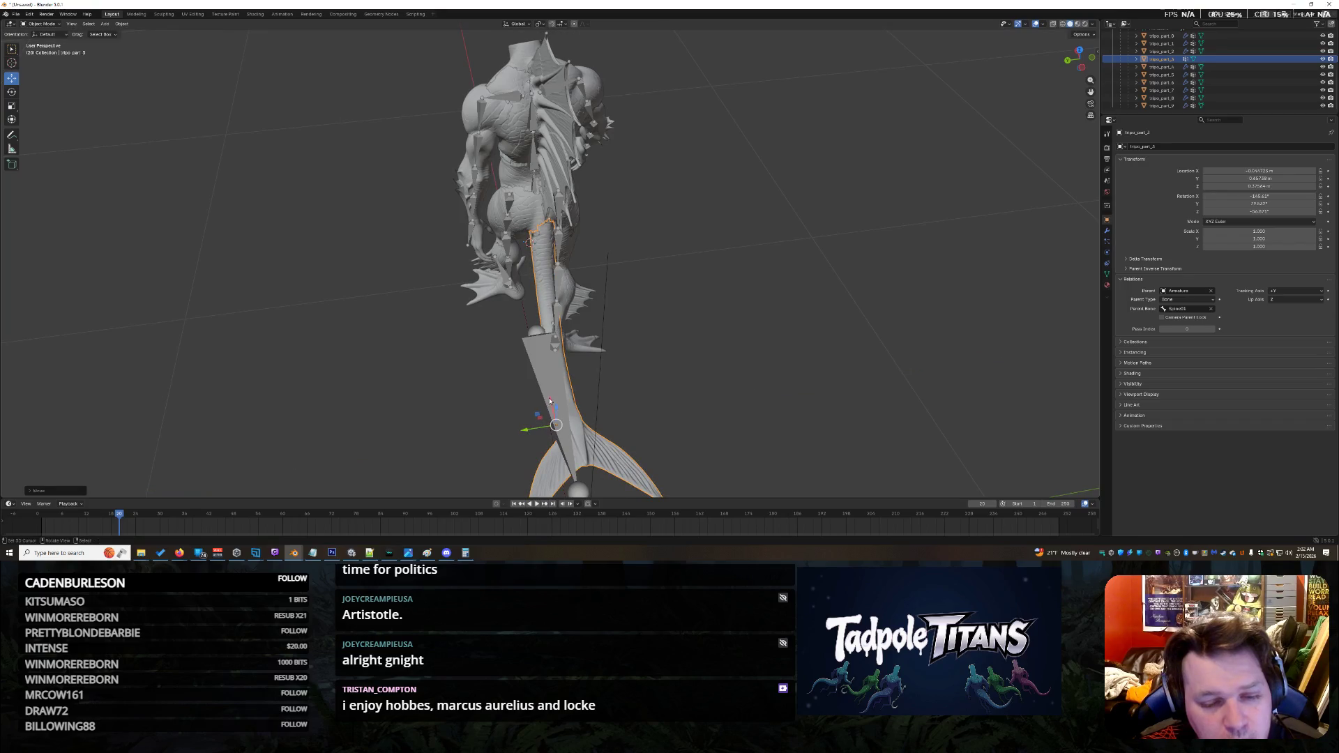
scroll(697, 246, "up", 8)
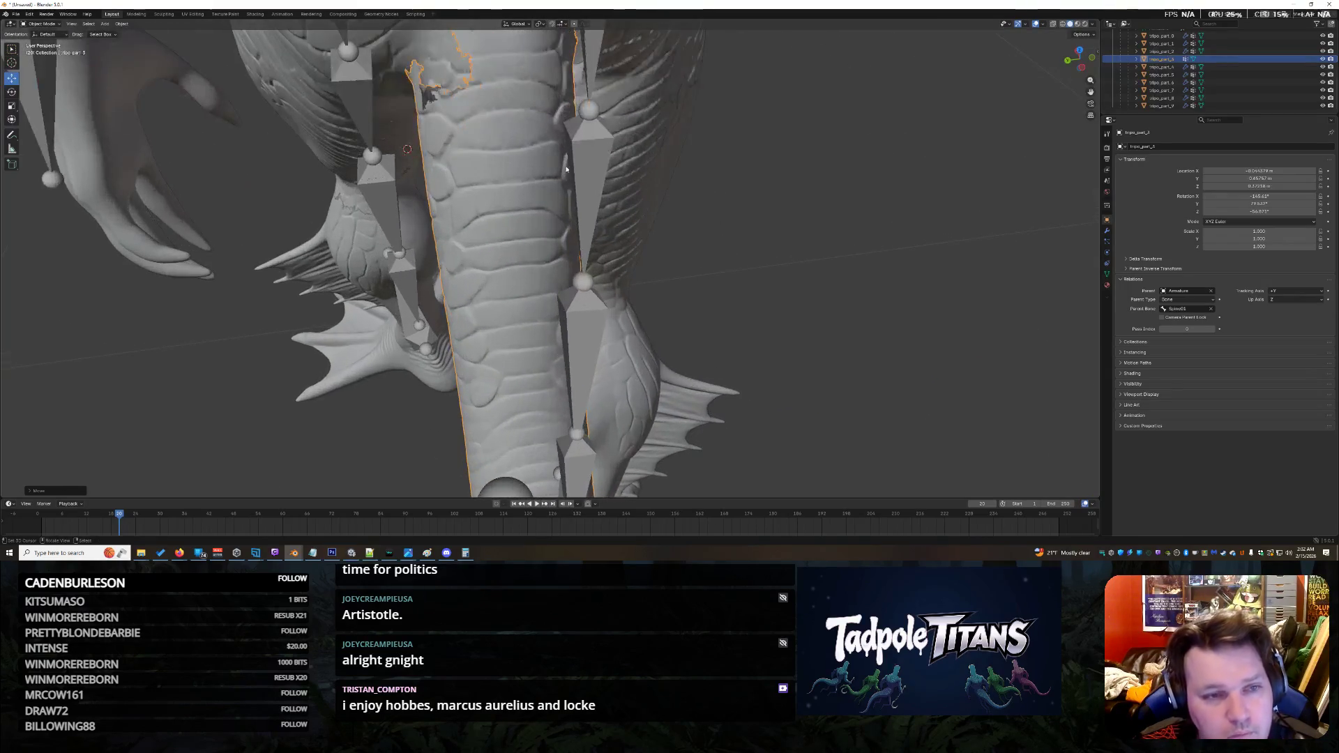
scroll(566, 169, "up", 5)
mouse_move(600, 176)
middle_mouse_down()
mouse_move(622, 182)
mouse_move(674, 274)
mouse_move(550, 170)
mouse_move(557, 250)
mouse_move(553, 230)
mouse_move(541, 244)
middle_mouse_up()
Step: Dismiss the Move to Collection popup and nudge the tail toward the lower back
key("m")
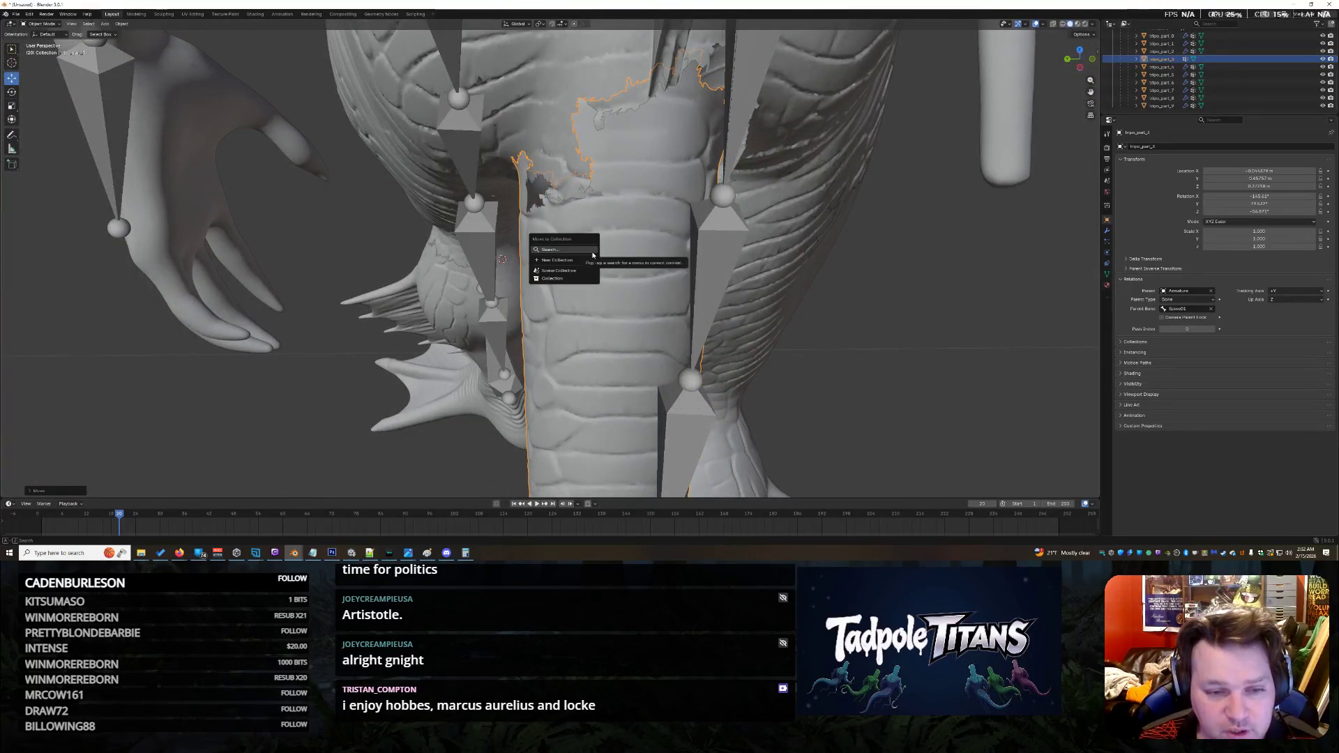
key("Escape")
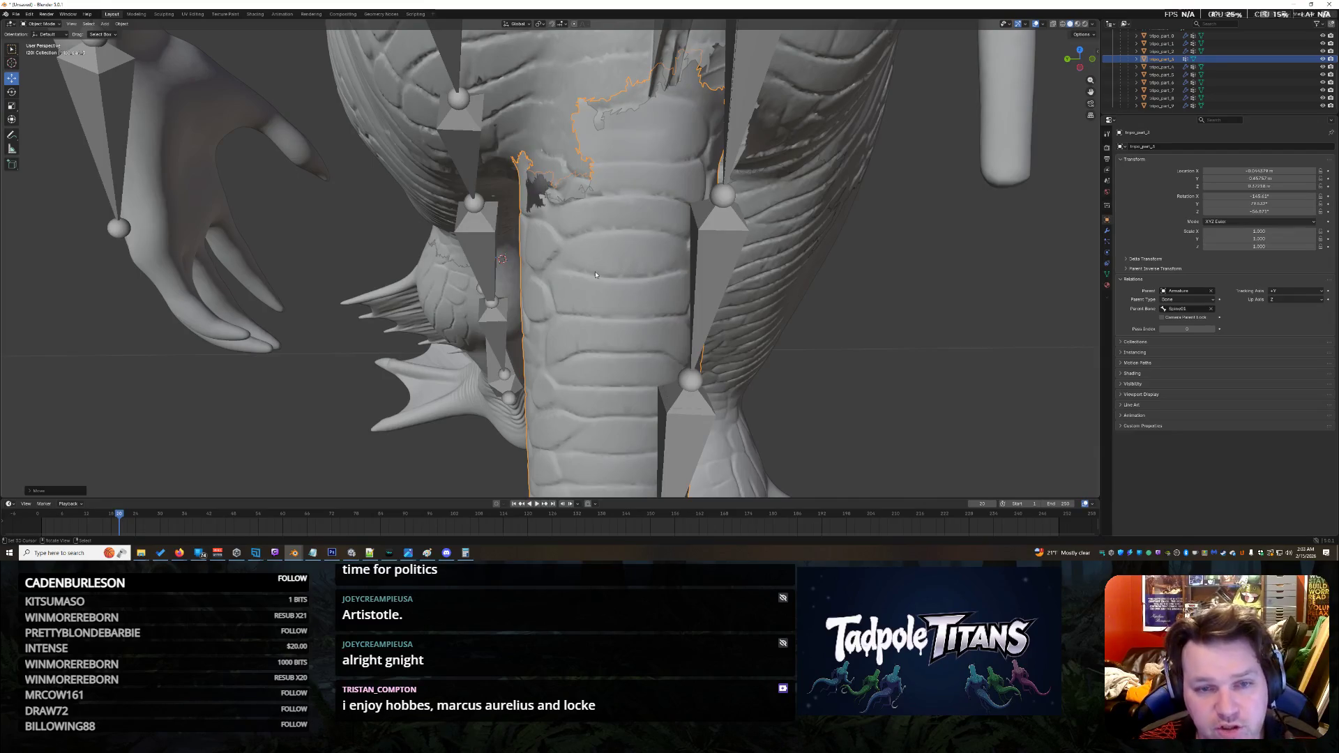
key("g")
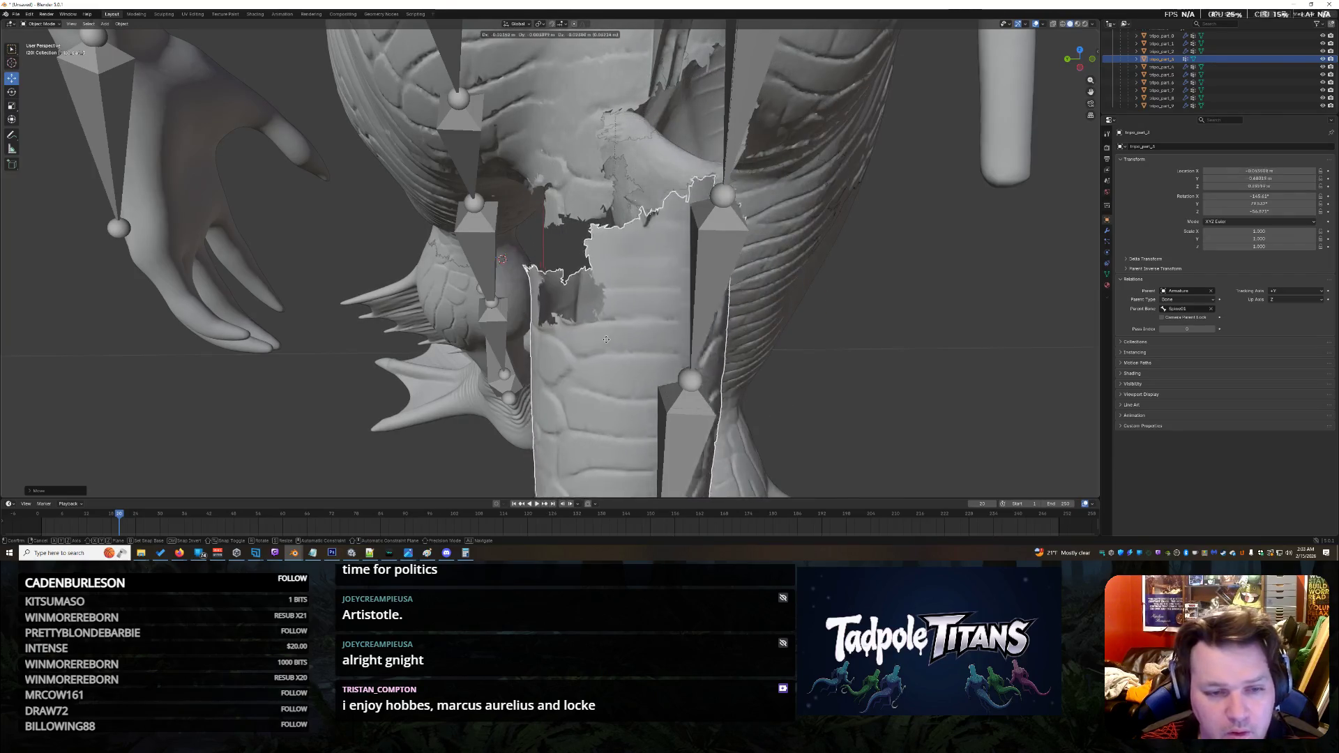
left_click(613, 277)
mouse_move(875, 329)
middle_mouse_down()
mouse_move(870, 305)
mouse_move(825, 268)
middle_mouse_up()
Step: Make a second small nudge of the tail and zoom around to check the seam
key("g")
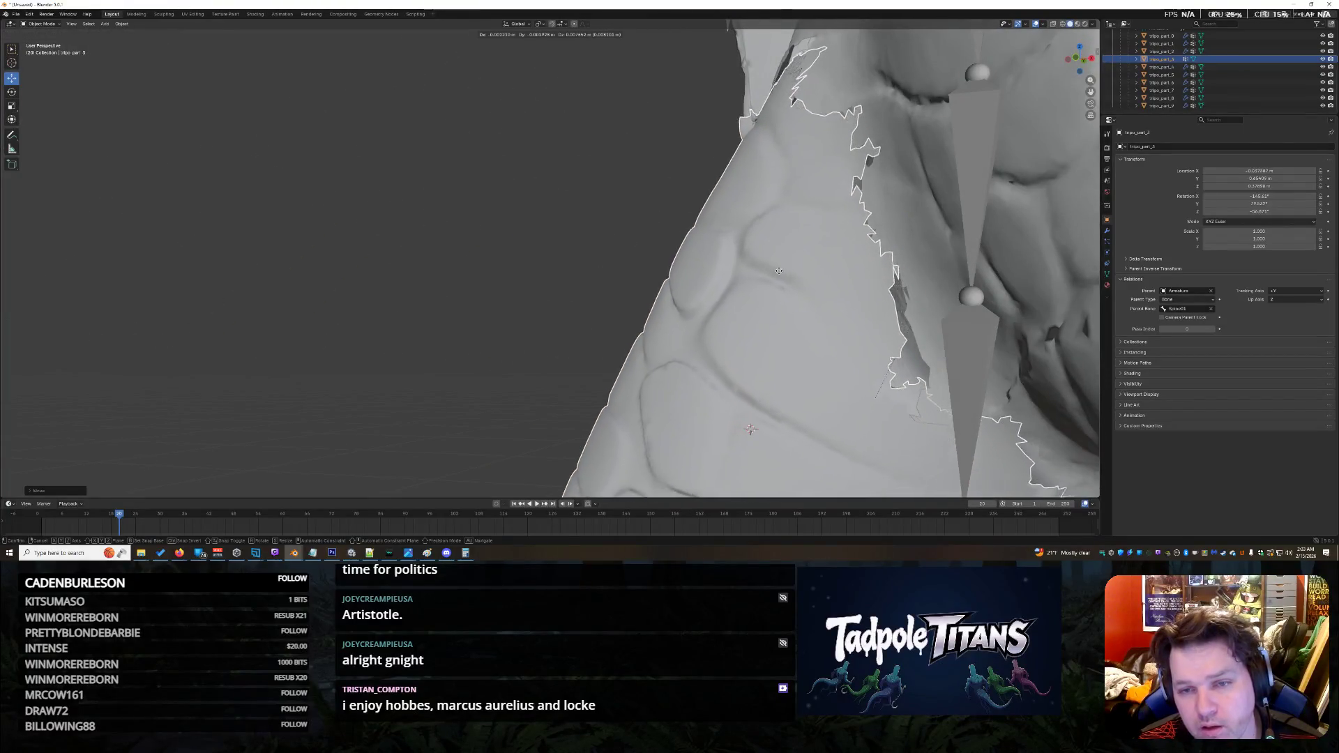
left_click(773, 282)
middle_click_drag(773, 281, 846, 335)
scroll(846, 335, "down", 8)
scroll(597, 399, "up", 4)
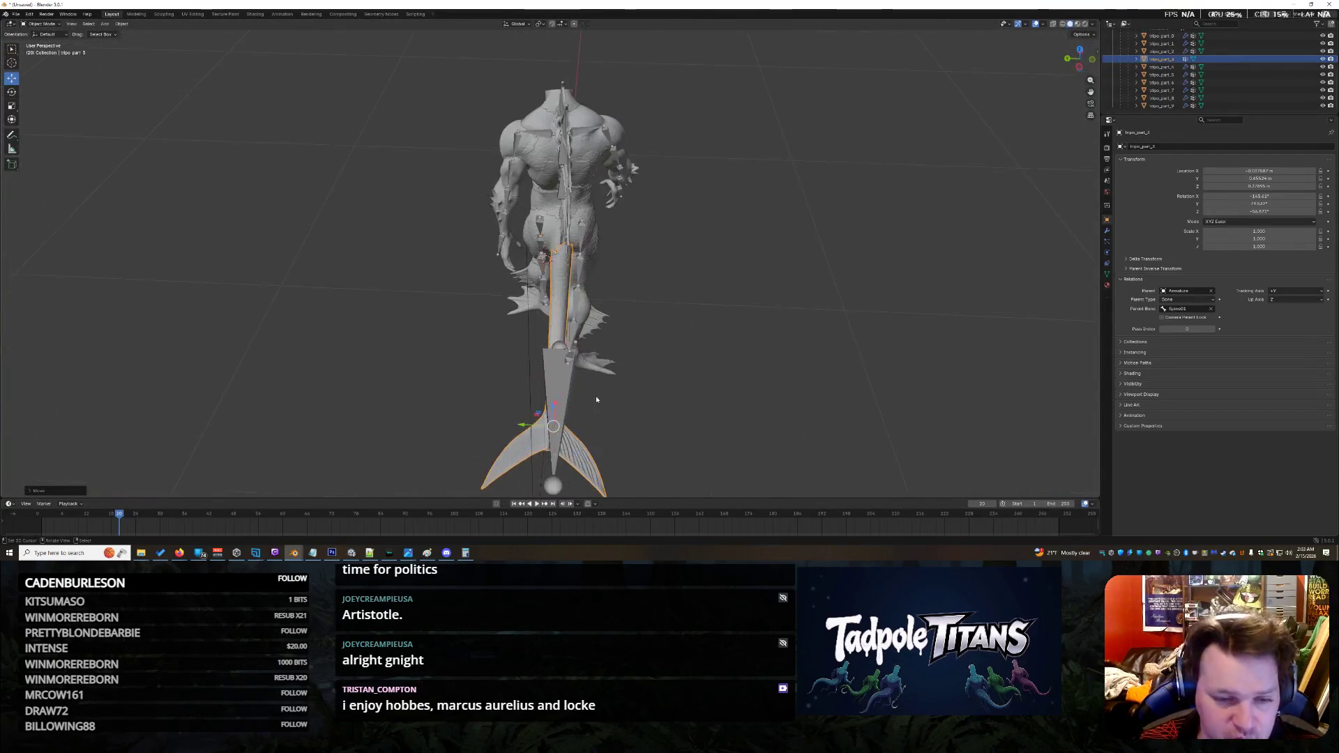
scroll(572, 427, "up", 10)
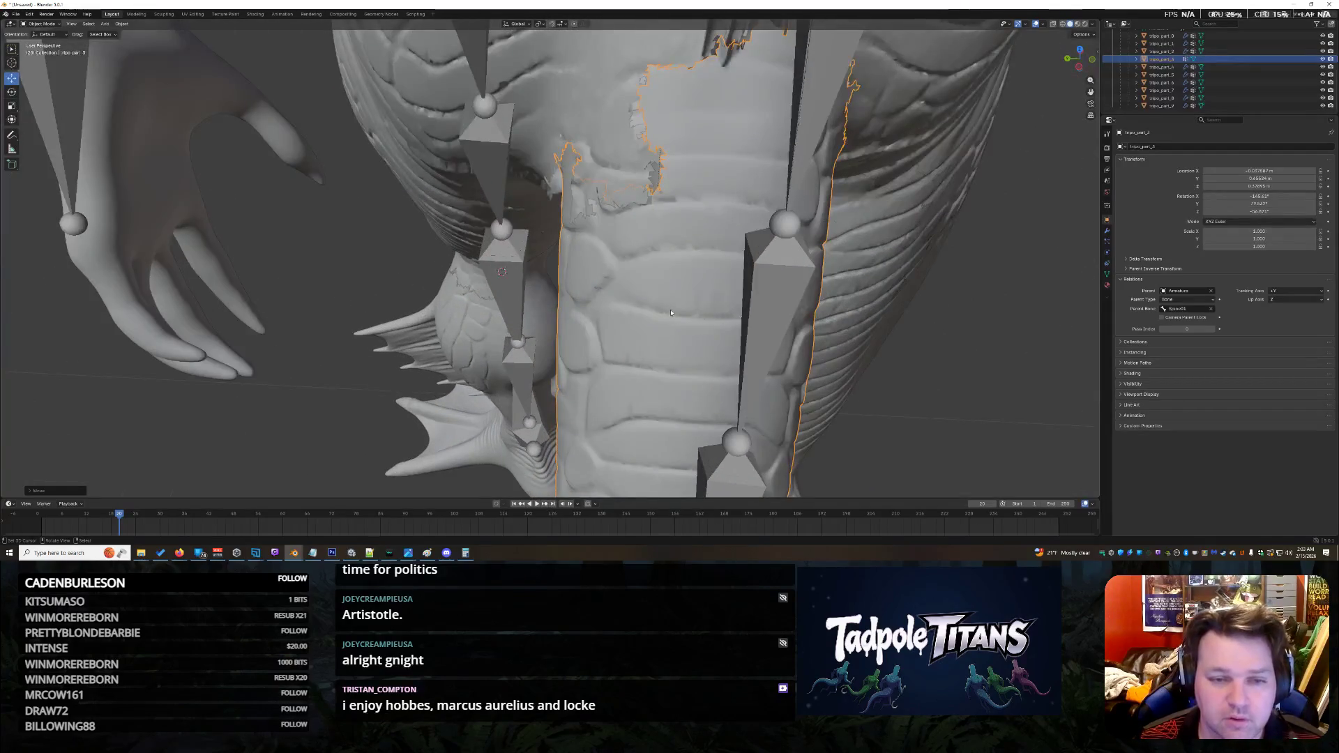
scroll(671, 313, "down", 5)
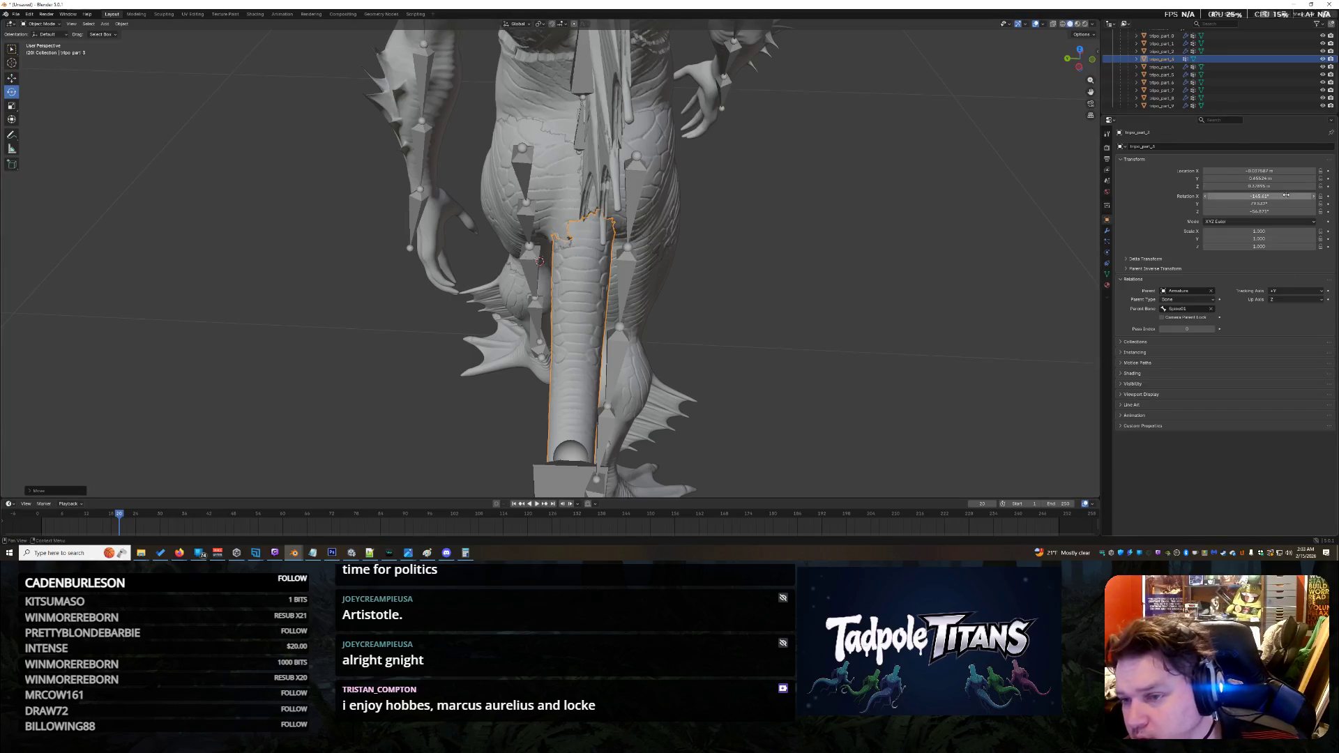
scroll(950, 224, "up", 5)
scroll(1084, 234, "up", 2)
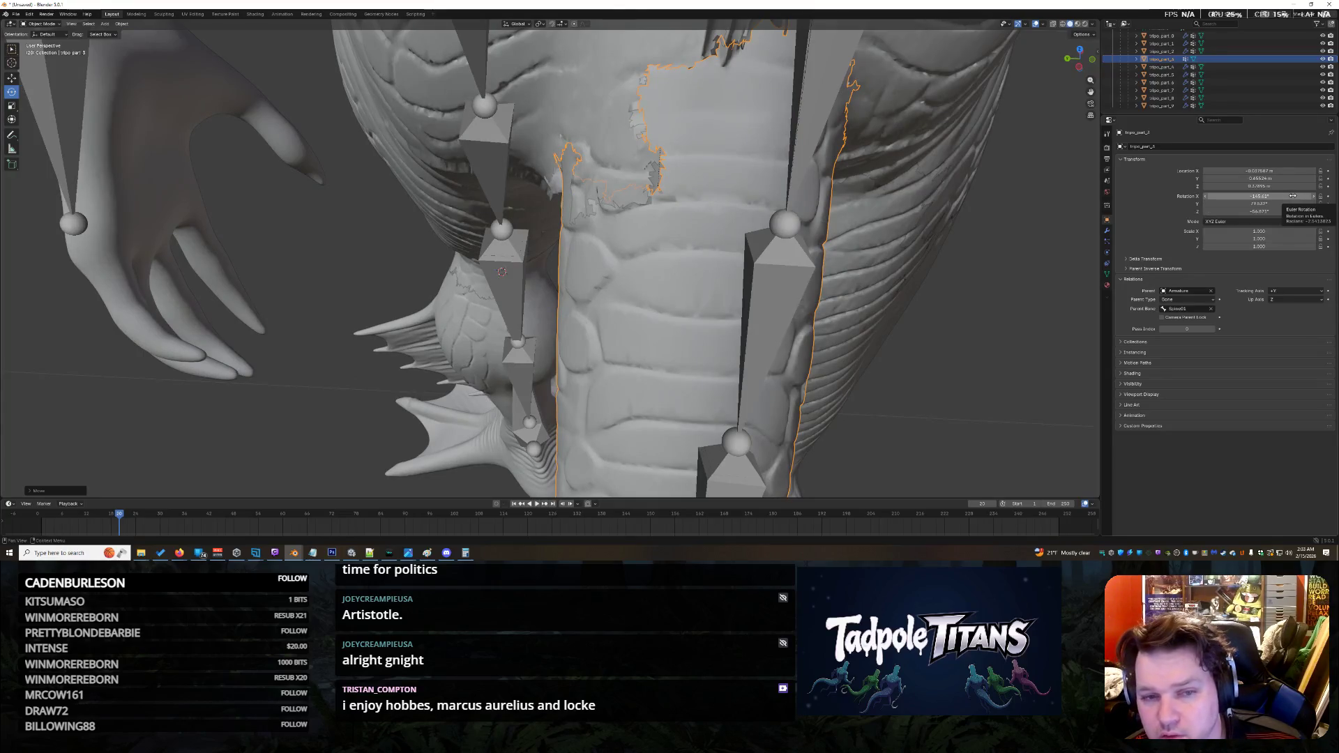
Step: Set the tail's X rotation to -150°, then ease it back to -147°
left_click(1293, 196)
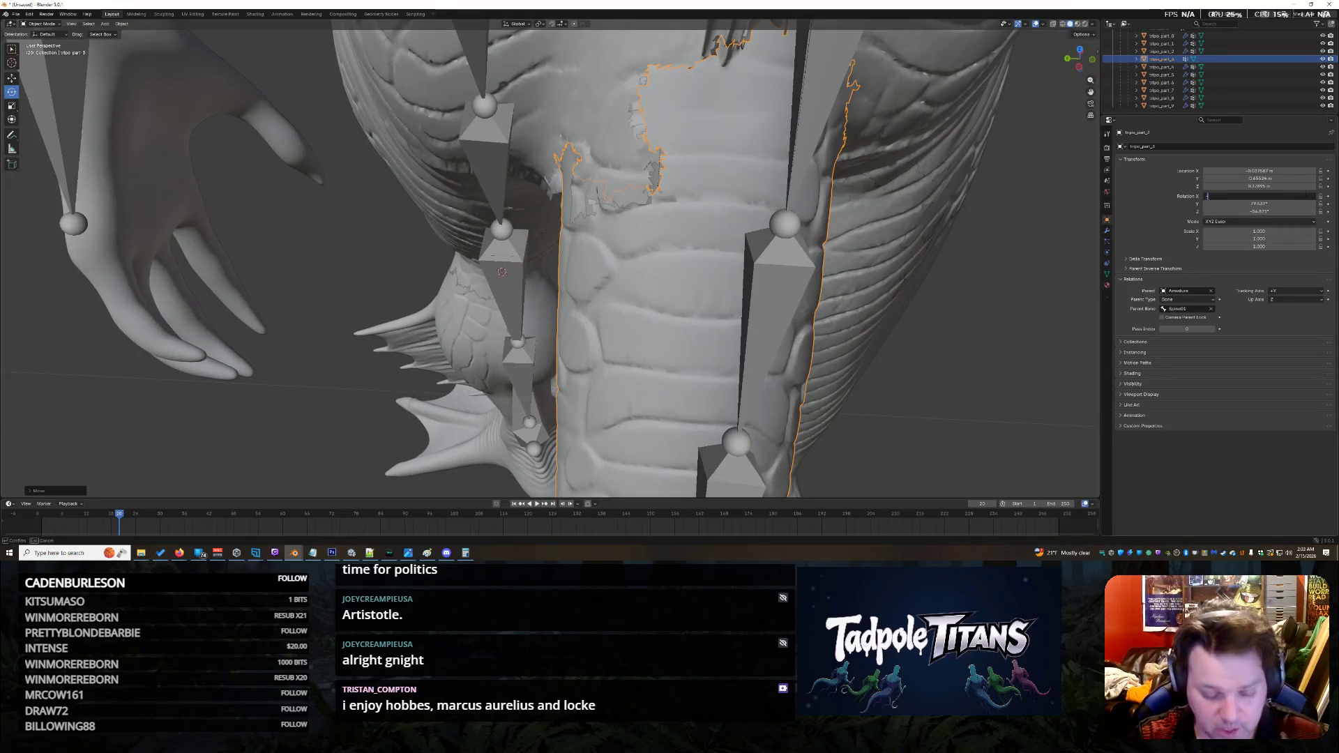
type("-180")
key("Return")
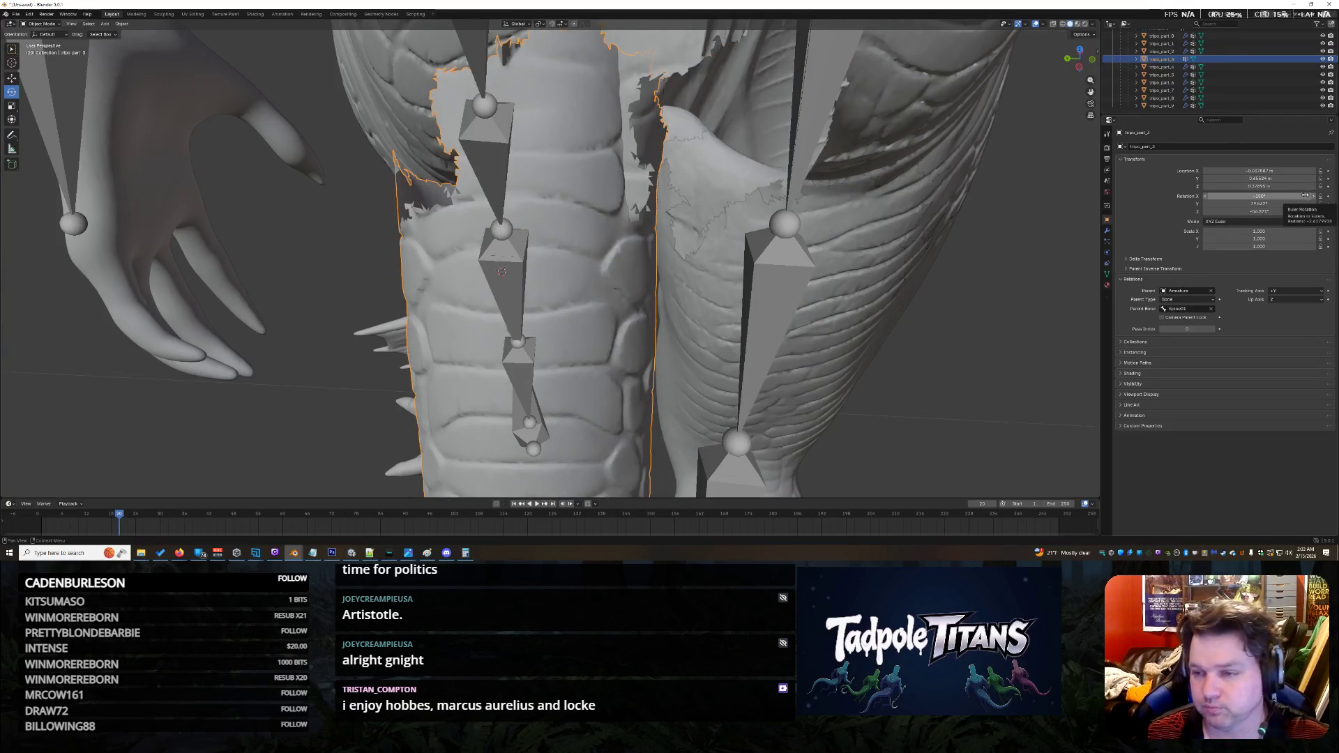
left_click_drag(1259, 196, 1228, 196)
mouse_move(1010, 231)
middle_mouse_down()
mouse_move(993, 225)
mouse_move(1001, 210)
mouse_move(1006, 222)
middle_mouse_up()
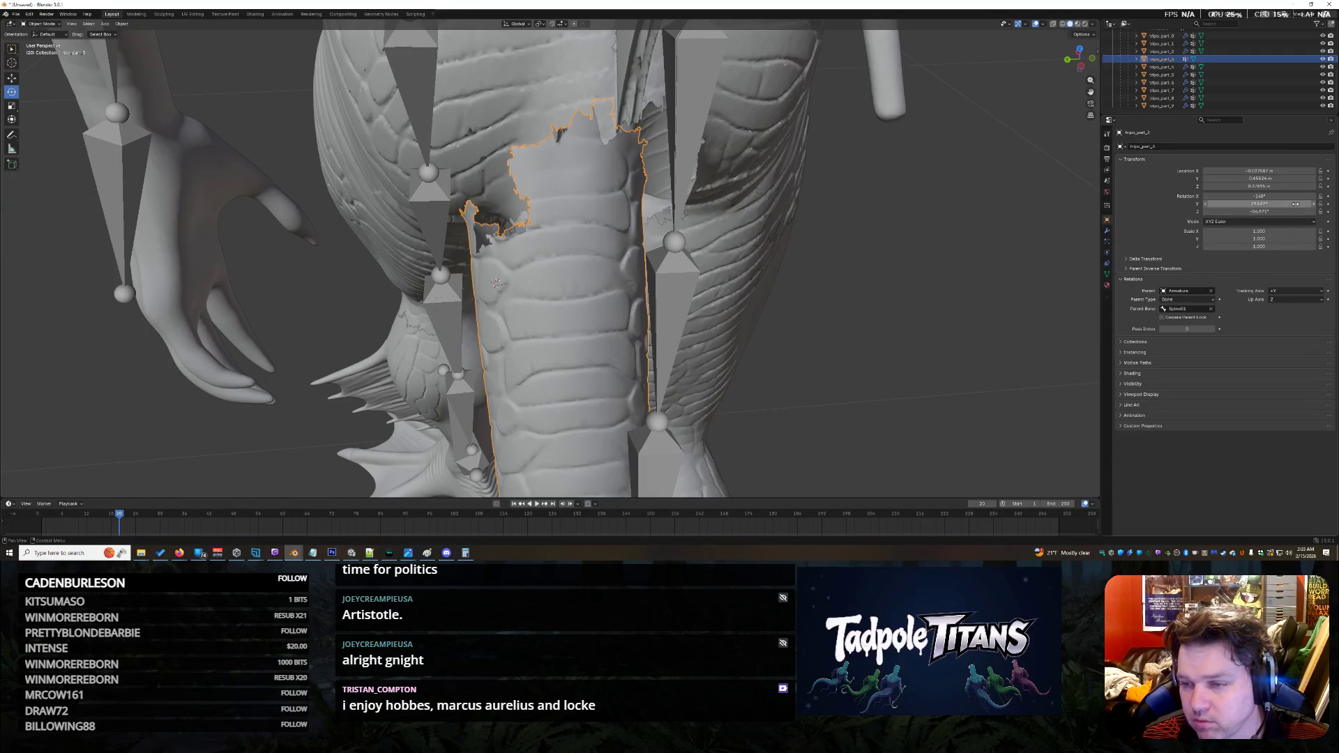
Step: Fine-tune the tail's location: X to 0.067 m and Y finally to 0.67524 m
mouse_move(1259, 171)
left_mouse_down()
mouse_move(1277, 171)
mouse_move(1263, 171)
left_mouse_up()
mouse_move(975, 262)
middle_mouse_down()
mouse_move(958, 227)
mouse_move(893, 236)
middle_mouse_up()
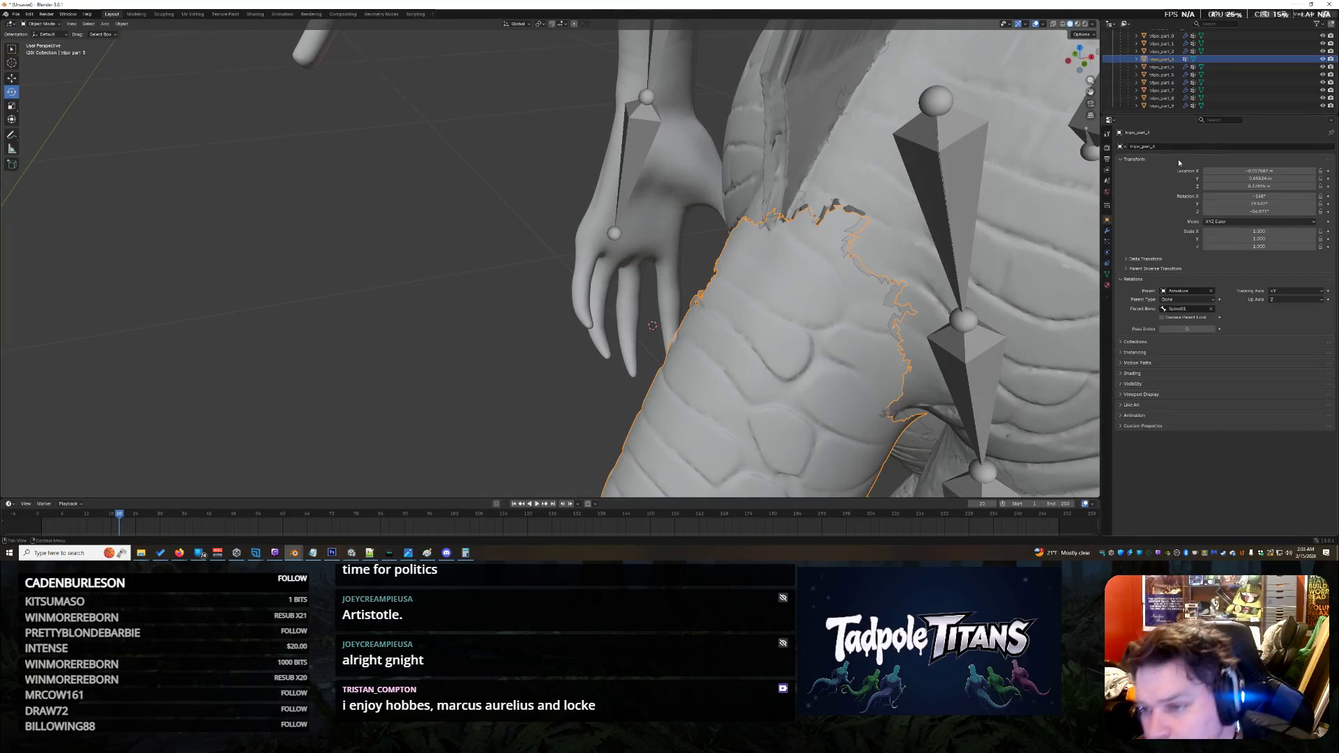
left_click_drag(1259, 178, 1253, 179)
middle_click_drag(908, 265, 1008, 272)
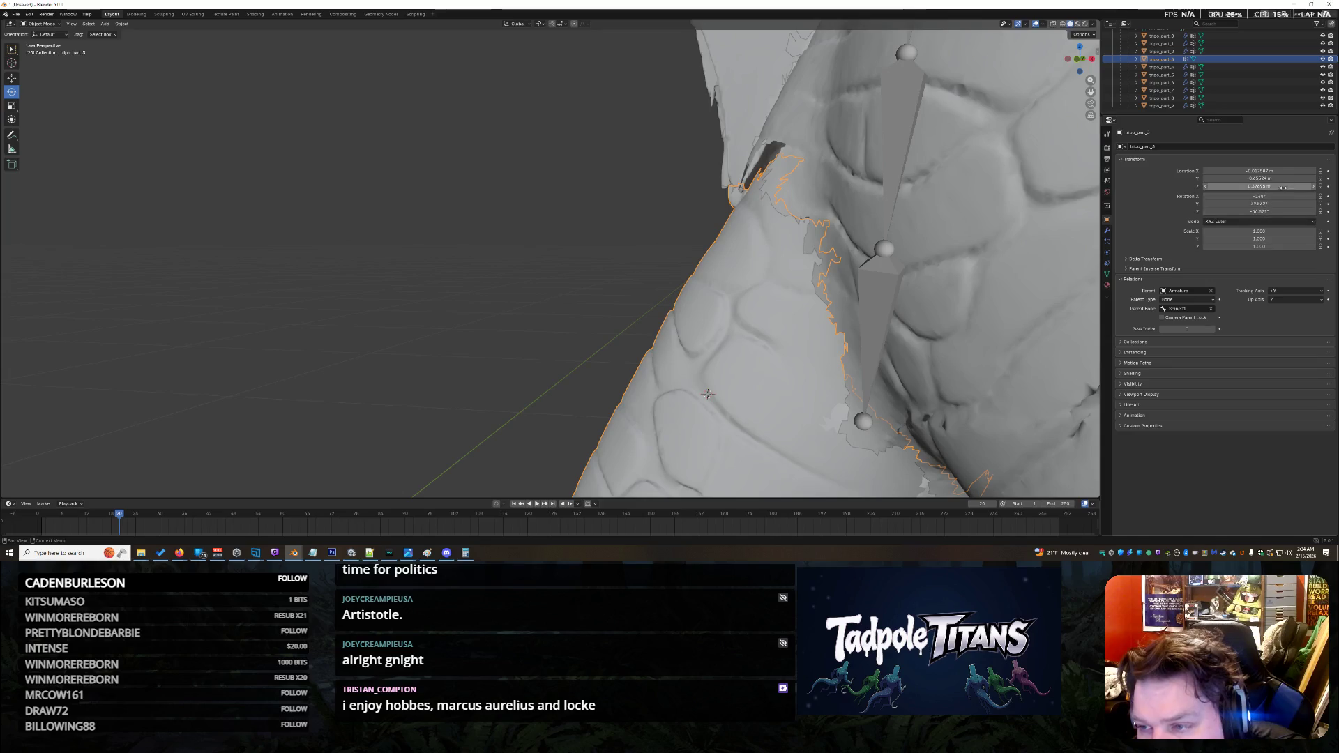
left_click_drag(1260, 179, 1294, 179)
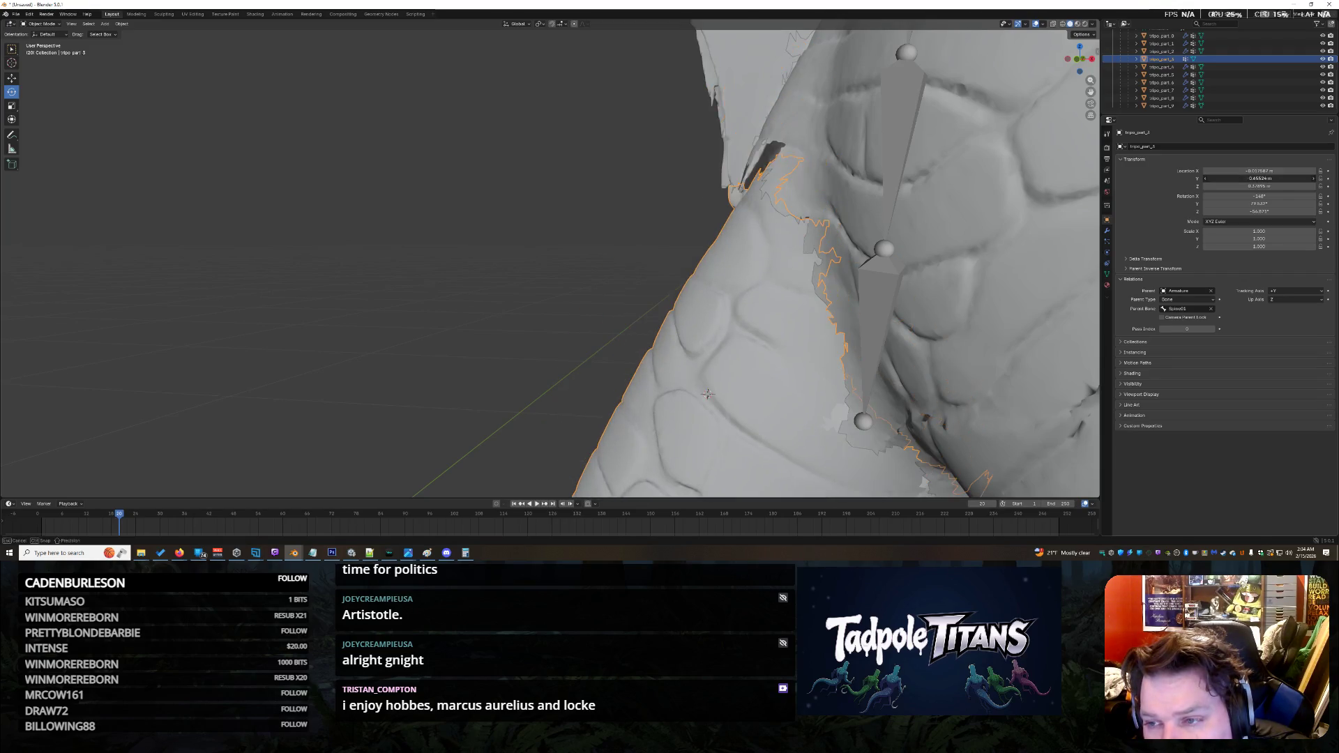
left_click_drag(1206, 179, 1314, 181)
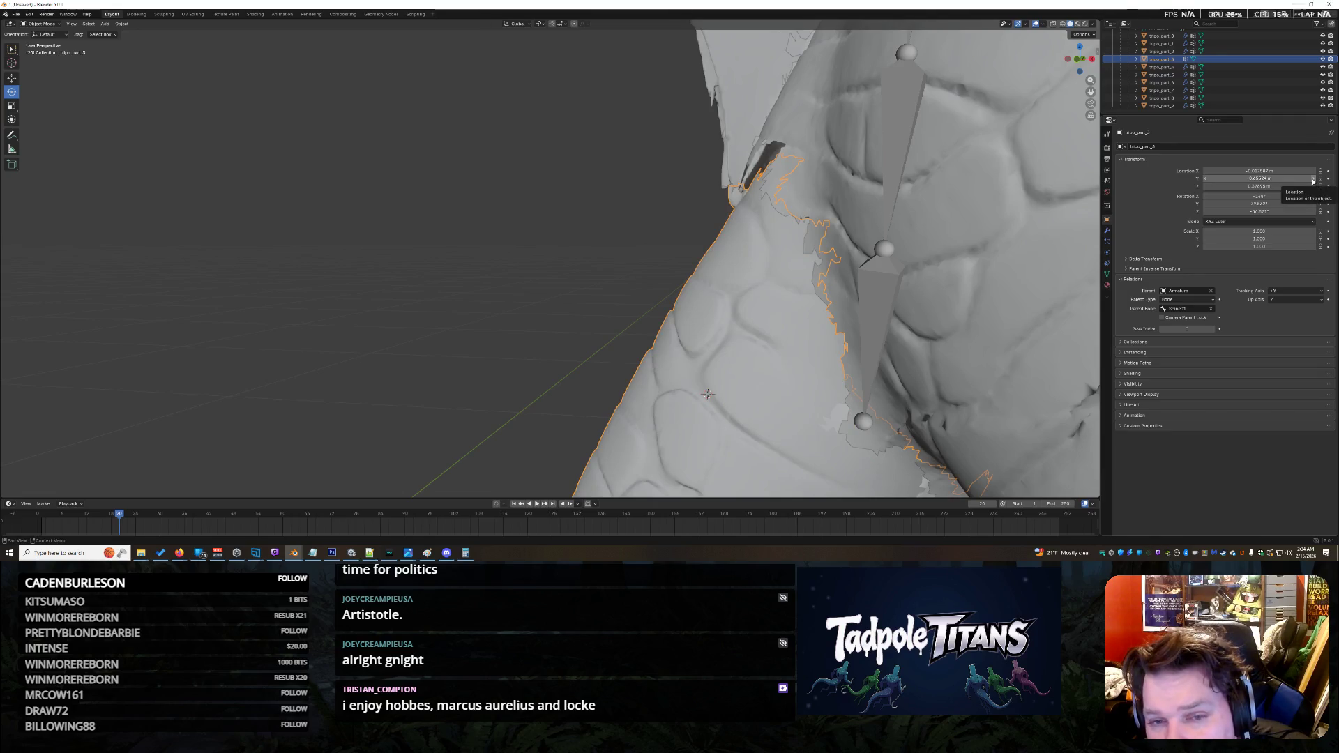
Step: Try Y locations of 0.6555, 0.66 and 0.64 m, settle on 0.649 m, then deselect
left_click(1294, 180)
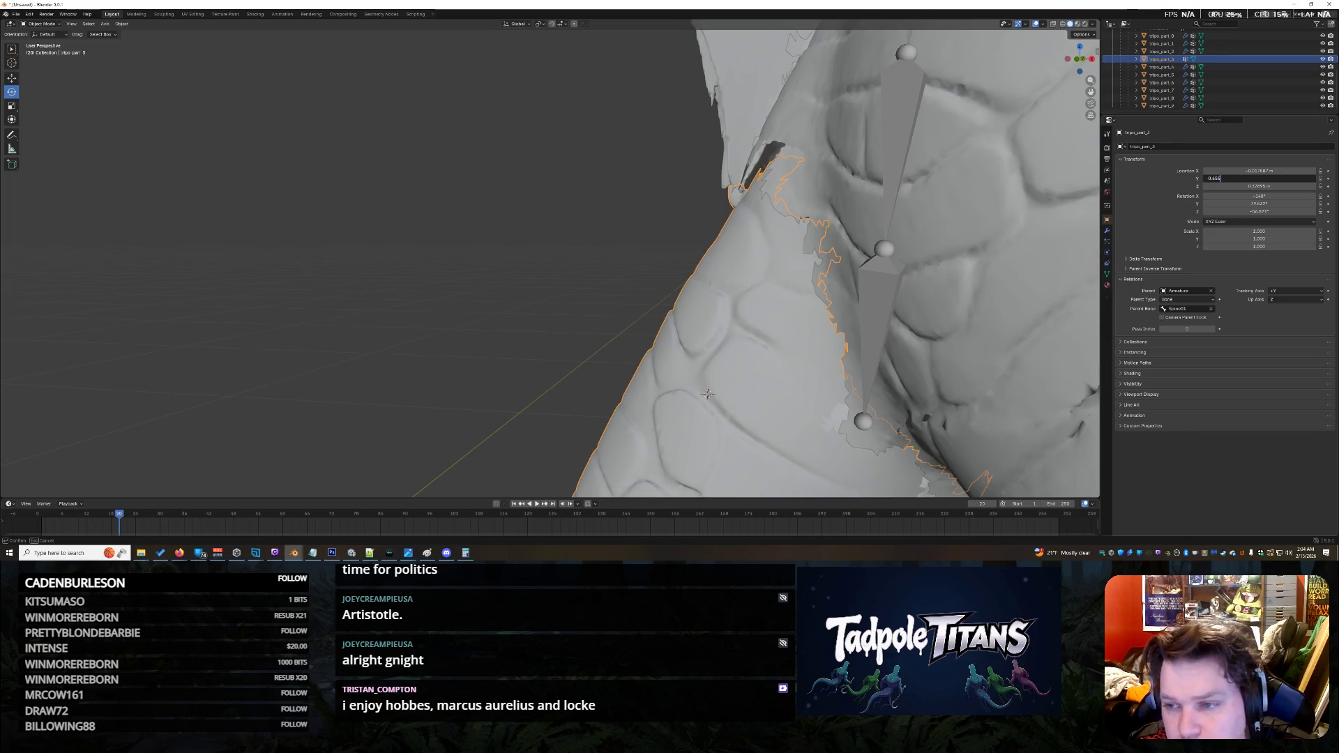
key("Return")
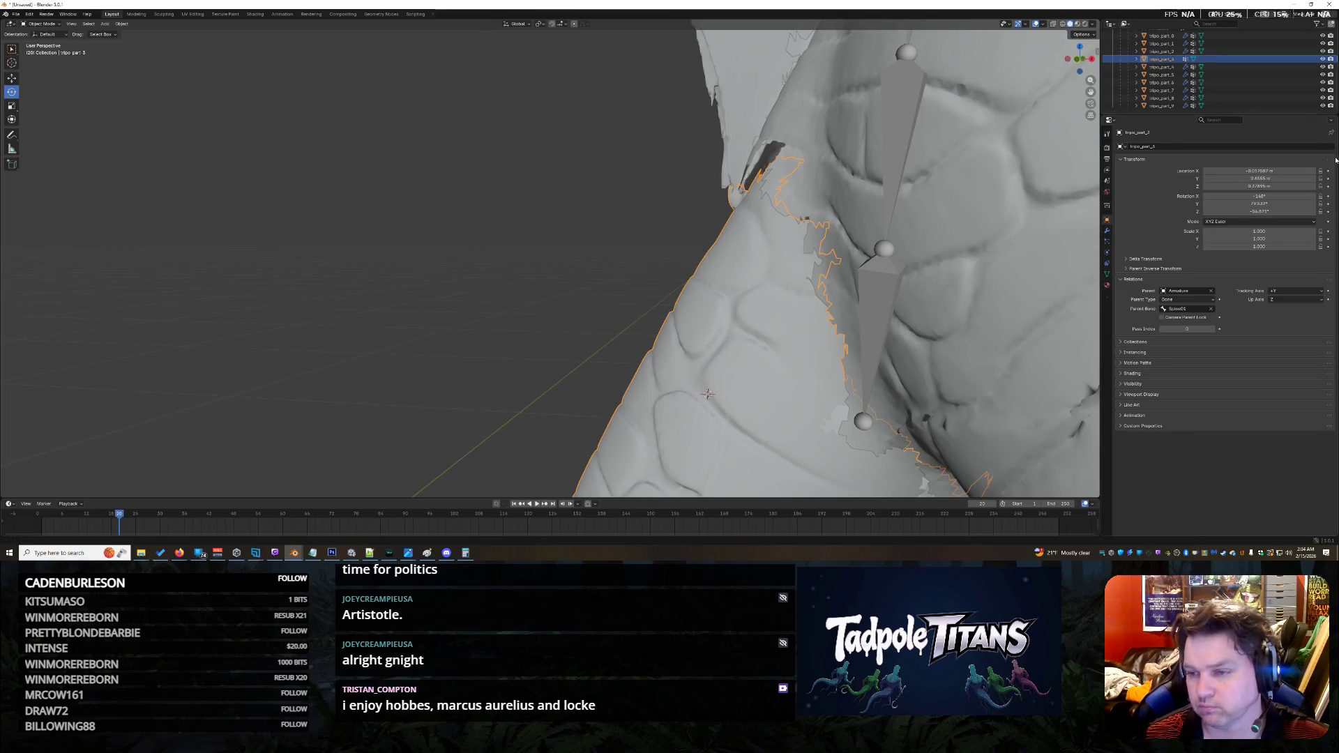
left_click(1269, 178)
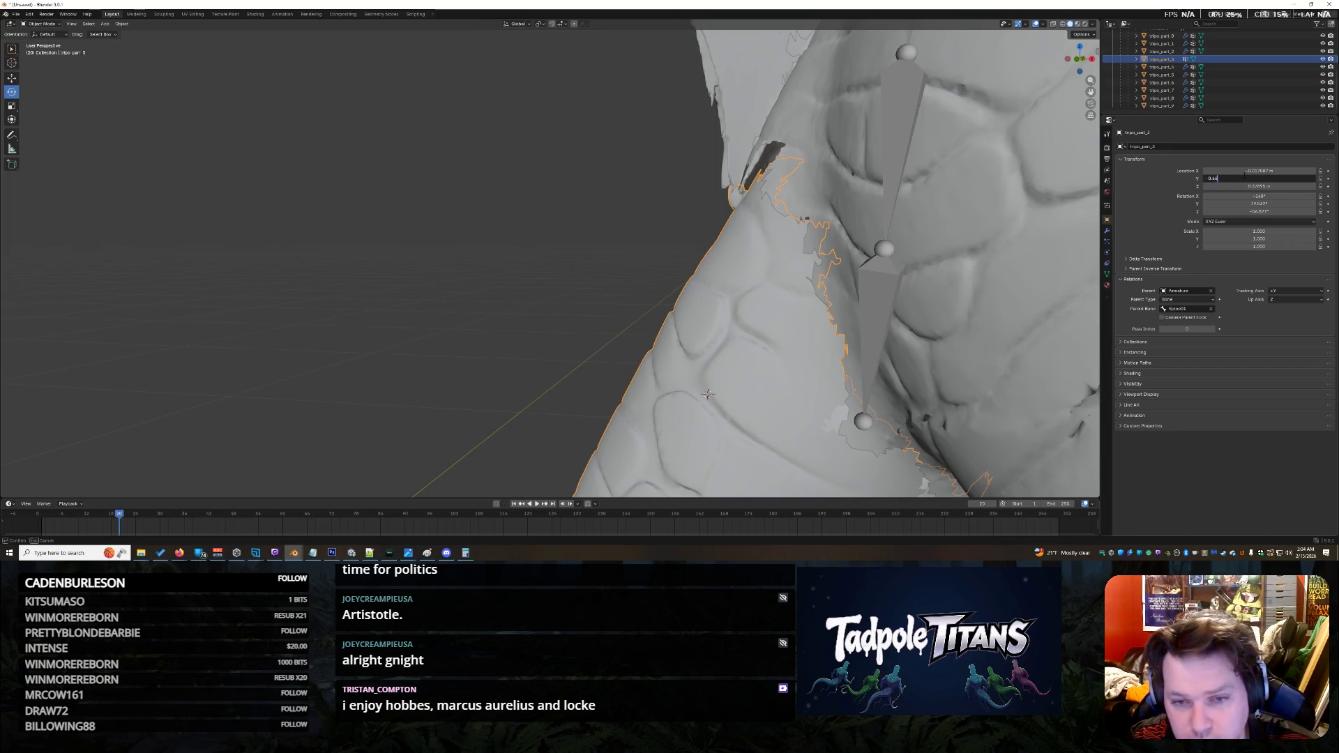
key("Return")
left_click(1244, 177)
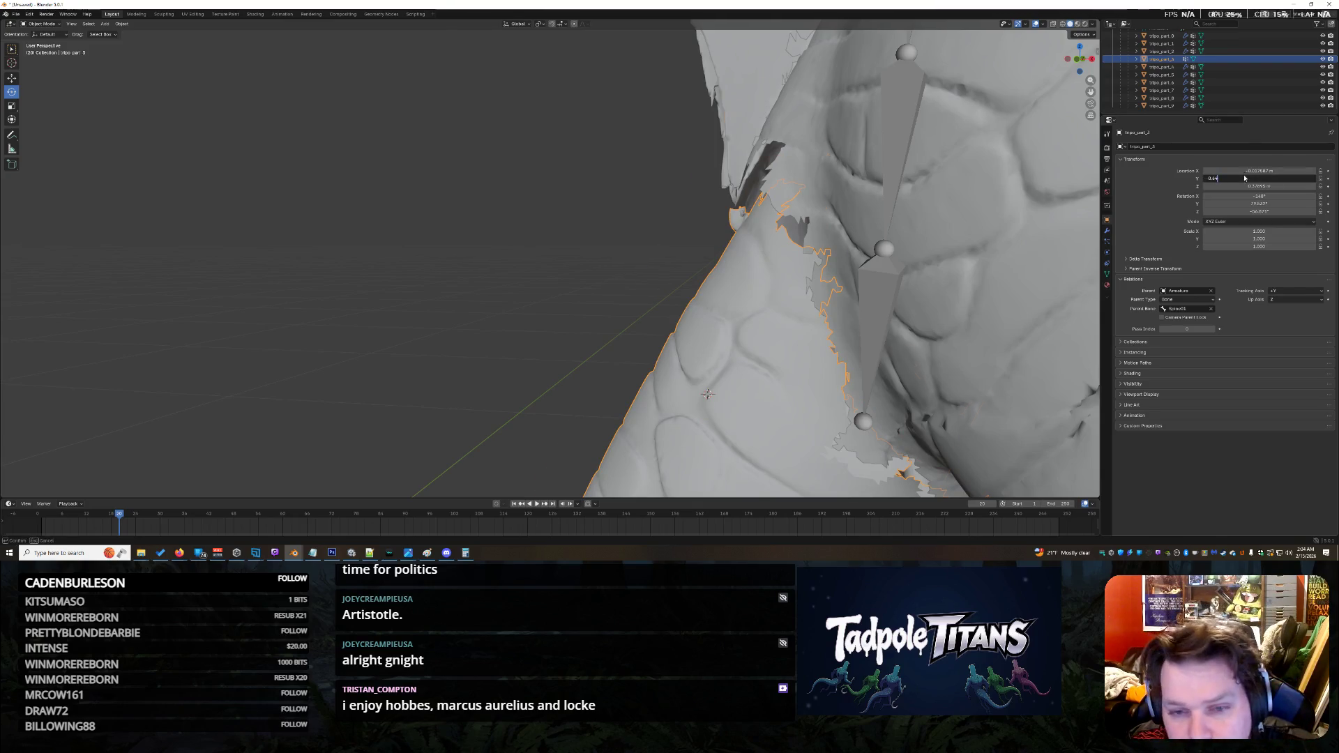
key("Return")
left_click_drag(1244, 178, 1246, 178)
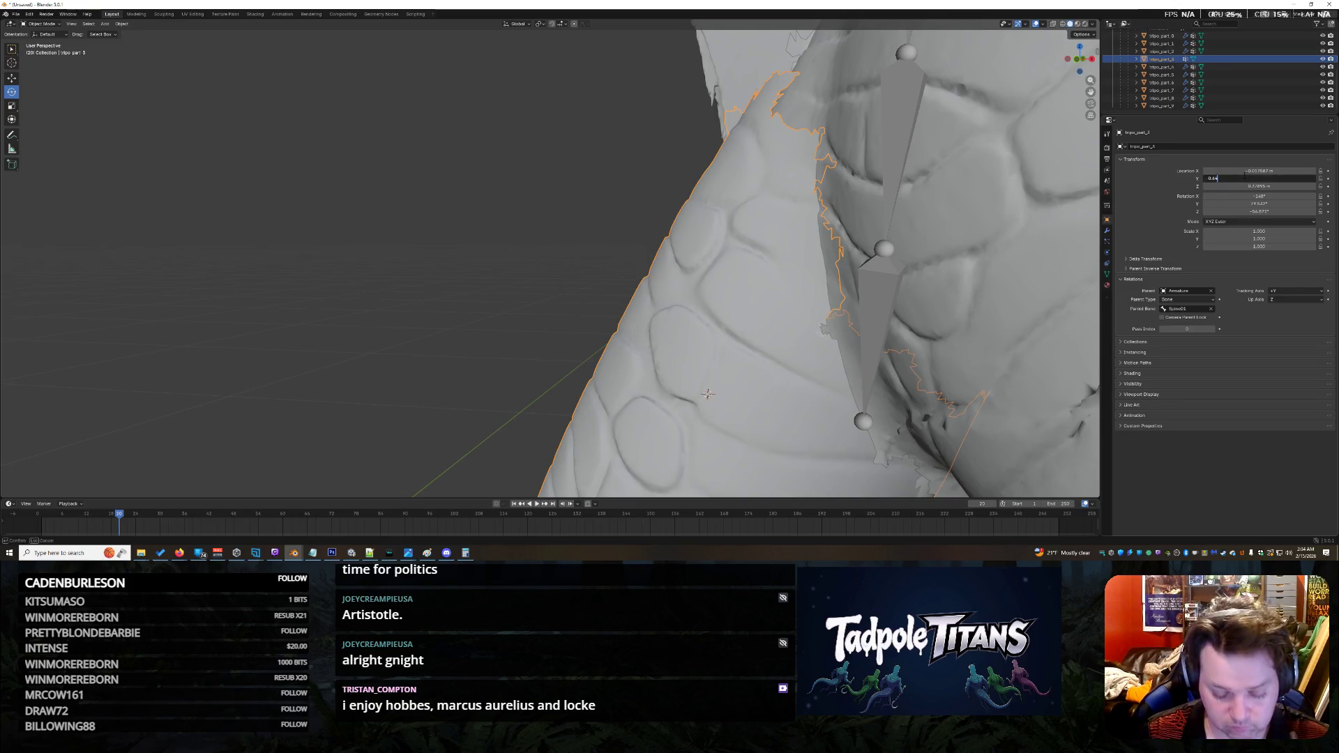
key("Return")
left_click(1244, 177)
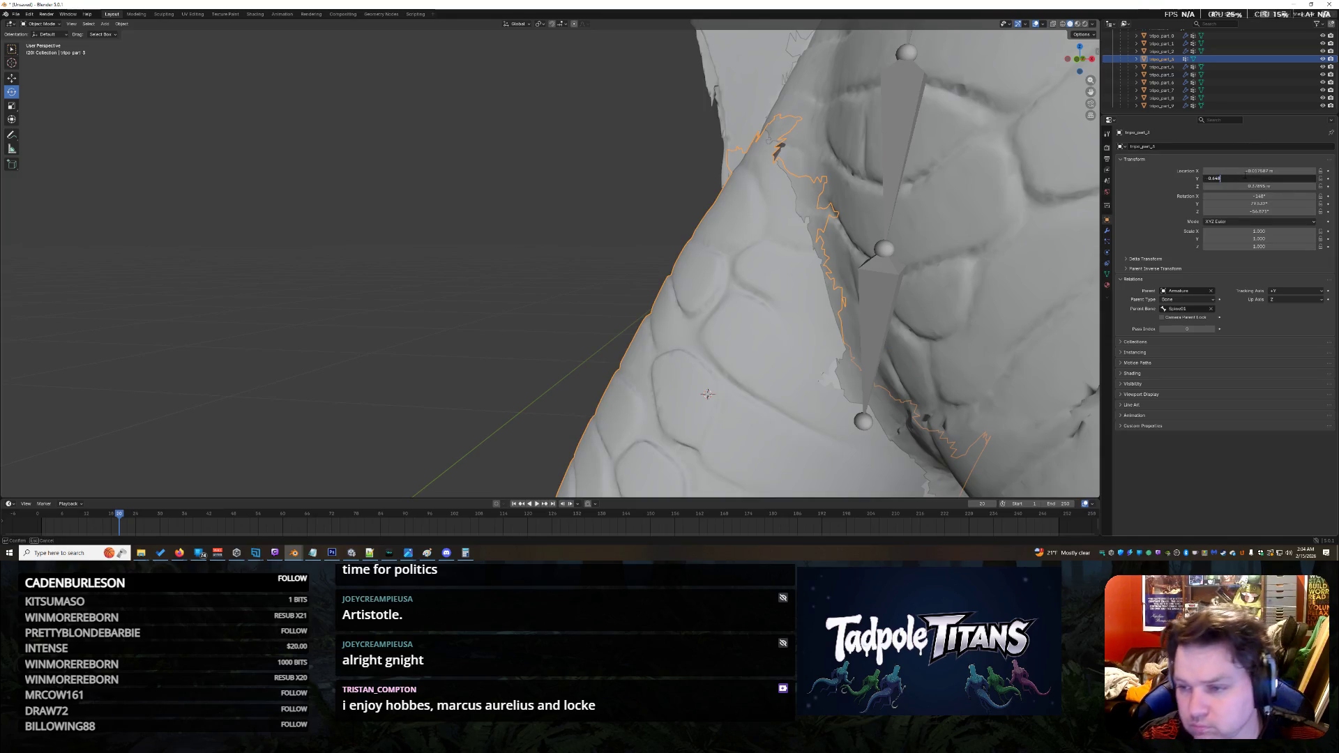
key("Return")
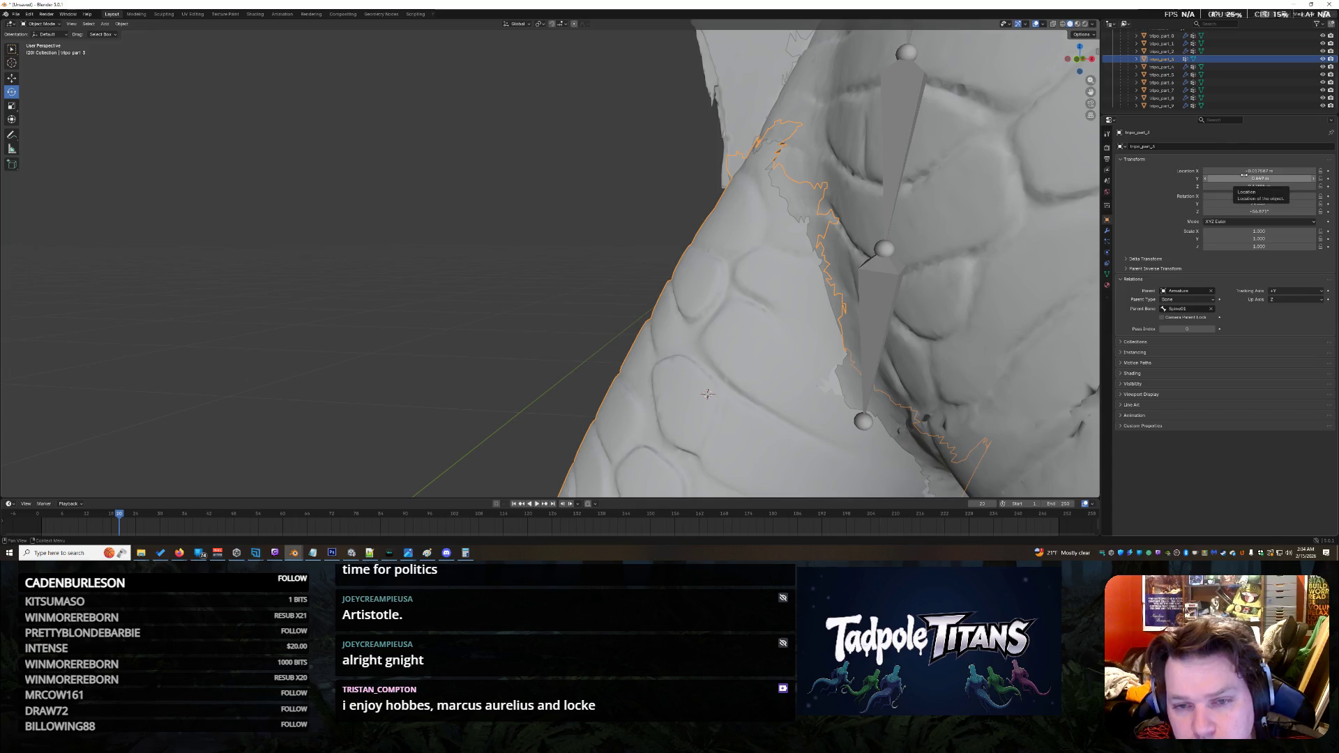
left_click(607, 275)
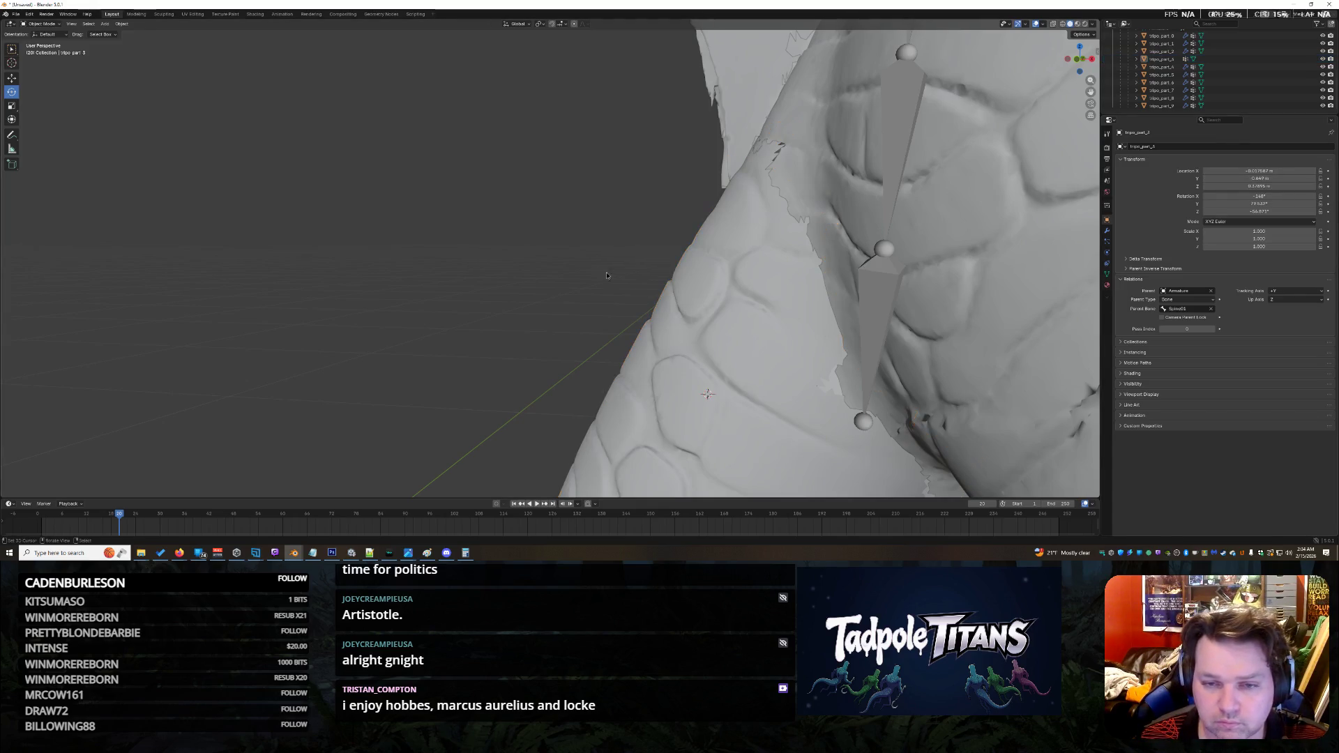
Step: Select tripo_part_3 and move it toward the body seam
mouse_move(633, 274)
middle_mouse_down()
mouse_move(741, 284)
mouse_move(782, 240)
mouse_move(777, 225)
mouse_move(726, 275)
mouse_move(648, 282)
mouse_move(791, 228)
mouse_move(947, 218)
mouse_move(21, 256)
mouse_move(832, 322)
middle_mouse_up()
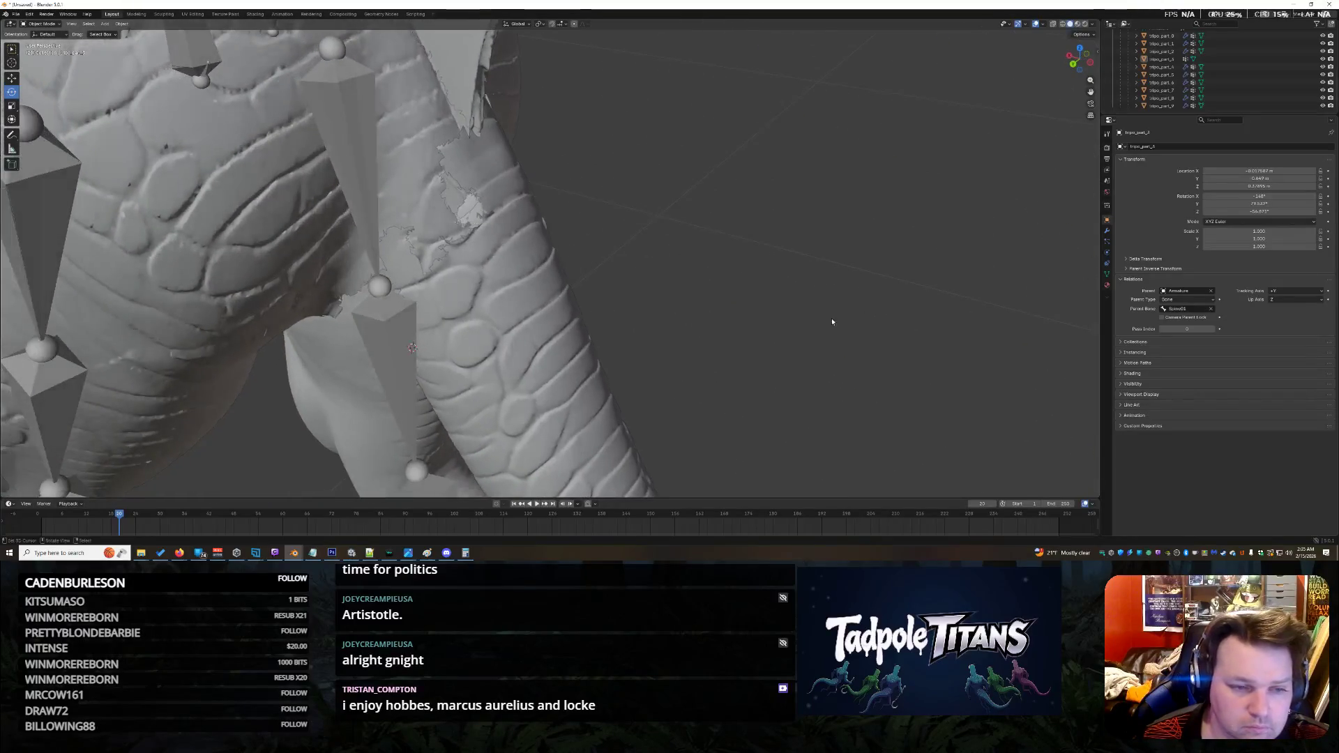
left_click(514, 219)
scroll(517, 216, "down", 1)
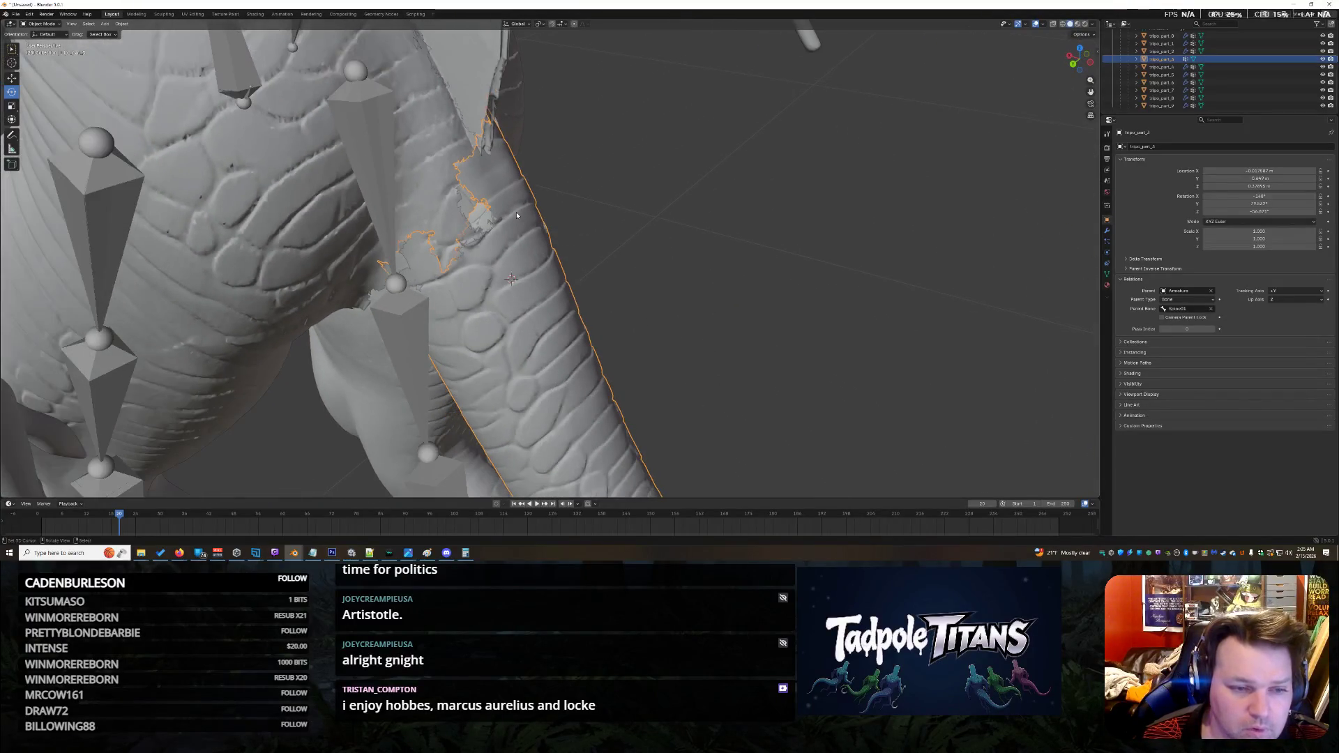
scroll(515, 235, "up", 2)
mouse_move(474, 224)
middle_mouse_down()
mouse_move(455, 200)
mouse_move(470, 224)
mouse_move(509, 210)
mouse_move(378, 312)
mouse_move(649, 237)
middle_mouse_up()
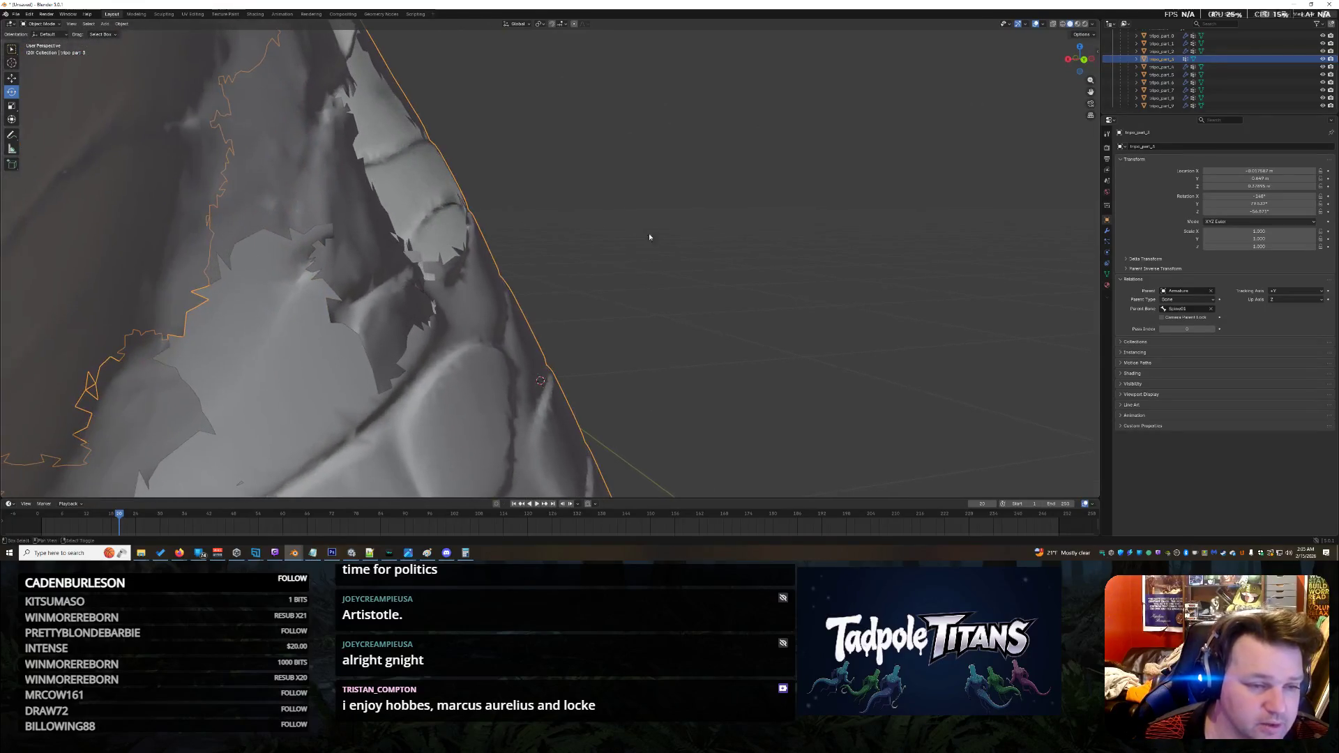
key("g")
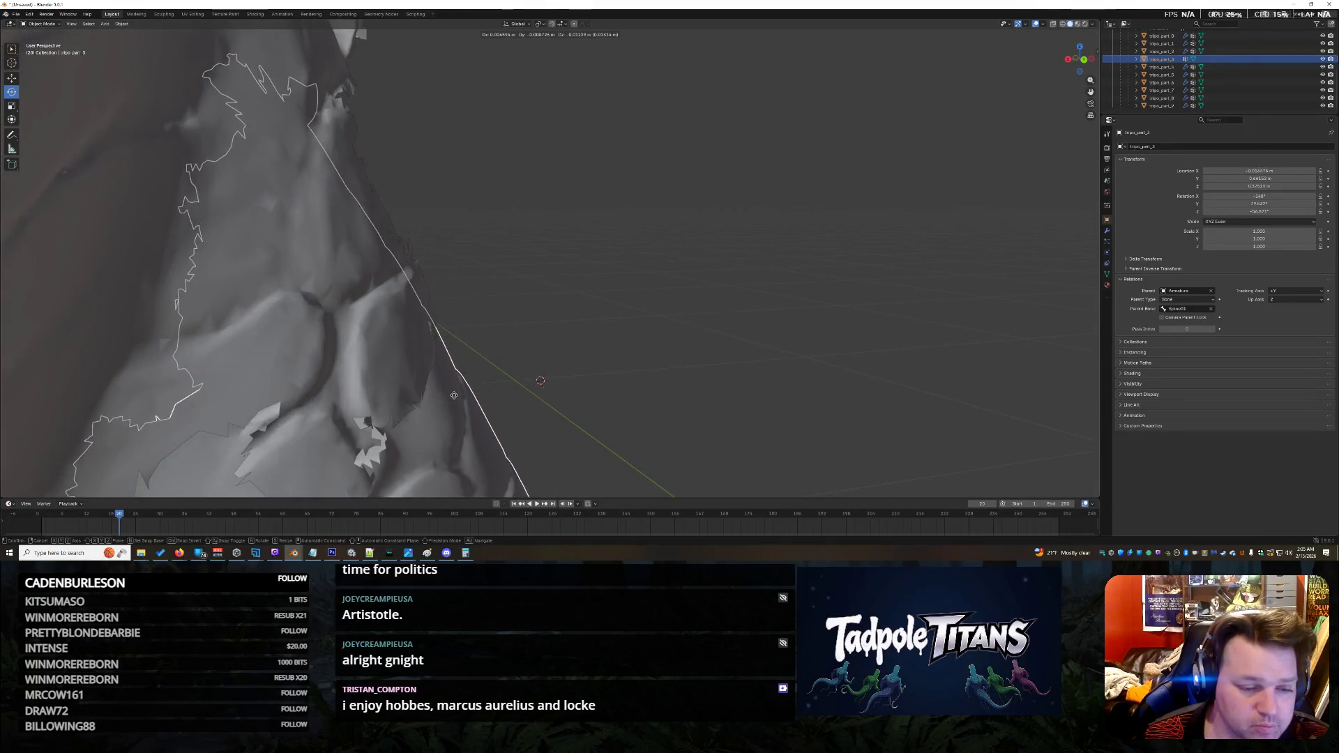
left_click(450, 400)
mouse_move(450, 400)
middle_mouse_down()
mouse_move(488, 349)
mouse_move(611, 303)
mouse_move(520, 320)
mouse_move(546, 339)
middle_mouse_up()
Step: Make several more moves of the part to align it with the seam
key("g")
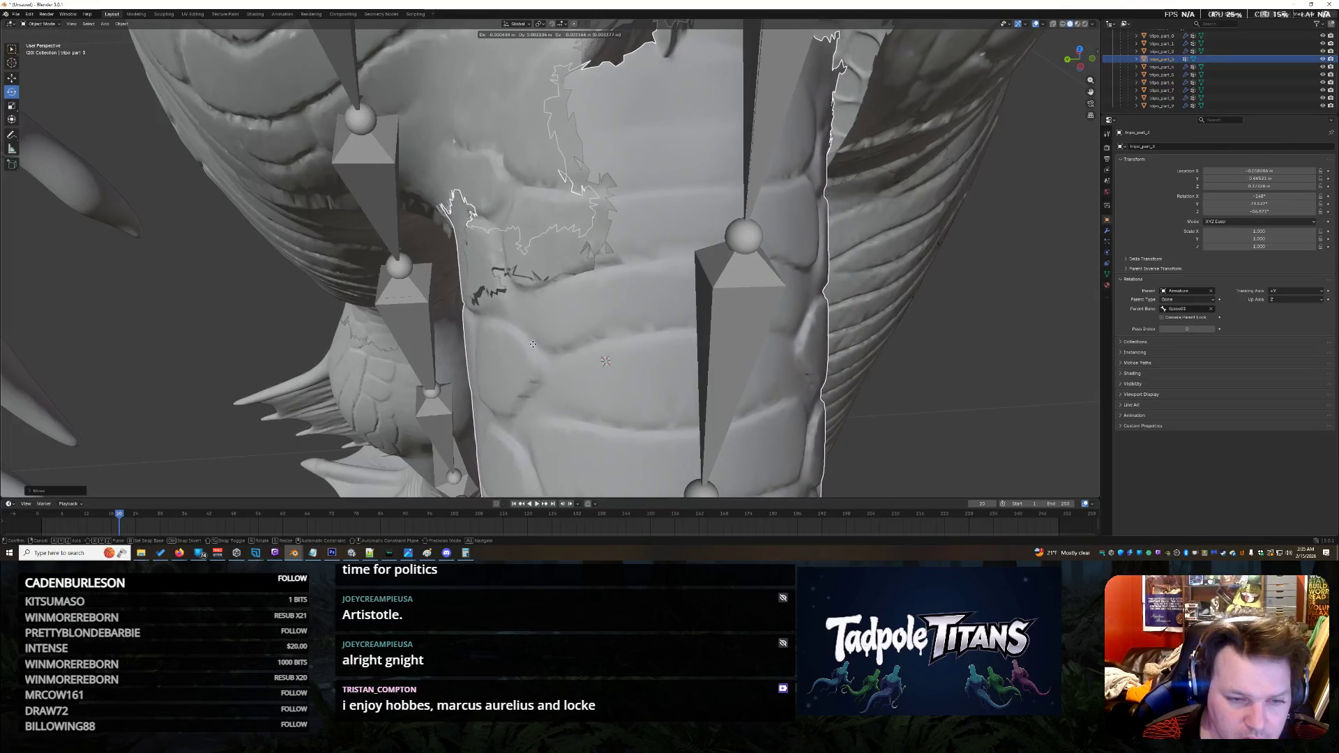
left_click(568, 300)
middle_click_drag(568, 300, 587, 312)
key("g")
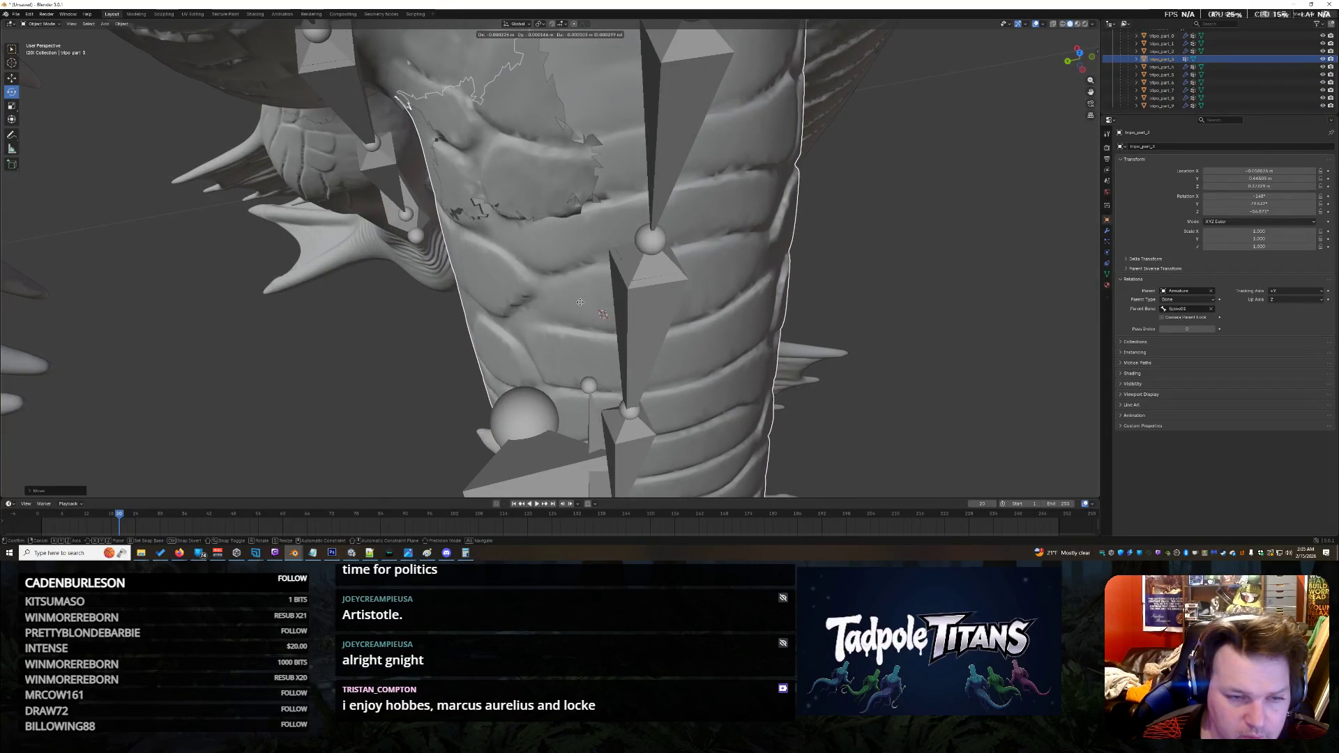
left_click(592, 307)
mouse_move(591, 307)
middle_mouse_down()
mouse_move(769, 240)
mouse_move(709, 200)
mouse_move(724, 218)
mouse_move(665, 354)
mouse_move(706, 335)
mouse_move(694, 308)
mouse_move(671, 307)
mouse_move(707, 305)
mouse_move(837, 352)
mouse_move(579, 414)
middle_mouse_up()
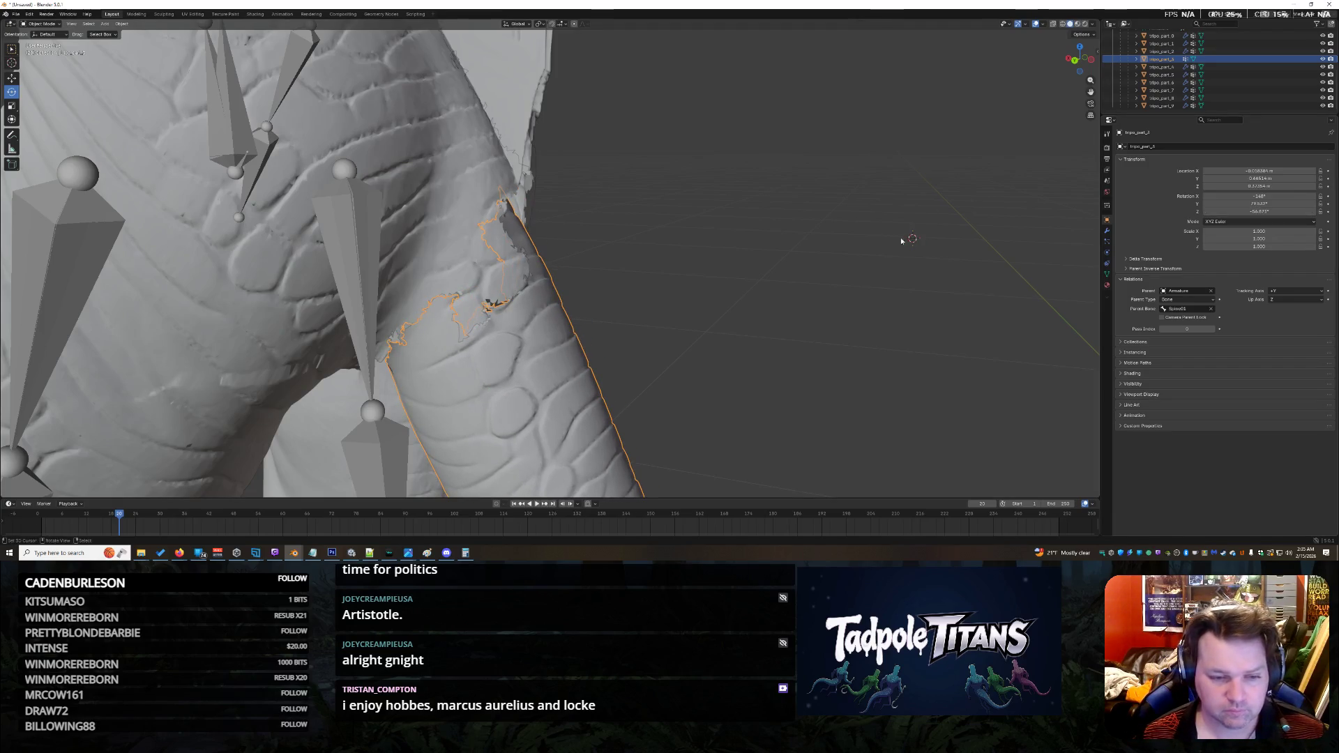
key("g")
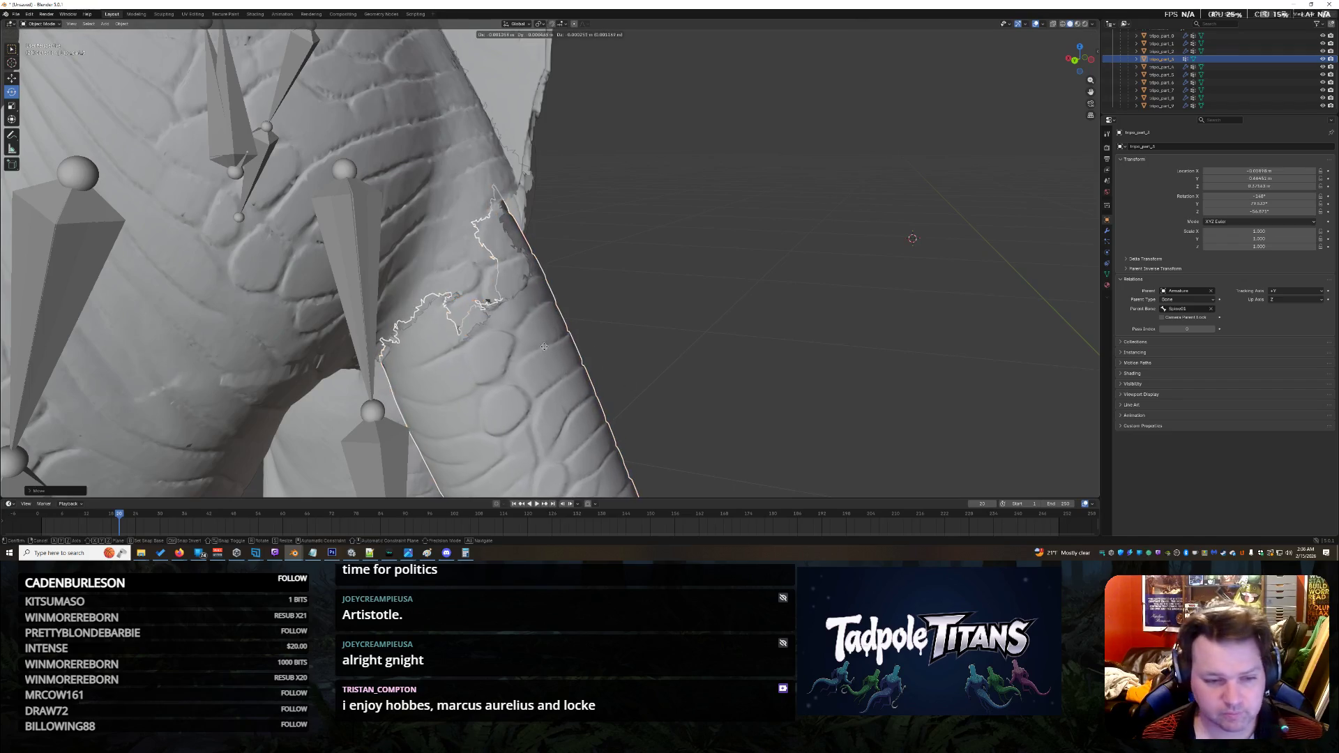
left_click(599, 349)
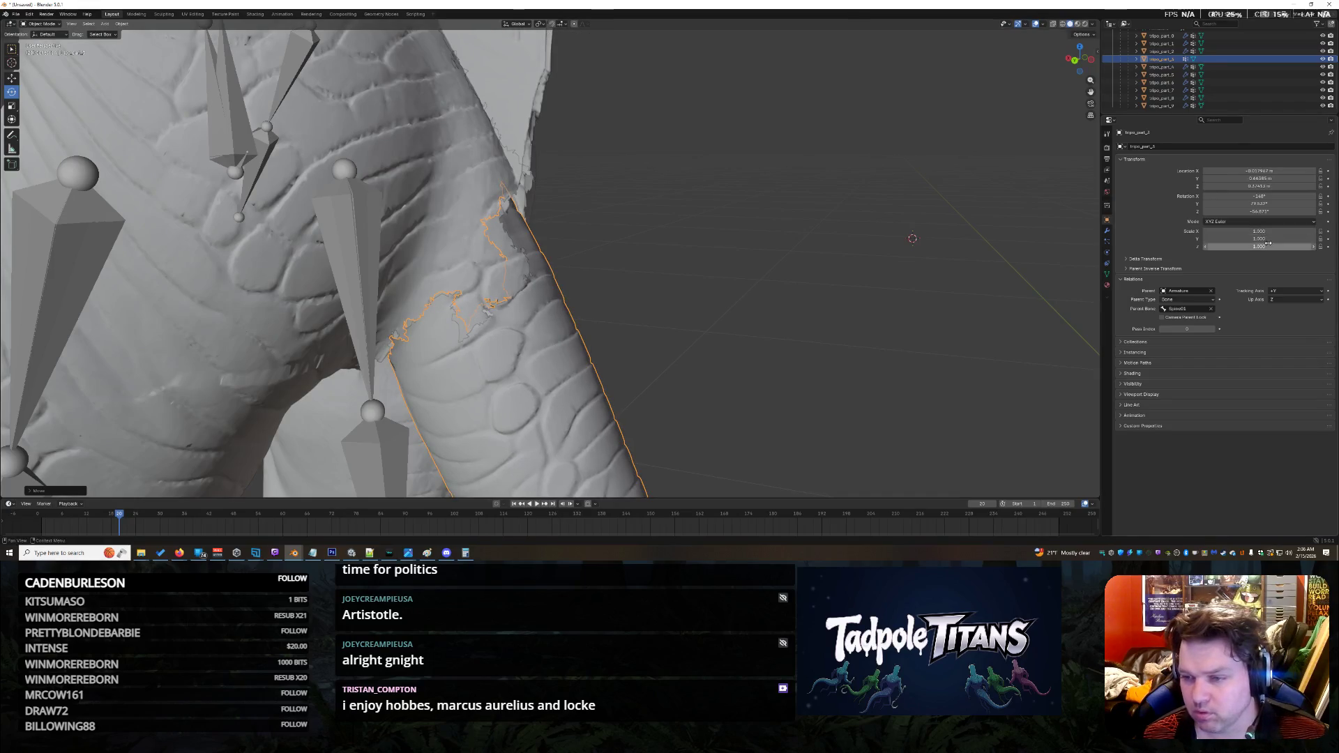
Step: Tilt the part about 2° around Y and adjust its position
mouse_move(1259, 204)
left_mouse_down()
mouse_move(1283, 203)
mouse_move(1248, 203)
left_mouse_up()
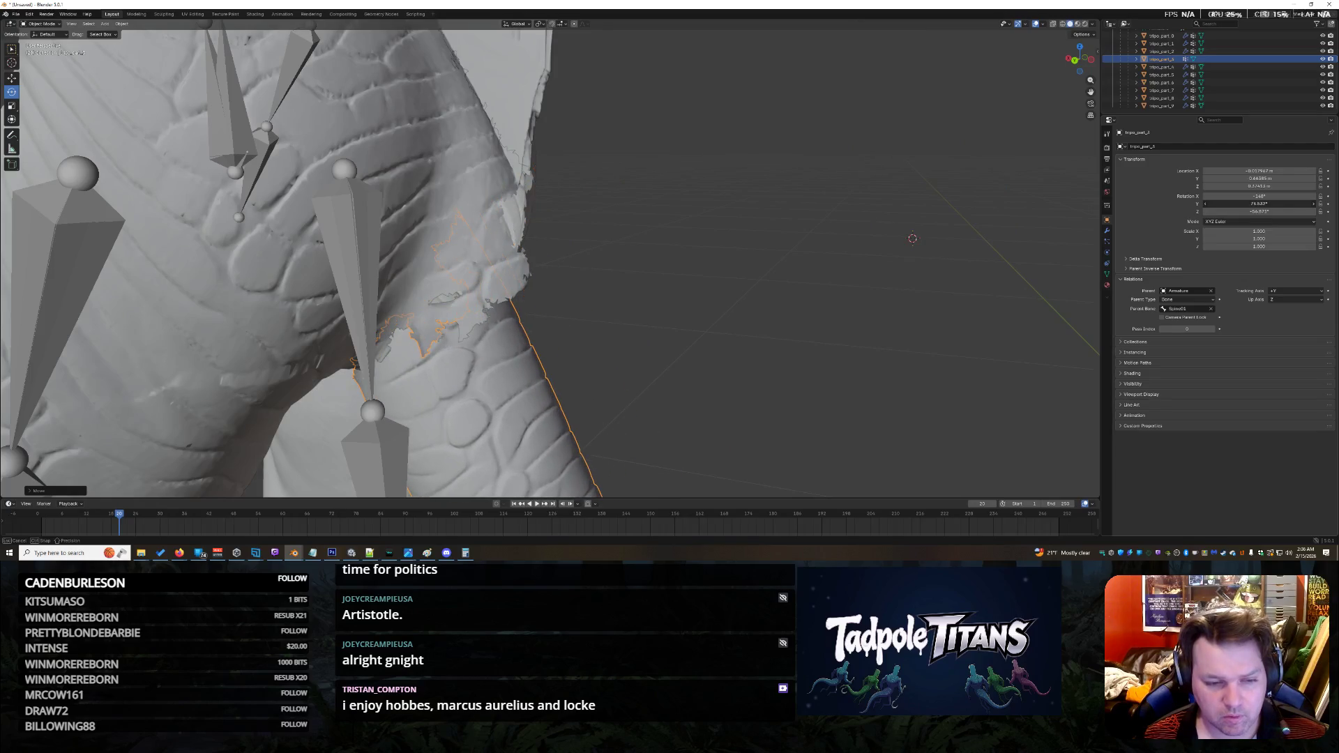
key("g")
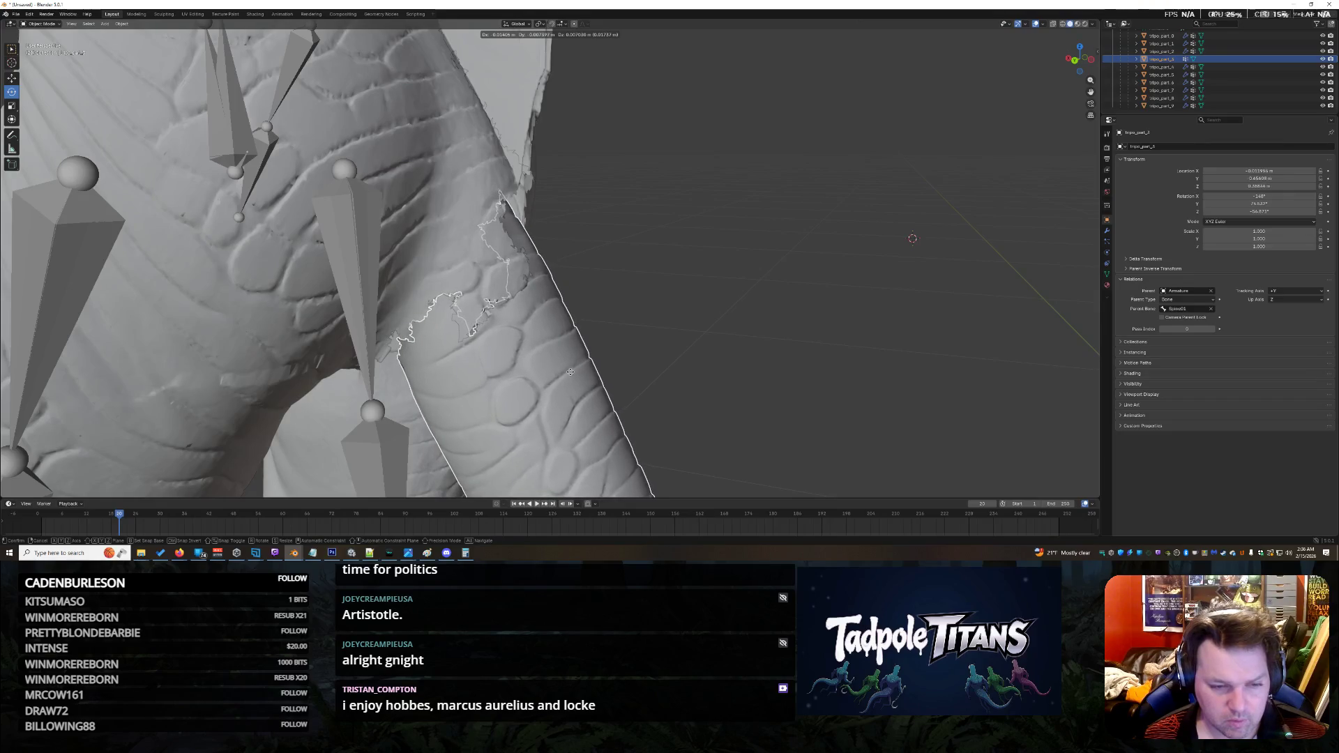
left_click(570, 372)
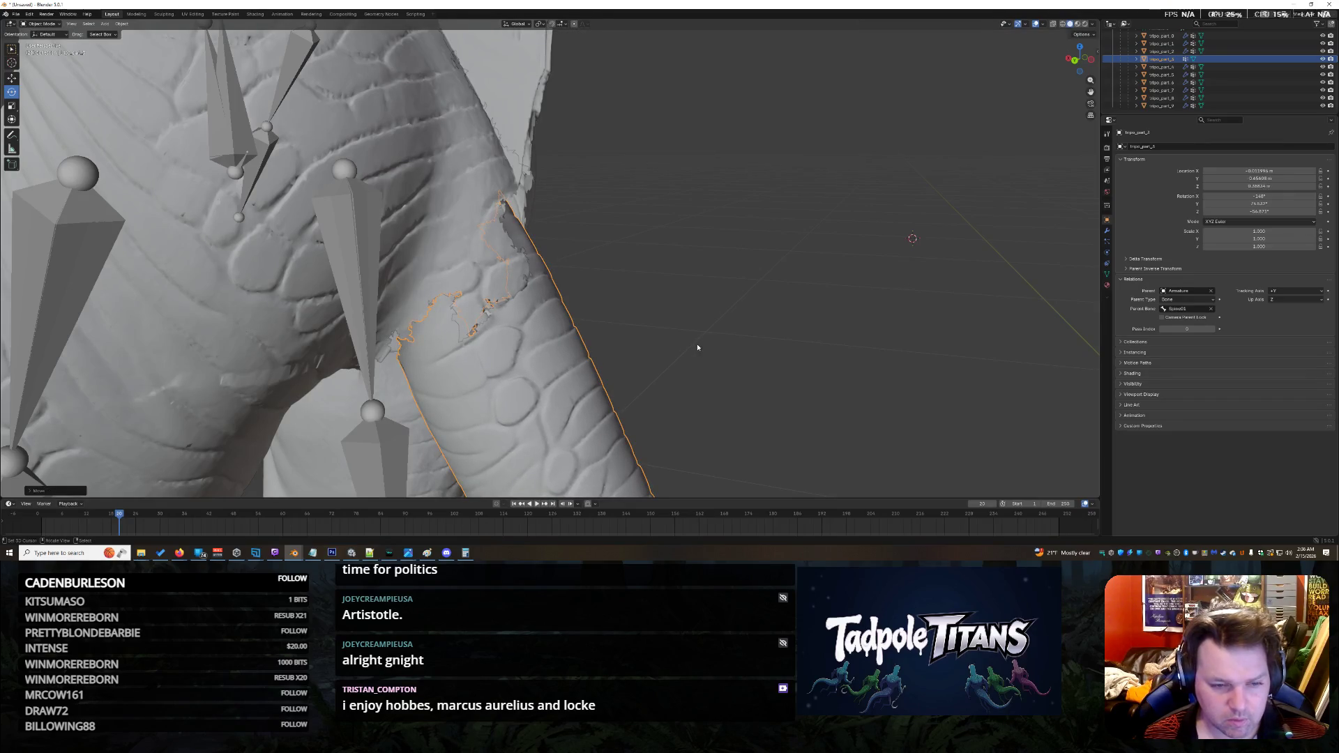
left_click(716, 347)
Step: Shift the part up and left, then nudge it slightly into its final spot
middle_click_drag(798, 327, 745, 364)
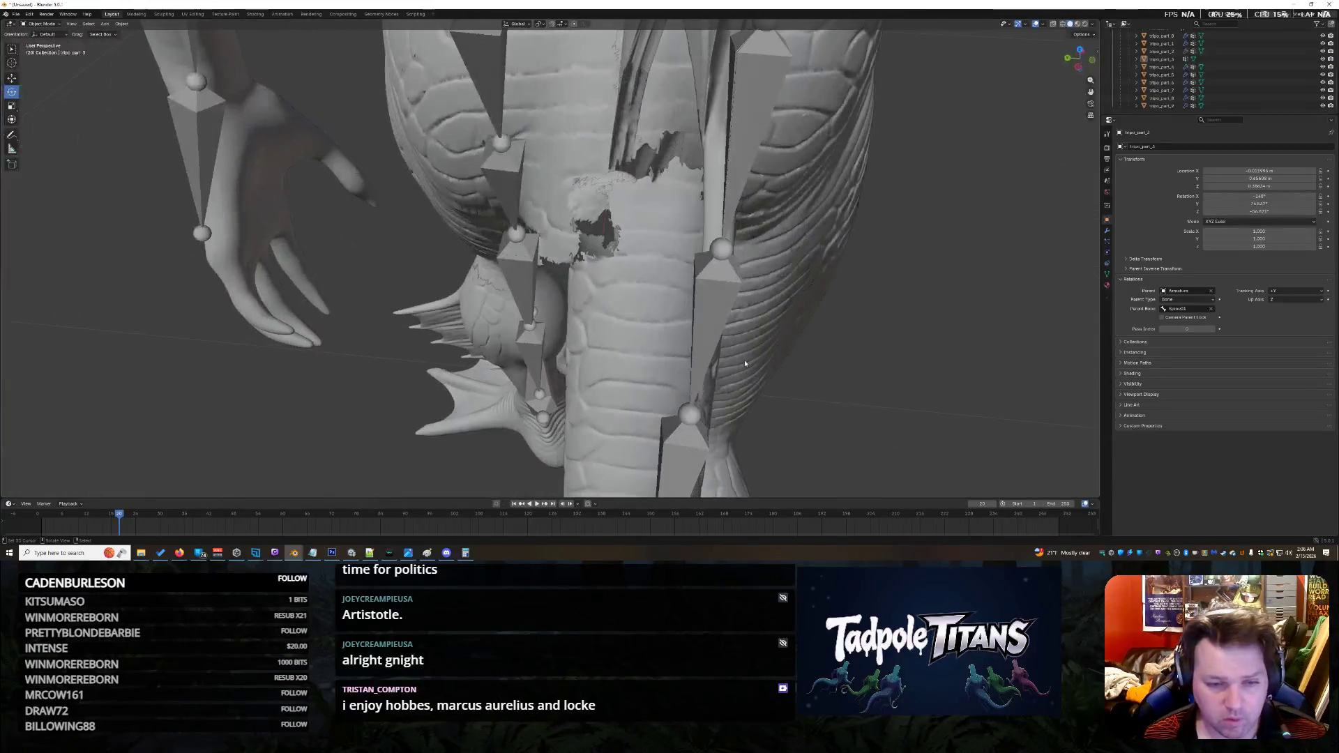
key("g")
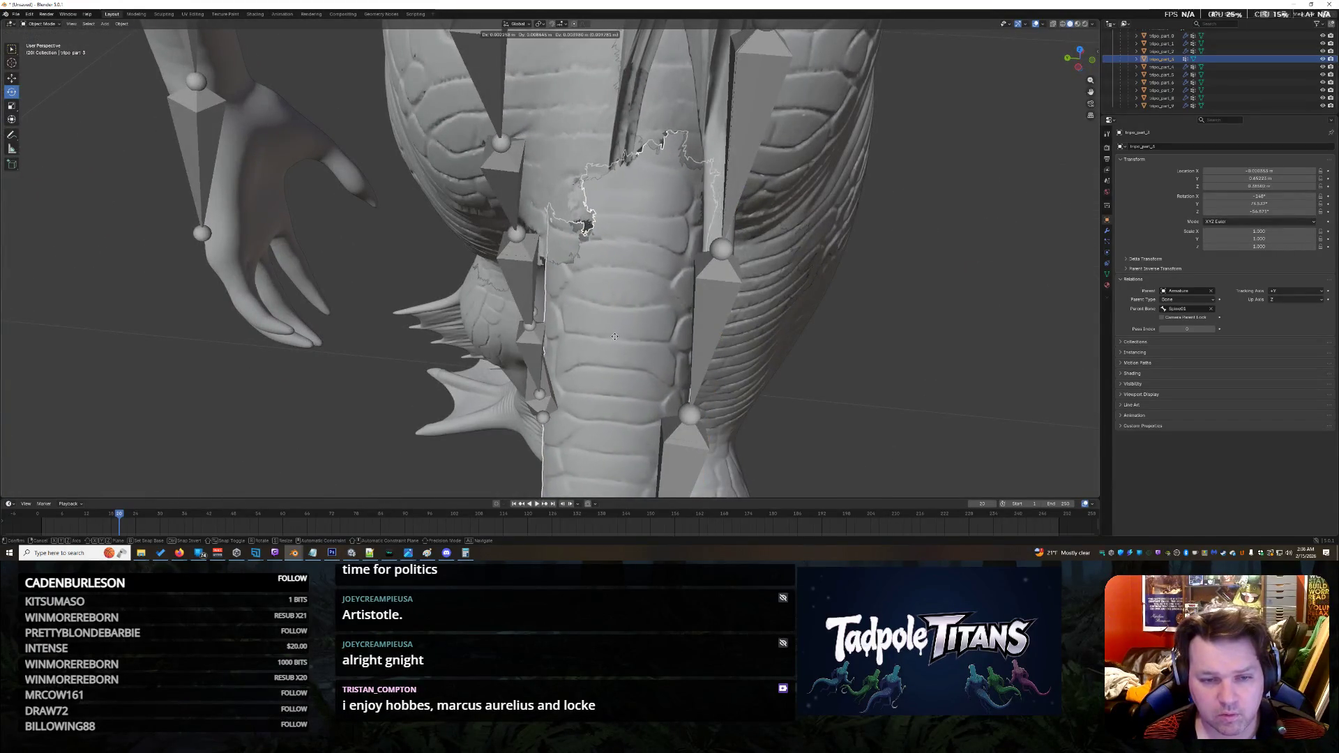
left_click(970, 357)
middle_click_drag(969, 357, 876, 305)
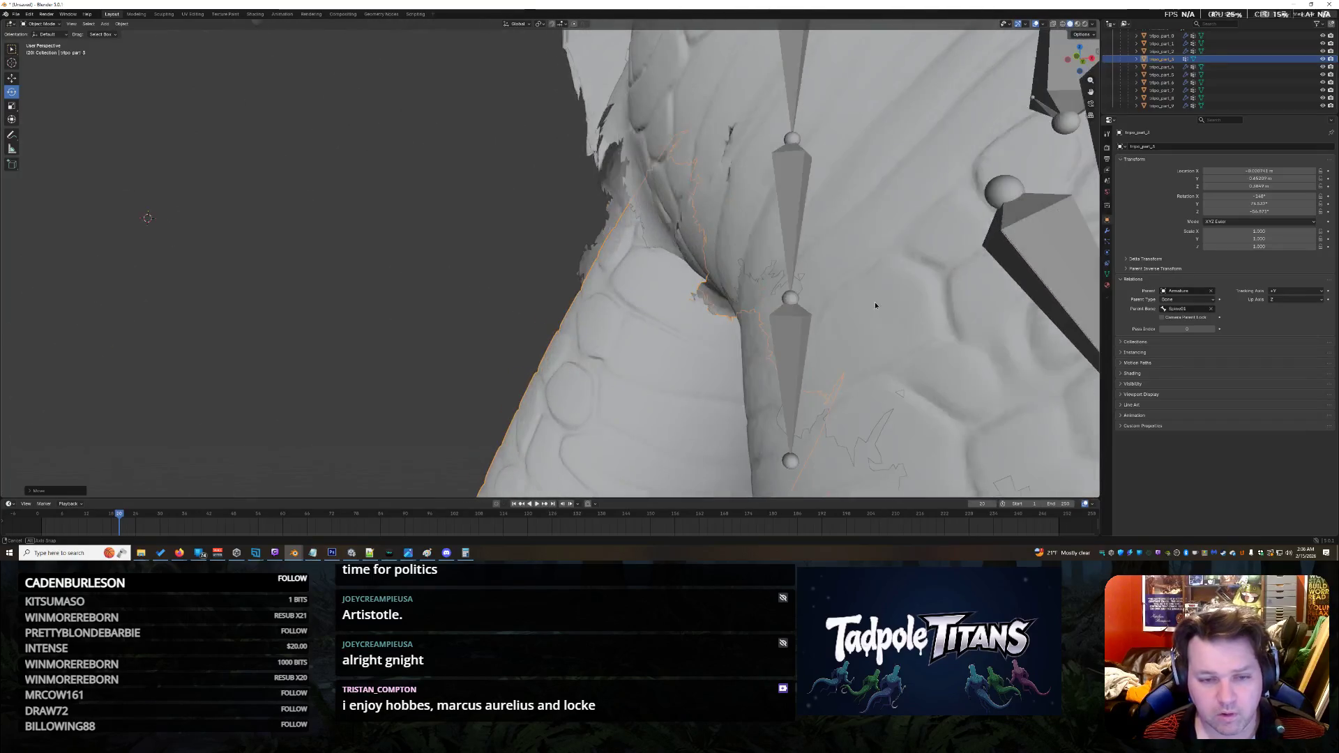
key("g")
left_click(488, 327)
mouse_move(488, 327)
middle_mouse_down()
mouse_move(421, 309)
mouse_move(591, 305)
middle_mouse_up()
scroll(422, 309, "down", 10)
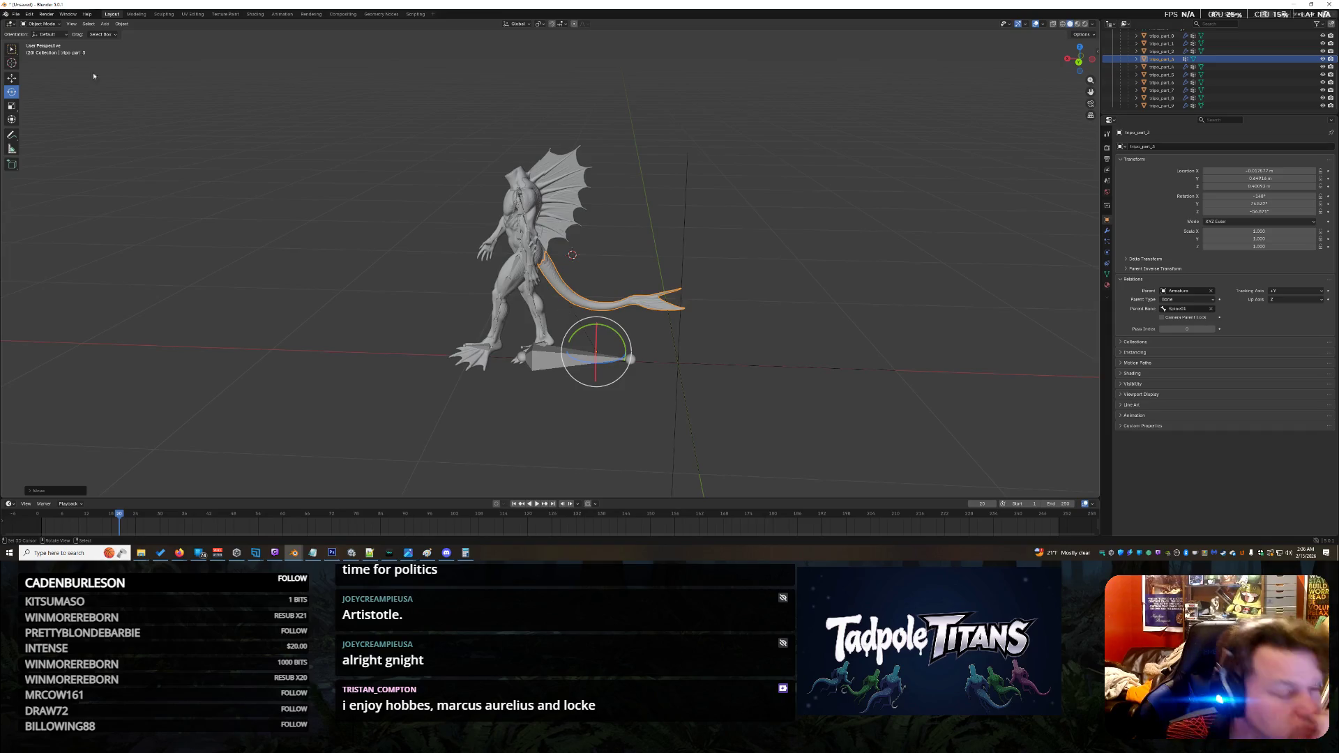
Step: Enter Edit Mode on the tail, select all its geometry and browse the Select and Mesh menus
left_click(42, 41)
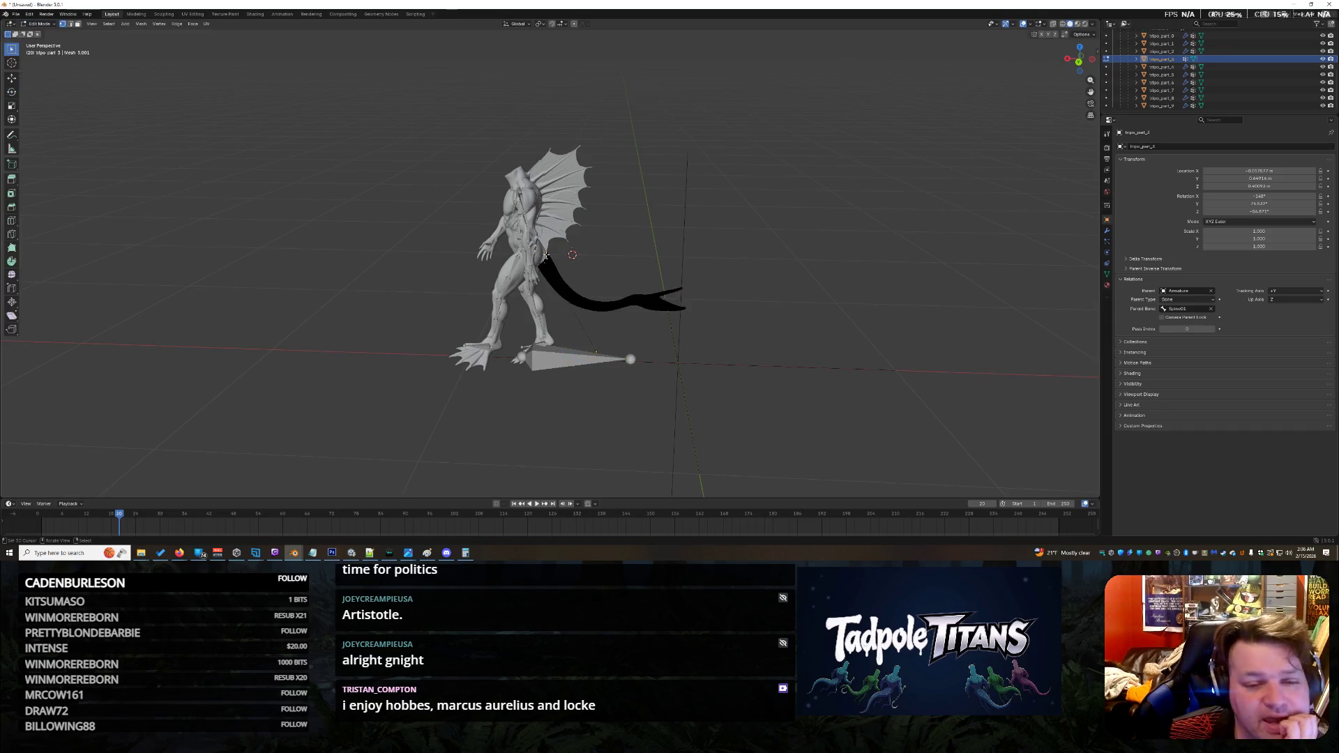
key("a")
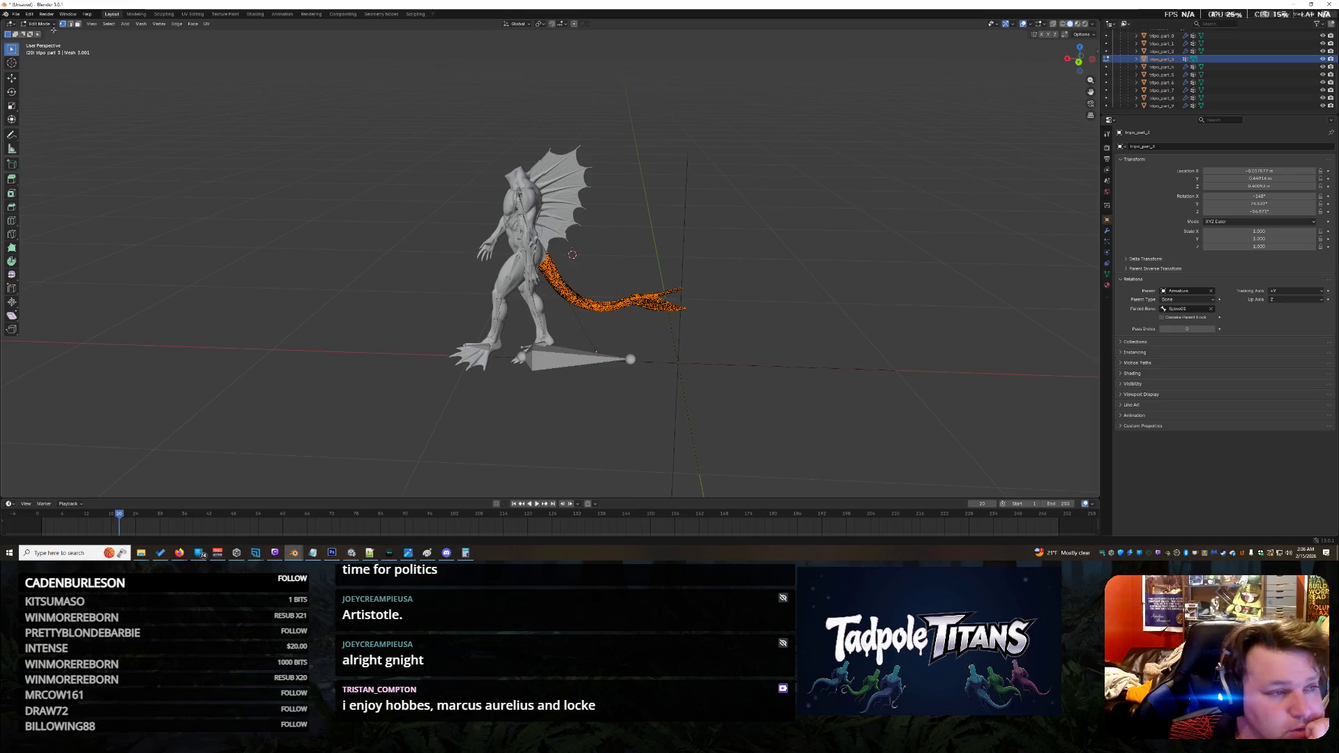
left_click(39, 23)
left_click(52, 44)
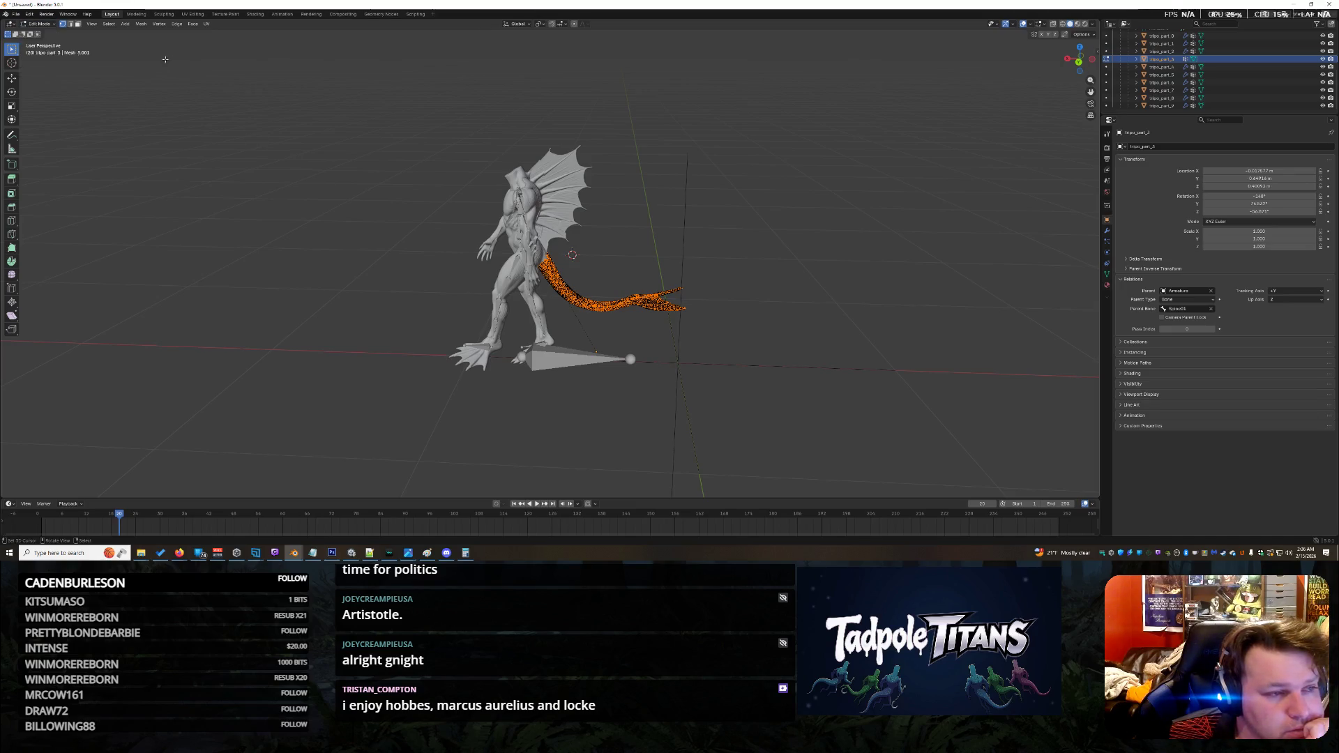
left_click(110, 23)
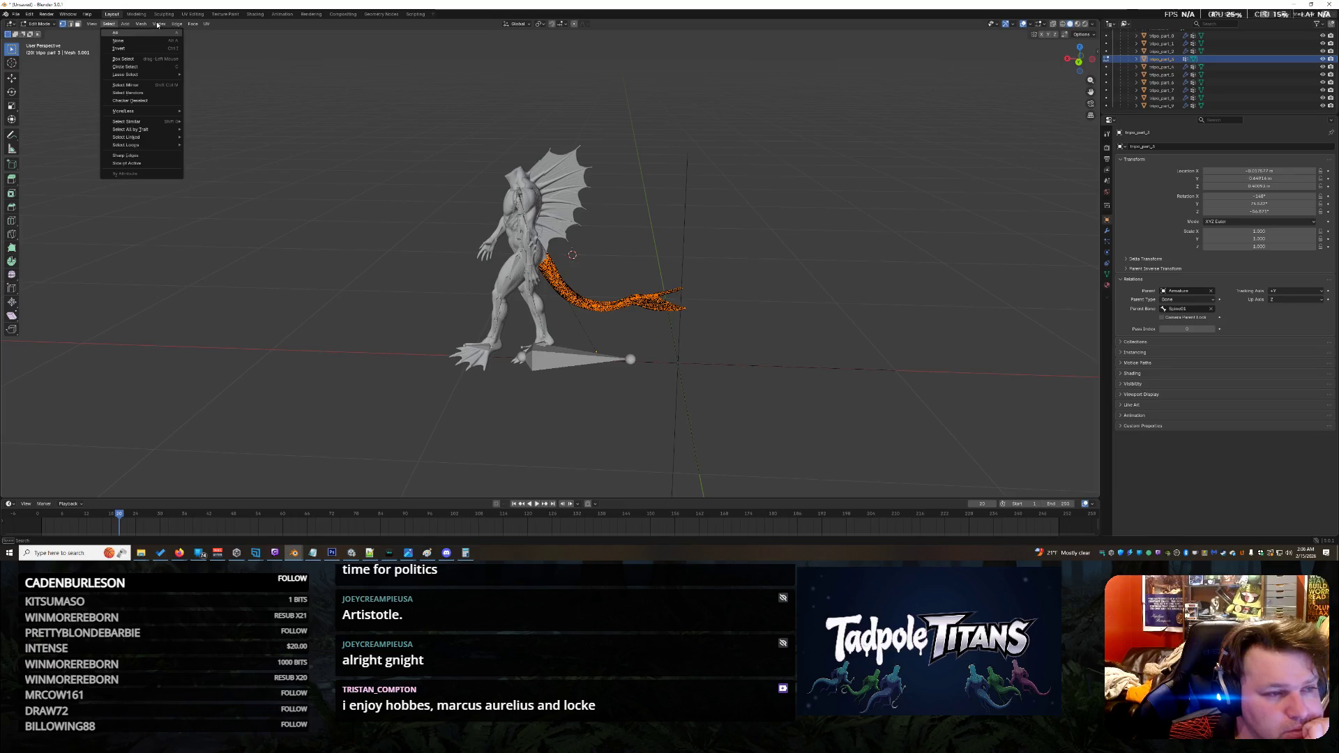
key("Escape")
left_click(110, 23)
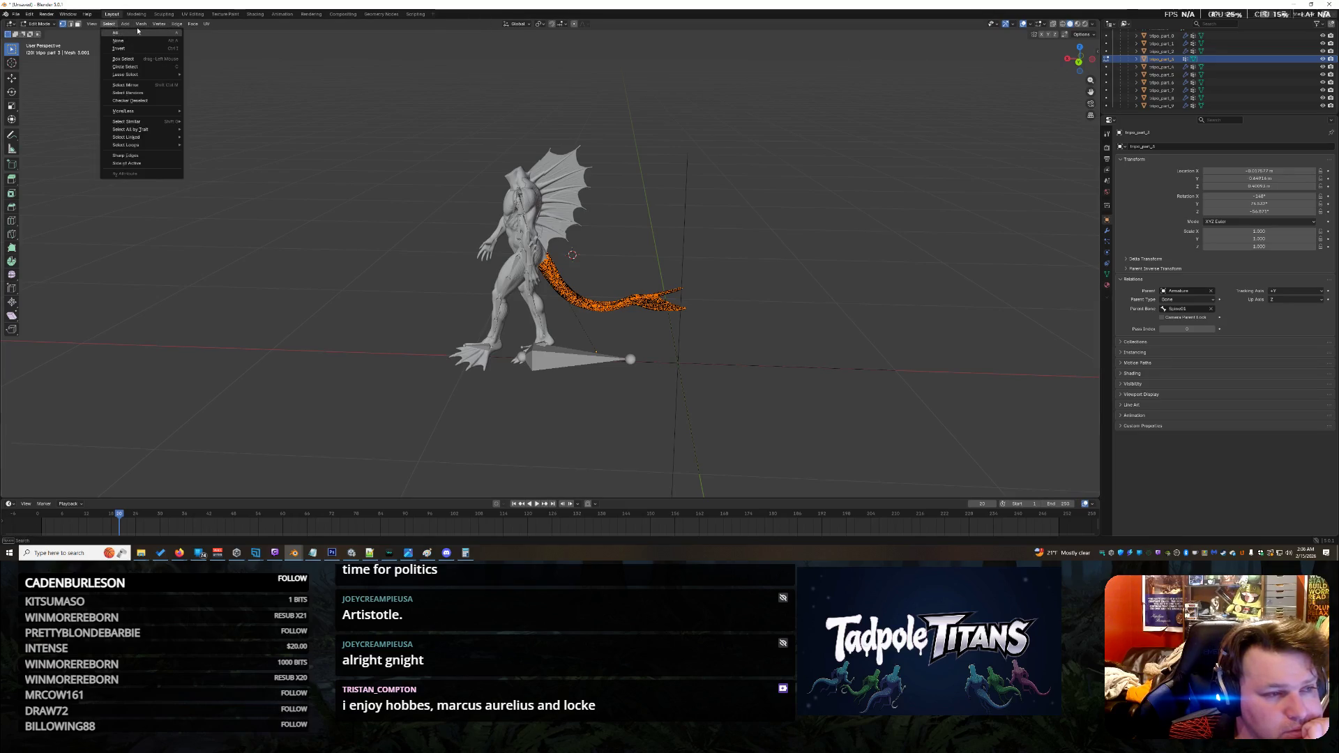
left_click(137, 32)
left_click(159, 23)
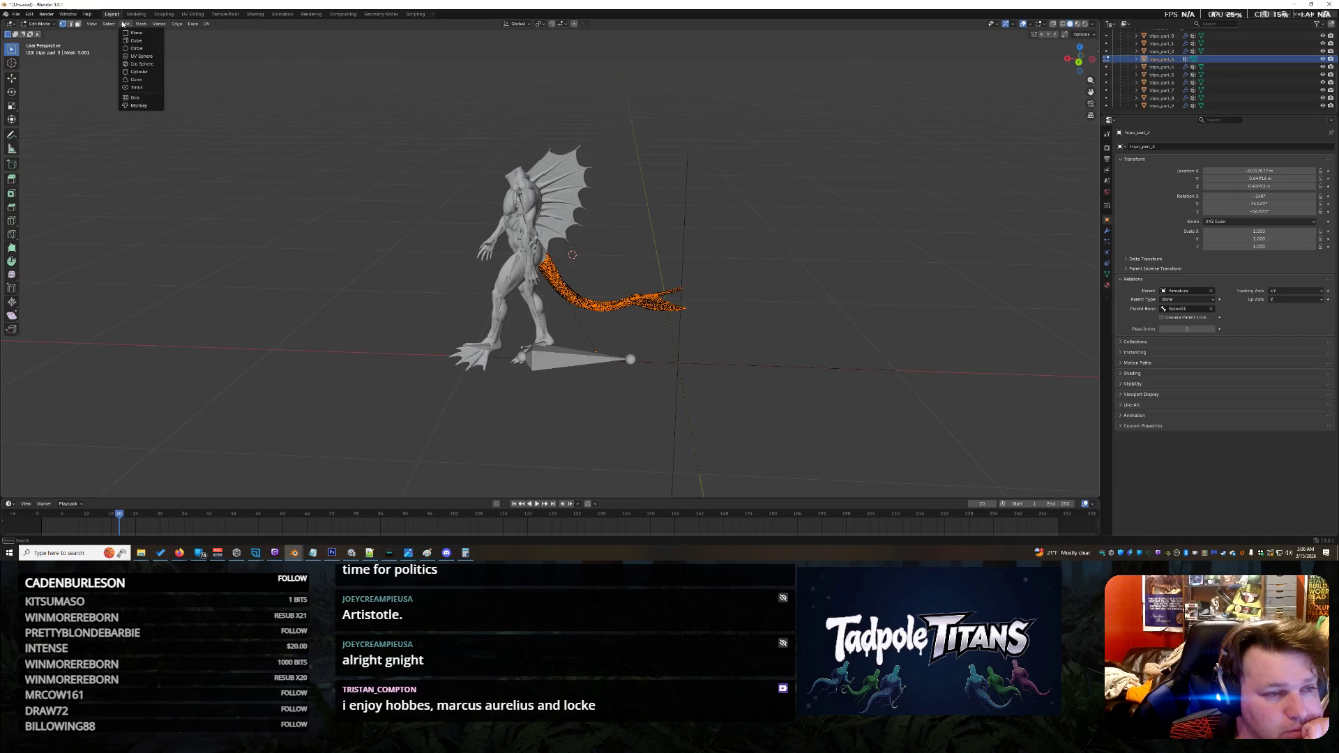
mouse_move(140, 26)
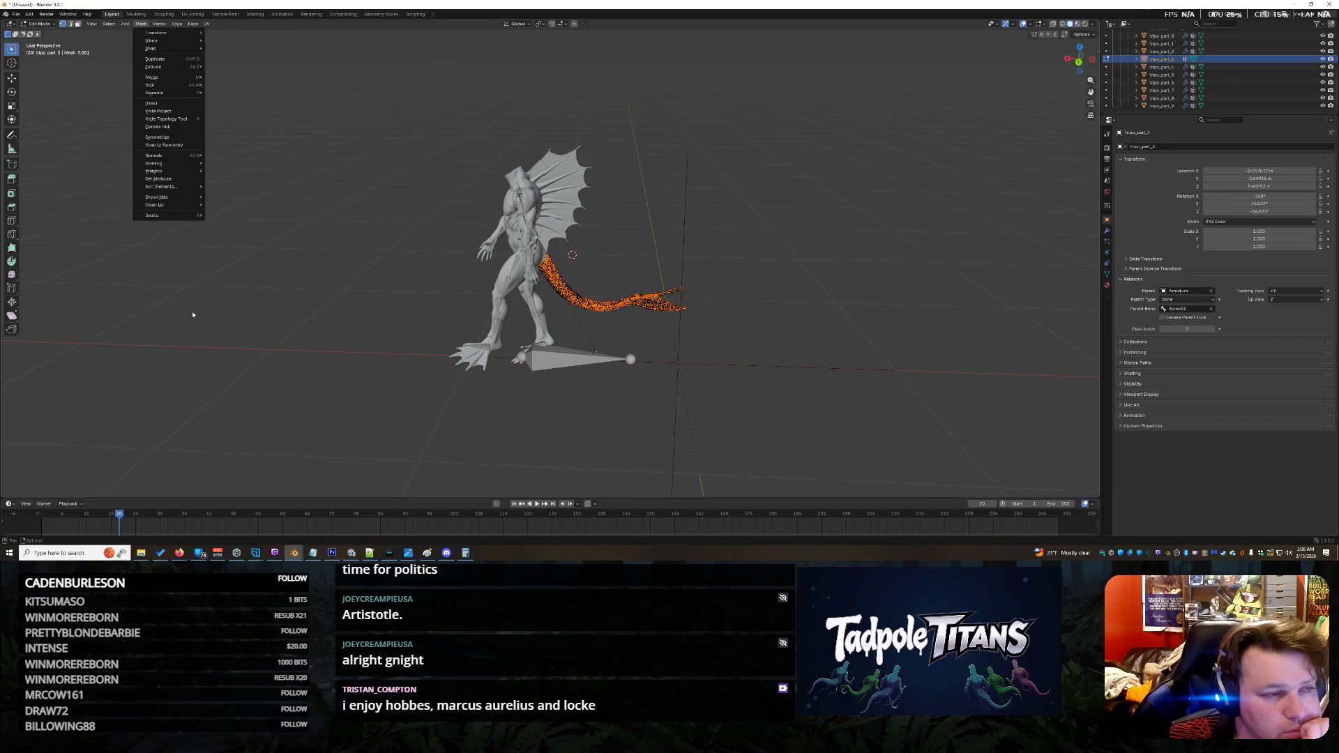
Step: Return to Object Mode and box-select every part of the model
key("Escape")
key("alt+a")
left_click_drag(370, 98, 743, 464)
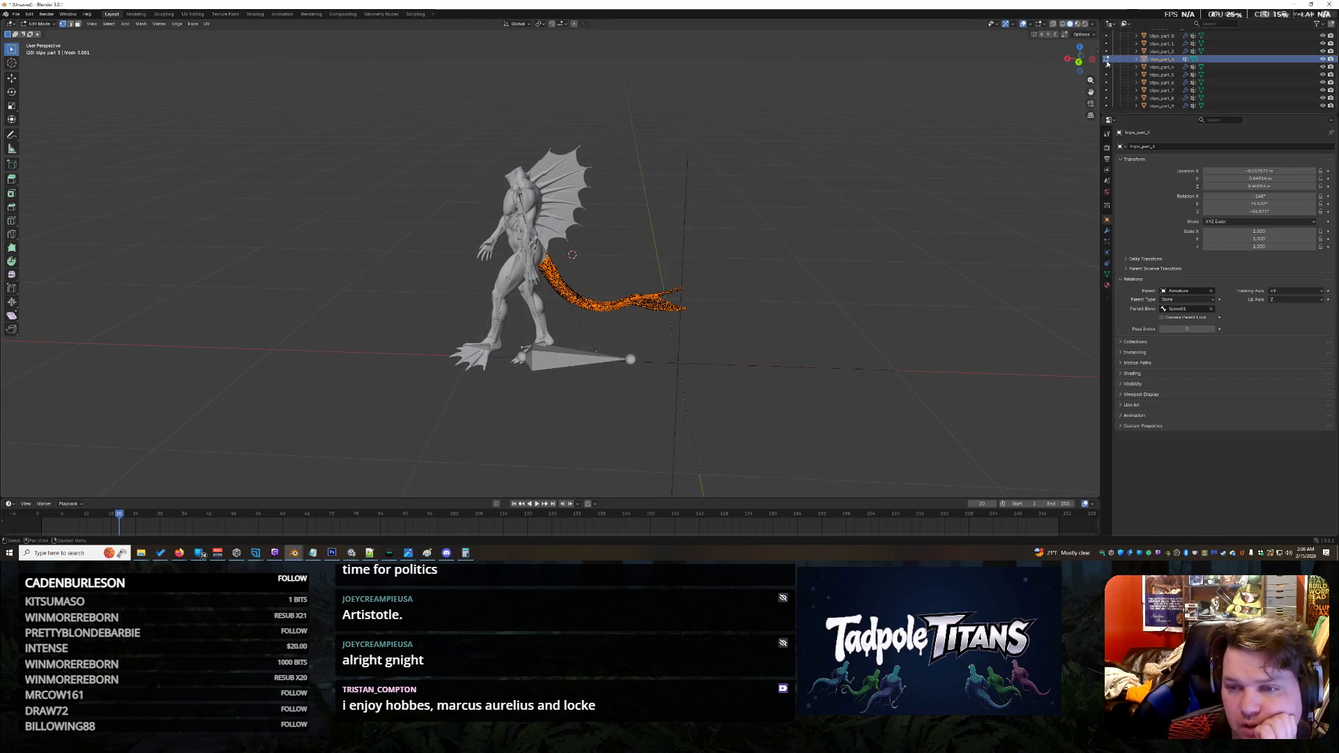
key("Tab")
left_click_drag(335, 115, 902, 498)
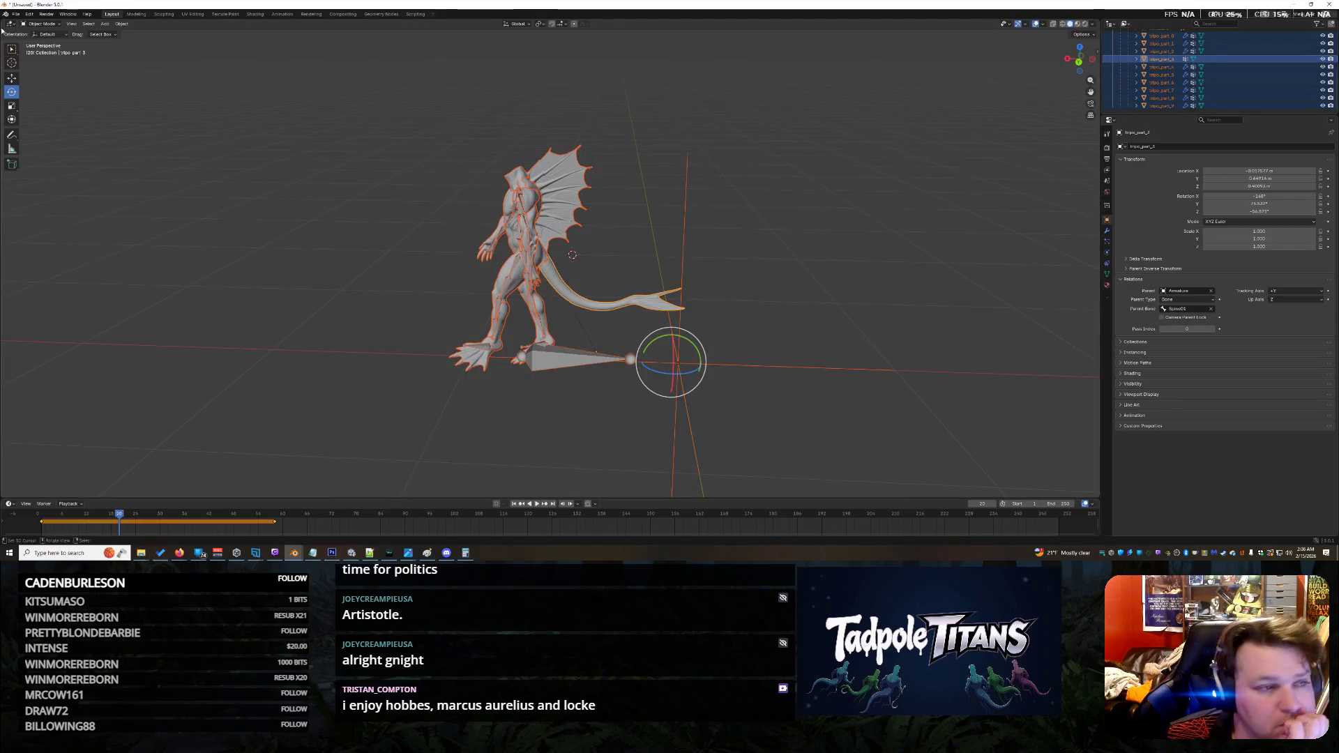
left_click(50, 24)
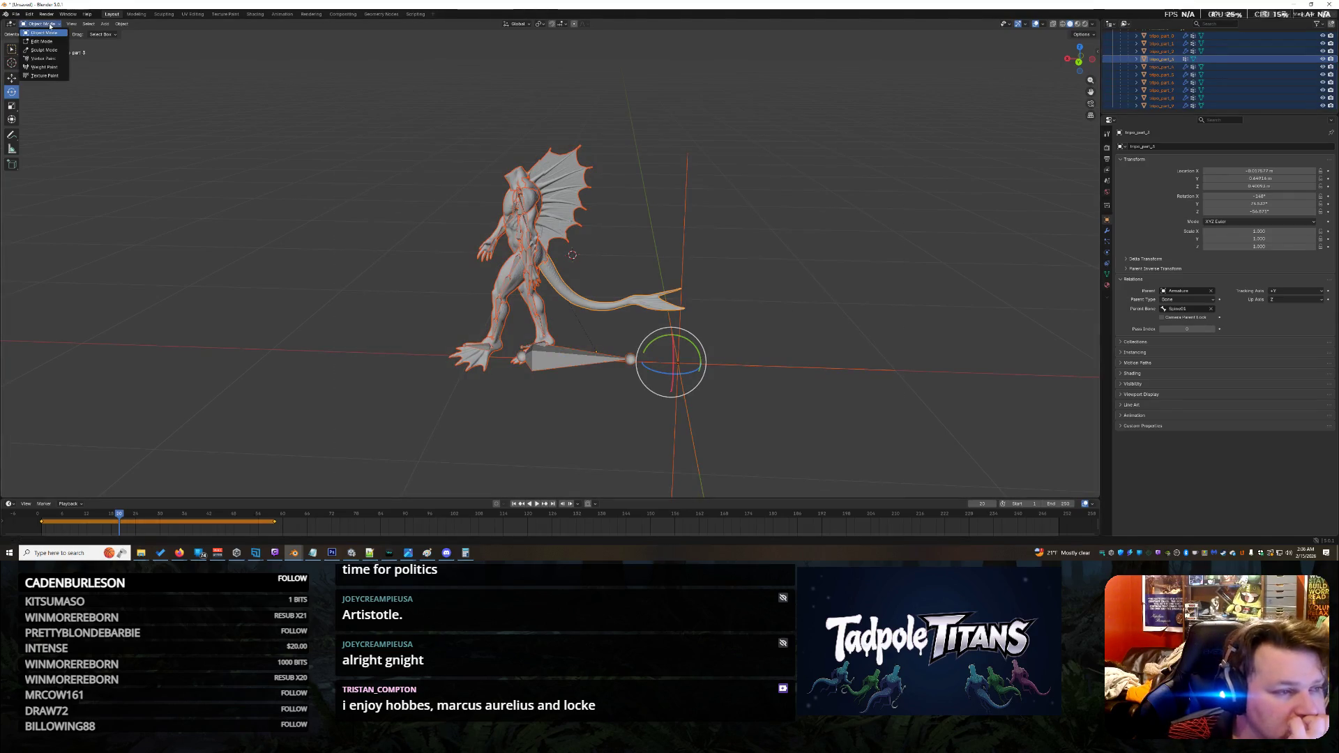
left_click(90, 23)
mouse_move(101, 24)
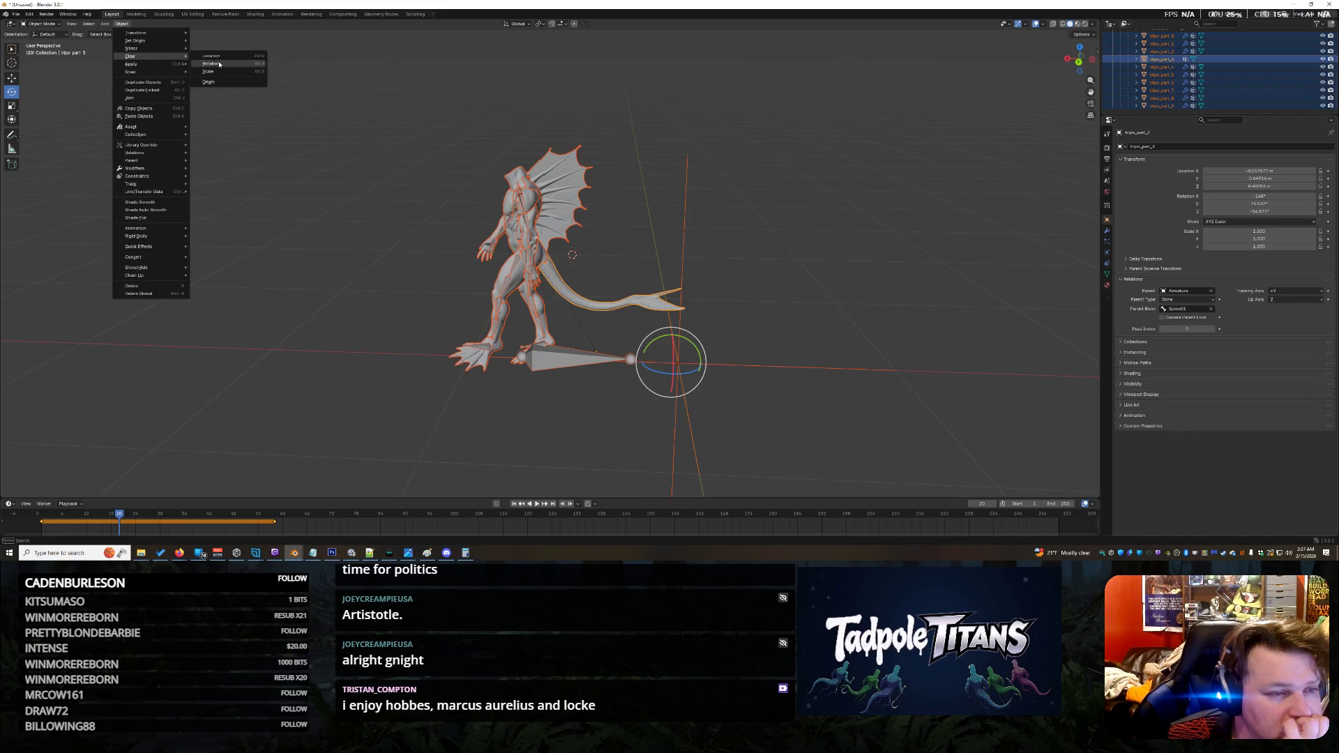
left_click(221, 58)
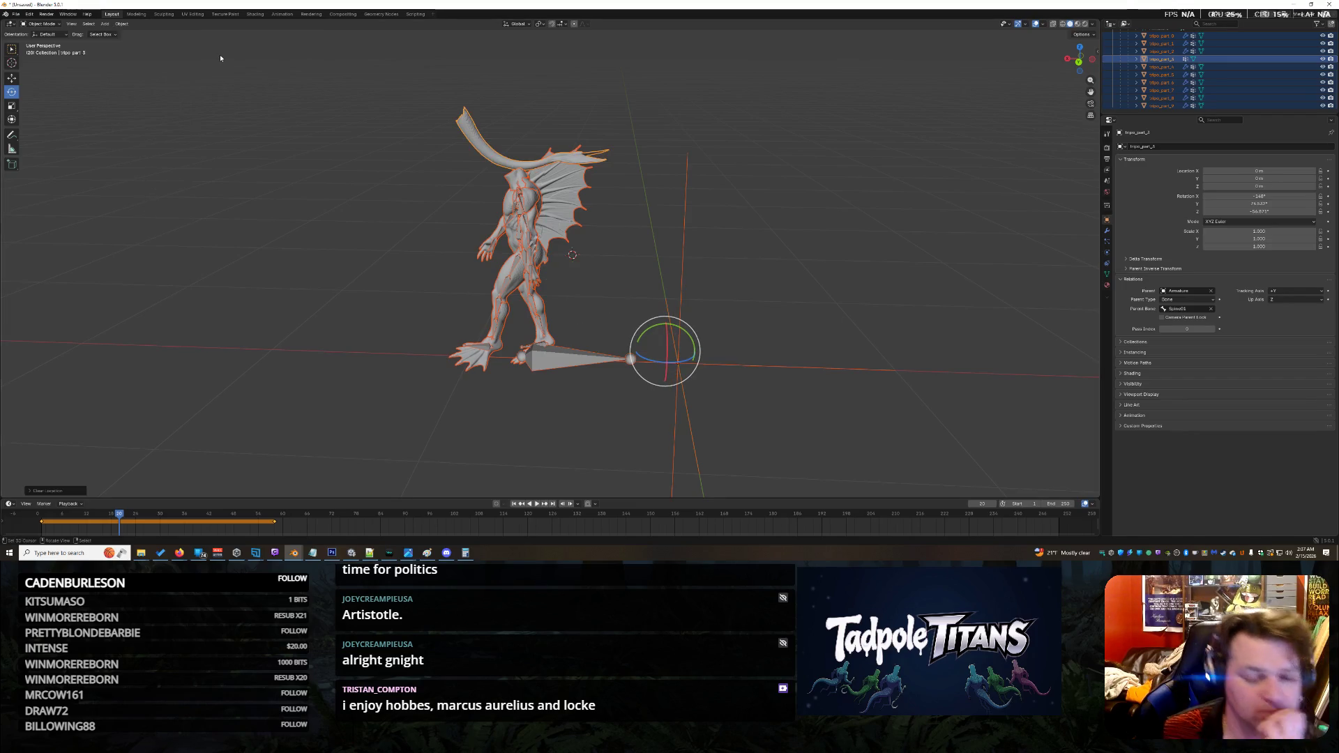
key("ctrl+z")
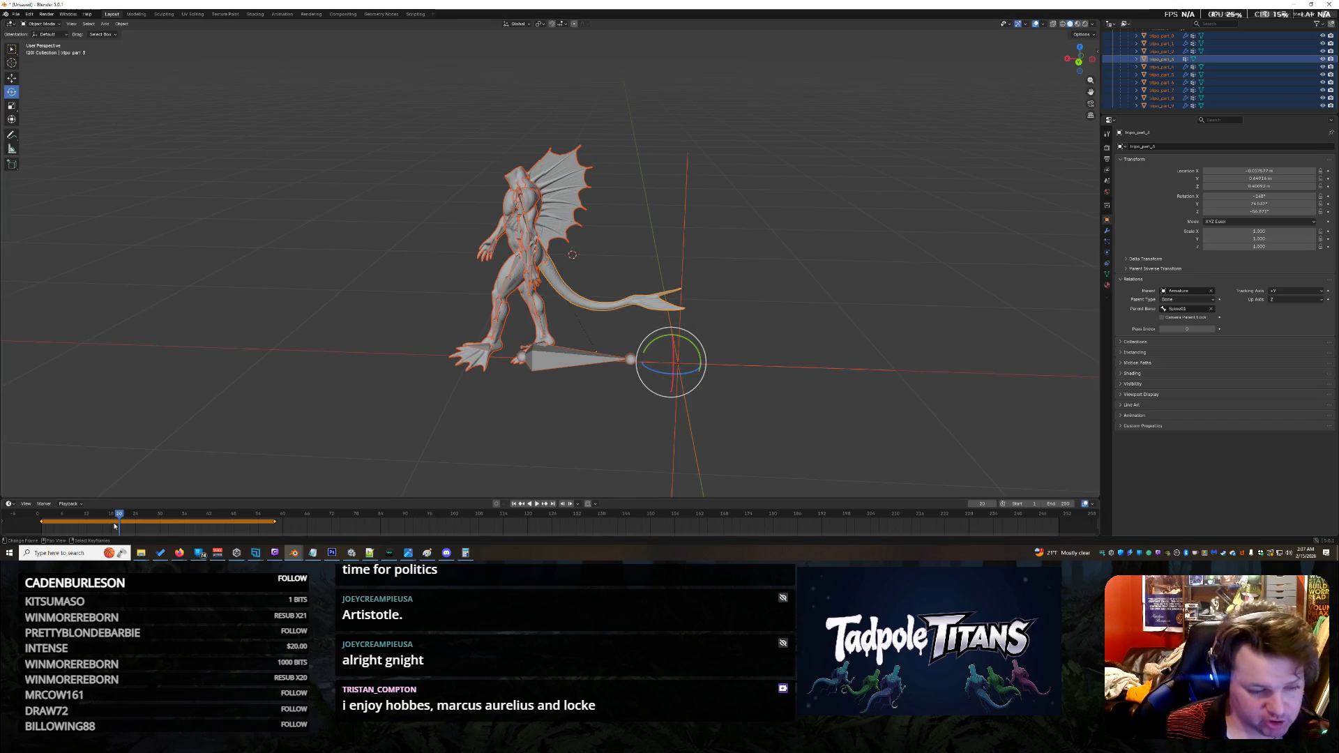
mouse_move(118, 515)
left_mouse_down()
mouse_move(25, 524)
mouse_move(320, 528)
mouse_move(19, 532)
mouse_move(294, 528)
left_mouse_up()
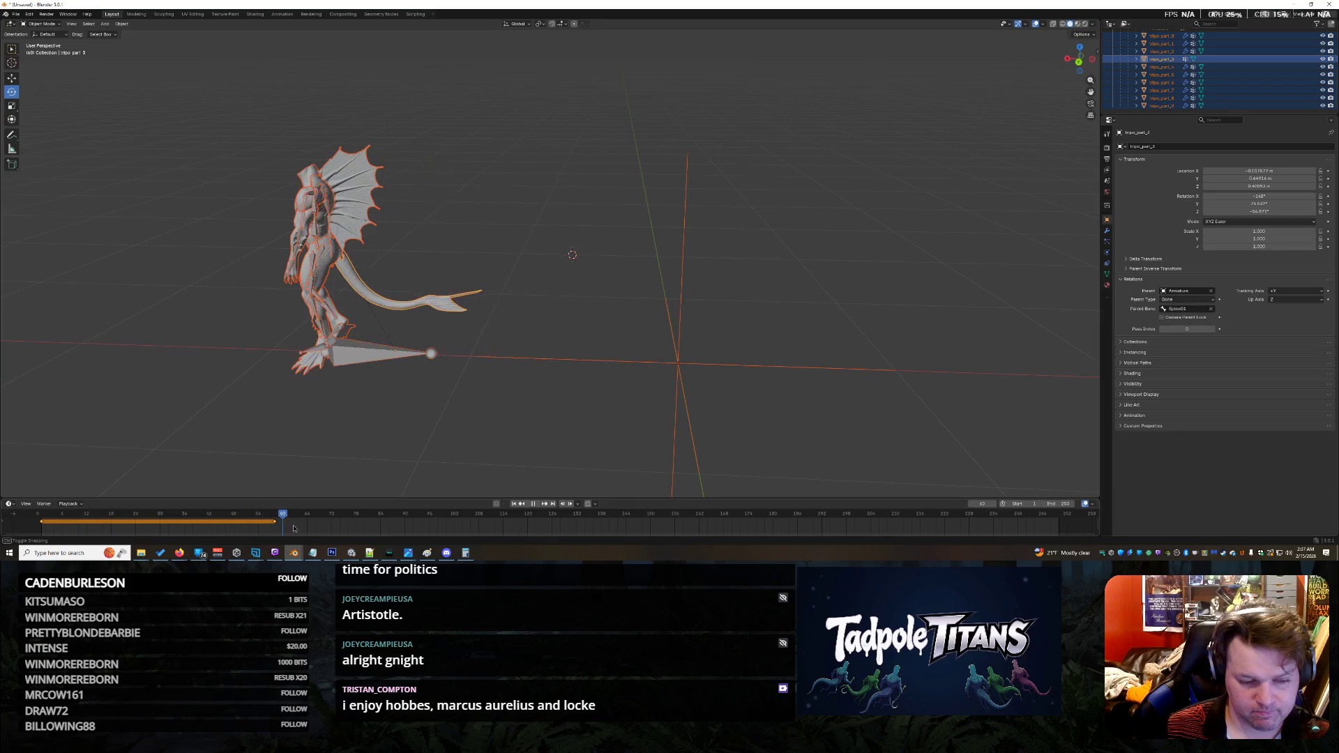
mouse_move(431, 291)
middle_mouse_down()
mouse_move(496, 302)
mouse_move(418, 300)
middle_mouse_up()
scroll(645, 257, "up", 5)
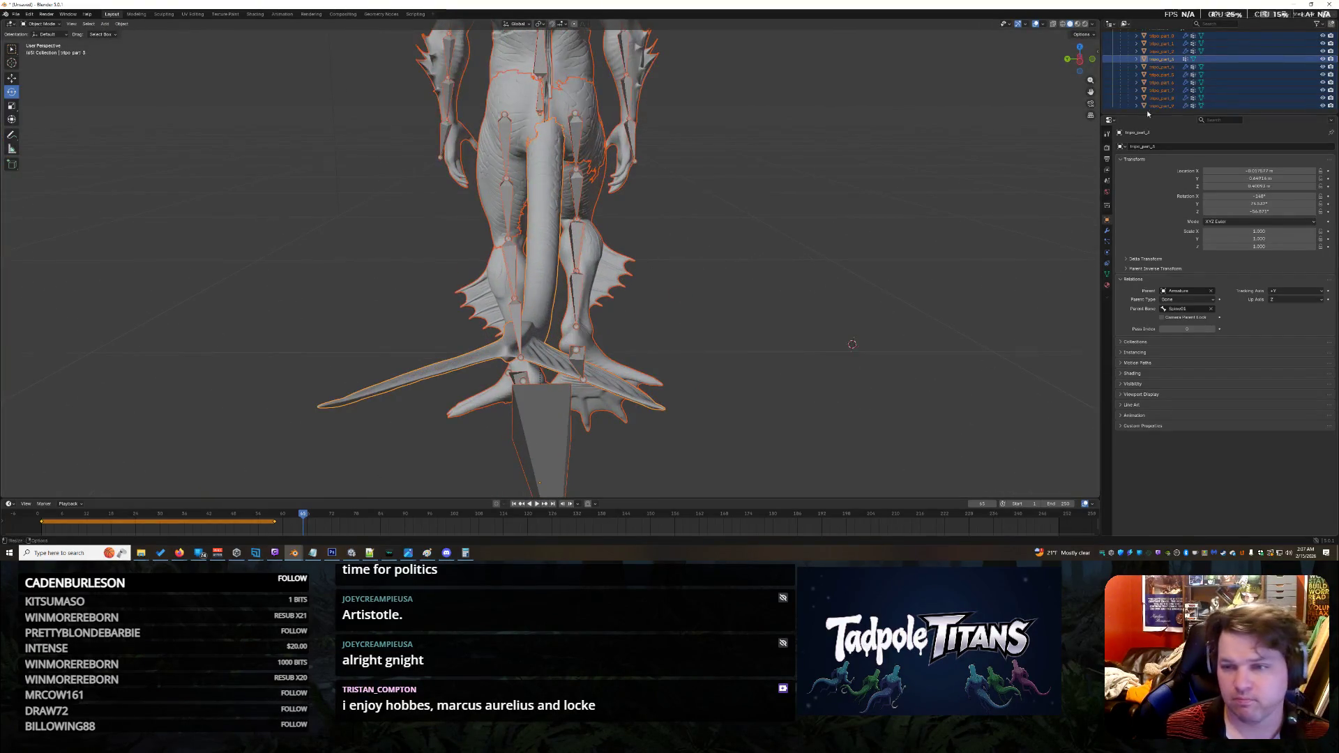
mouse_move(853, 345)
middle_mouse_down()
mouse_move(827, 286)
mouse_move(674, 290)
middle_mouse_up()
scroll(674, 290, "up", 3)
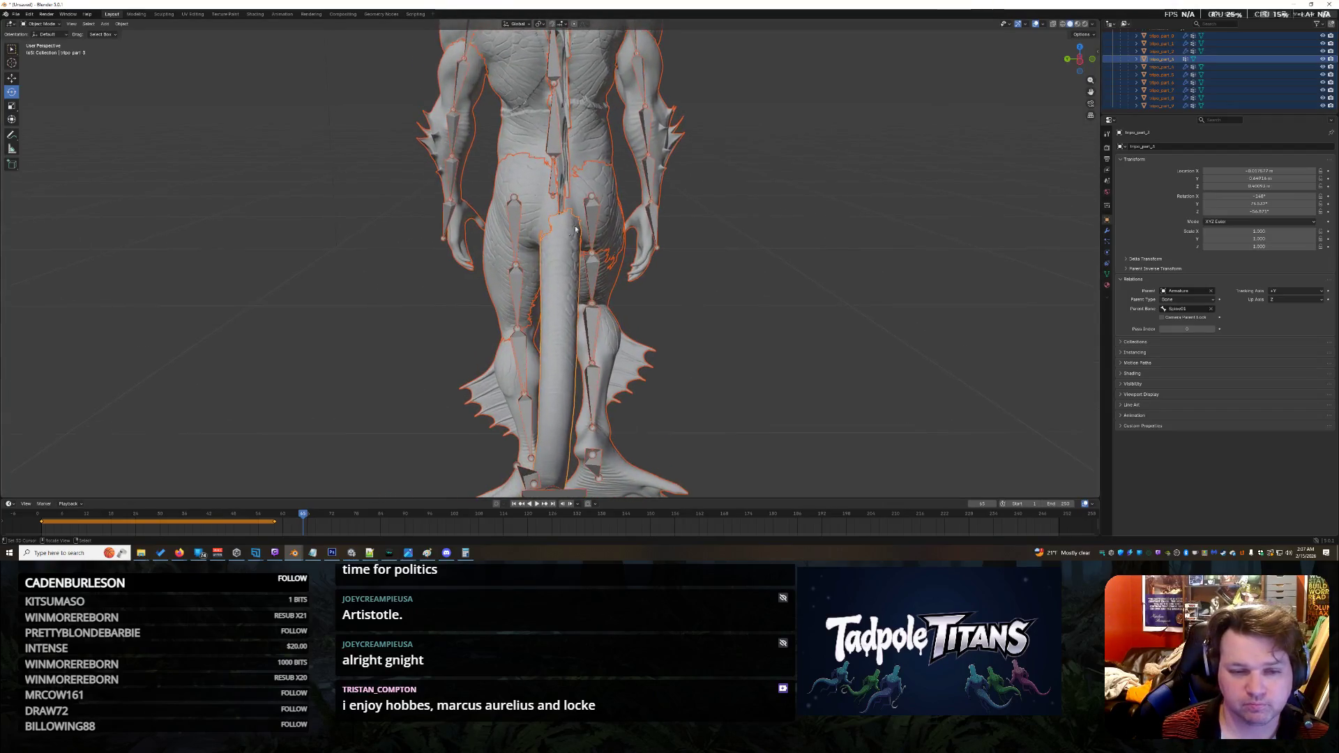
left_click(758, 280)
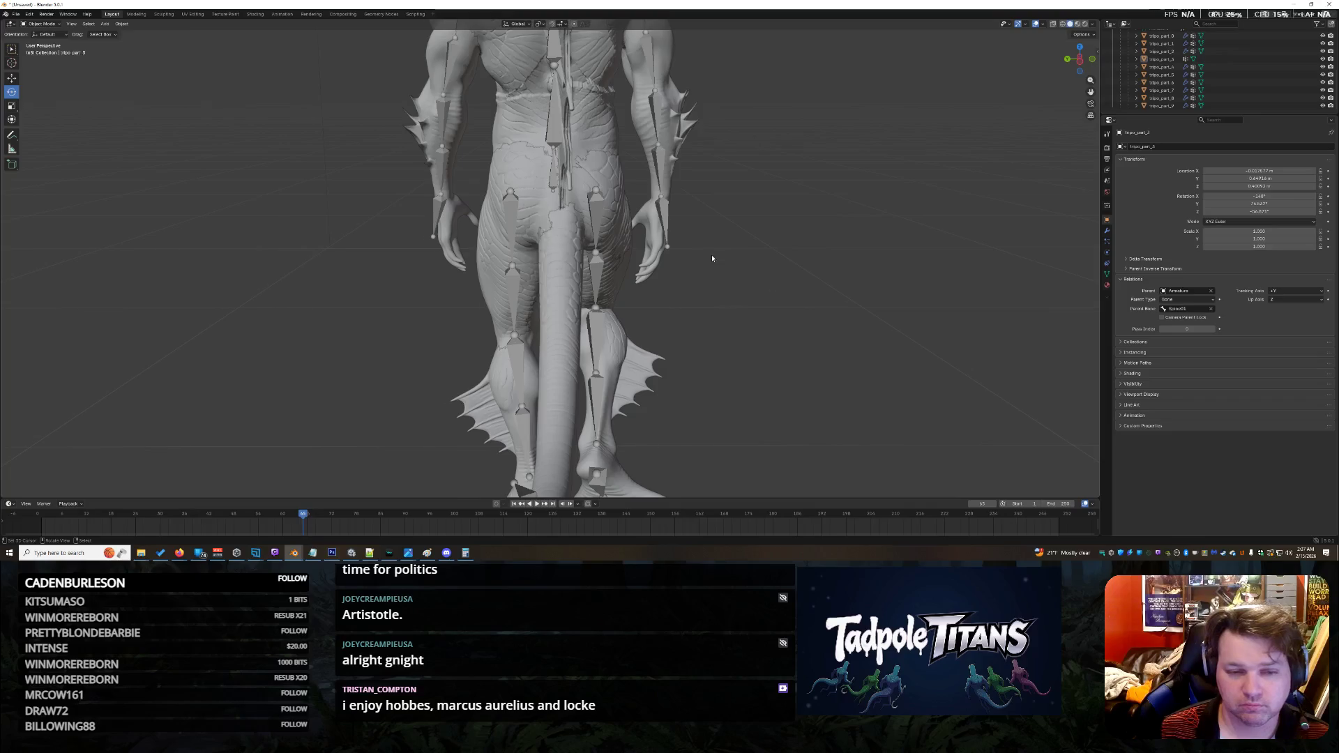
middle_click_drag(712, 258, 756, 264)
middle_click_drag(415, 292, 355, 323)
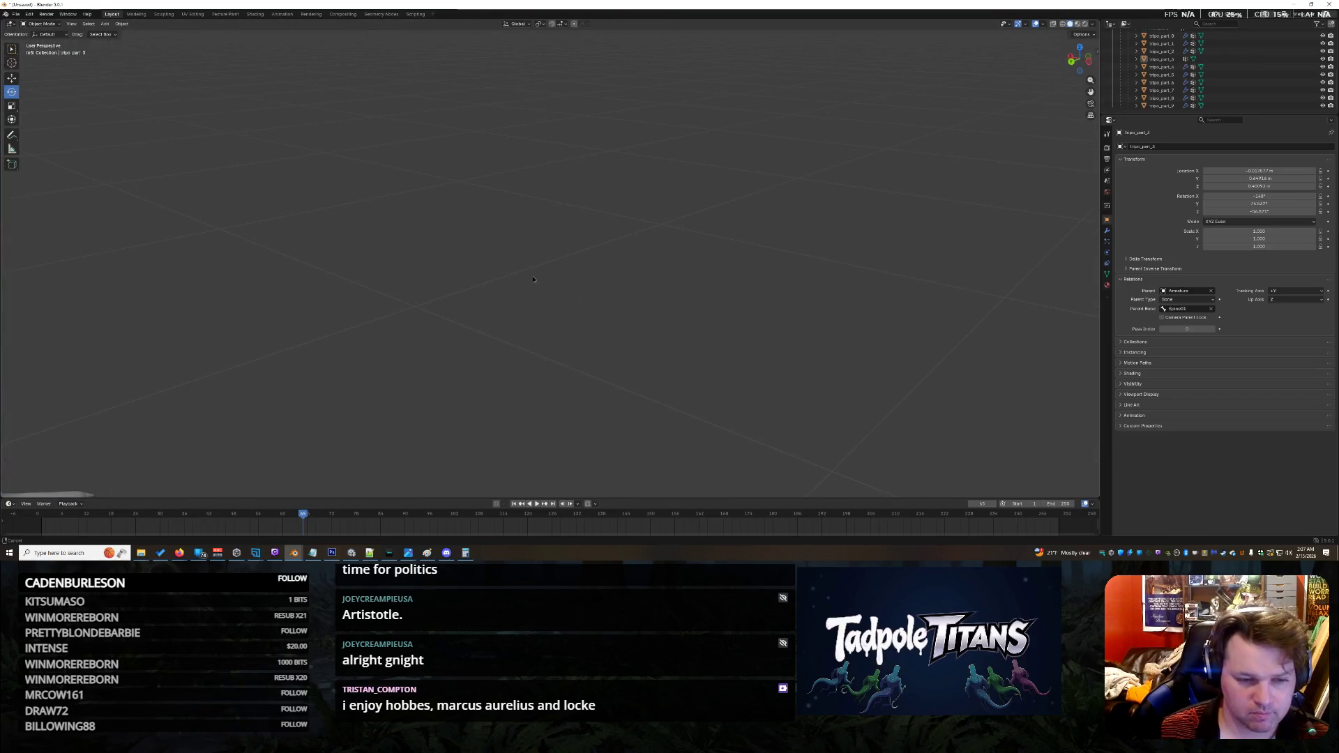
middle_click_drag(588, 313, 744, 303)
scroll(743, 303, "up", 8)
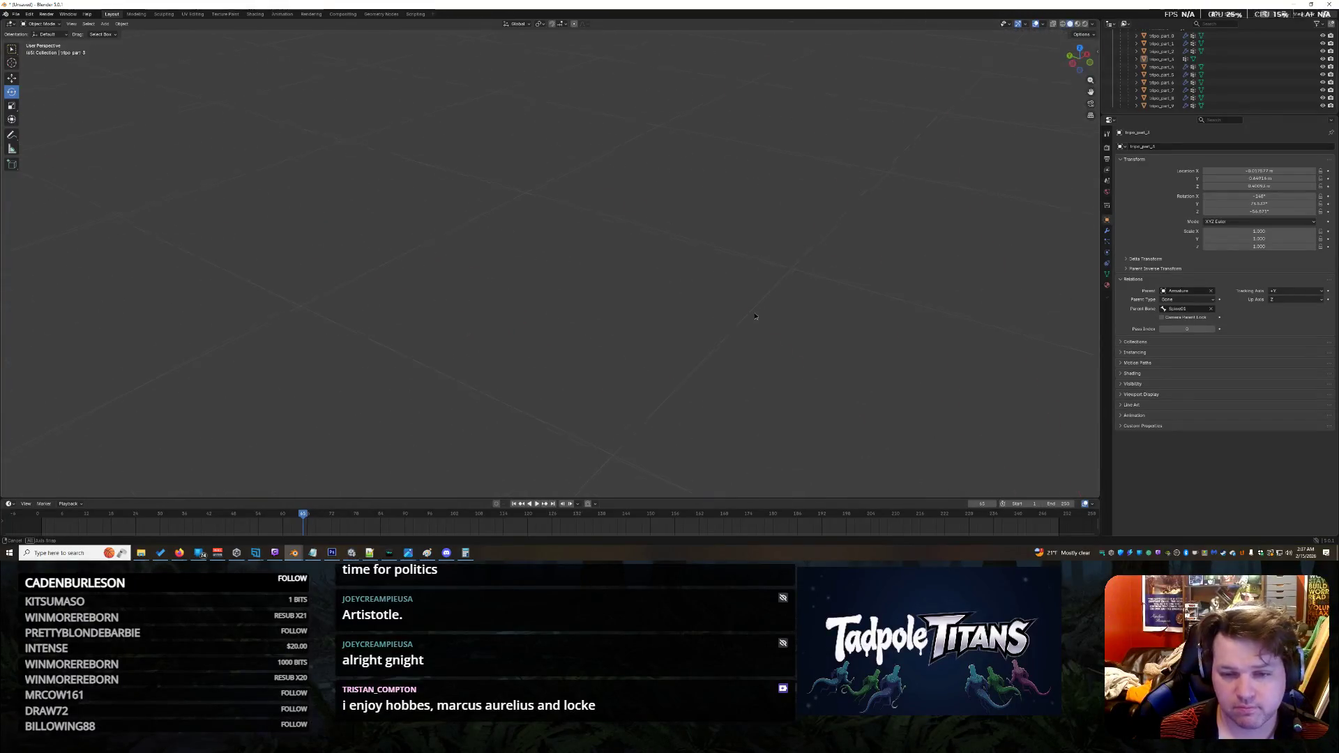
scroll(802, 307, "down", 4)
mouse_move(855, 310)
middle_mouse_down()
mouse_move(900, 311)
mouse_move(515, 232)
middle_mouse_up()
scroll(820, 314, "up", 5)
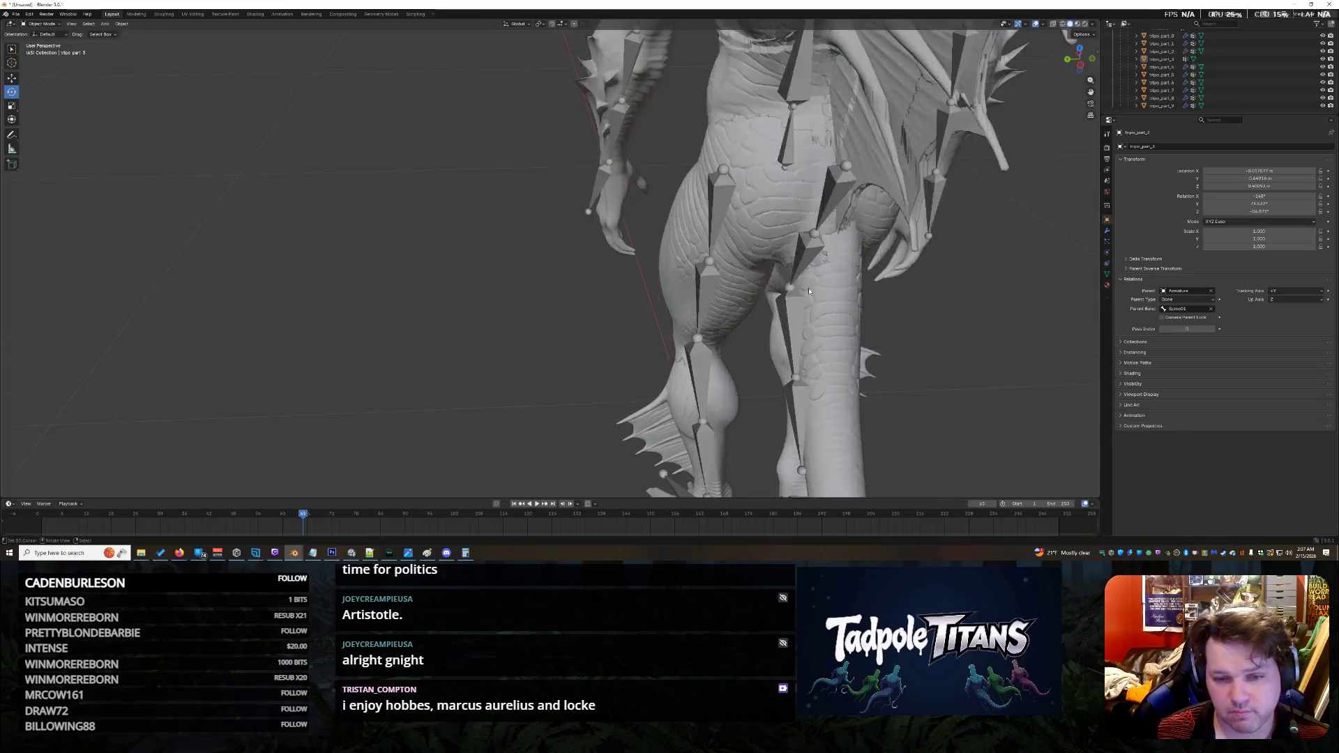
mouse_move(885, 351)
middle_mouse_down()
mouse_move(563, 222)
mouse_move(505, 236)
mouse_move(807, 307)
mouse_move(594, 278)
mouse_move(475, 303)
mouse_move(402, 286)
mouse_move(367, 359)
mouse_move(557, 294)
middle_mouse_up()
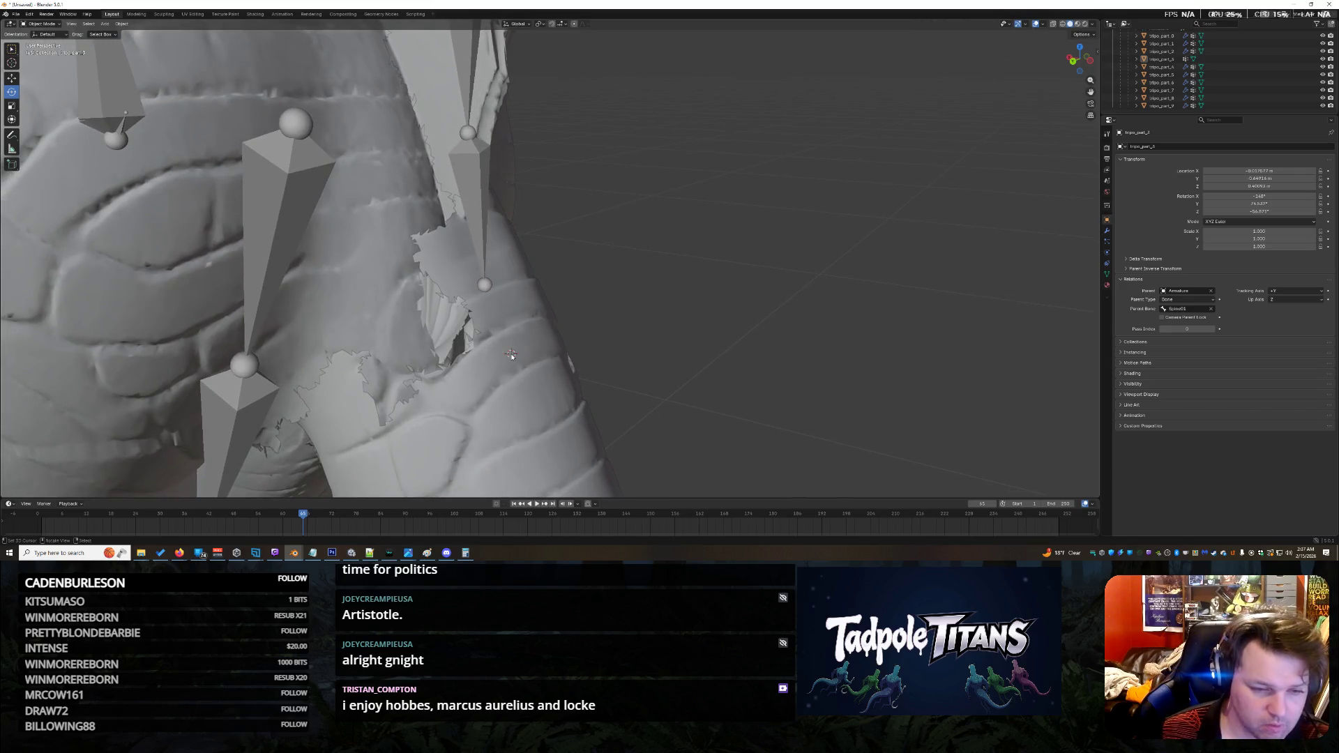
Step: Select the tail piece and zoom in on where it joins the hips
left_click(504, 382)
scroll(504, 383, "down", 6)
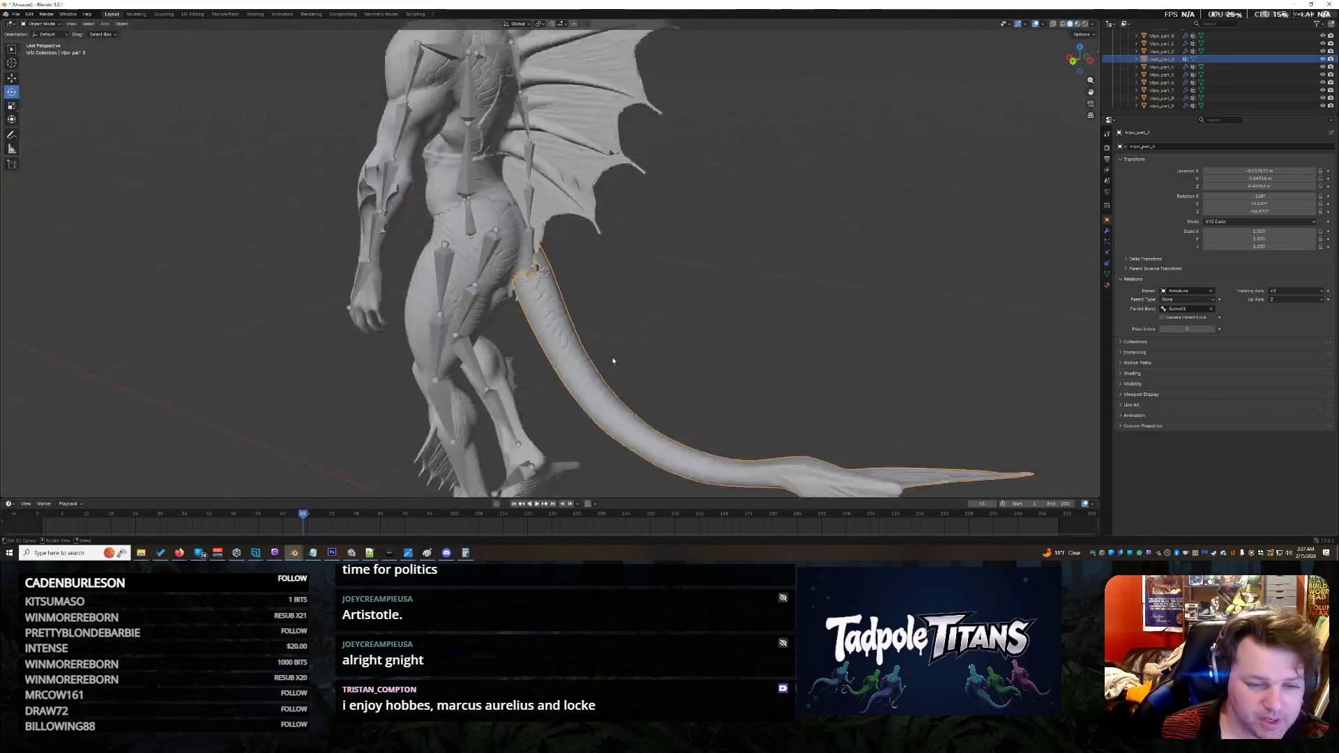
scroll(722, 386, "down", 3)
scroll(685, 392, "up", 12)
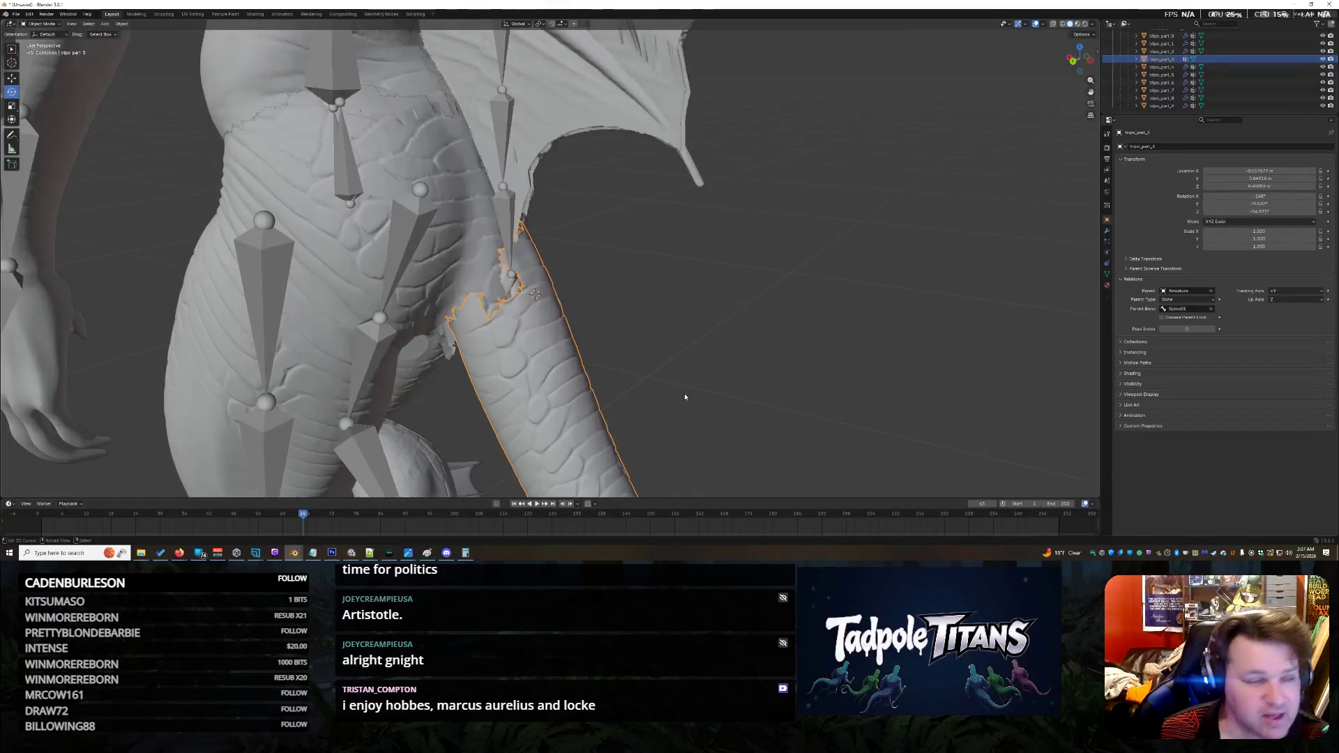
scroll(735, 361, "down", 6)
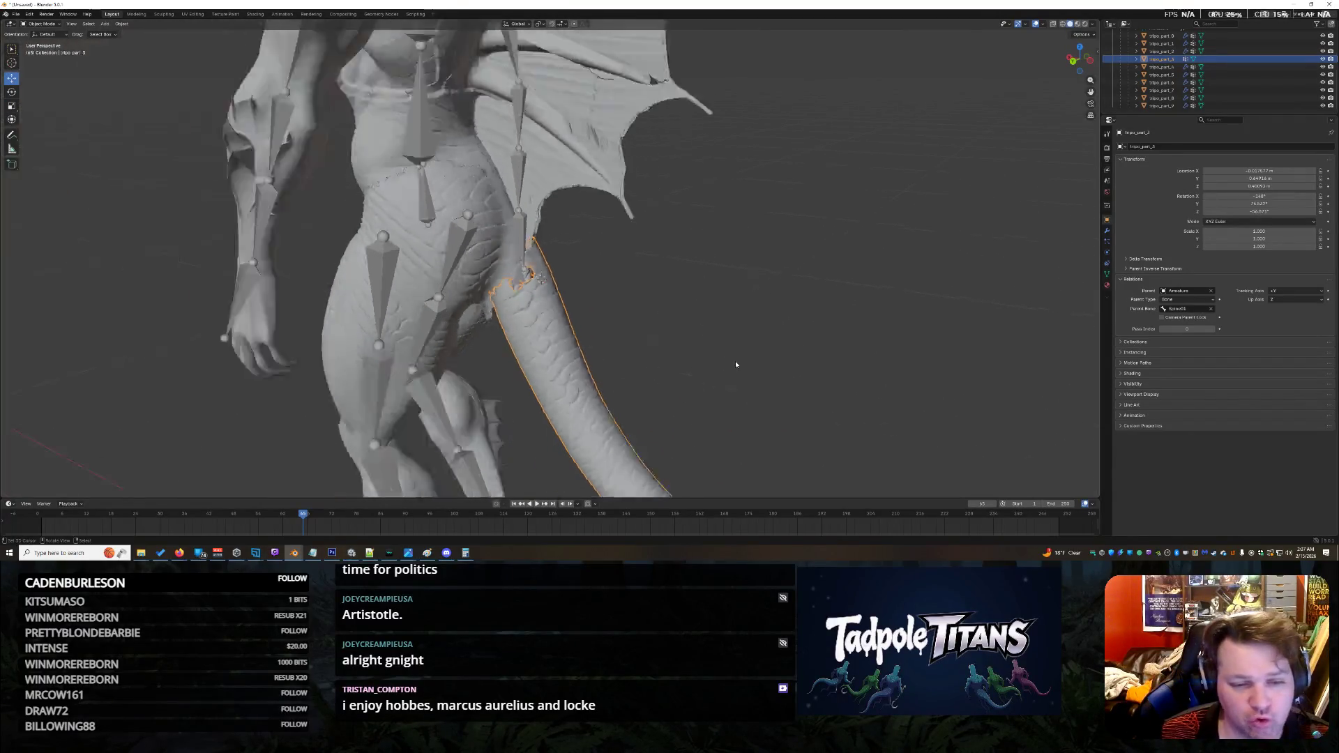
scroll(597, 325, "up", 8)
scroll(577, 331, "down", 1)
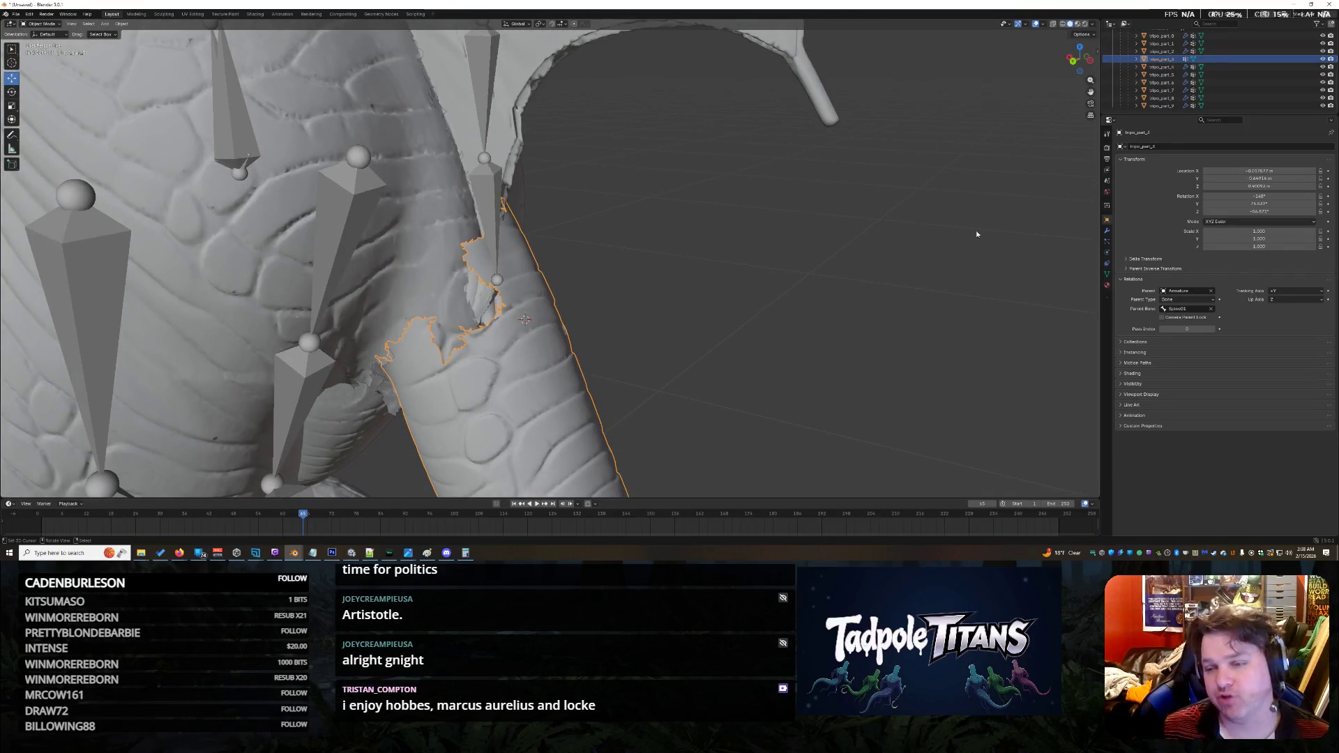
scroll(998, 230, "down", 8)
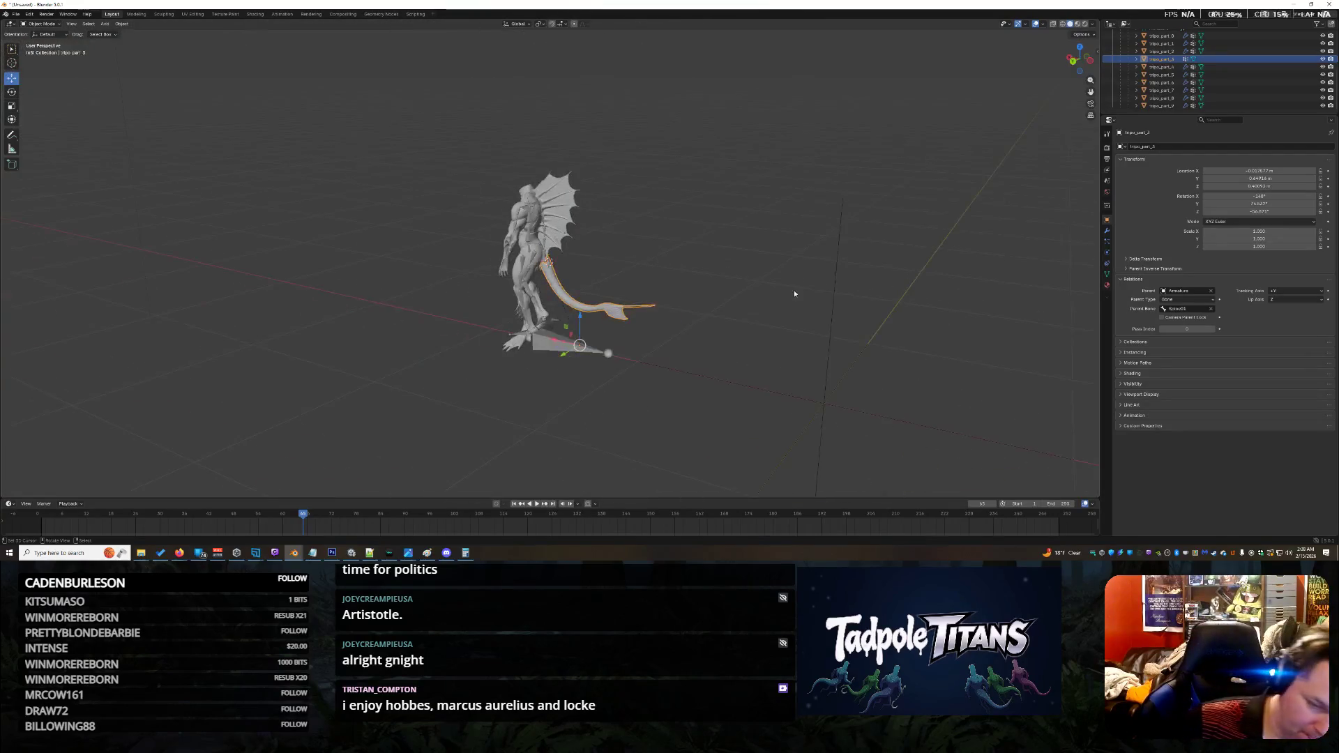
scroll(575, 353, "up", 8)
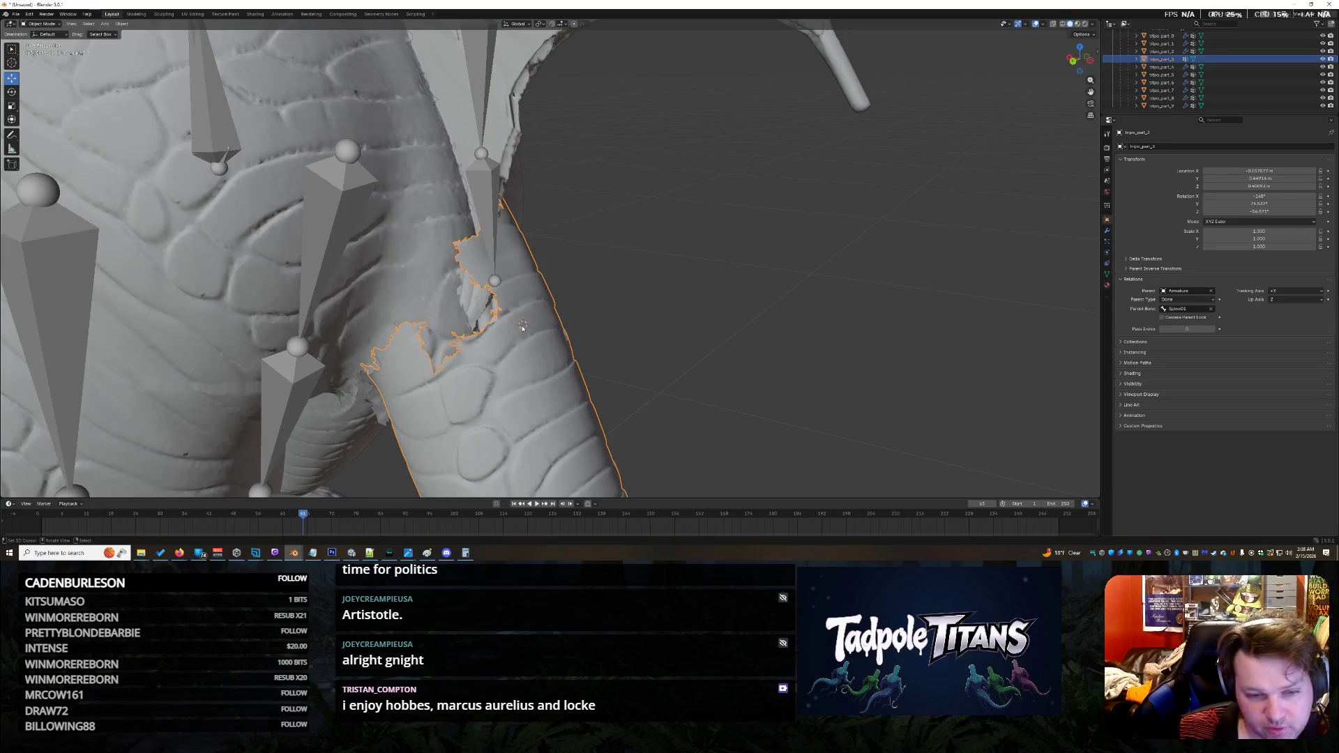
Step: Reselect the tail, orbit back to its base and start moving it with G
left_click(584, 225)
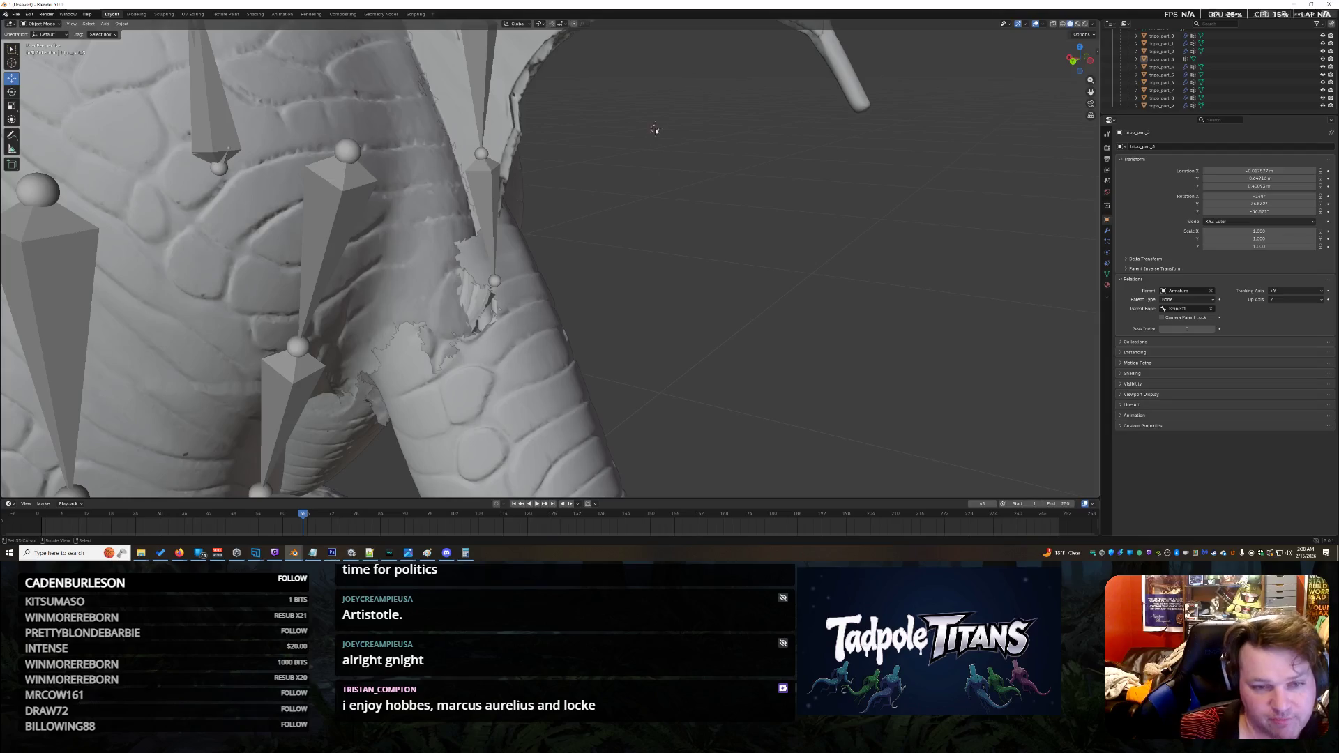
left_click(530, 389)
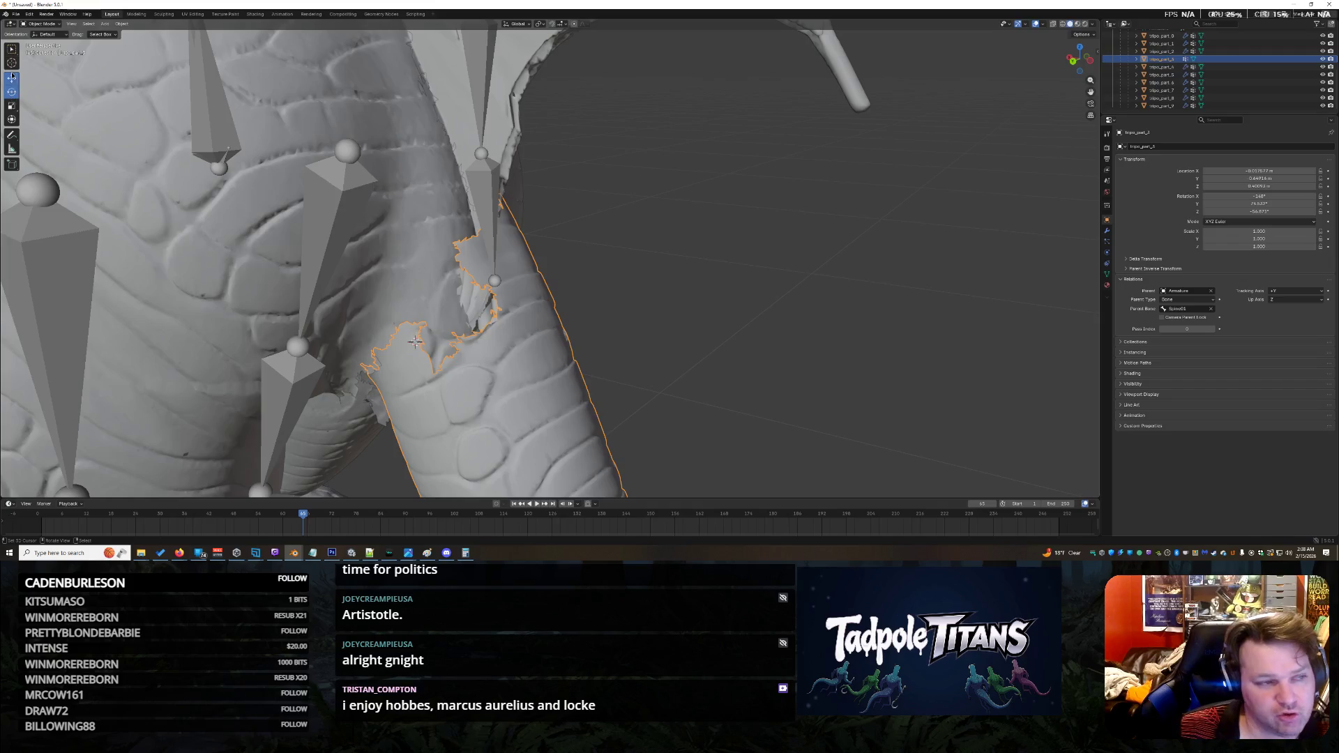
mouse_move(681, 335)
middle_mouse_down()
mouse_move(574, 320)
mouse_move(680, 350)
mouse_move(750, 320)
mouse_move(339, 361)
middle_mouse_up()
mouse_move(525, 360)
middle_mouse_down()
mouse_move(634, 382)
mouse_move(344, 300)
middle_mouse_up()
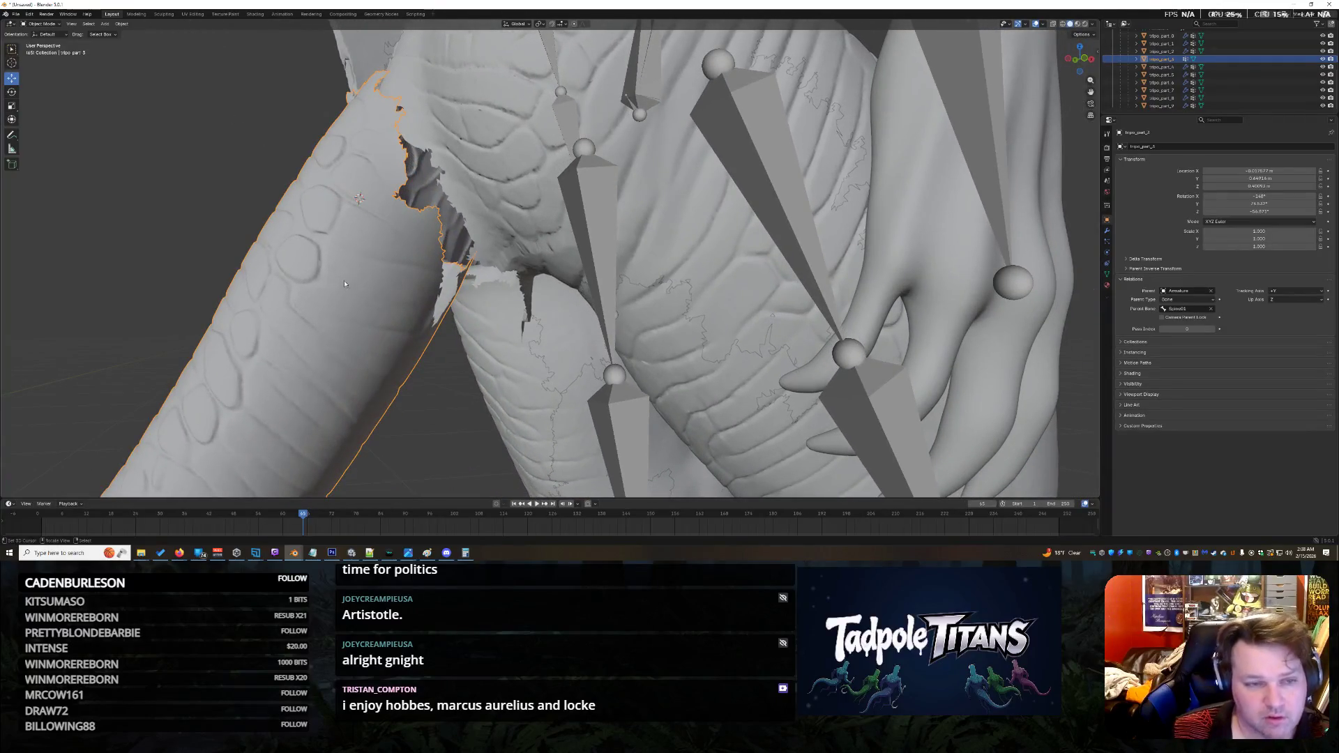
key("g")
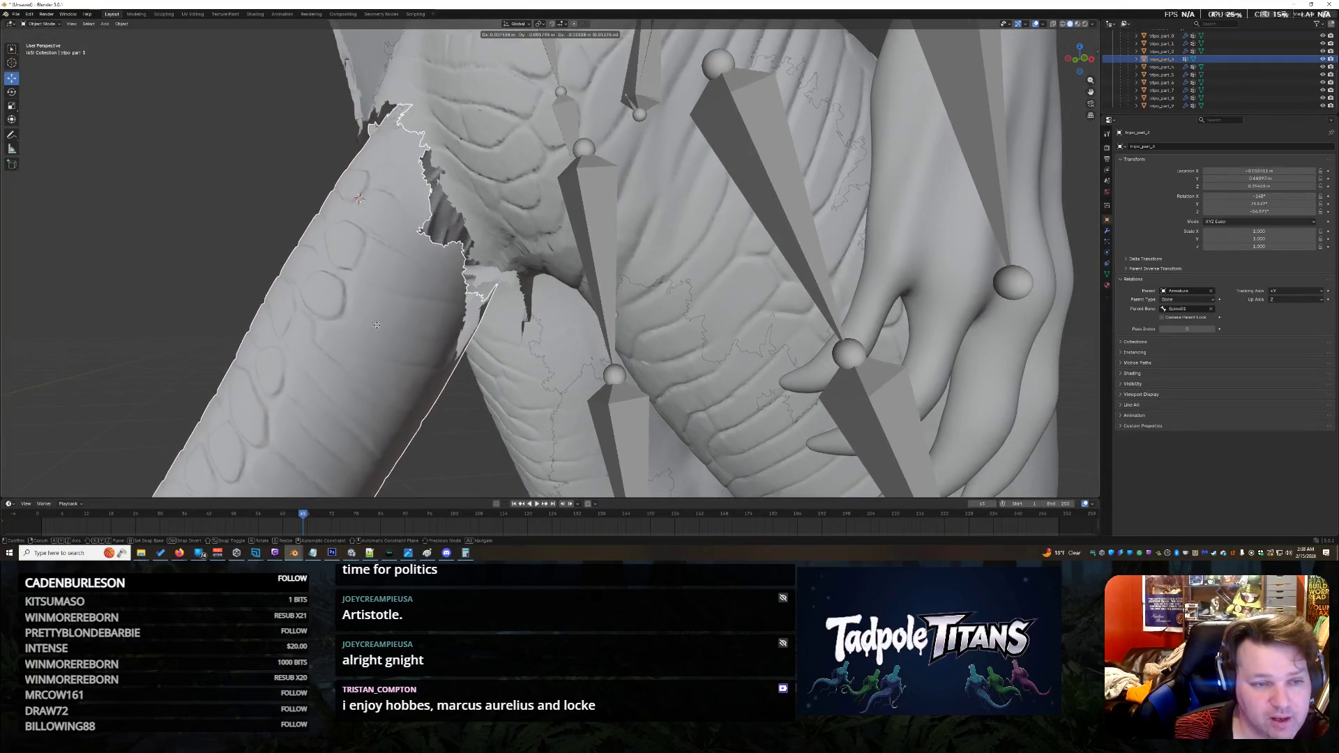
Step: Drop the tail at its new spot, then reselect it and nudge it again against the hips
left_click(395, 309)
mouse_move(395, 309)
middle_mouse_down()
mouse_move(476, 307)
mouse_move(361, 281)
mouse_move(848, 300)
mouse_move(919, 208)
mouse_move(387, 364)
mouse_move(230, 352)
middle_mouse_up()
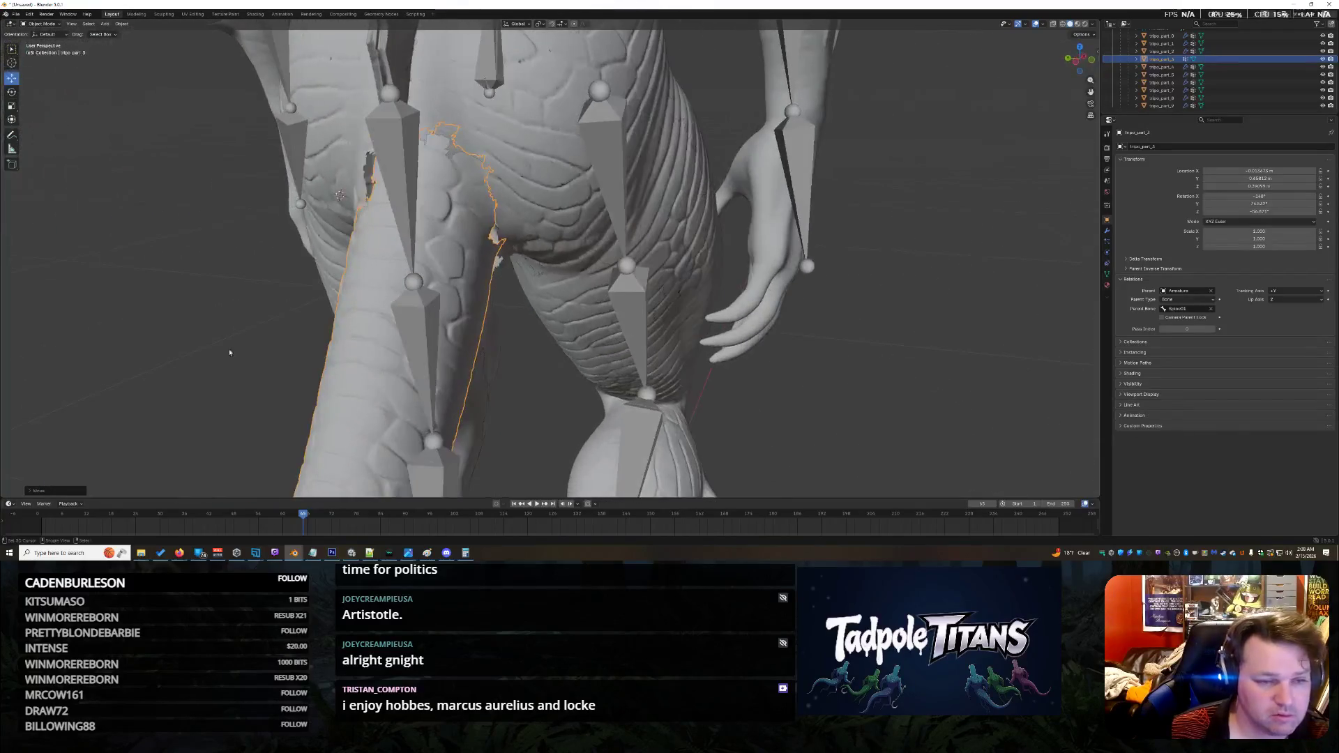
left_click(526, 350)
middle_click_drag(525, 356, 818, 372)
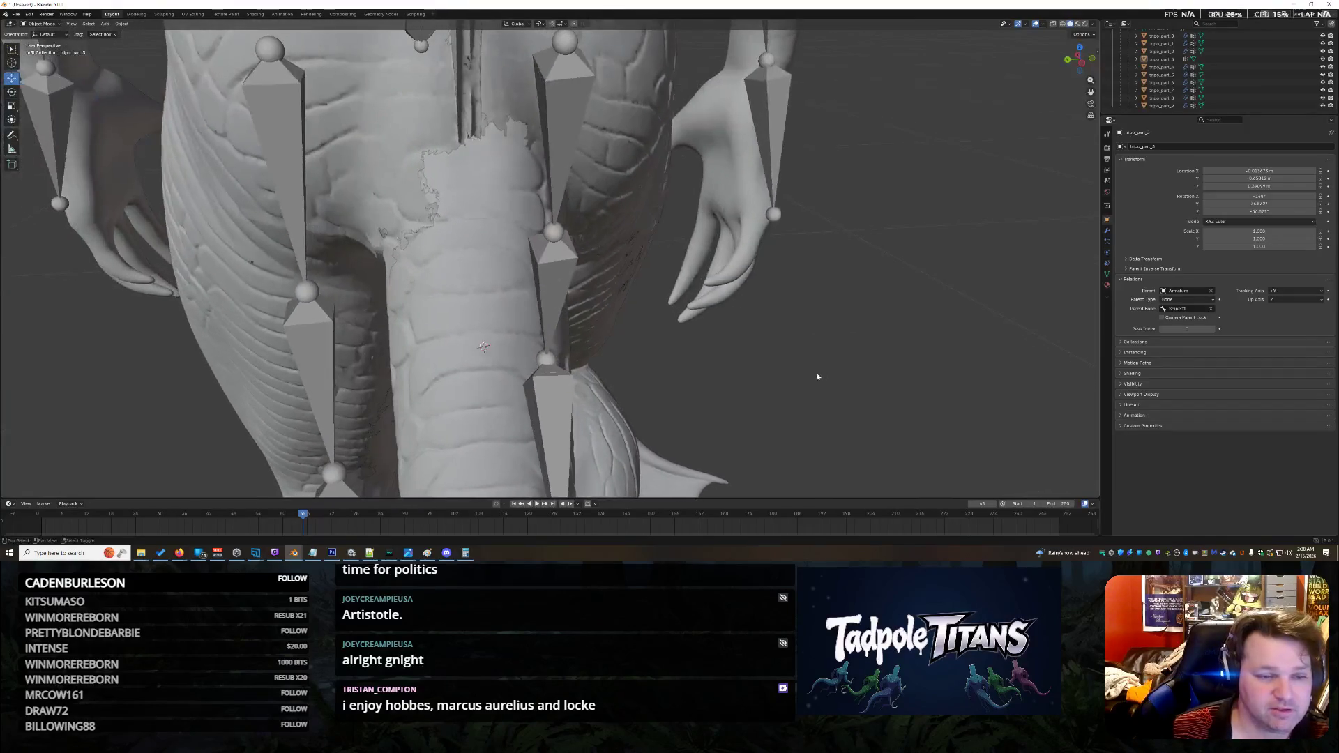
left_click(388, 289)
key("g")
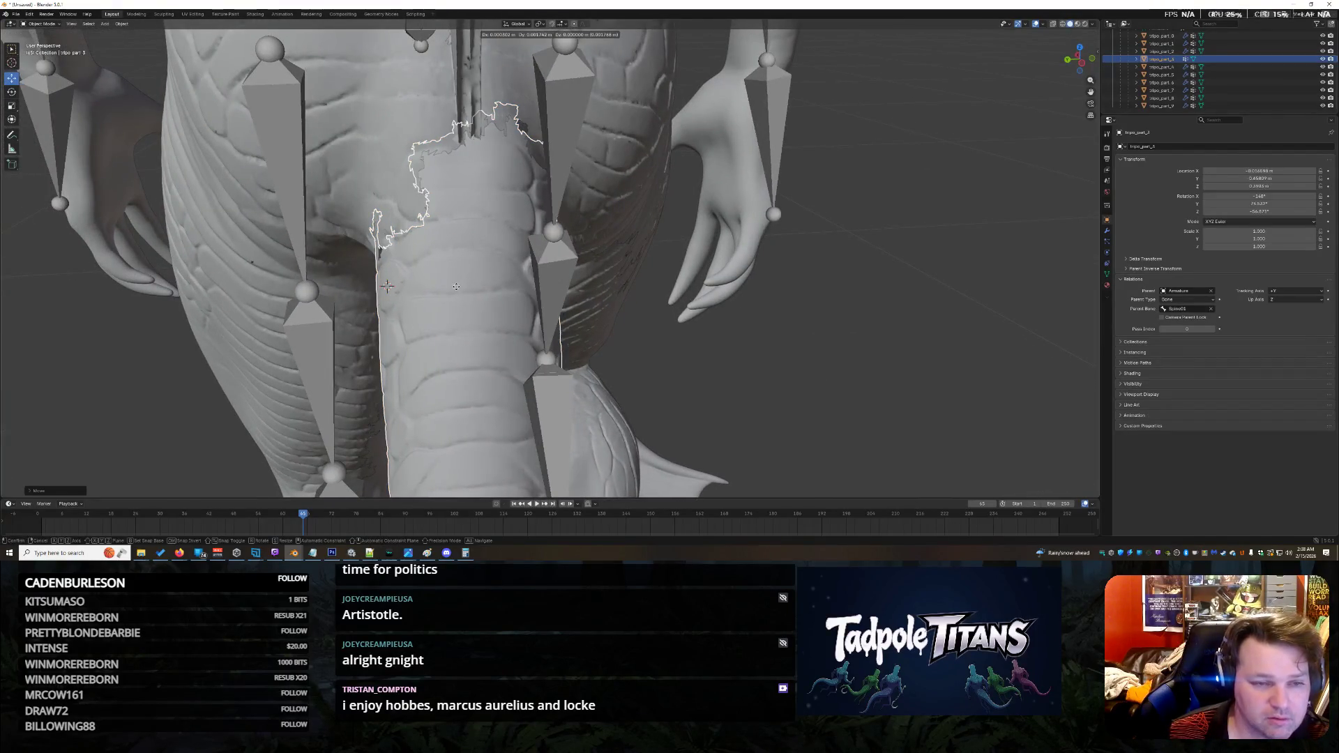
left_click(388, 287)
middle_click_drag(388, 287, 628, 355)
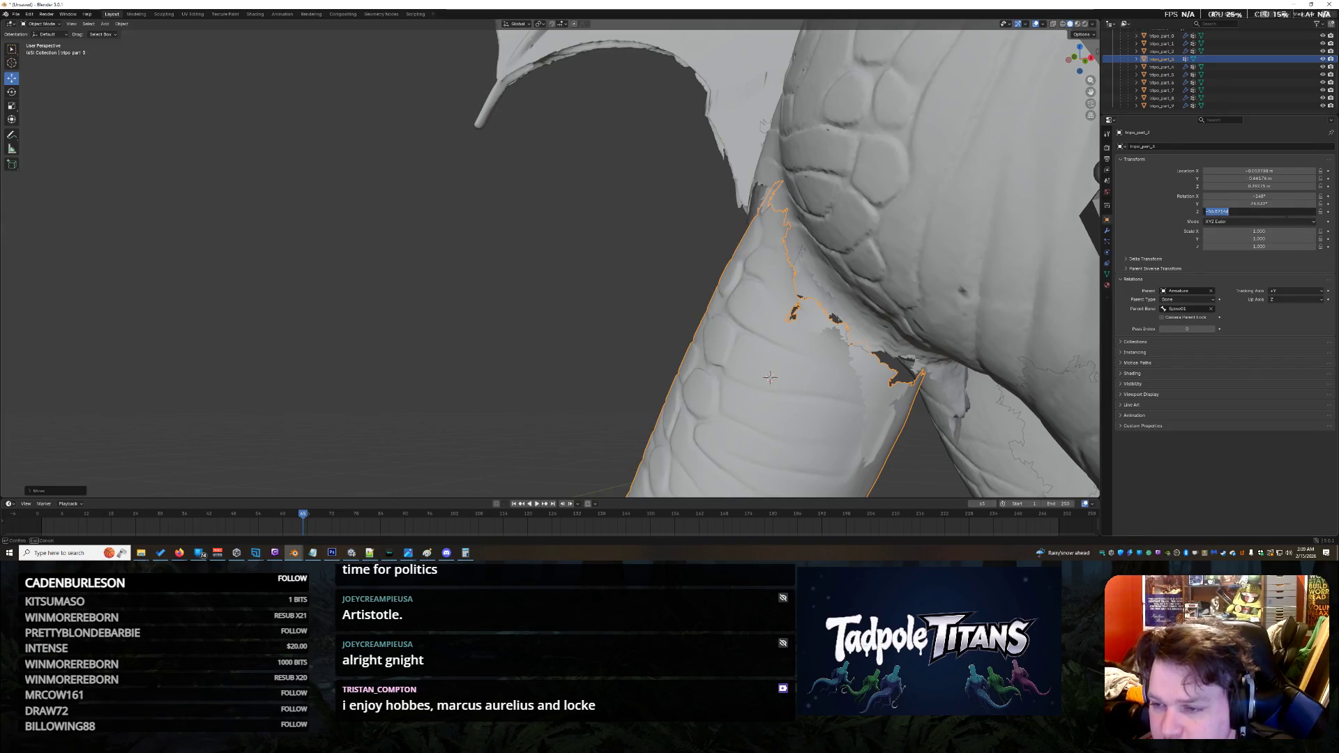
Step: Commit the tail's Z rotation, tilt it a few degrees around Y, and move it toward the body
key("Return")
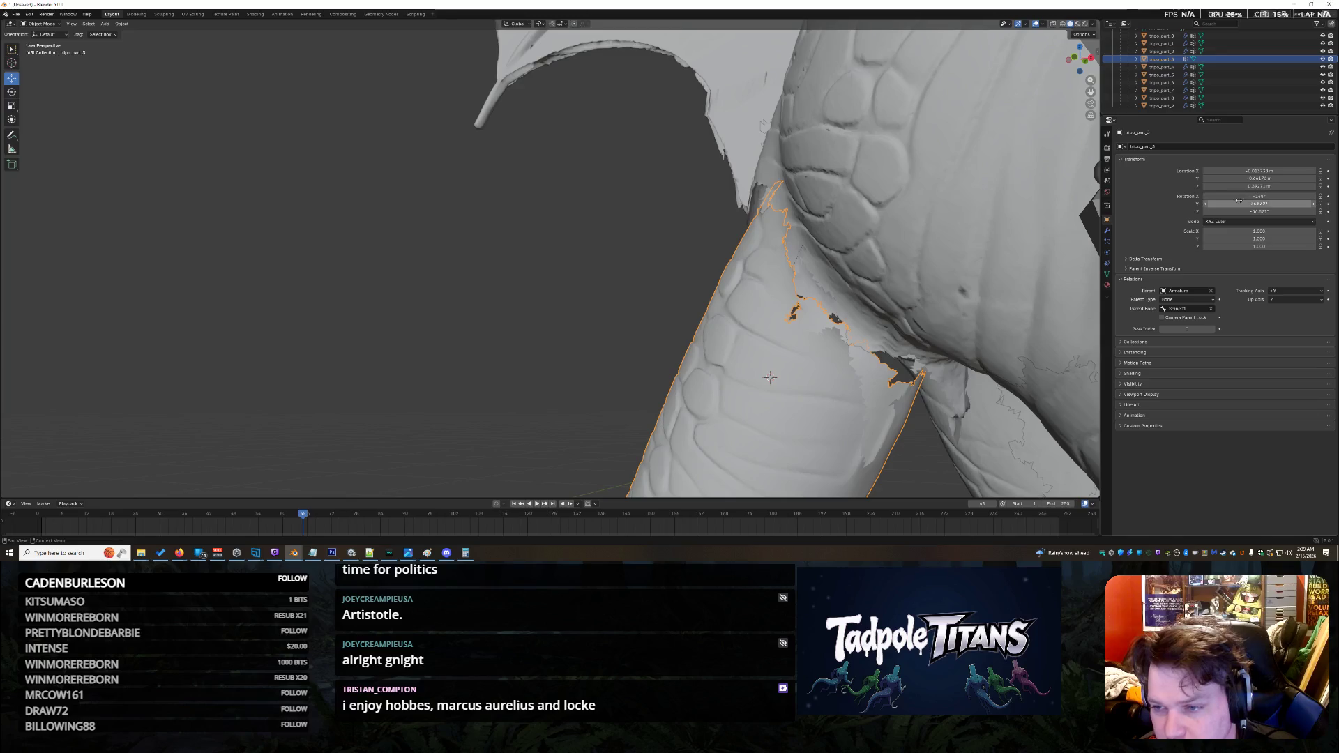
left_click_drag(1259, 204, 1266, 204)
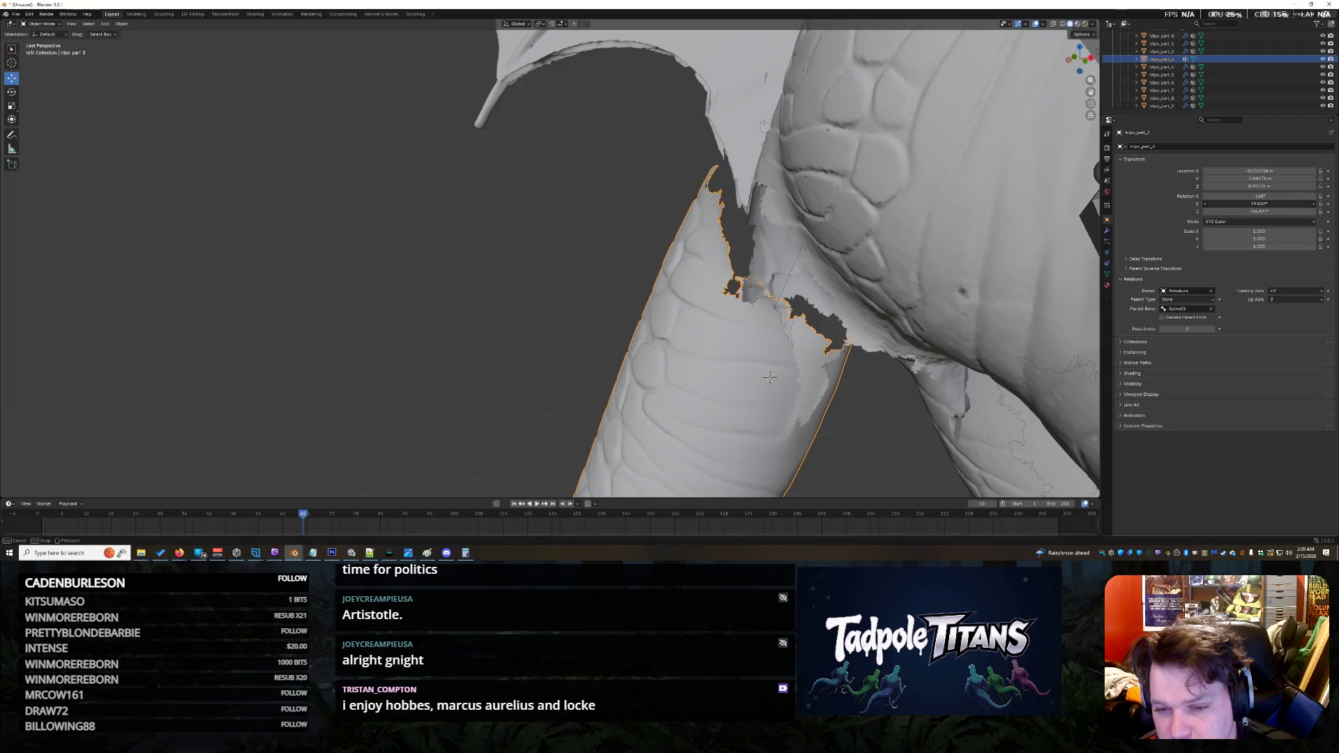
key("g")
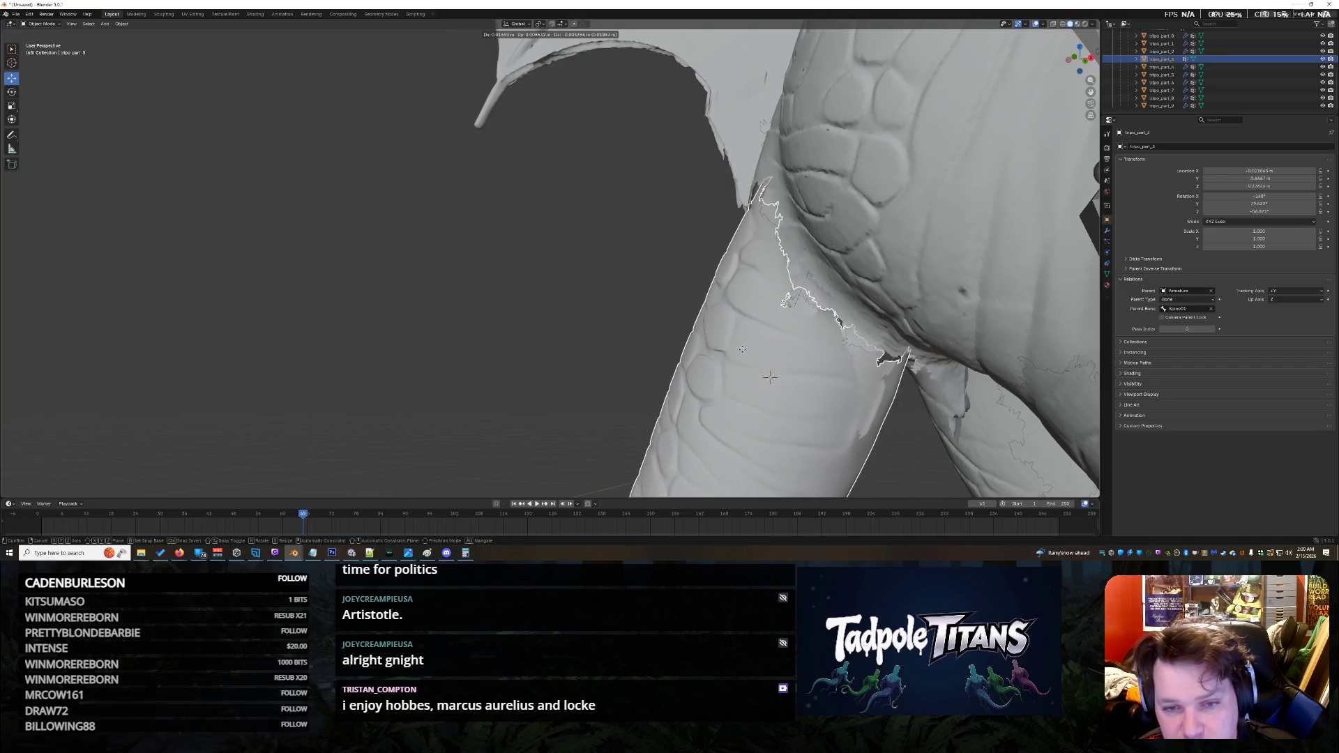
left_click(687, 358)
middle_click_drag(687, 358, 641, 377)
scroll(670, 363, "down", 3)
Step: Reposition the tail again and zoom in on the leg to check the join
key("g")
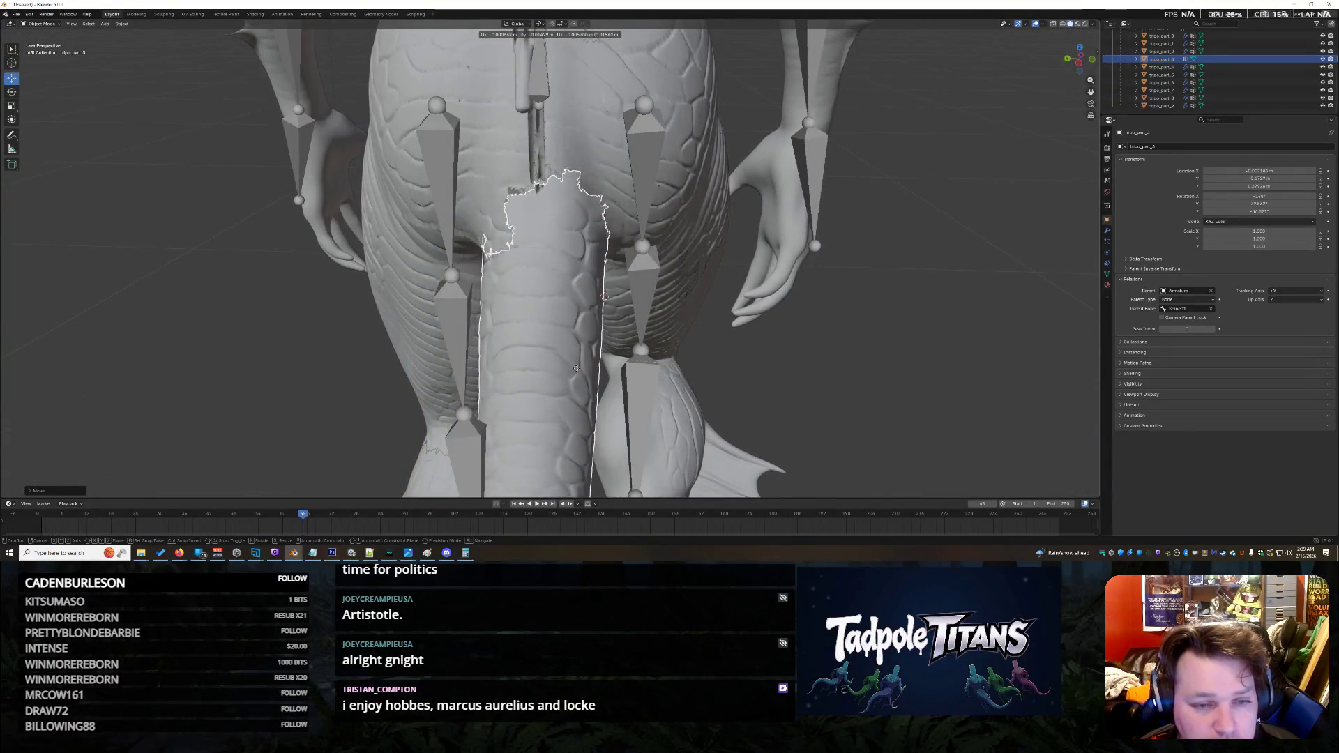
left_click(576, 362)
scroll(614, 349, "up", 5)
mouse_move(614, 349)
middle_mouse_down()
mouse_move(713, 306)
mouse_move(707, 333)
middle_mouse_up()
scroll(709, 306, "down", 3)
scroll(711, 314, "up", 3)
scroll(713, 332, "down", 3)
scroll(716, 326, "up", 3)
scroll(719, 320, "down", 8)
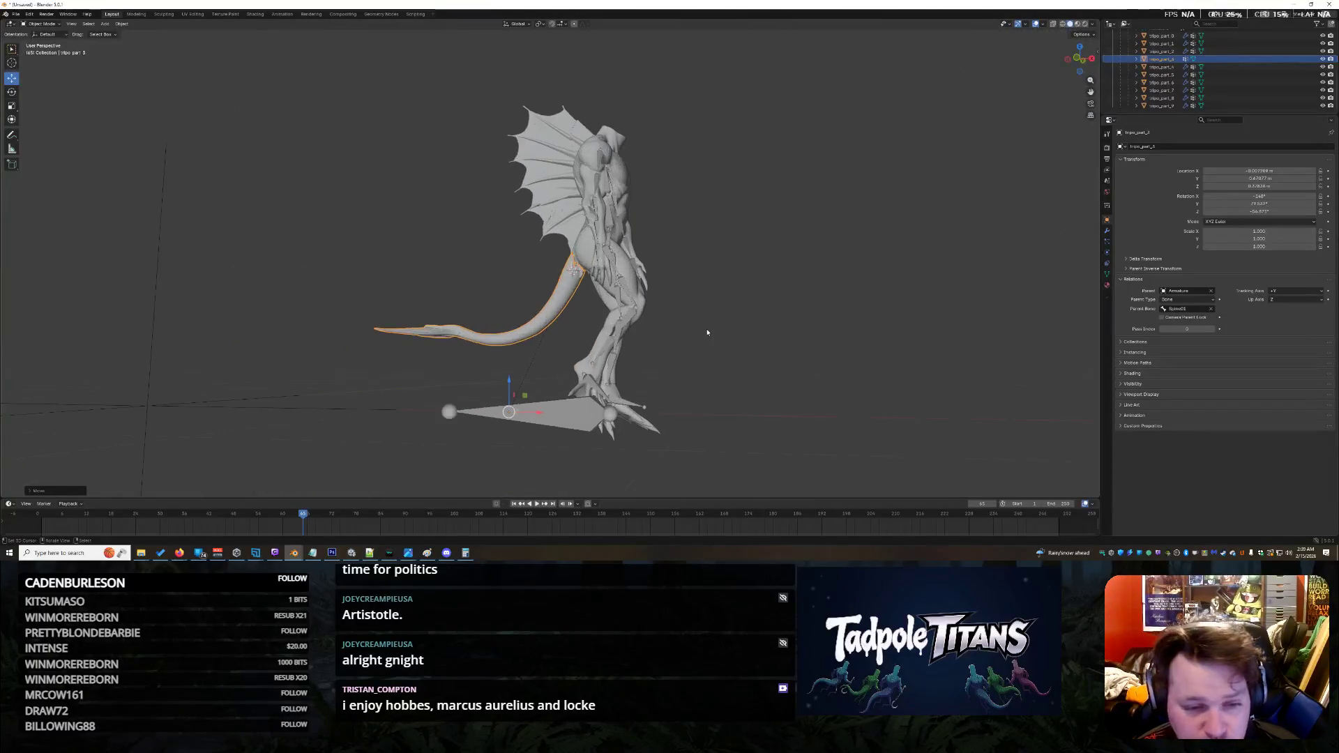
Step: Shift the tail up and down to test its placement at the leg and tail base
mouse_move(512, 384)
left_mouse_down()
mouse_move(511, 370)
mouse_move(519, 408)
mouse_move(535, 395)
mouse_move(541, 416)
left_mouse_up()
scroll(755, 315, "up", 5)
scroll(755, 315, "up", 3)
mouse_move(755, 315)
middle_mouse_down()
mouse_move(818, 309)
mouse_move(770, 318)
mouse_move(818, 312)
mouse_move(866, 333)
mouse_move(1021, 325)
middle_mouse_up()
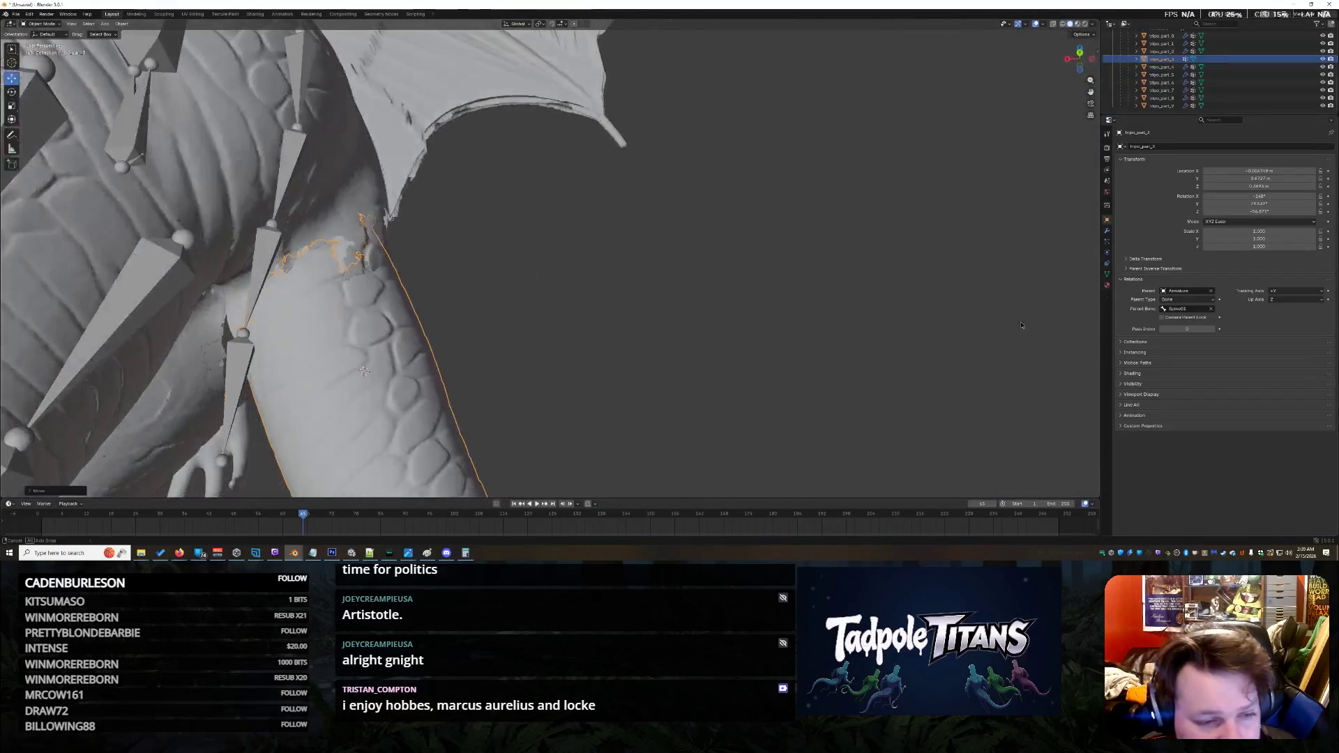
mouse_move(784, 300)
middle_mouse_down()
mouse_move(735, 293)
mouse_move(558, 325)
middle_mouse_up()
middle_click_drag(779, 385, 715, 427)
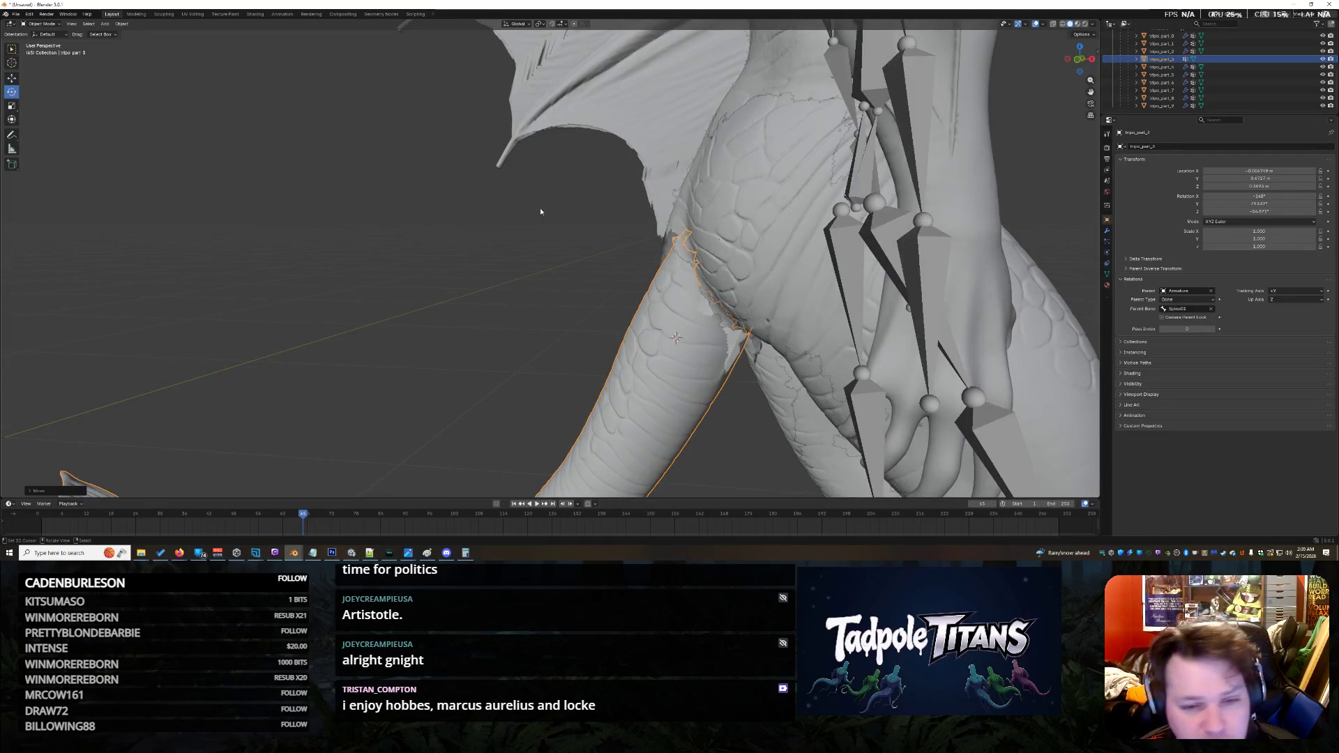
scroll(598, 299, "down", 3)
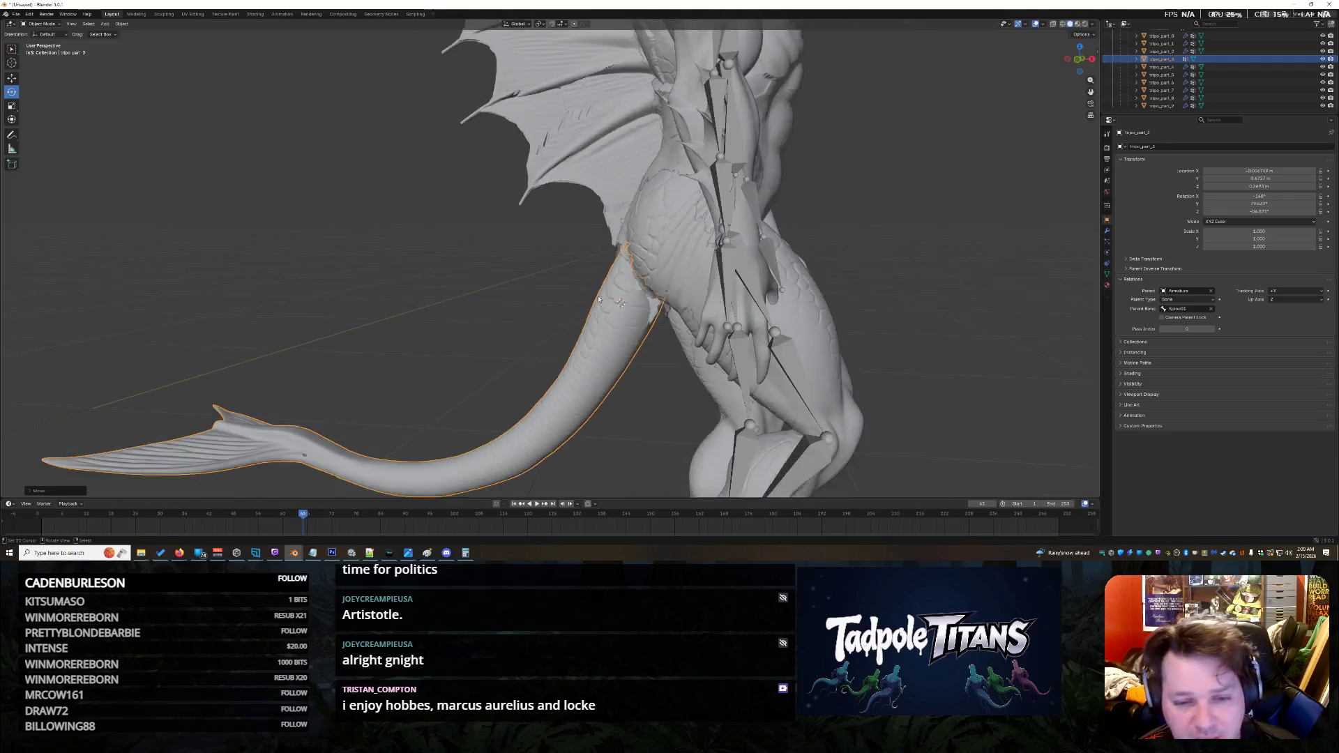
scroll(526, 308, "up", 5)
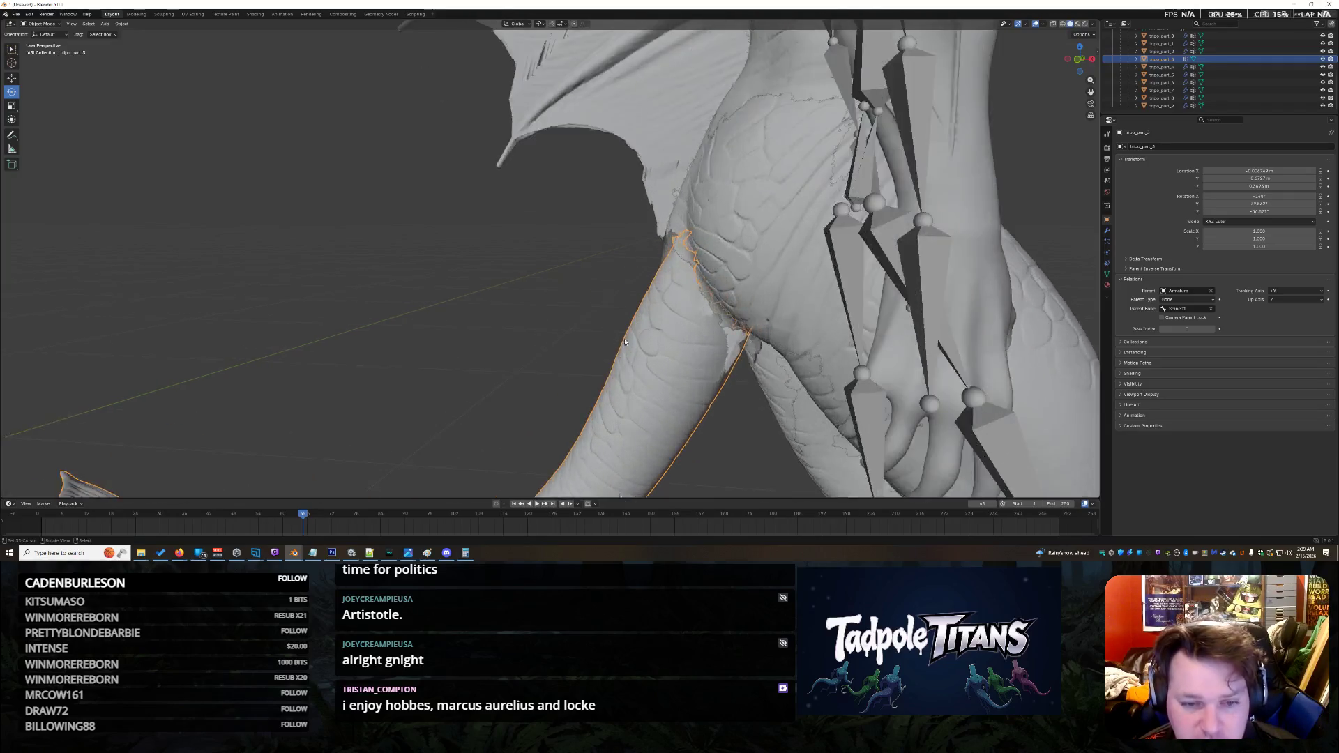
scroll(754, 321, "down", 6)
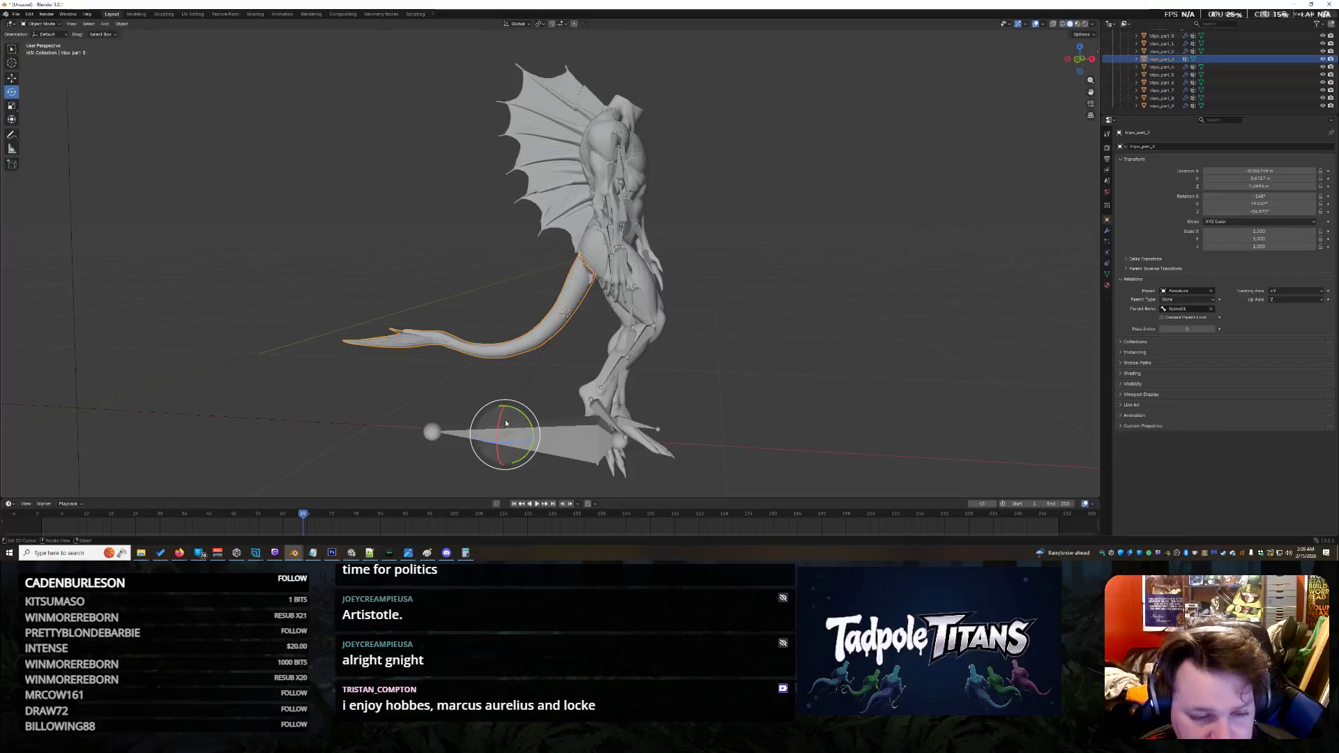
Step: Rotate the tail piece into line with the body and check it from the front
left_click_drag(513, 408, 521, 414)
scroll(726, 313, "up", 6)
mouse_move(726, 313)
middle_mouse_down()
mouse_move(908, 324)
mouse_move(945, 300)
mouse_move(758, 309)
middle_mouse_up()
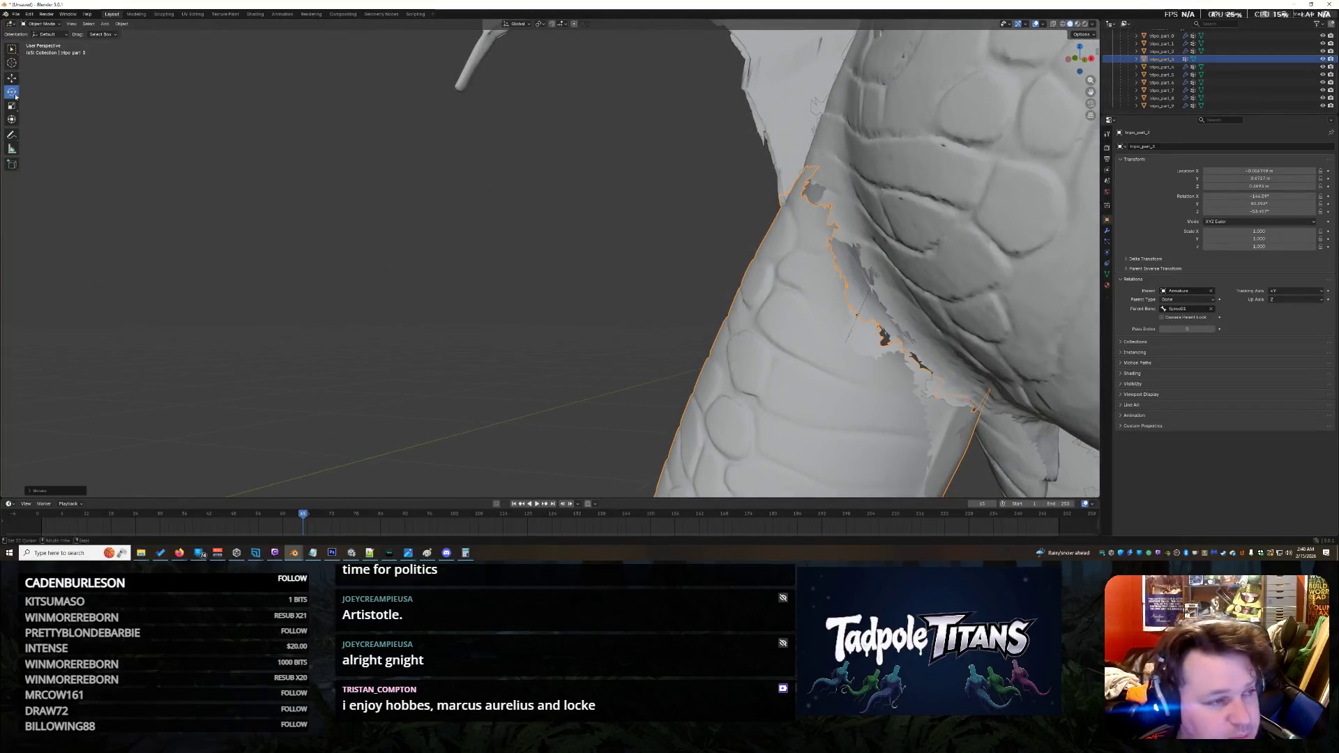
middle_click_drag(223, 174, 620, 324)
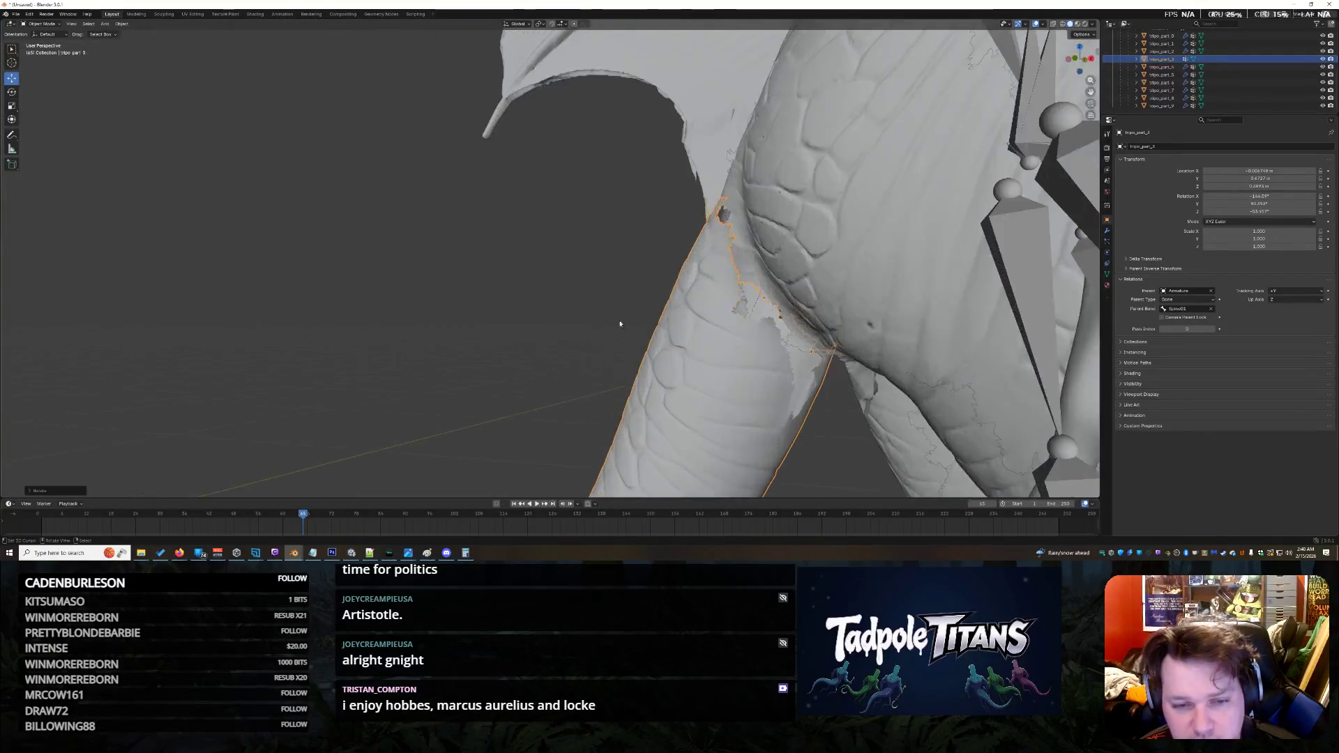
Step: Nudge the tail piece into place with several successive moves, checking the fit around the body
key("g")
left_click(526, 319)
mouse_move(526, 319)
middle_mouse_down()
mouse_move(589, 331)
mouse_move(502, 299)
mouse_move(621, 296)
mouse_move(579, 328)
mouse_move(690, 272)
middle_mouse_up()
key("g")
left_click(596, 334)
key("g")
left_click(344, 308)
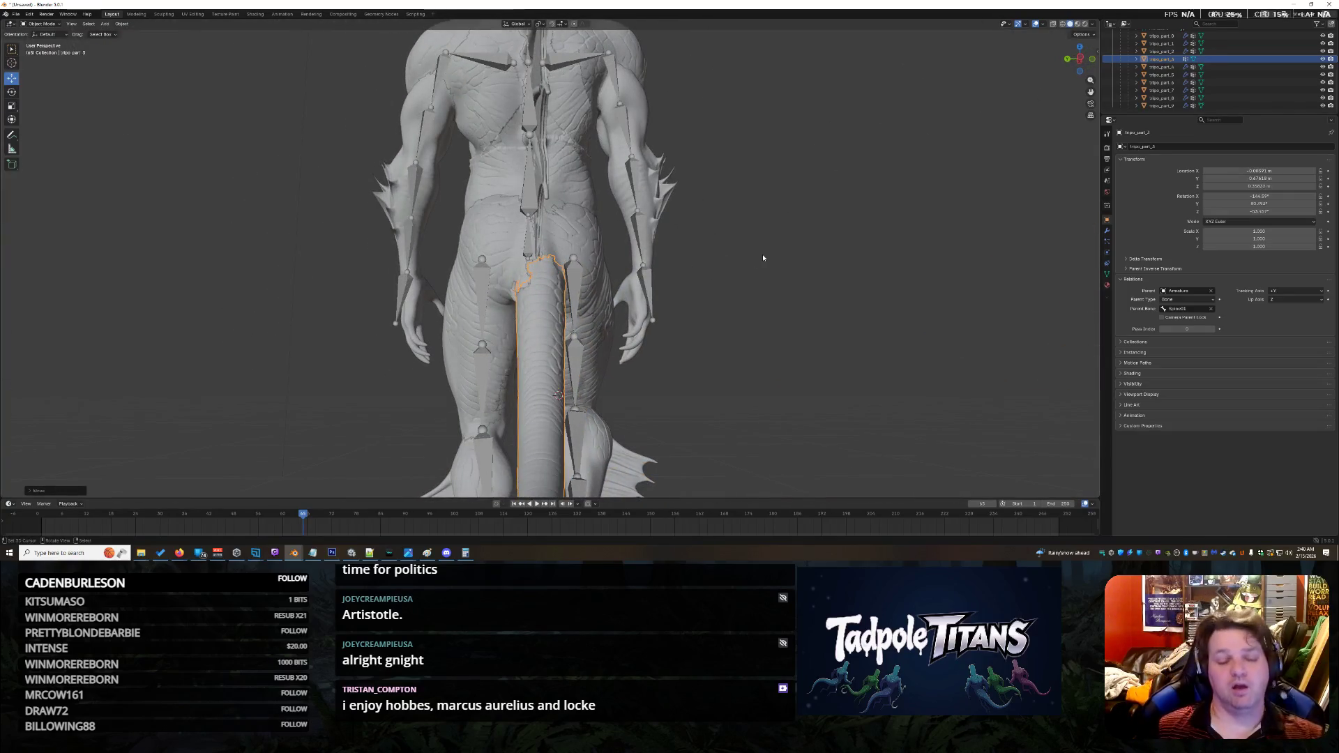
scroll(668, 310, "up", 6)
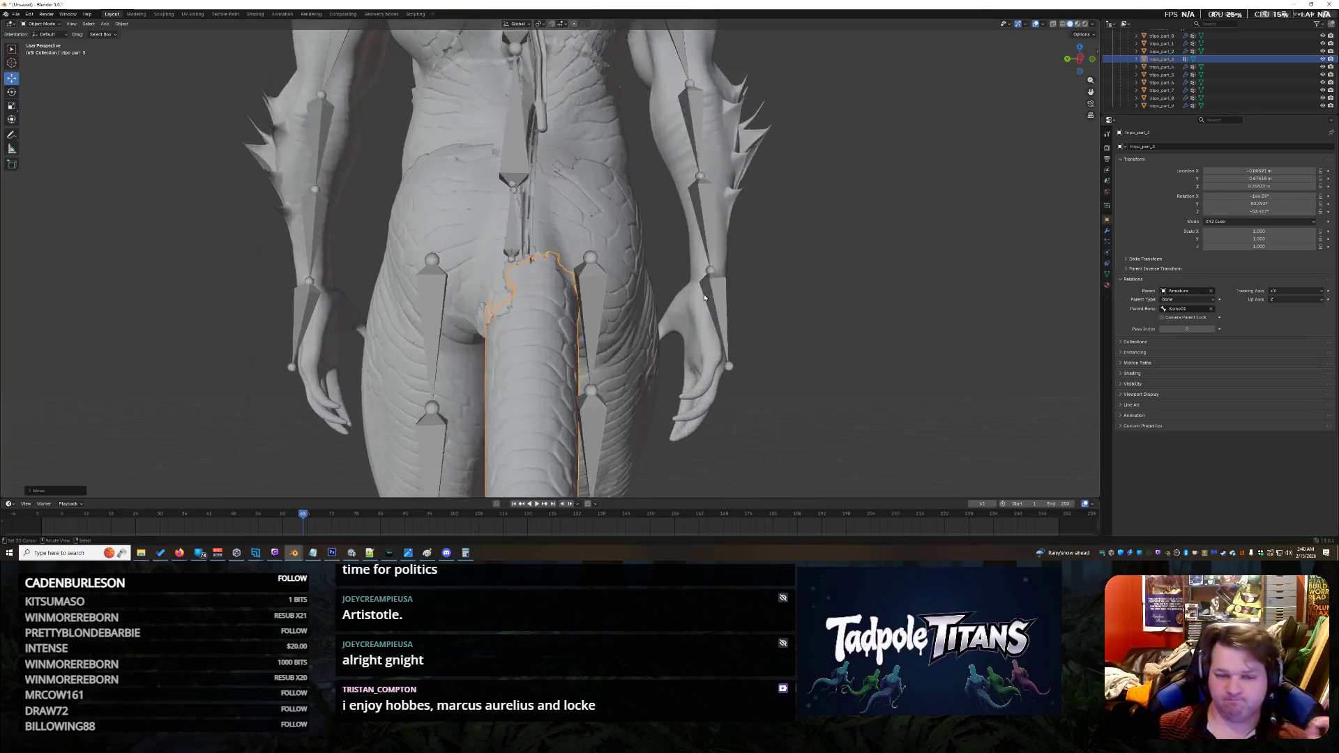
Step: Move the tail top up against the pelvis and inspect the join from the side
key("g")
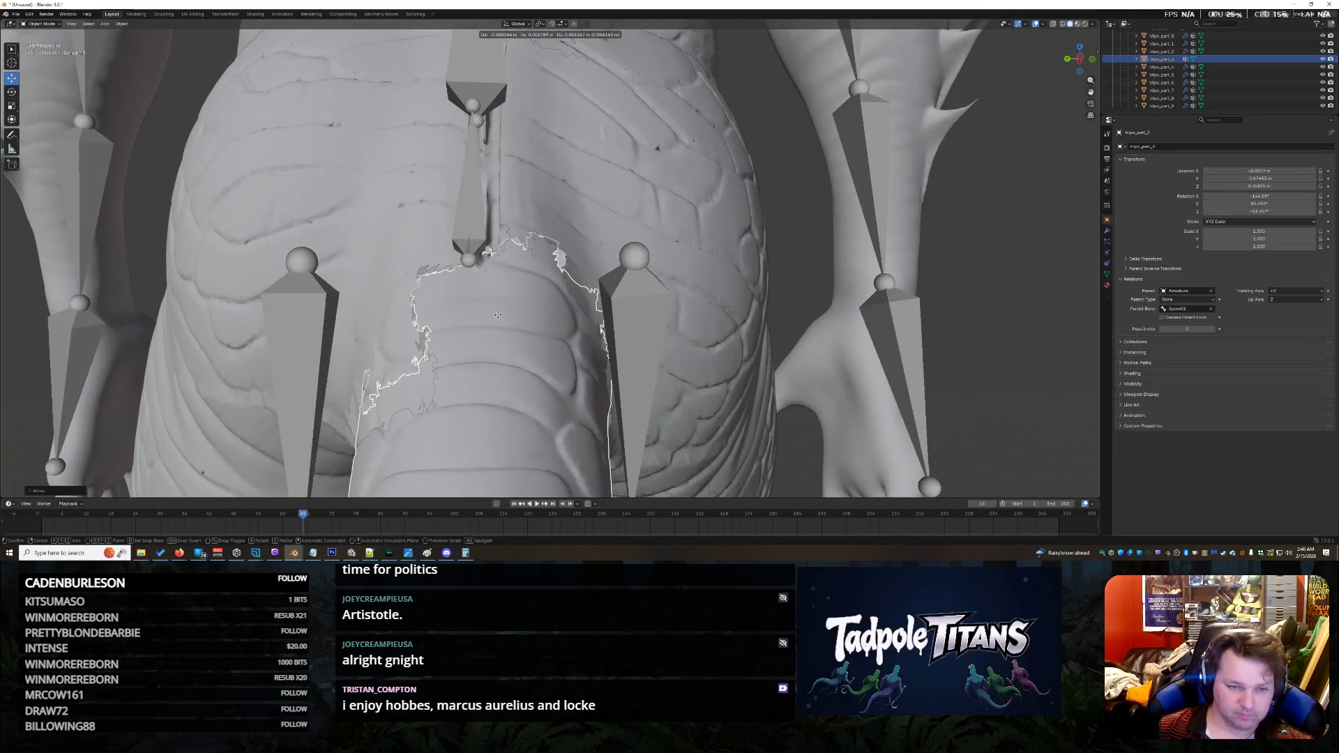
left_click(497, 314)
scroll(497, 314, "down", 8)
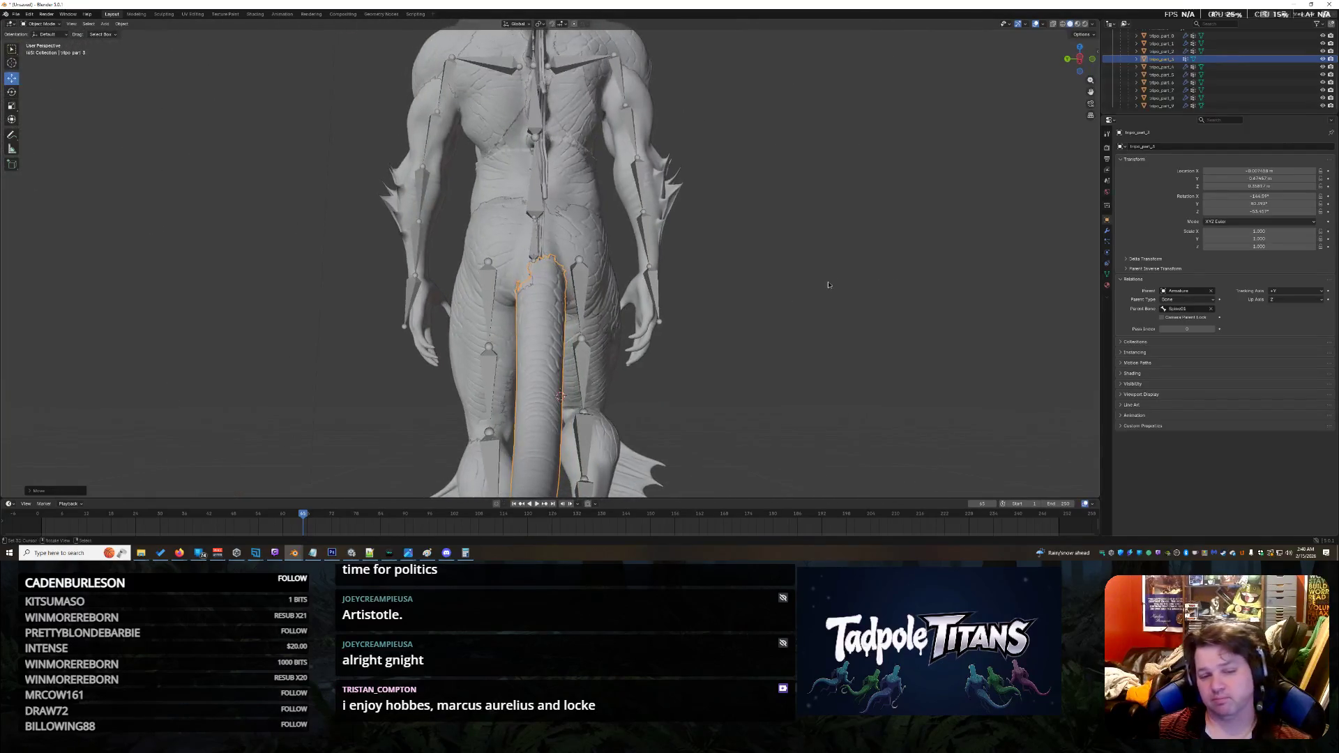
middle_click_drag(857, 302, 775, 327)
scroll(774, 327, "up", 5)
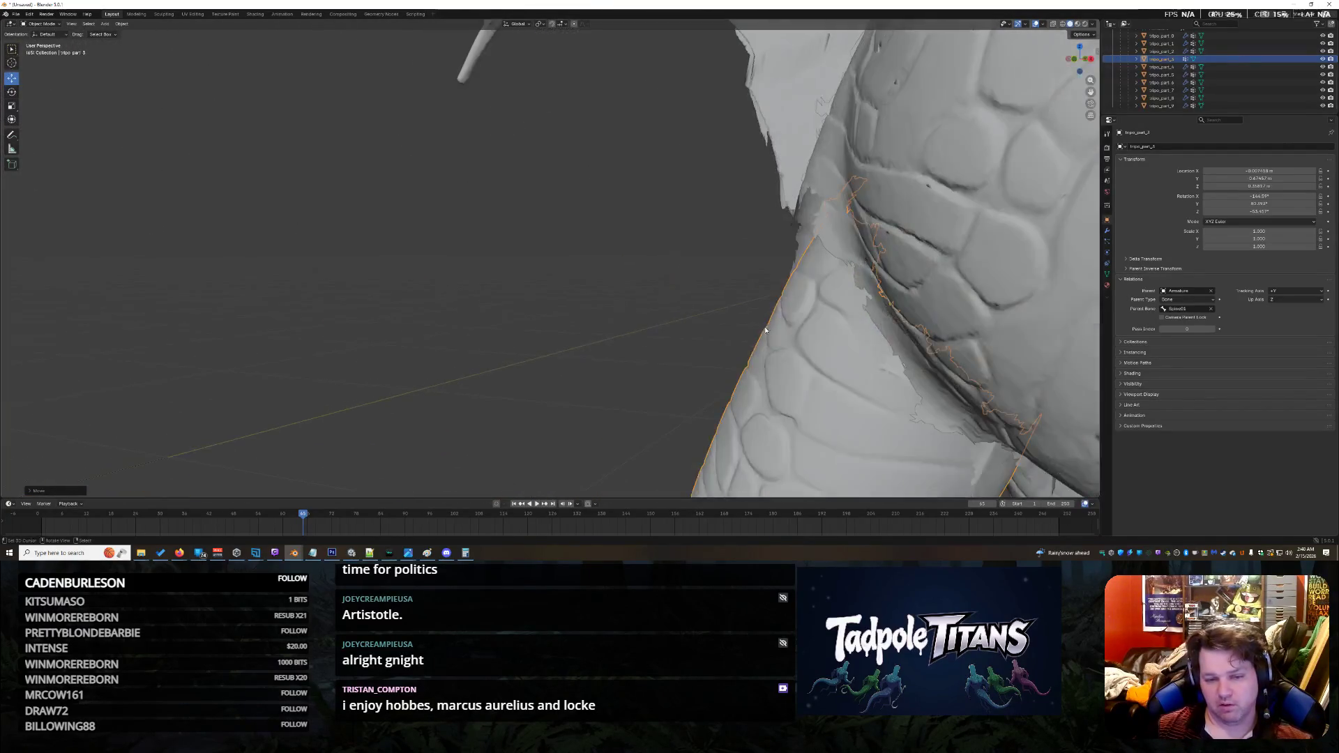
scroll(772, 328, "down", 5)
scroll(771, 328, "down", 3)
scroll(755, 317, "up", 8)
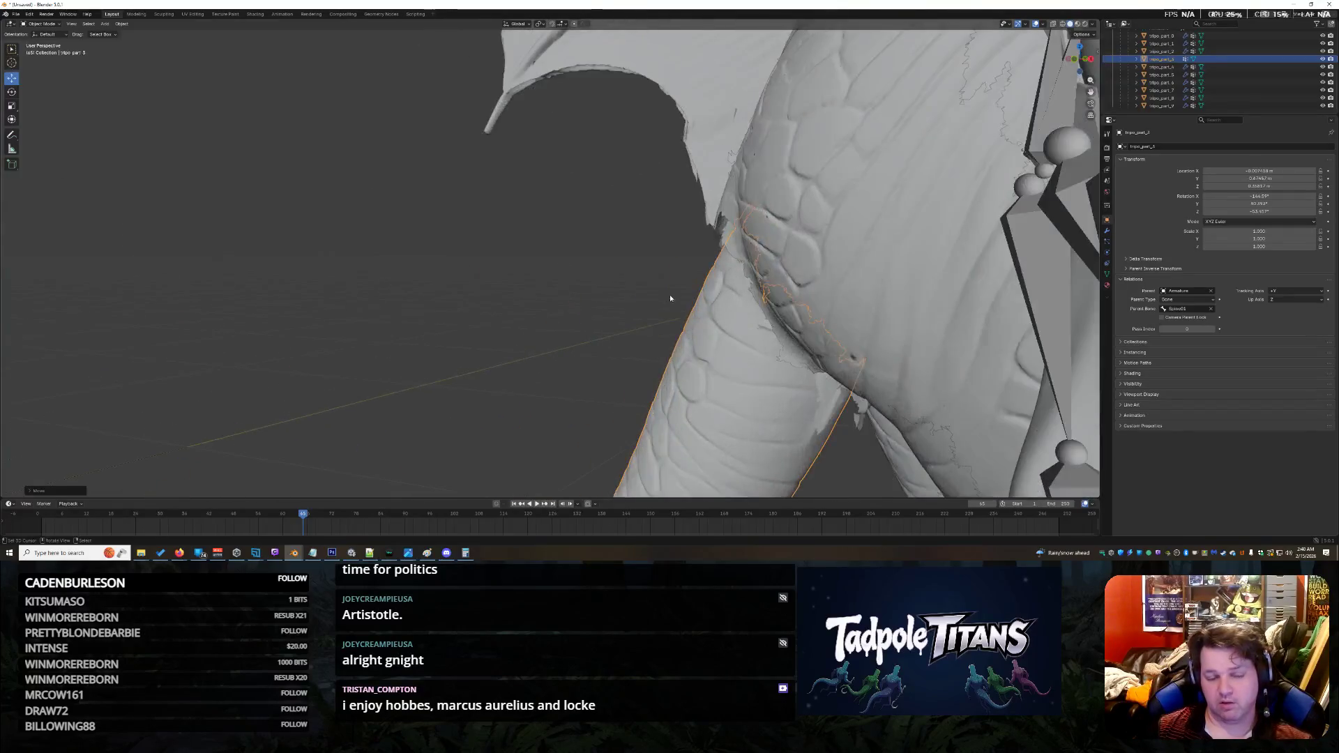
middle_click_drag(669, 295, 686, 293)
scroll(685, 293, "down", 8)
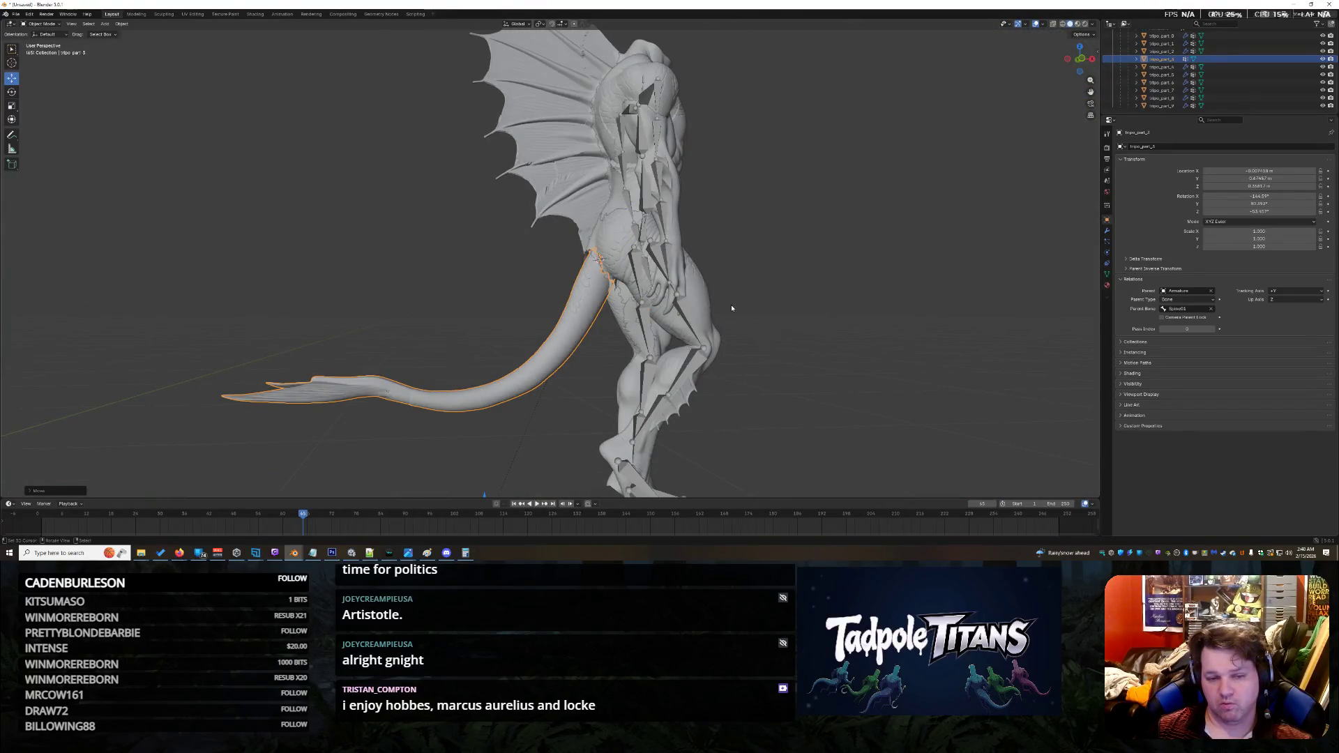
scroll(775, 292, "down", 5)
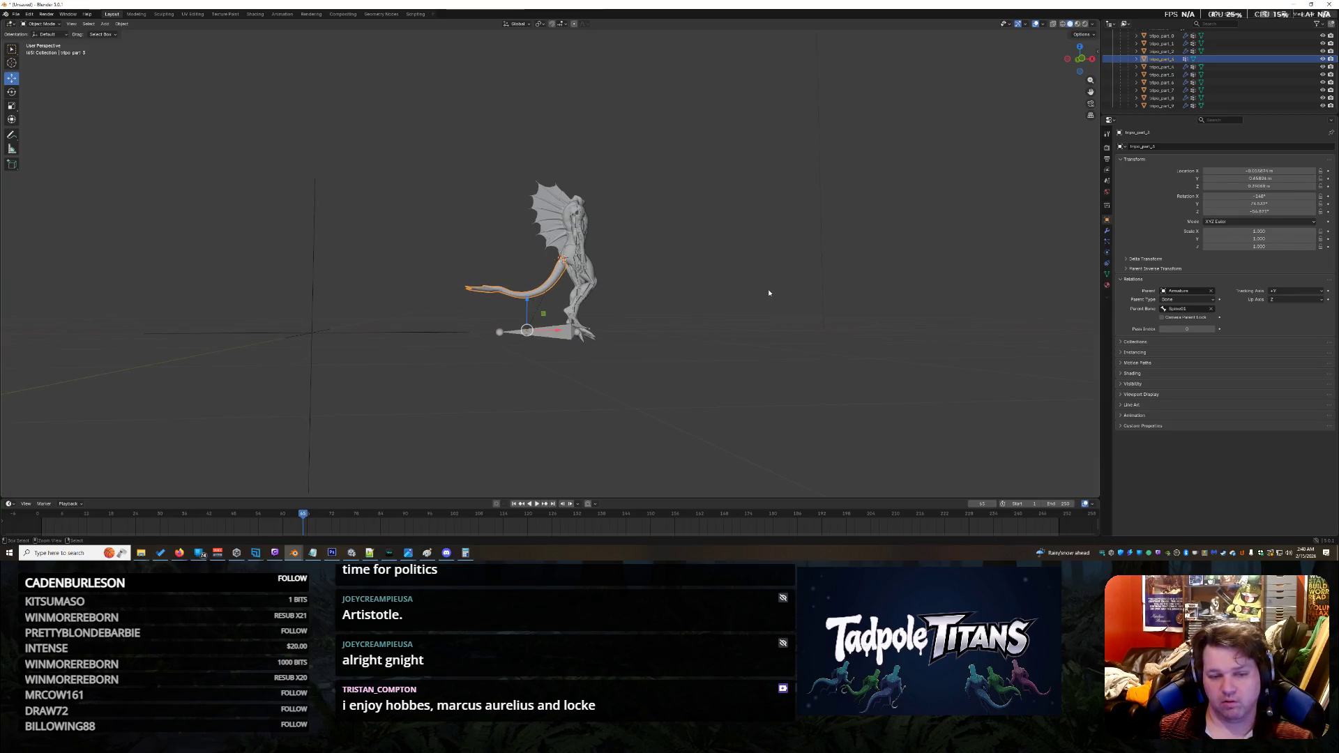
Step: Delete all objects, start a new unsaved General file, remove the default cube, and drag in the Jaxarl Body FBX
key("a")
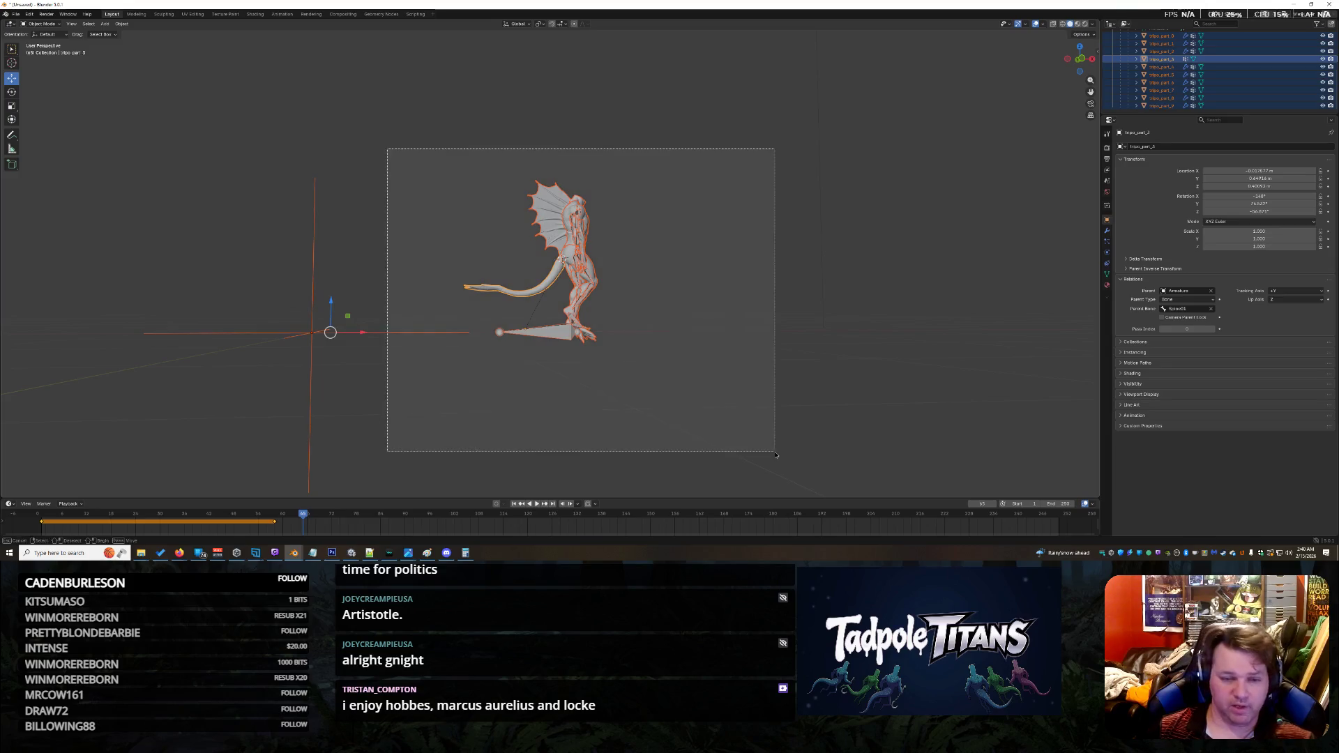
key("Delete")
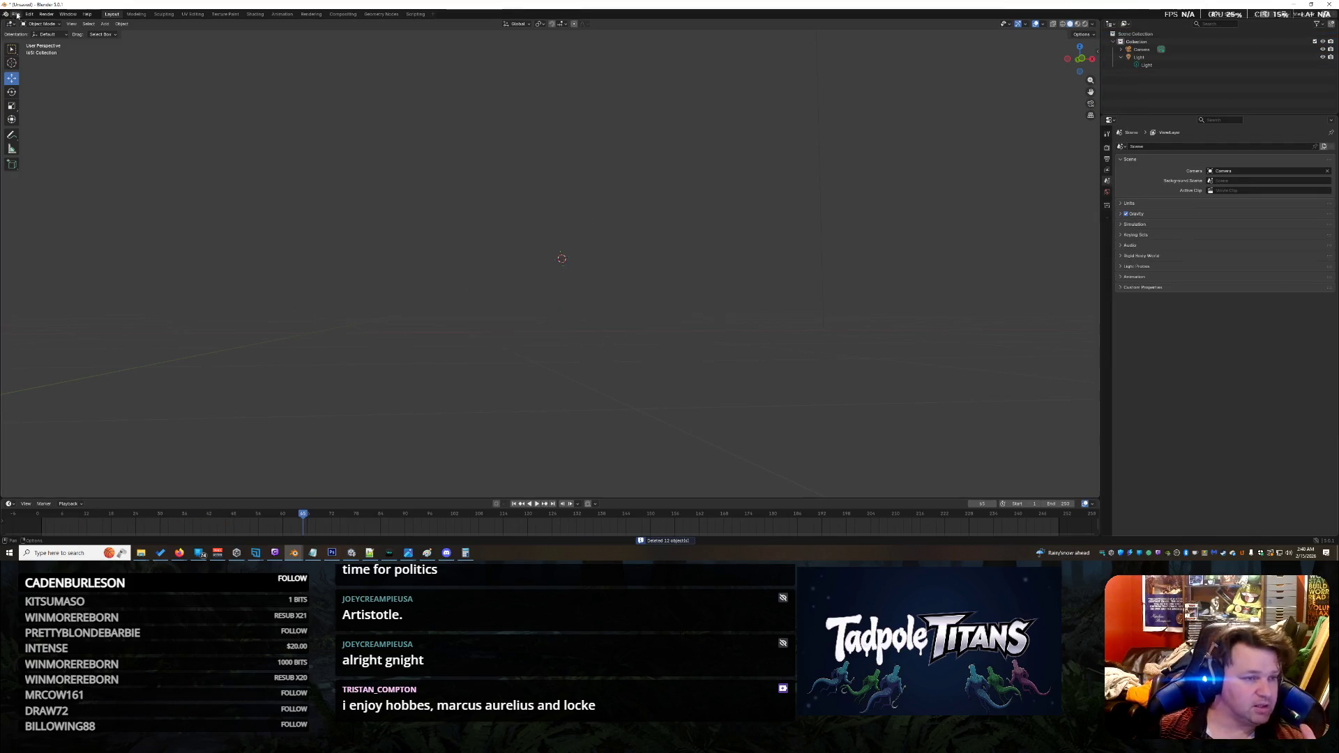
left_click(16, 14)
mouse_move(42, 23)
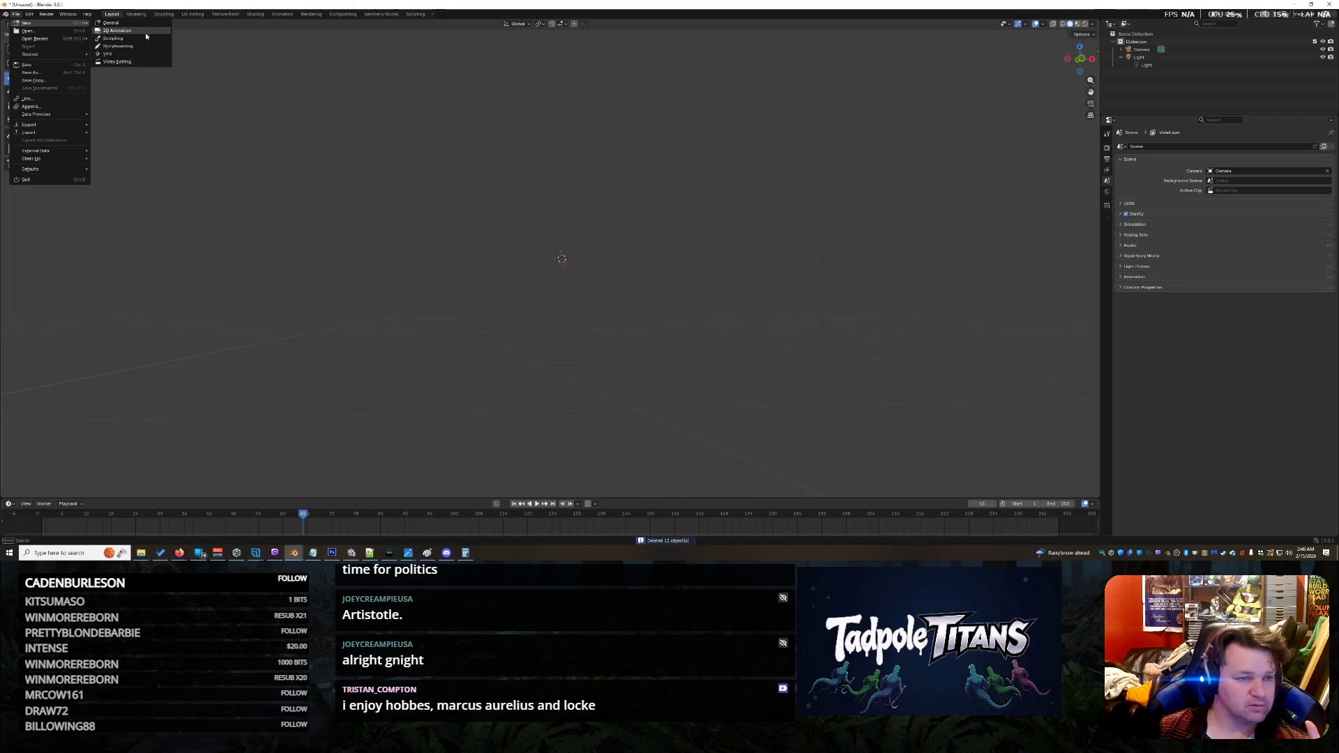
left_click(132, 23)
left_click(677, 288)
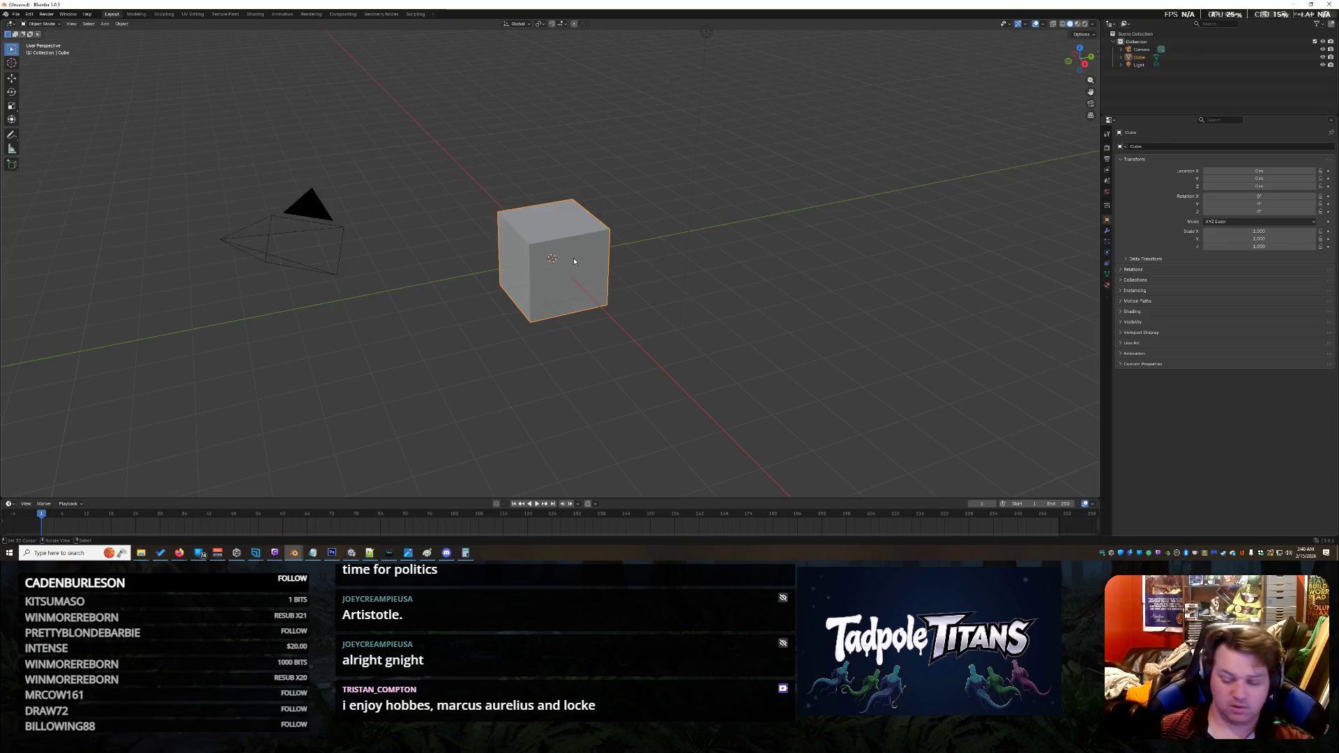
key("Delete")
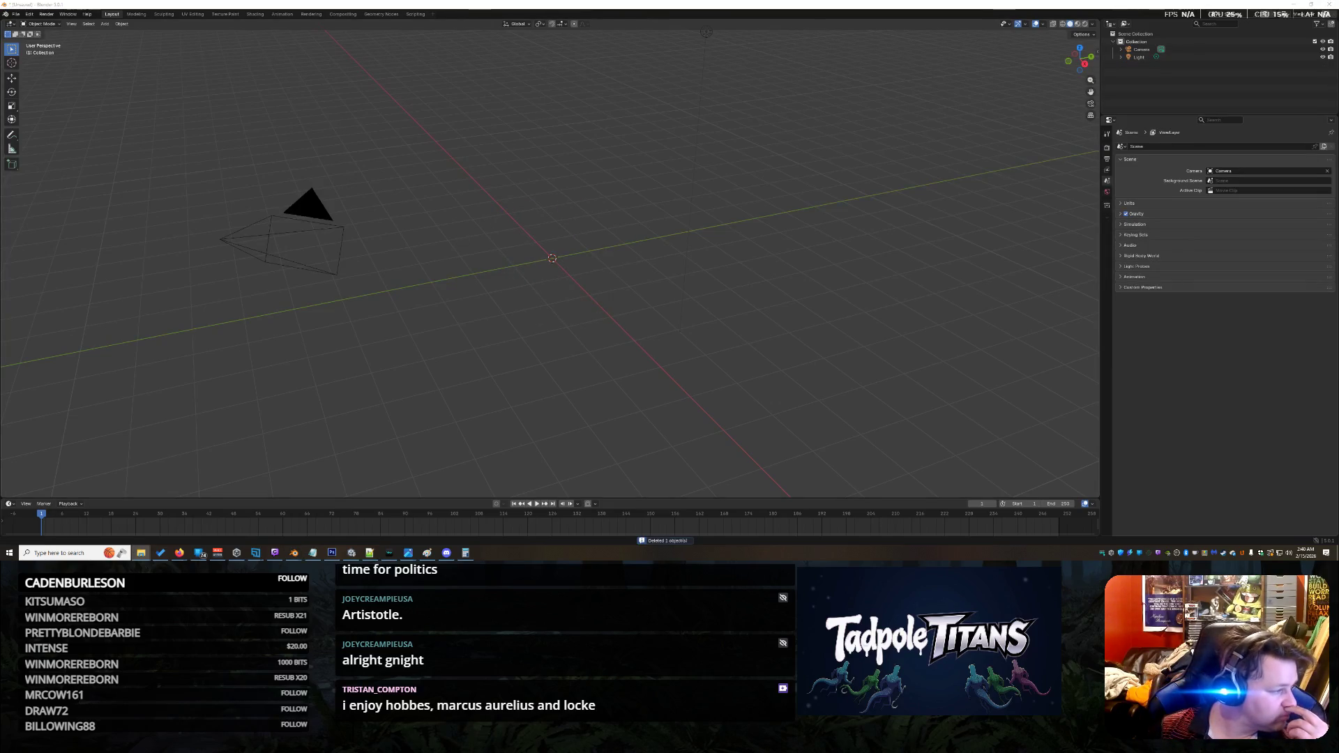
left_click_drag(331, 318, 332, 318)
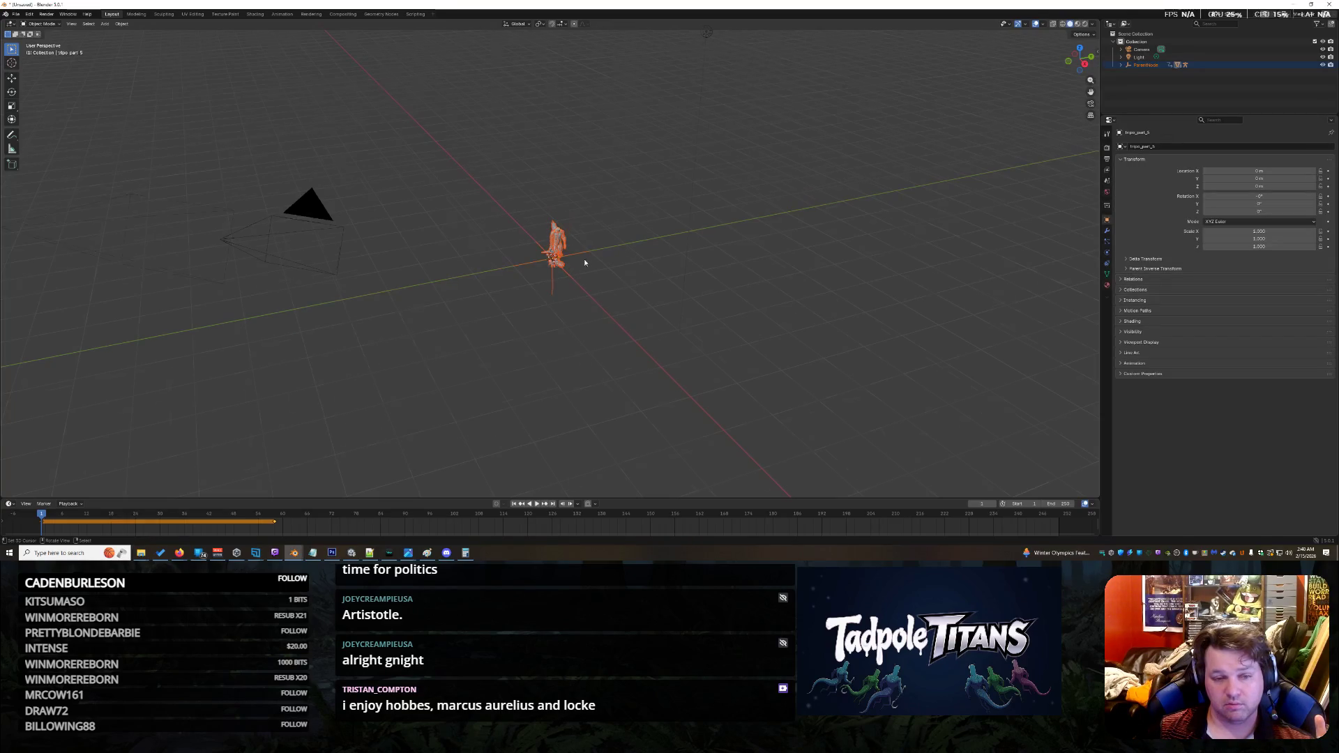
Step: Select the imported creature's single tail mesh and orbit in close to inspect it
scroll(584, 262, "up", 10)
middle_click_drag(660, 266, 706, 268)
left_click(652, 98)
mouse_move(819, 181)
middle_mouse_down()
mouse_move(993, 182)
mouse_move(755, 139)
mouse_move(716, 163)
mouse_move(833, 157)
mouse_move(698, 151)
middle_mouse_up()
scroll(755, 139, "down", 5)
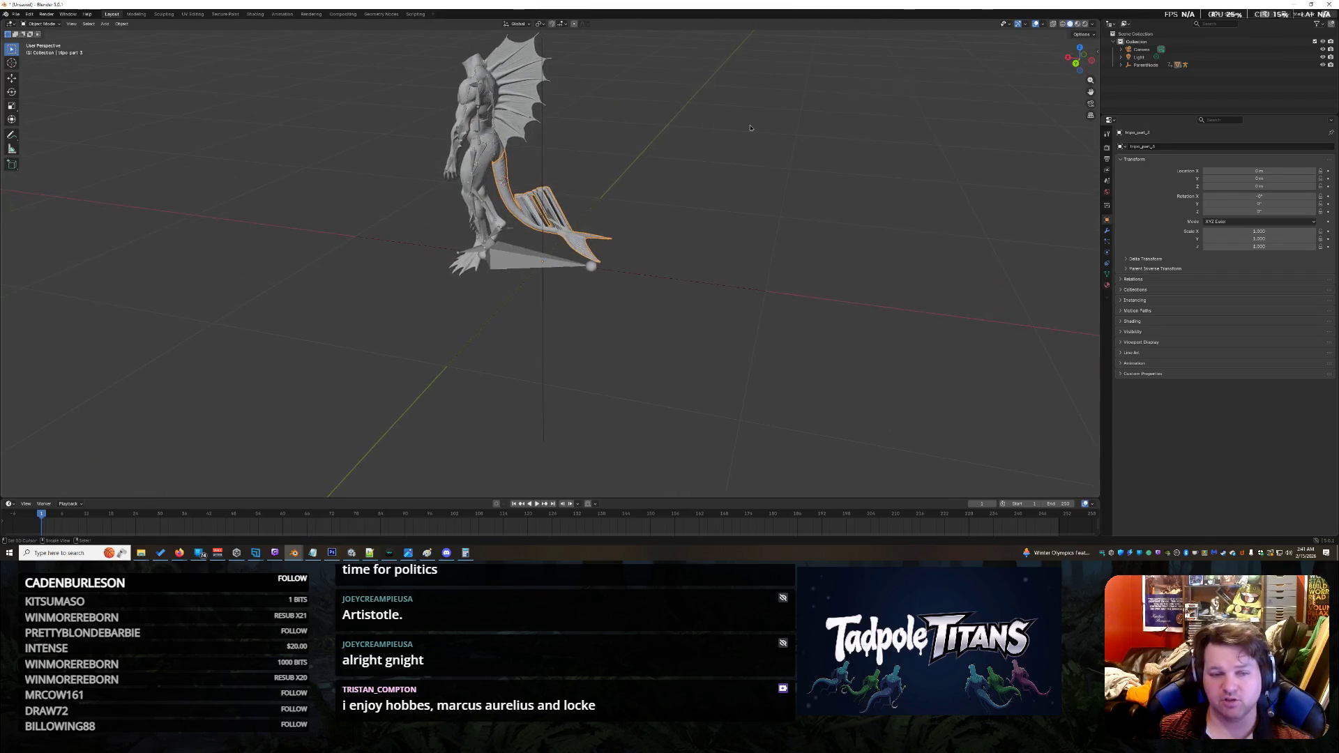
scroll(626, 155, "up", 4)
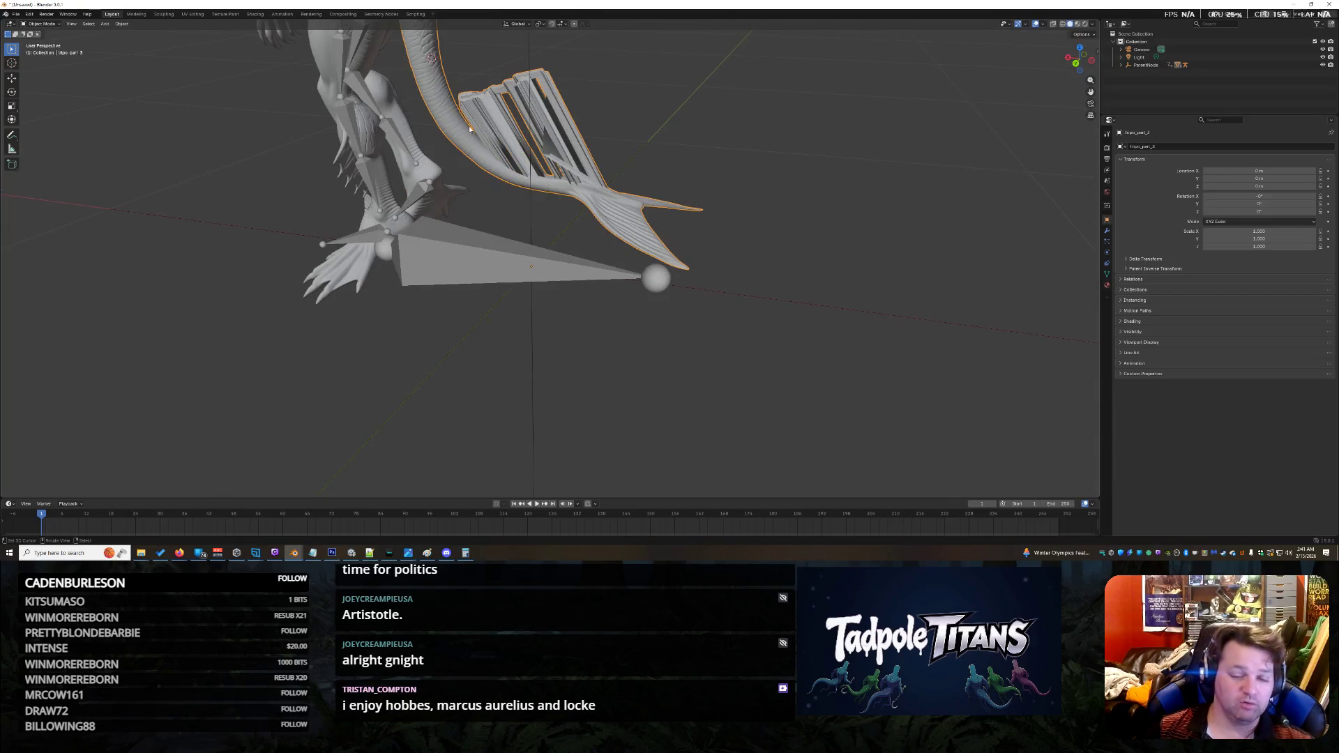
scroll(601, 96, "down", 2)
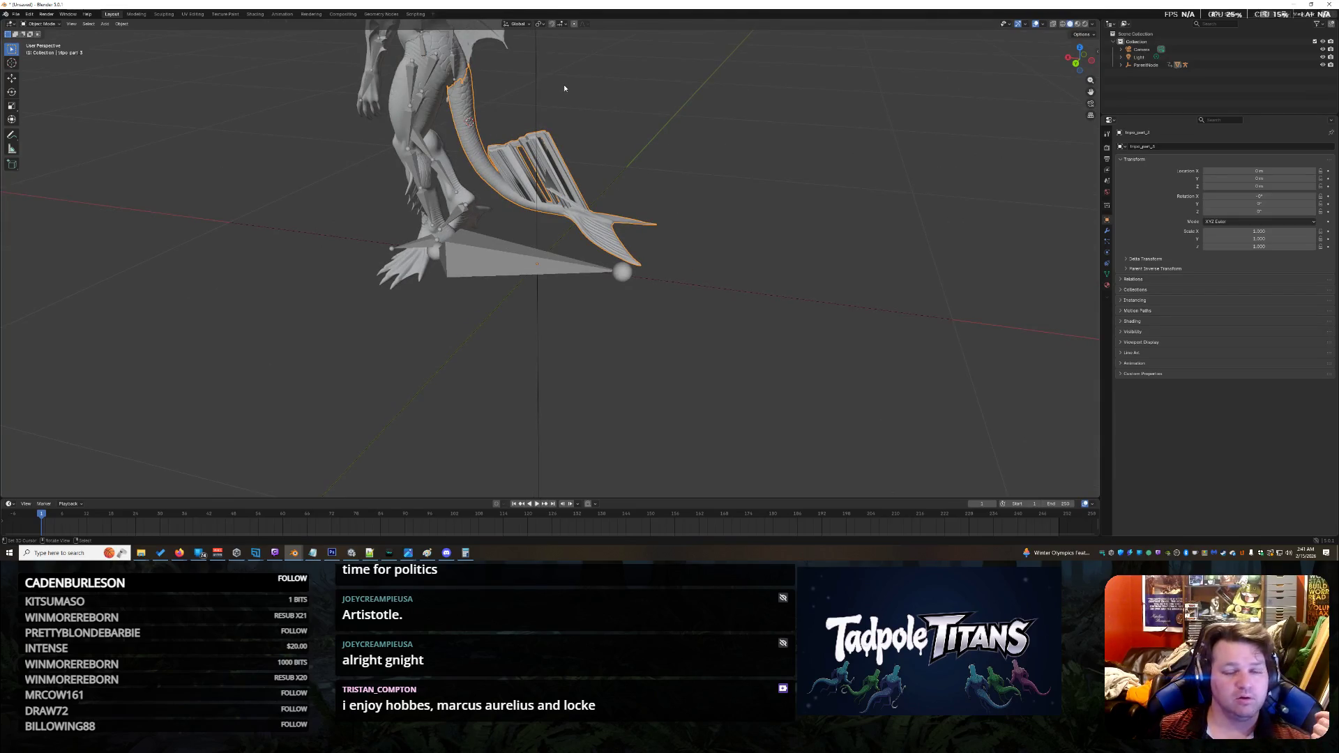
middle_click_drag(537, 96, 544, 94)
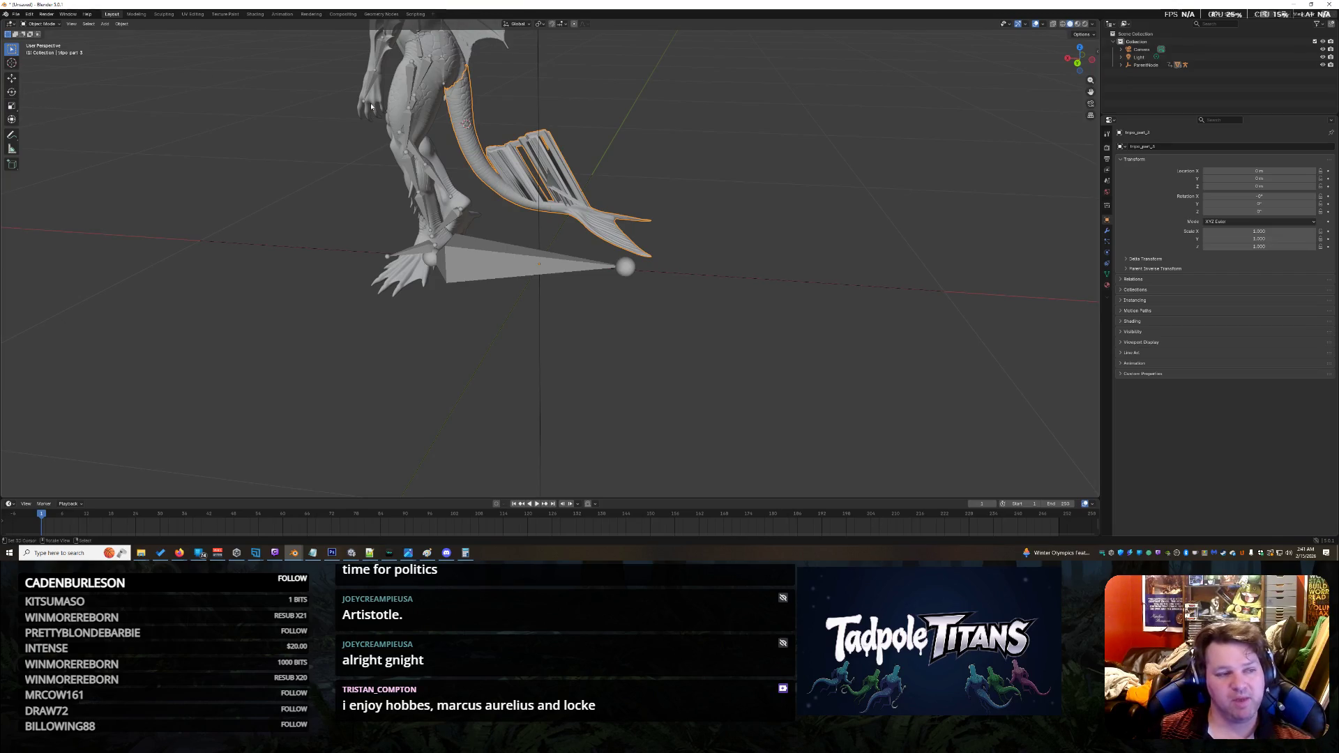
mouse_move(370, 108)
middle_mouse_down()
mouse_move(529, 291)
mouse_move(791, 349)
middle_mouse_up()
scroll(530, 292, "up", 5)
scroll(753, 345, "up", 4)
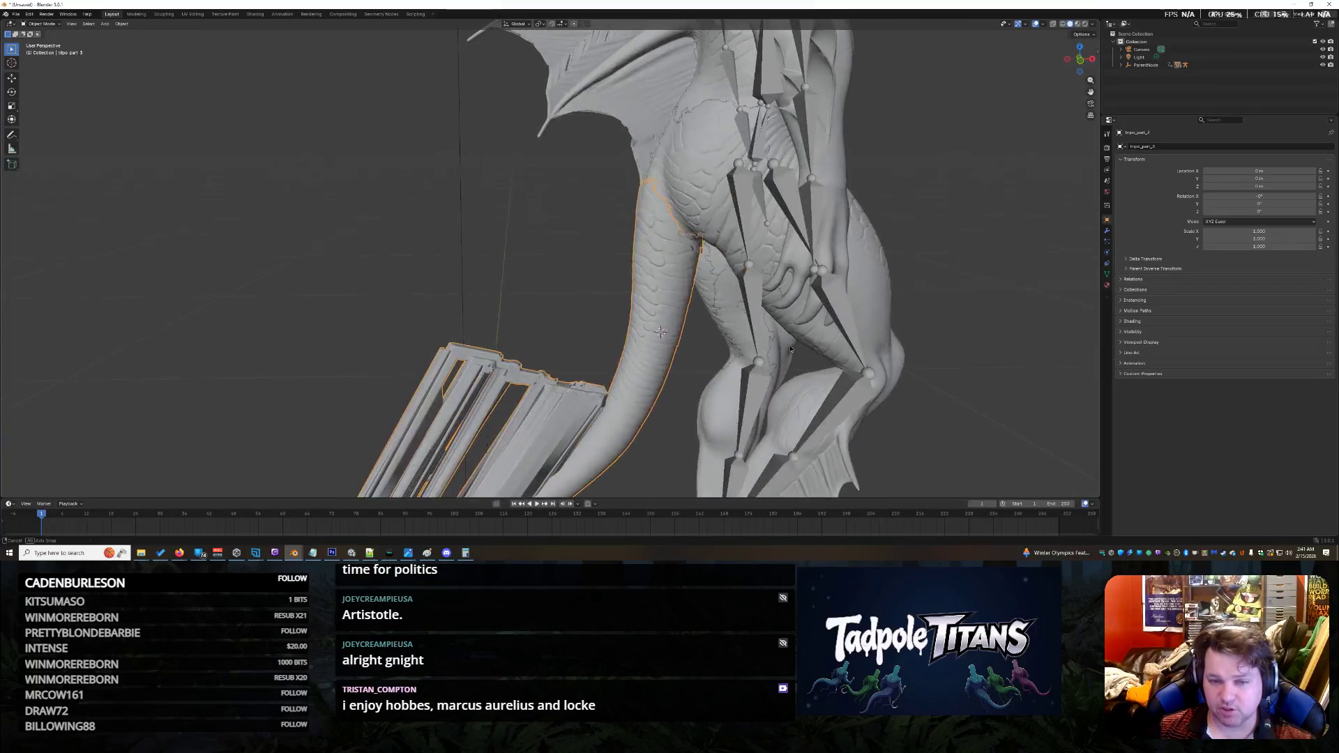
Step: Show the tail's Armature modifier, clear and restore its target, then box-select the whole creature and rig
left_click(1107, 234)
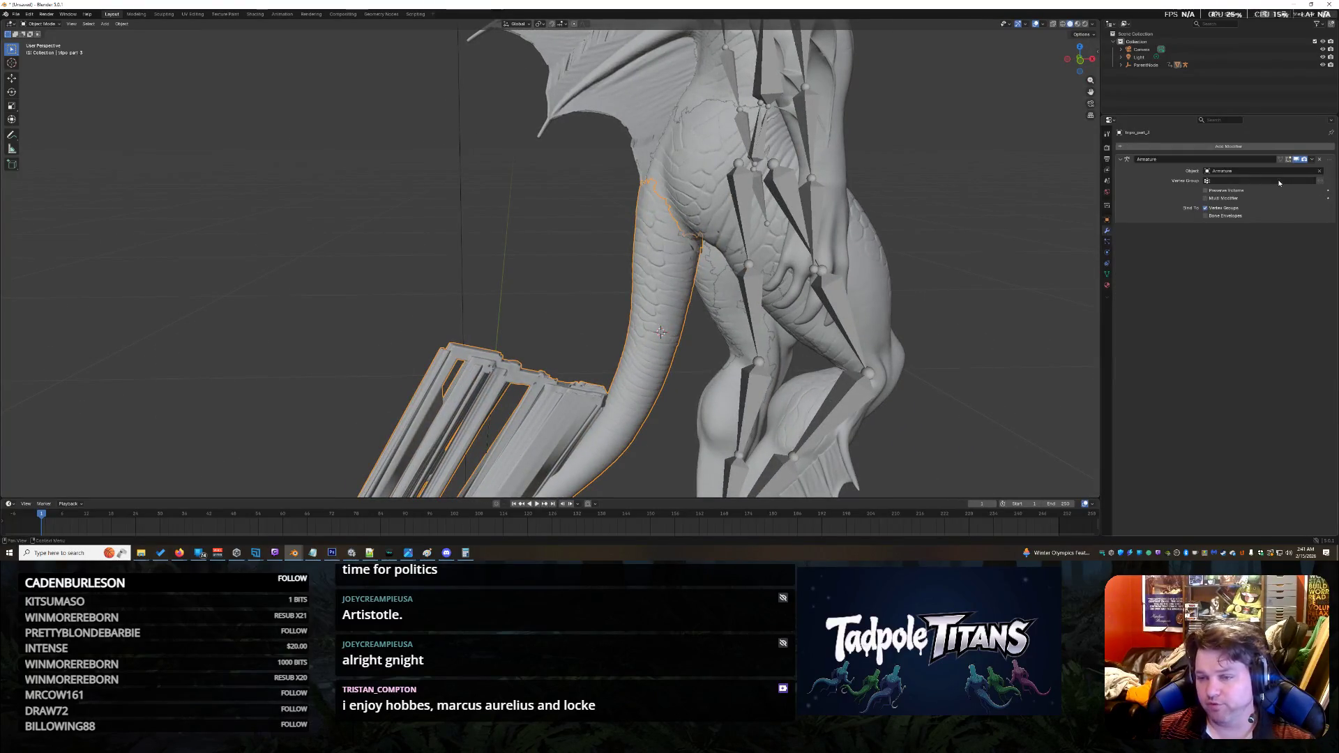
left_click(1319, 172)
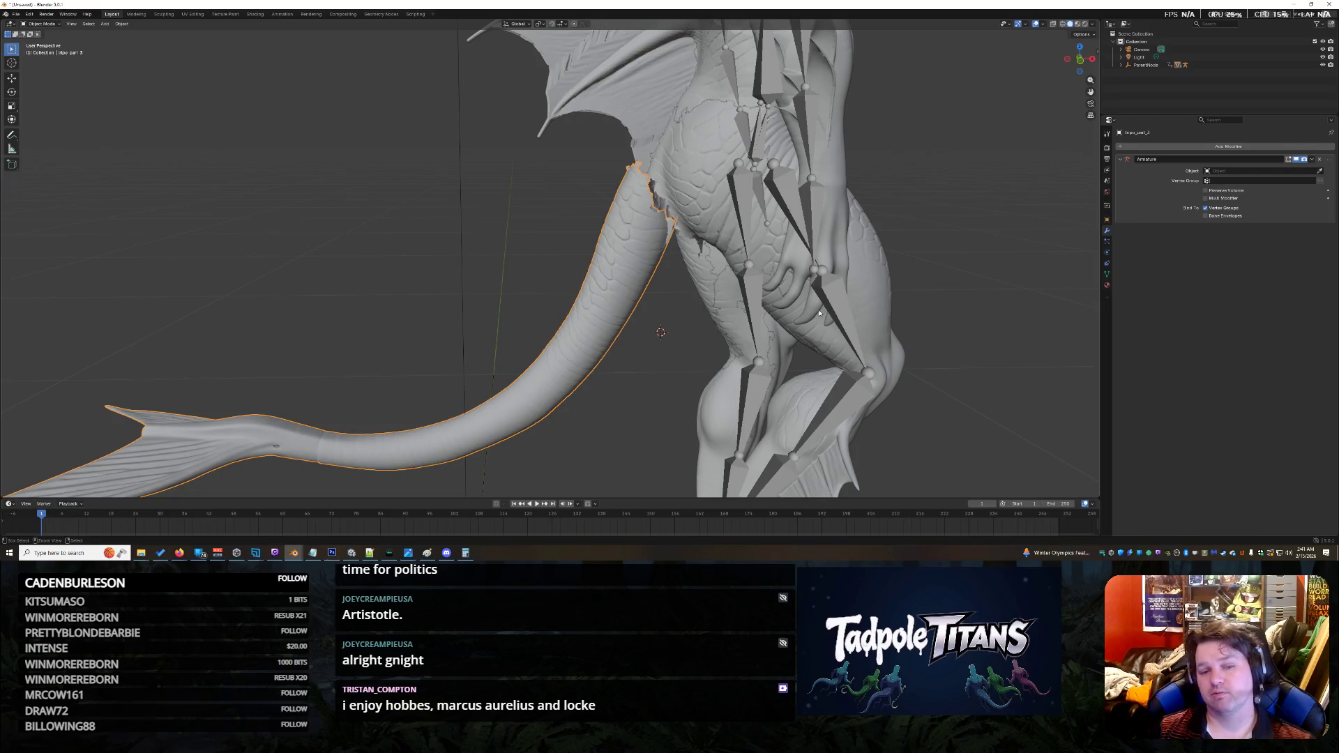
key("ctrl+z")
scroll(820, 296, "down", 8)
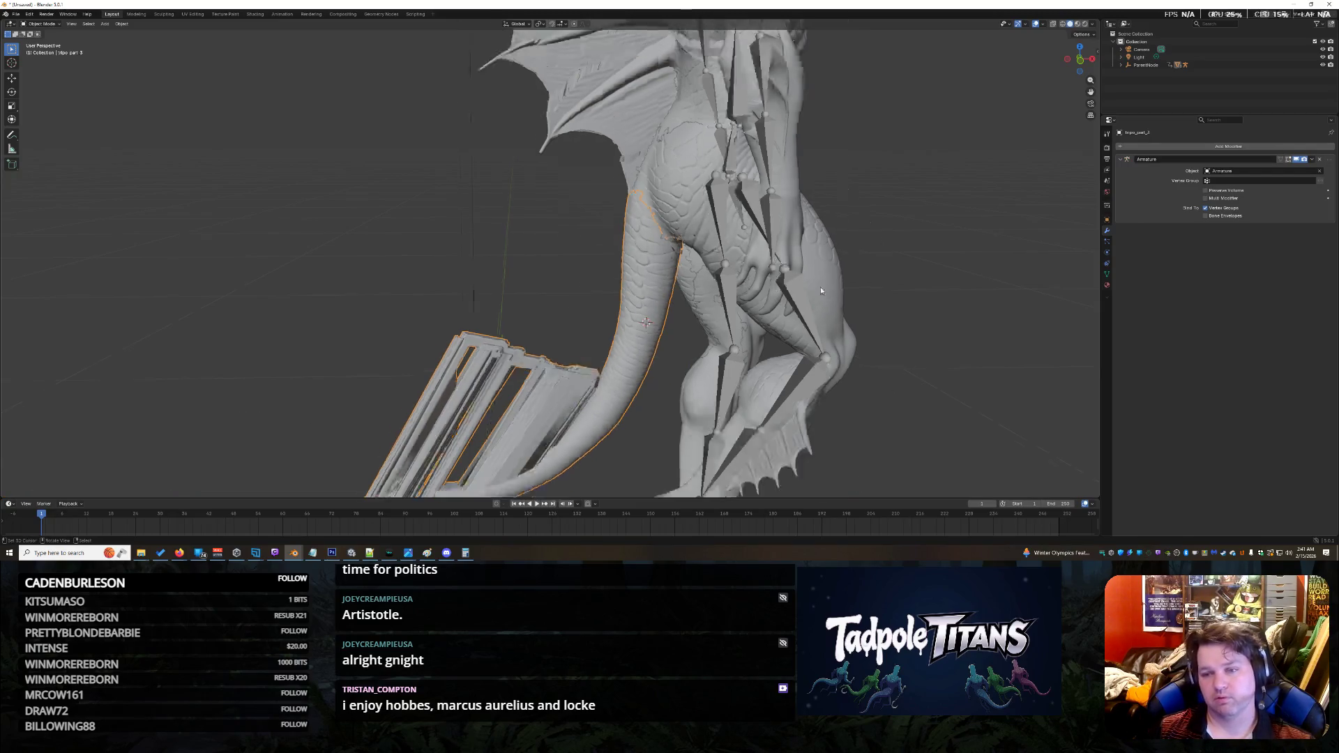
left_click_drag(331, 67, 796, 450)
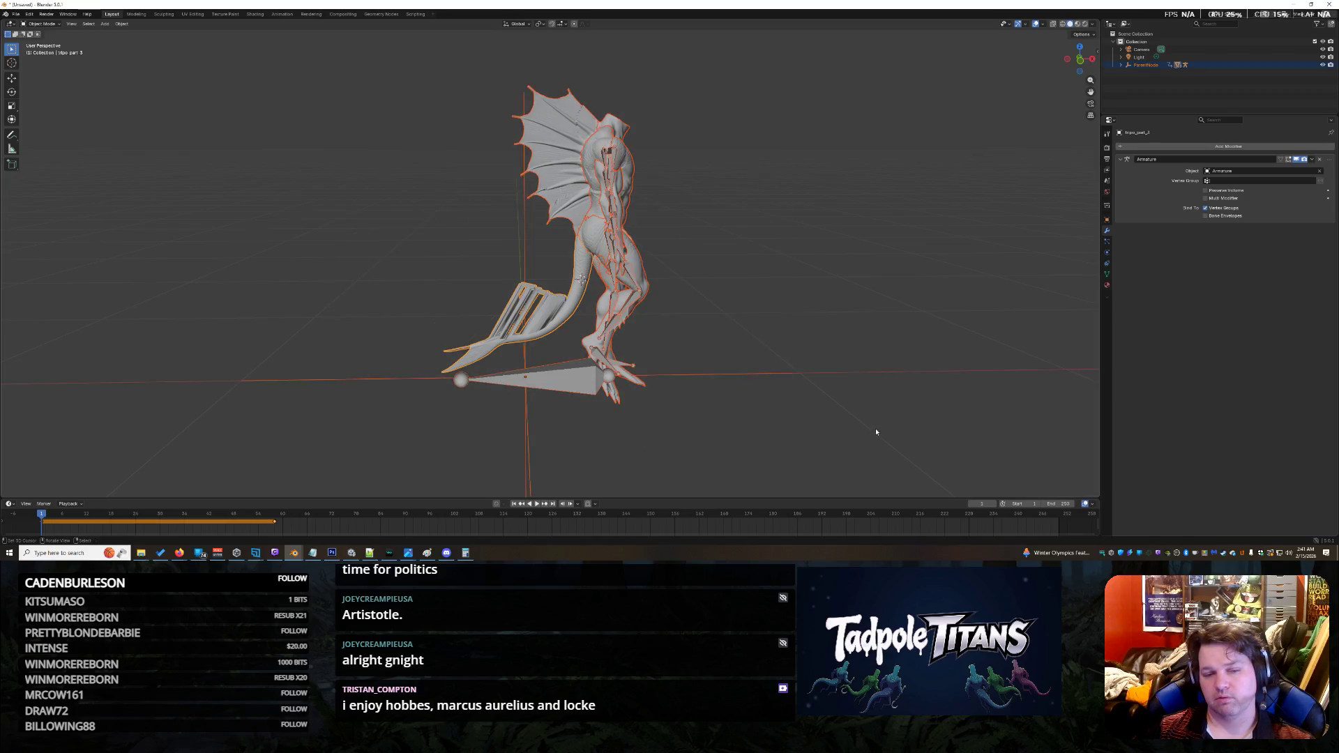
left_click(41, 24)
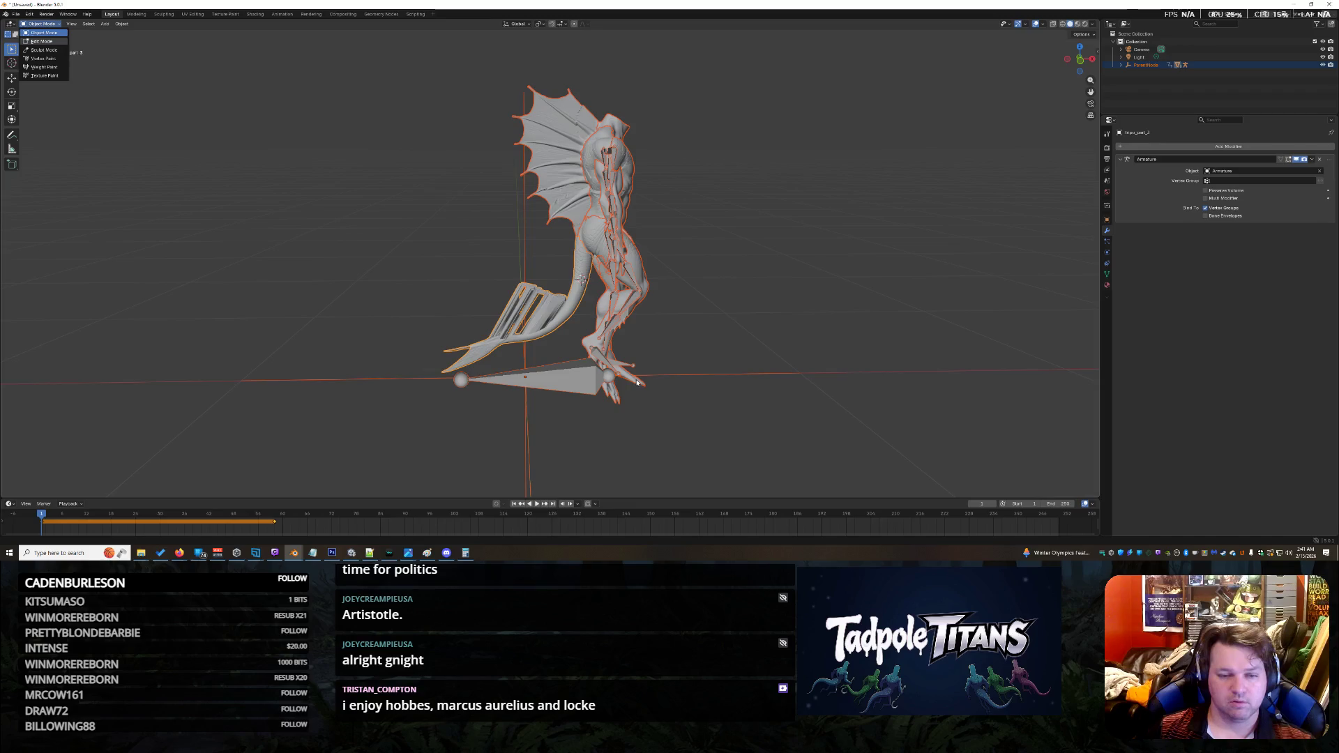
Step: In Edit Mode, clear the Armature modifier's target and remove the modifier from the tail
left_click(41, 41)
scroll(596, 274, "up", 4)
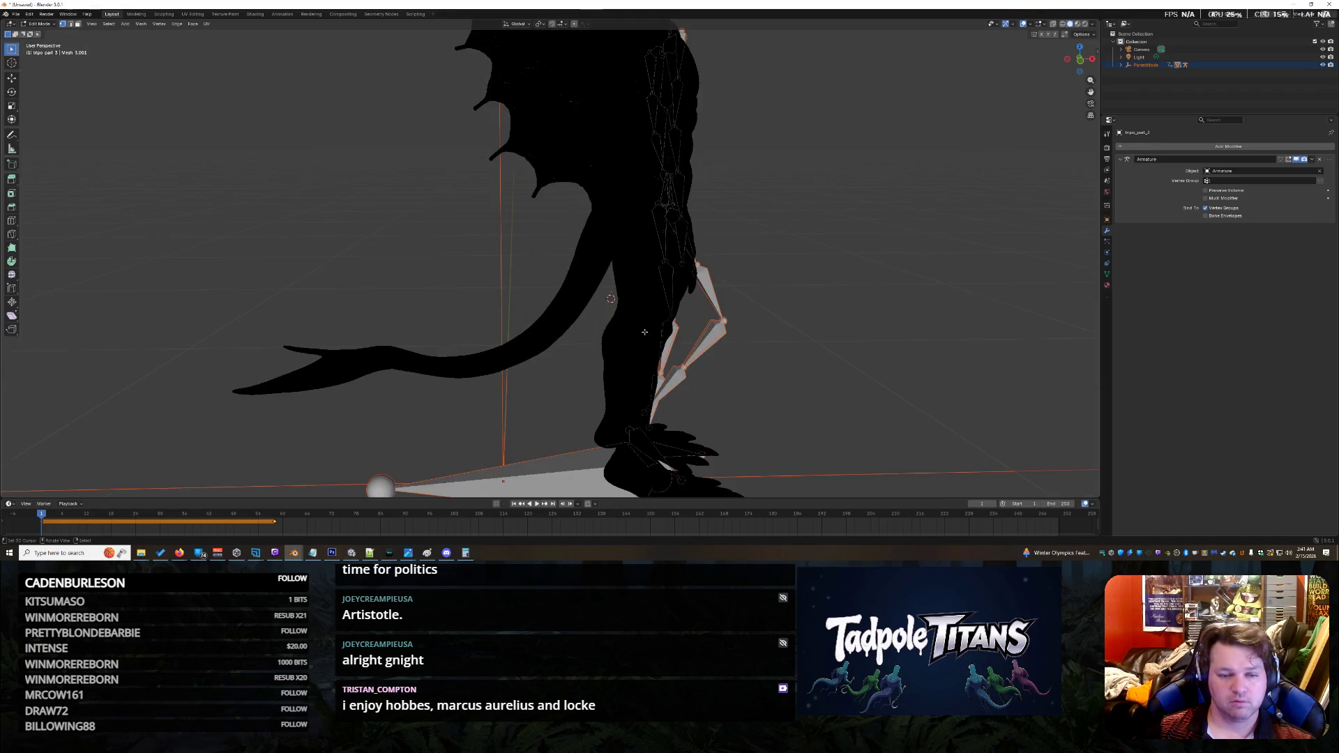
scroll(649, 293, "up", 4)
scroll(649, 294, "down", 2)
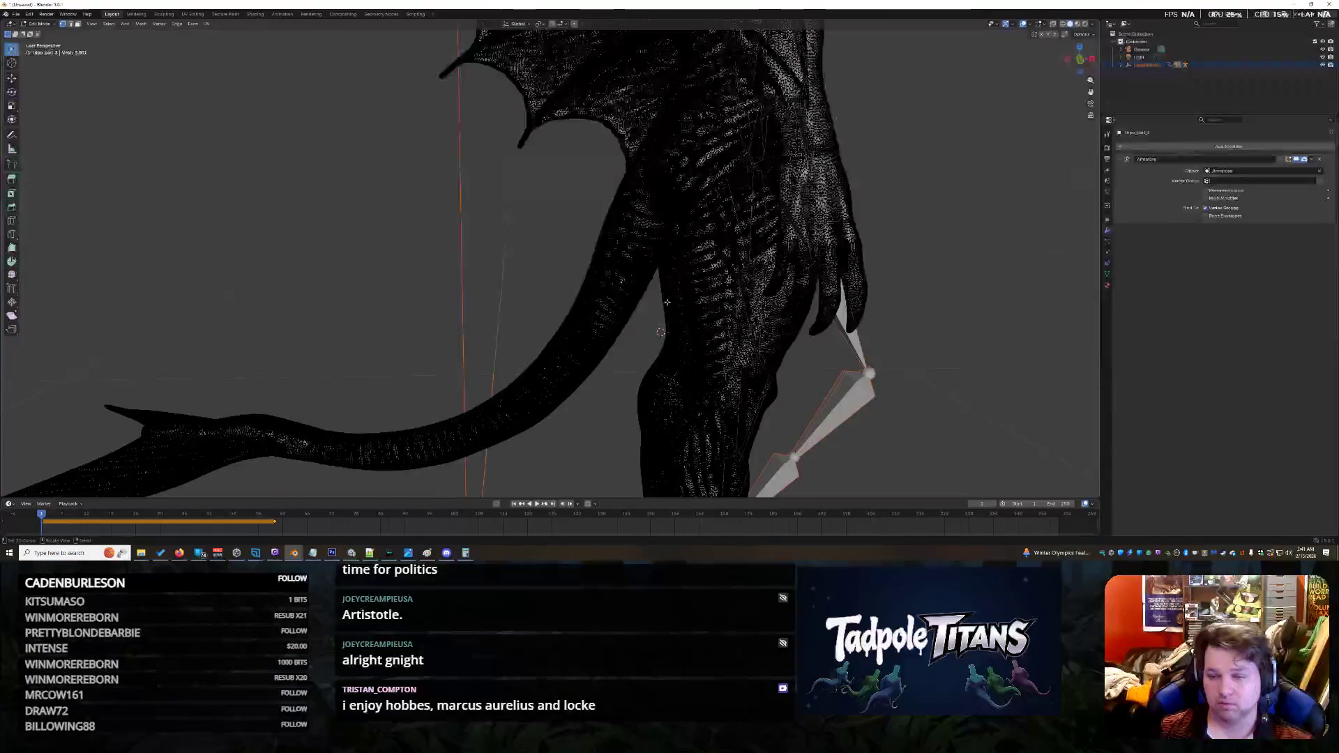
left_click(1320, 171)
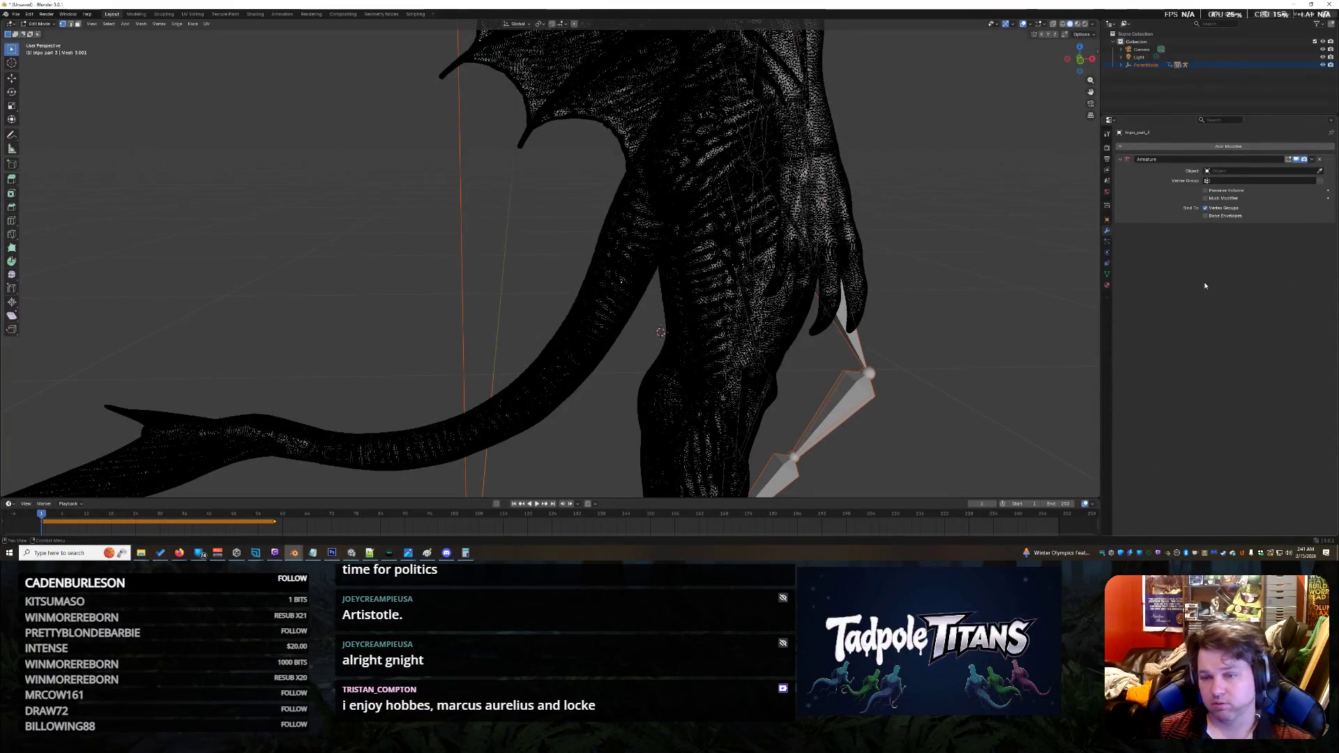
left_click(1320, 159)
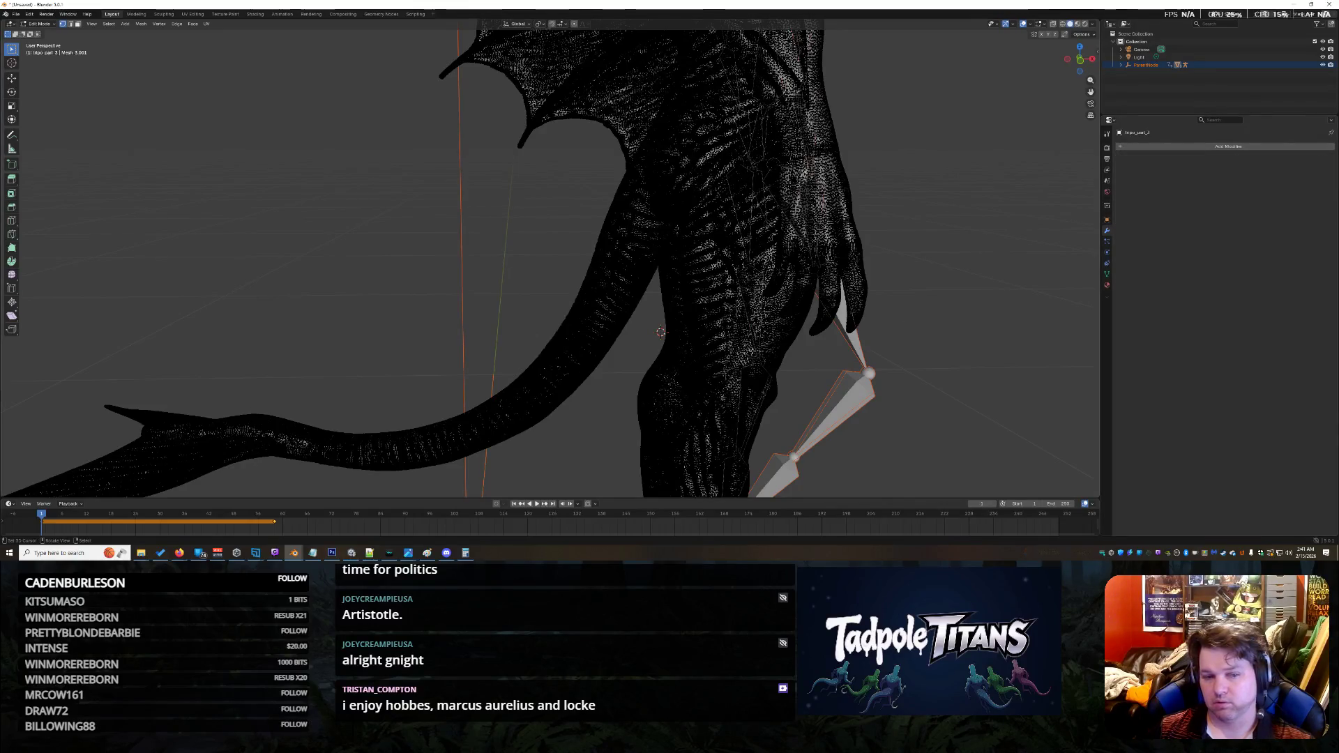
key("Home")
Step: Box-select the whole creature mesh and return to Object Mode
left_click_drag(225, 62, 751, 448)
key("alt+a")
mouse_move(840, 299)
middle_mouse_down()
mouse_move(698, 317)
mouse_move(753, 328)
mouse_move(340, 361)
mouse_move(802, 353)
middle_mouse_up()
left_click_drag(403, 48, 927, 498)
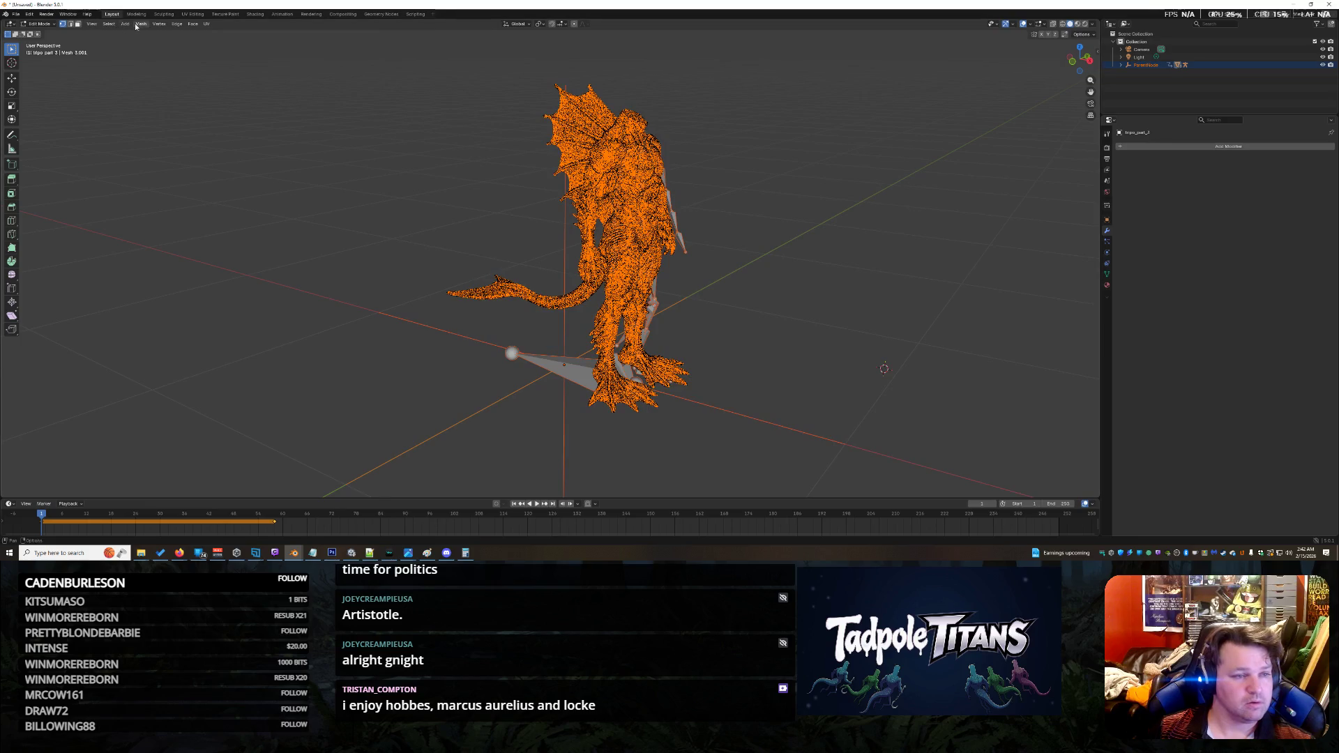
left_click(109, 24)
left_click(40, 24)
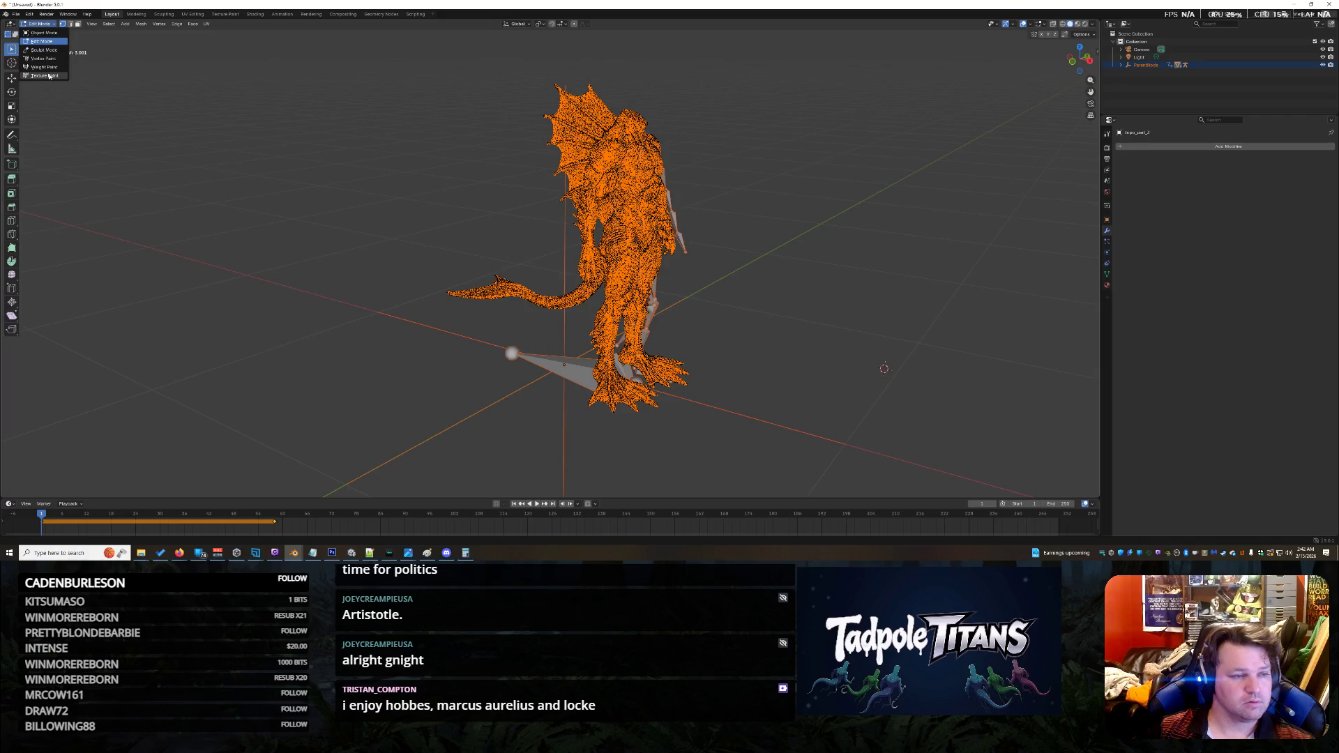
left_click(44, 33)
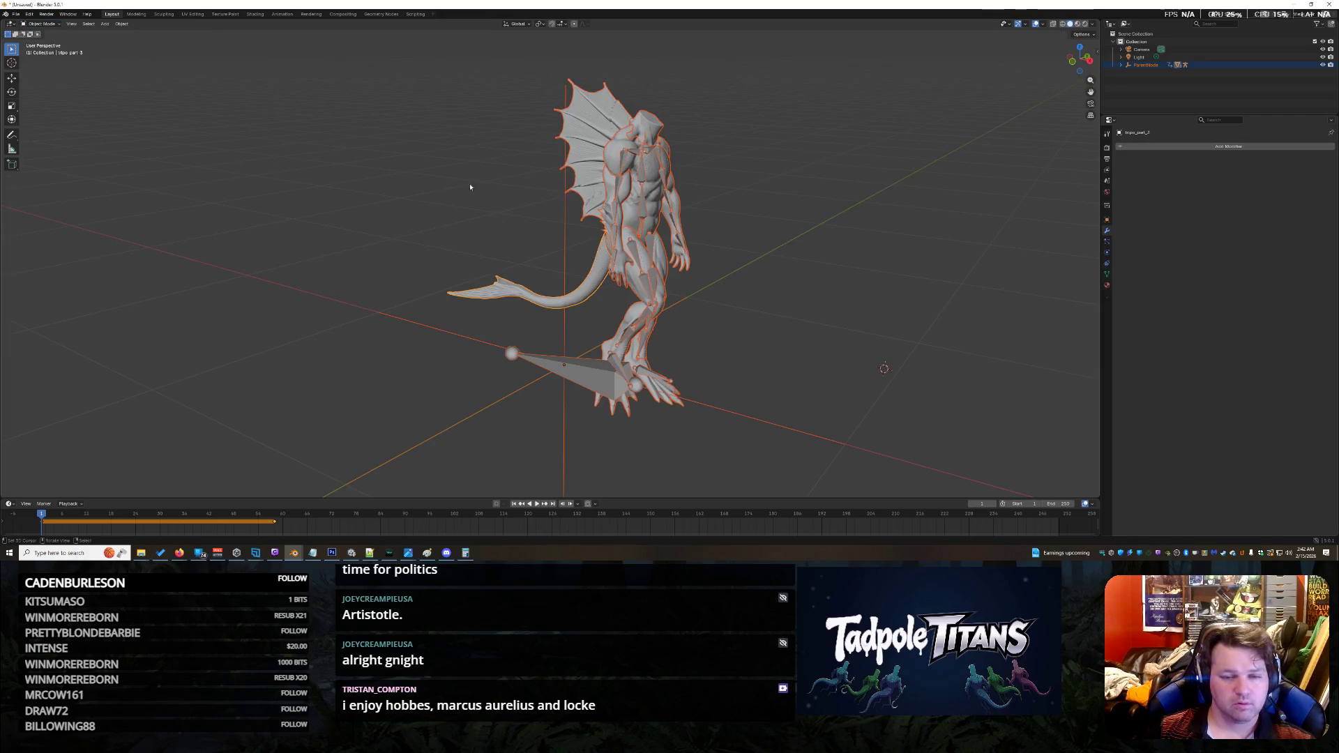
Step: Browse the Render, Output, View Layer and Object property tabs for the tail
left_click_drag(387, 76, 600, 218, "ctrl")
mouse_move(443, 185)
middle_mouse_down()
mouse_move(434, 321)
mouse_move(593, 318)
middle_mouse_up()
scroll(580, 316, "up", 5)
scroll(581, 323, "down", 4)
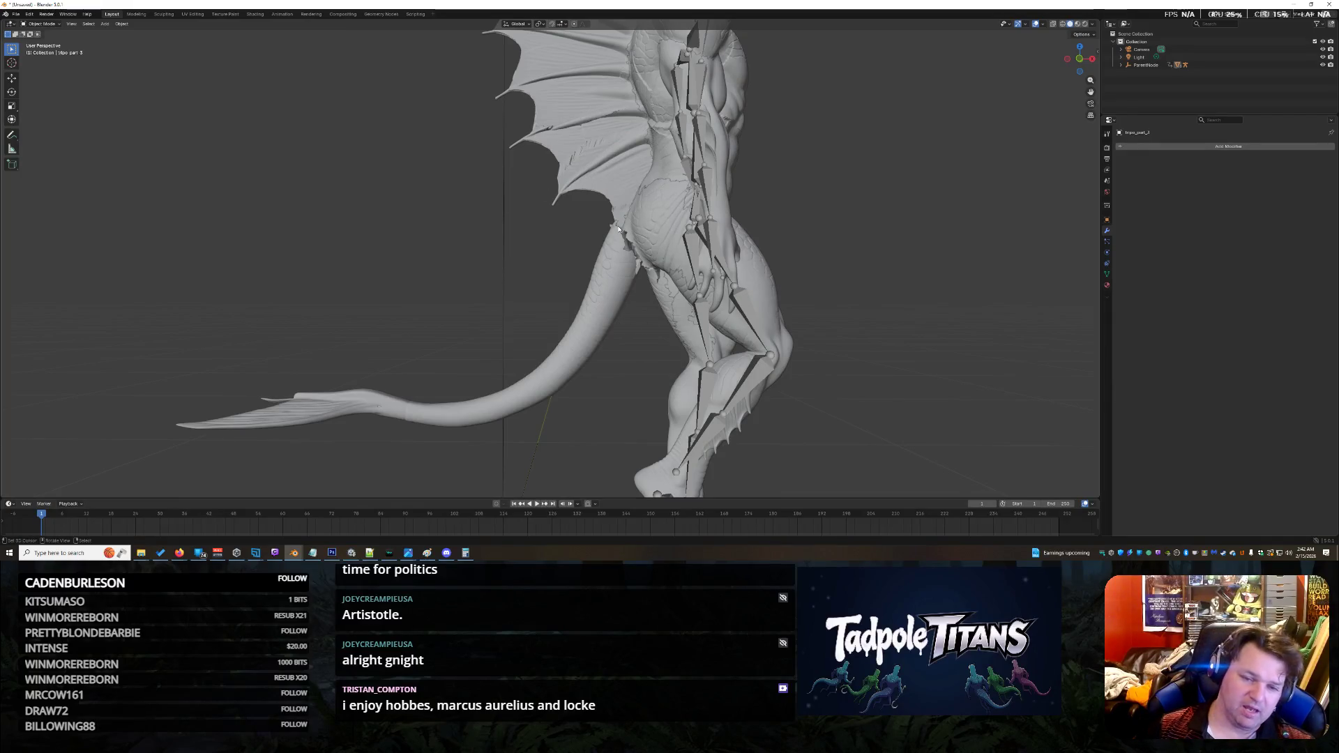
scroll(938, 293, "down", 5)
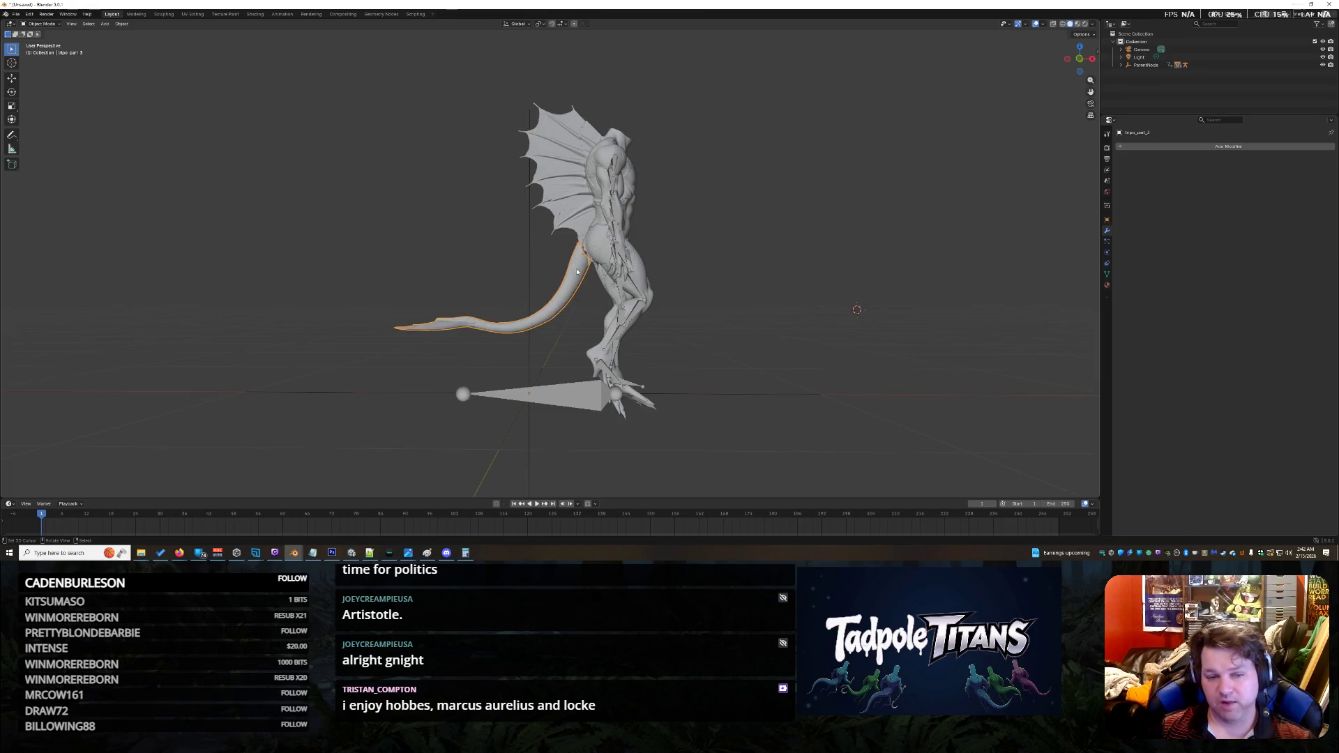
left_click(1108, 146)
left_click(1107, 158)
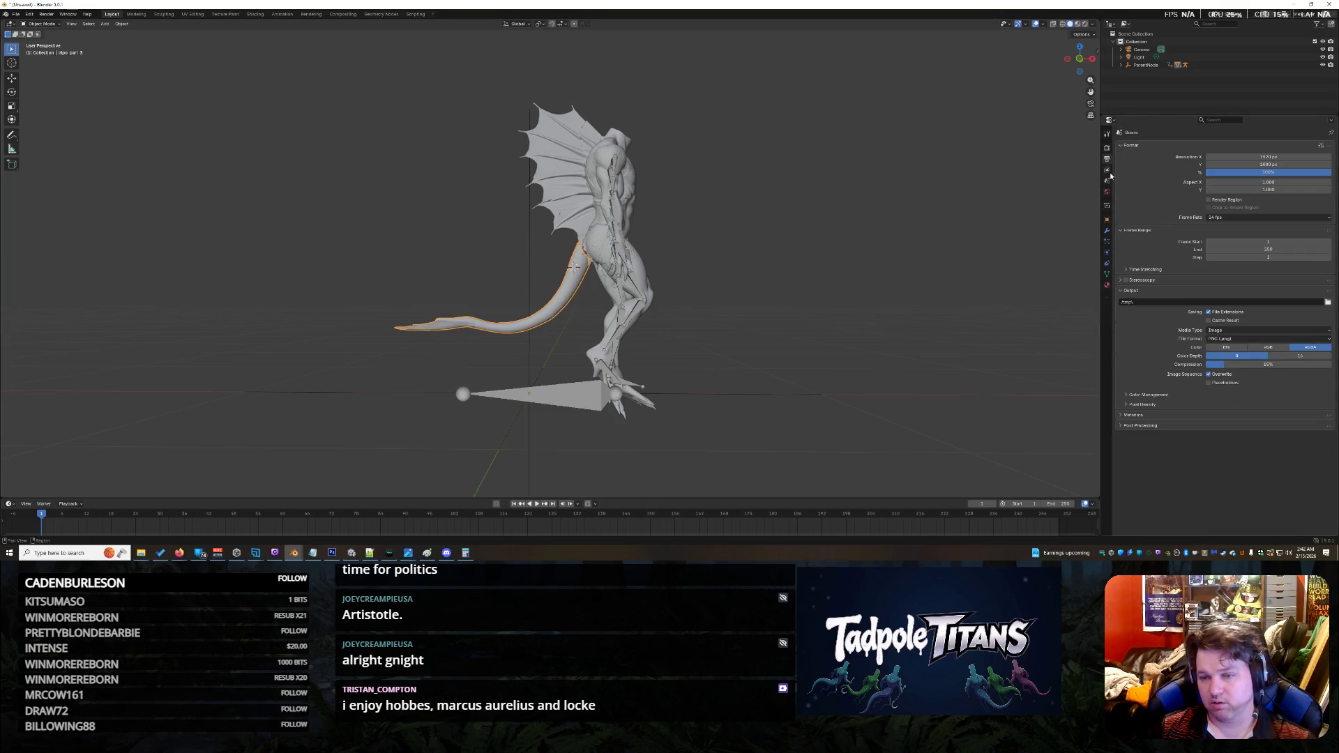
left_click(1108, 170)
left_click(1108, 192)
left_click(1108, 219)
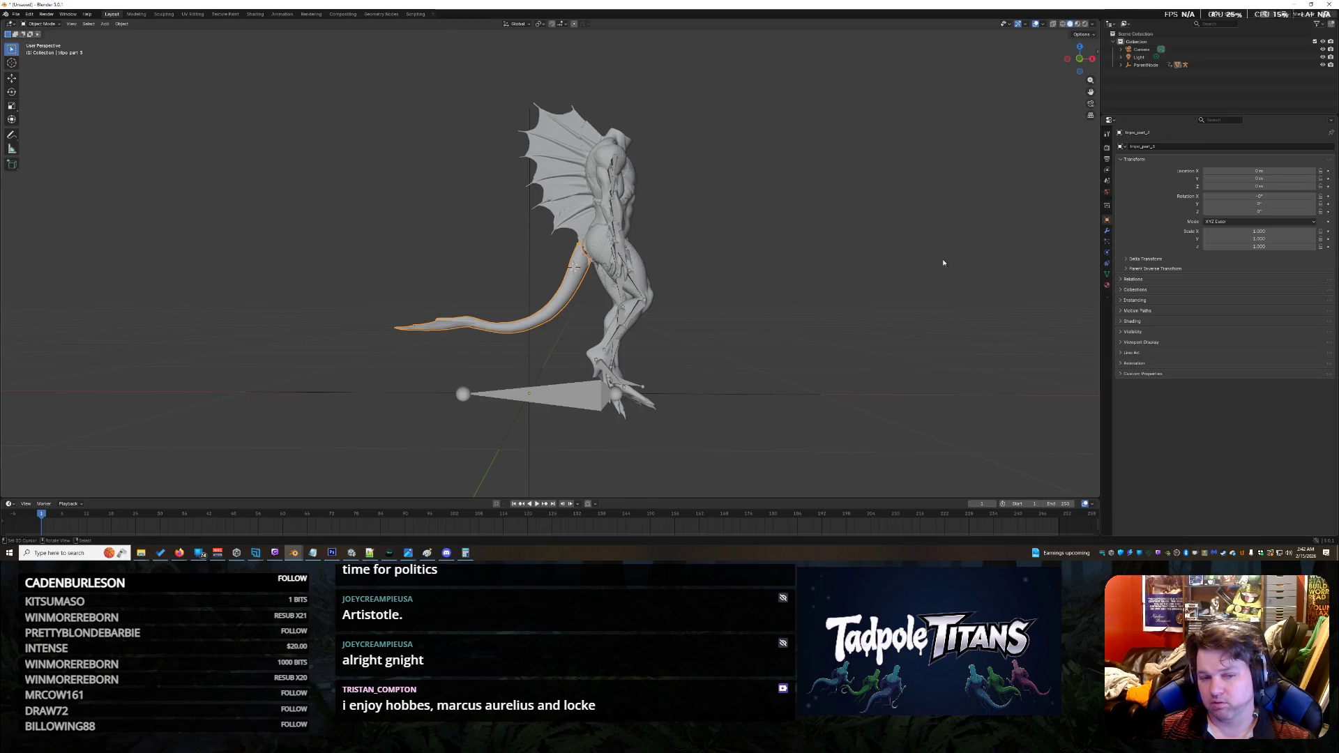
Step: Select the whole creature hierarchy and remove it, leaving only the camera and light
middle_click_drag(748, 326, 636, 318)
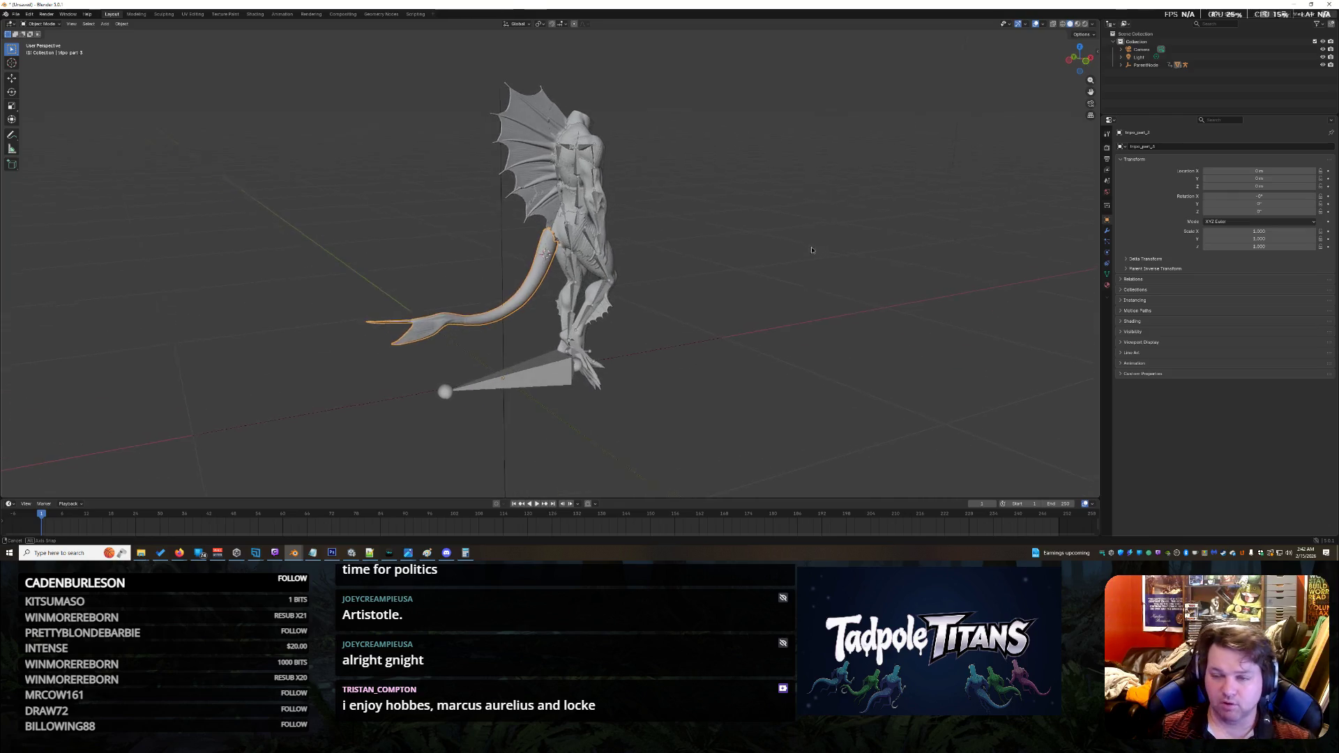
scroll(636, 318, "up", 4)
left_click(794, 279)
key("a")
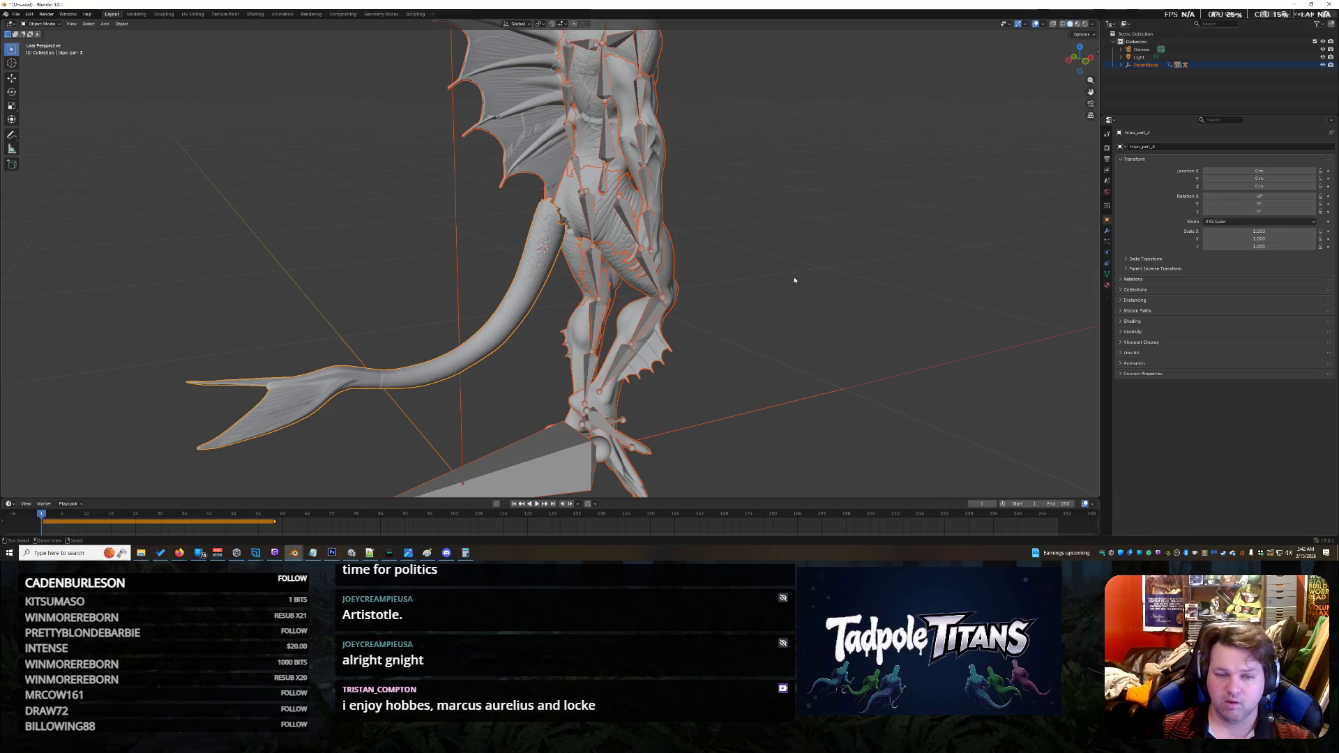
key("Tab")
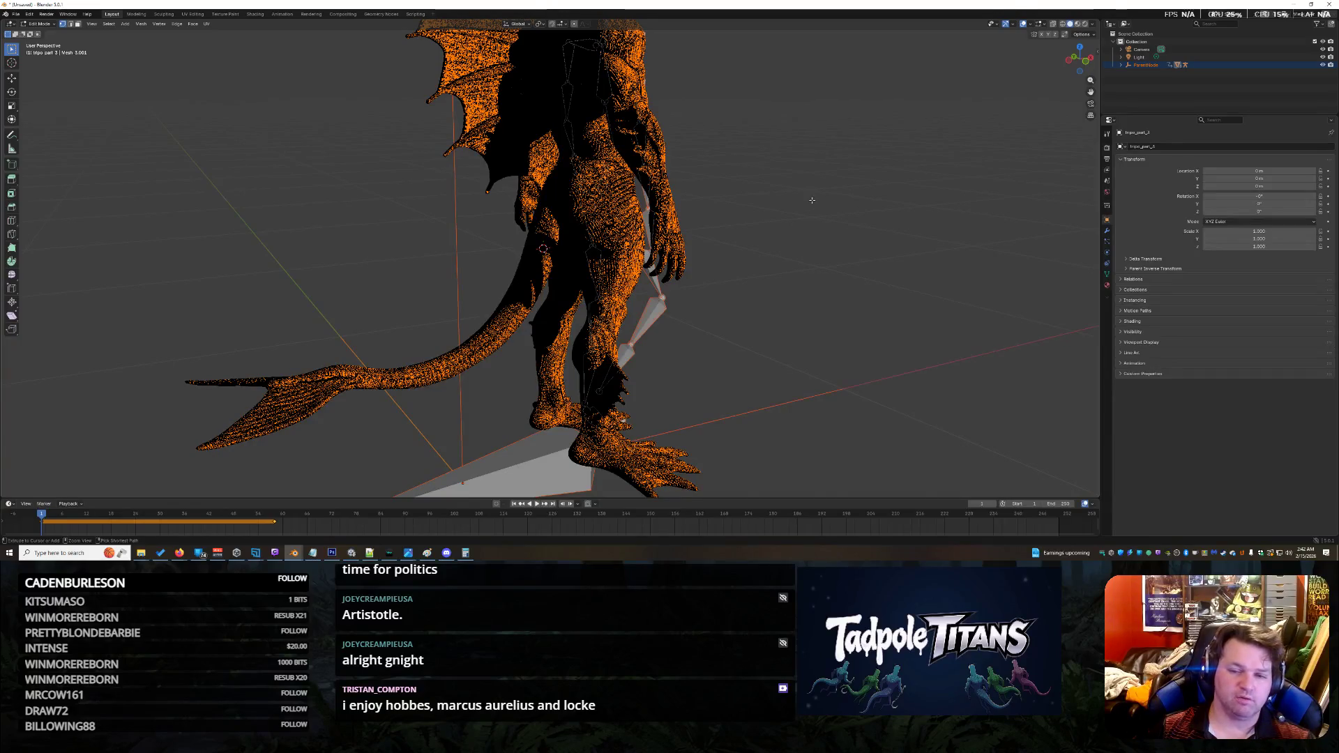
key("ctrl+z")
key("ctrl+z")
middle_click_drag(713, 241, 727, 245)
mouse_move(751, 189)
middle_mouse_down()
mouse_move(726, 208)
mouse_move(745, 220)
middle_mouse_up()
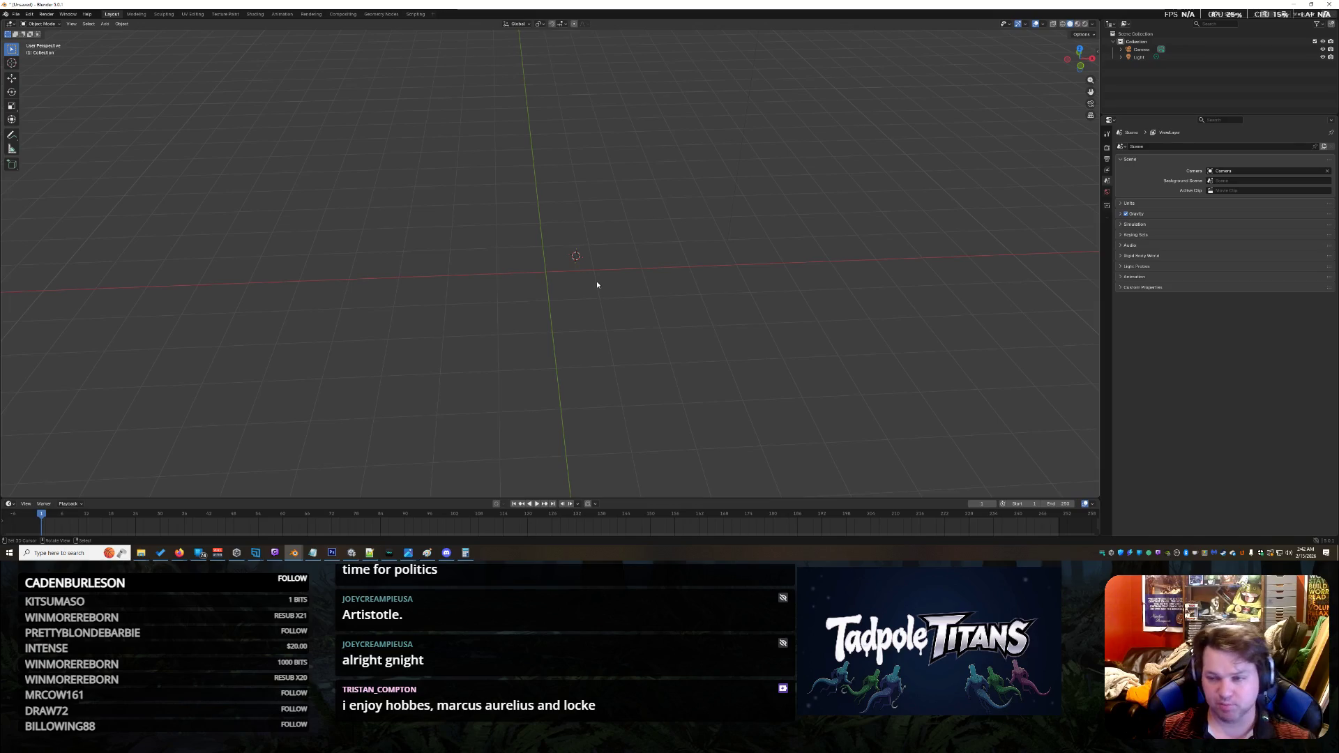
Step: Import the Jaxari Body FBX with its armature, select the tail piece (tripo part 3), and show its modifiers
scroll(680, 264, "up", 3)
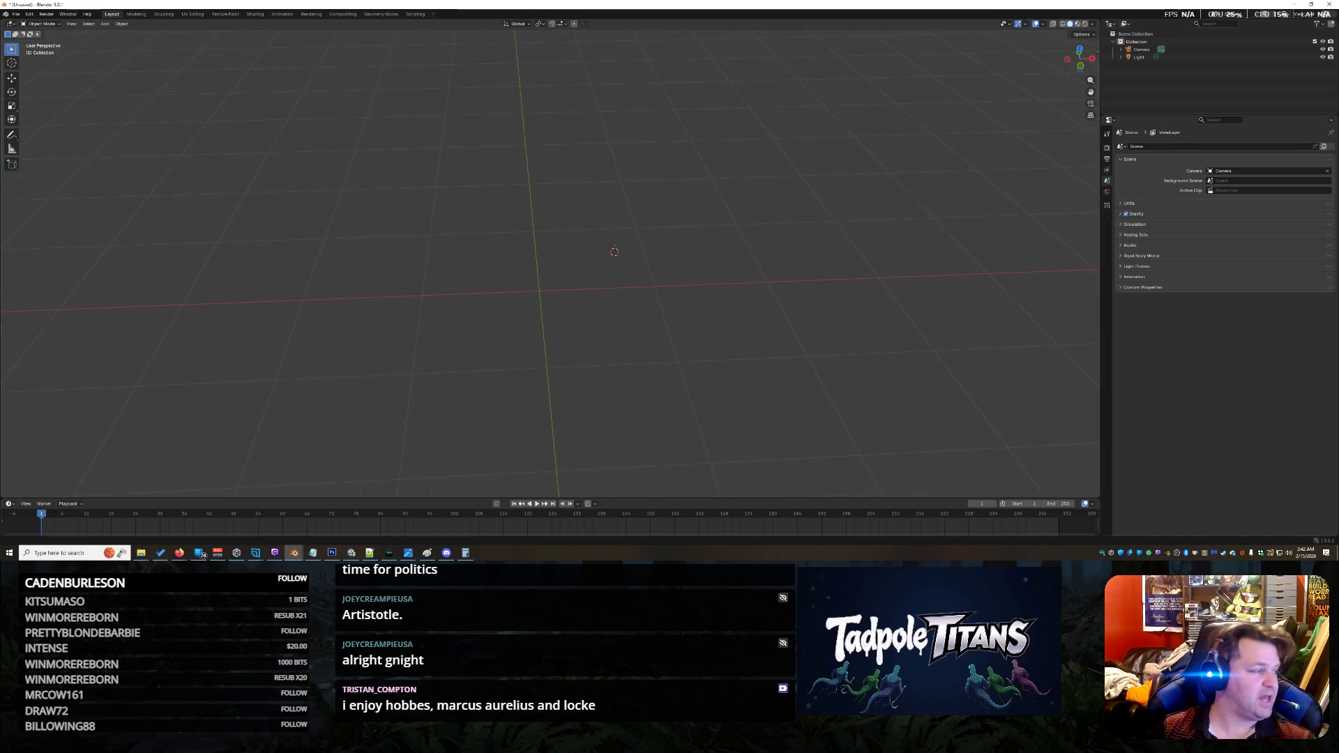
left_click_drag(530, 0, 496, 400)
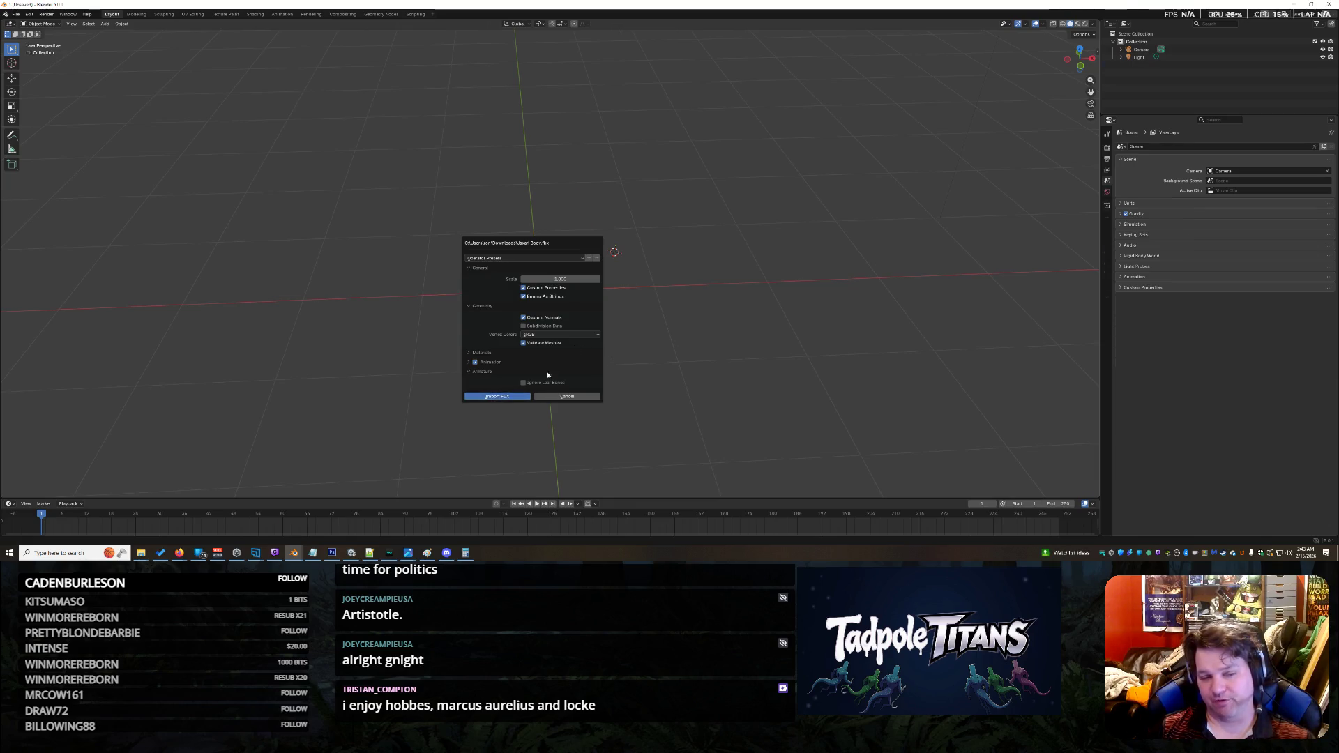
left_click(519, 396)
scroll(559, 349, "up", 8)
middle_click_drag(561, 348, 544, 311)
left_click(534, 346)
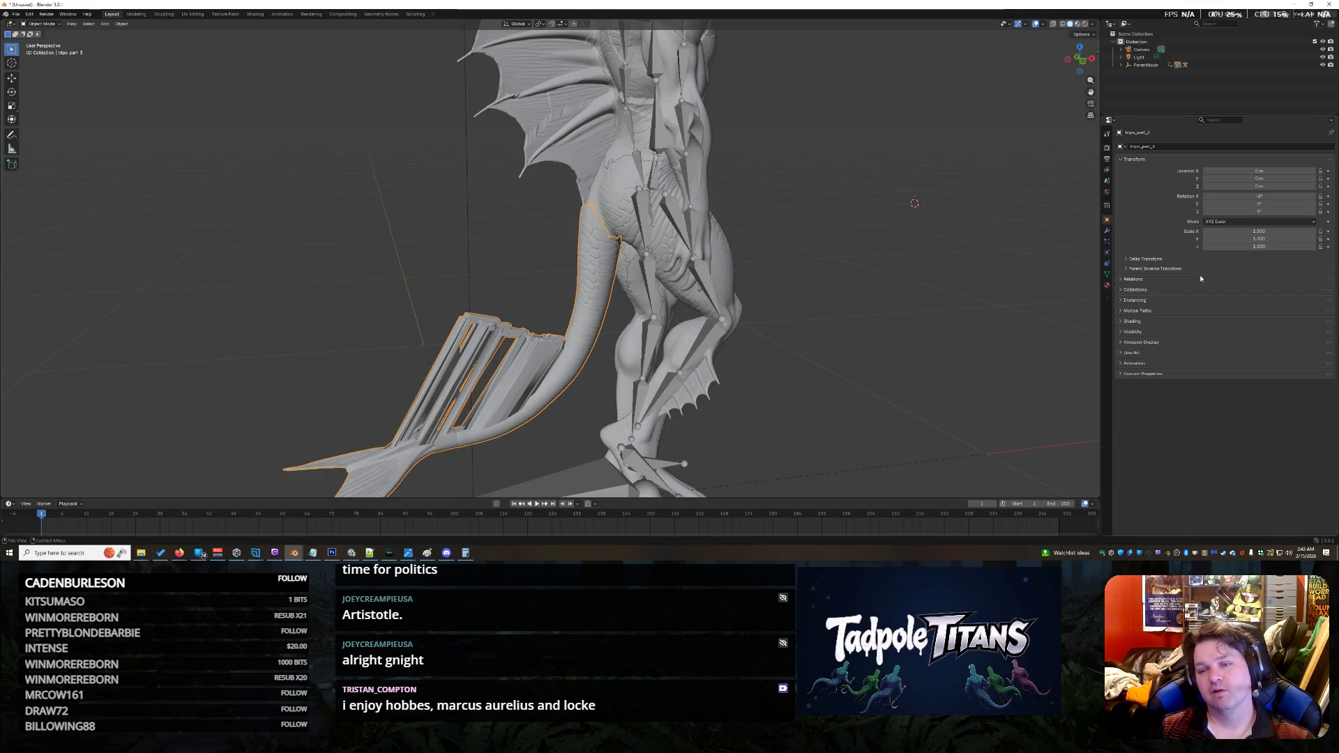
left_click(1106, 232)
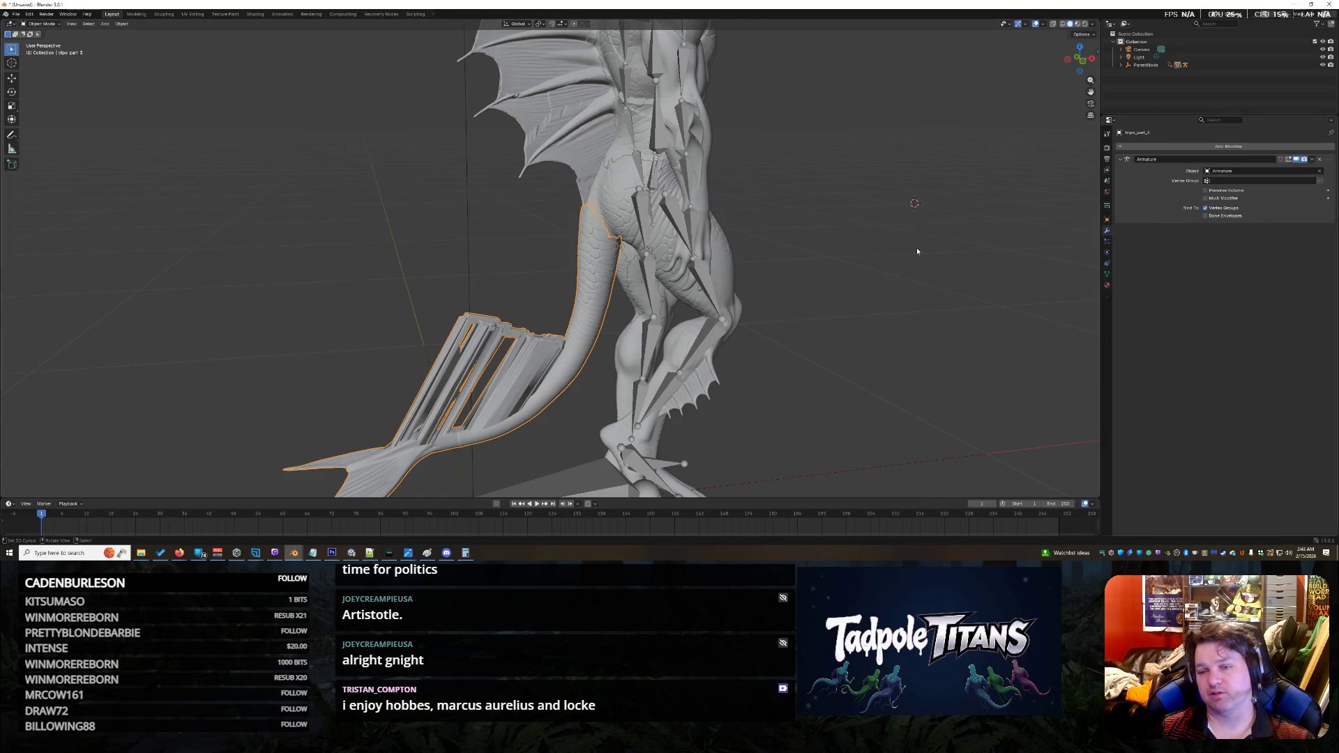
Step: Open the tail's Add Modifier menu and reveal the Physics submenu
scroll(917, 249, "up", 3)
scroll(917, 249, "down", 3)
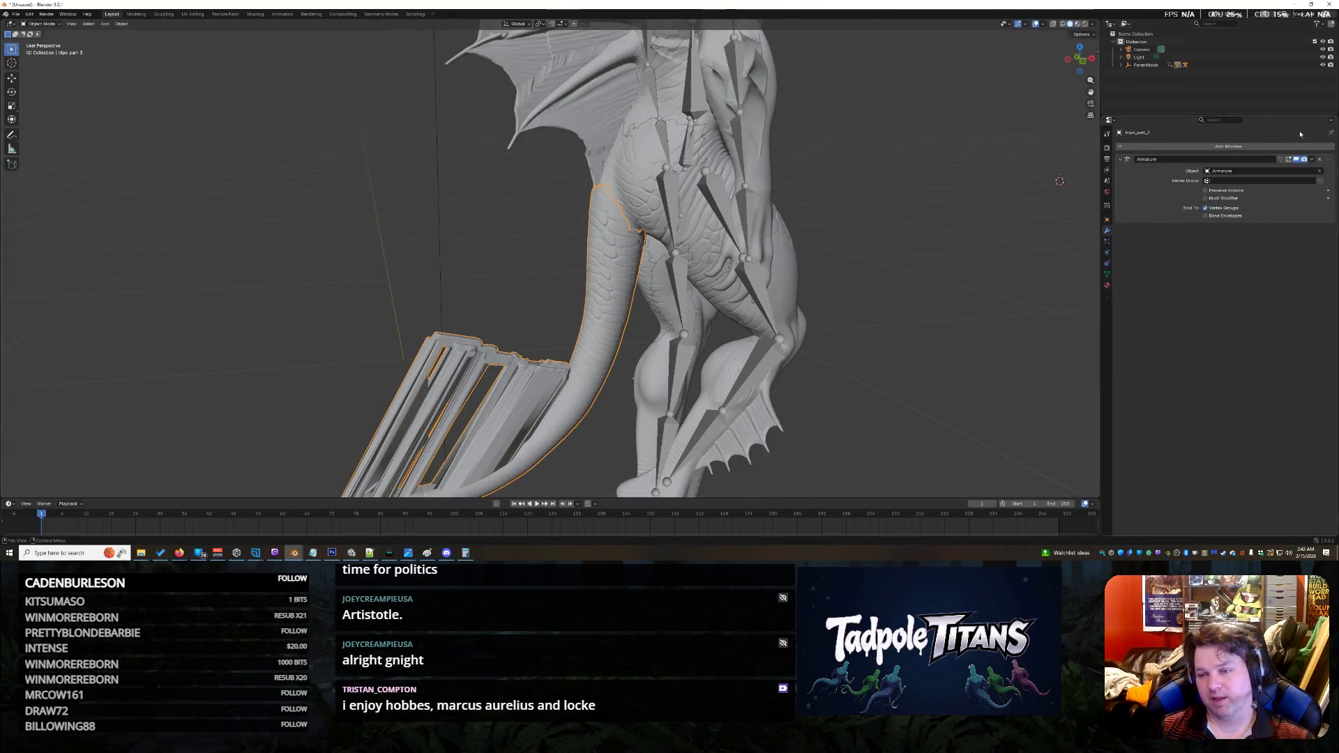
left_click(1229, 146)
mouse_move(1208, 153)
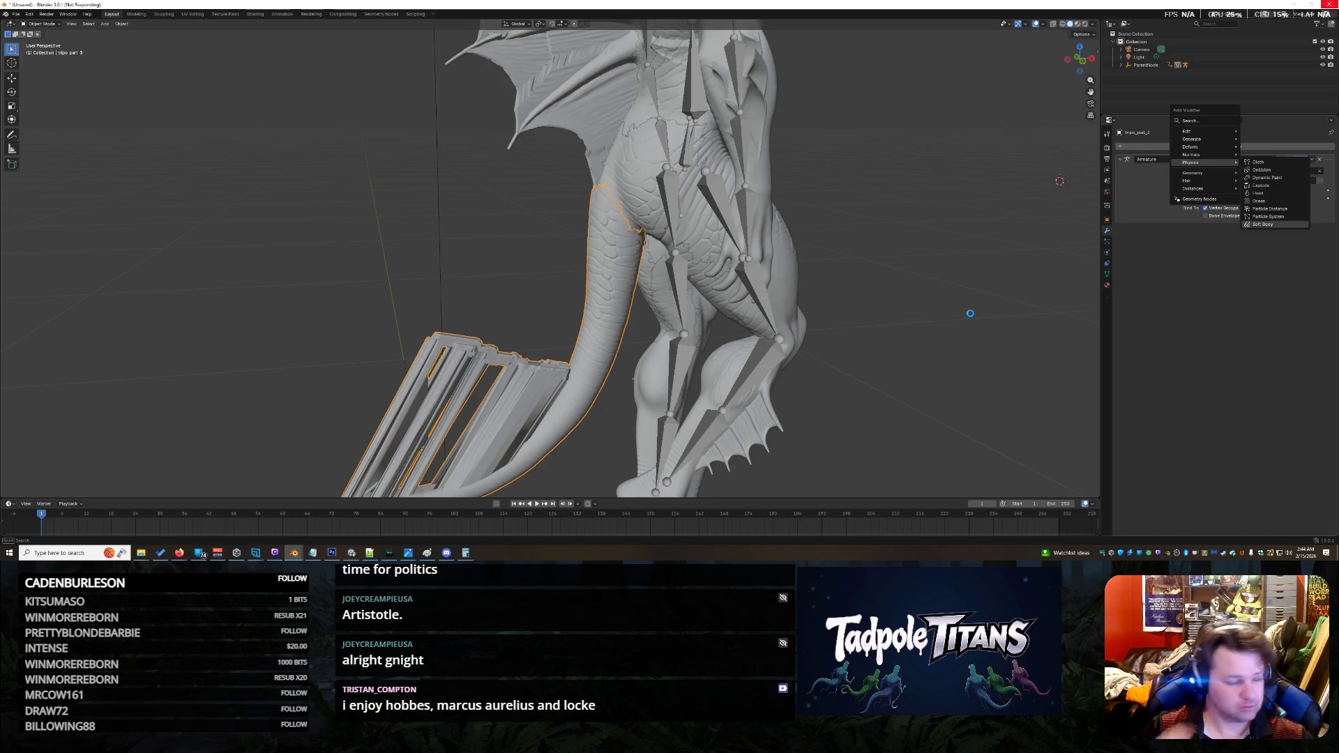
Step: Switch over to the web browser and scroll down the page
key("alt+Tab")
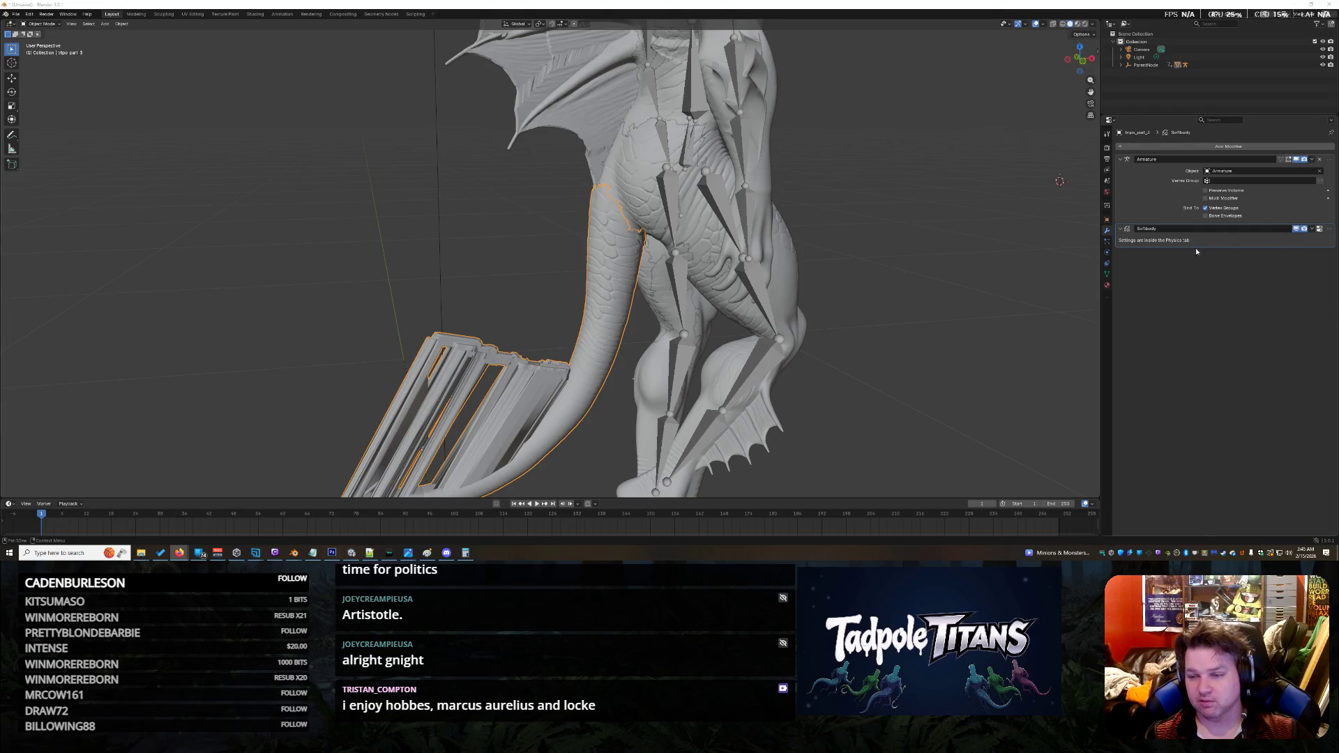
scroll(876, 324, "down", 4)
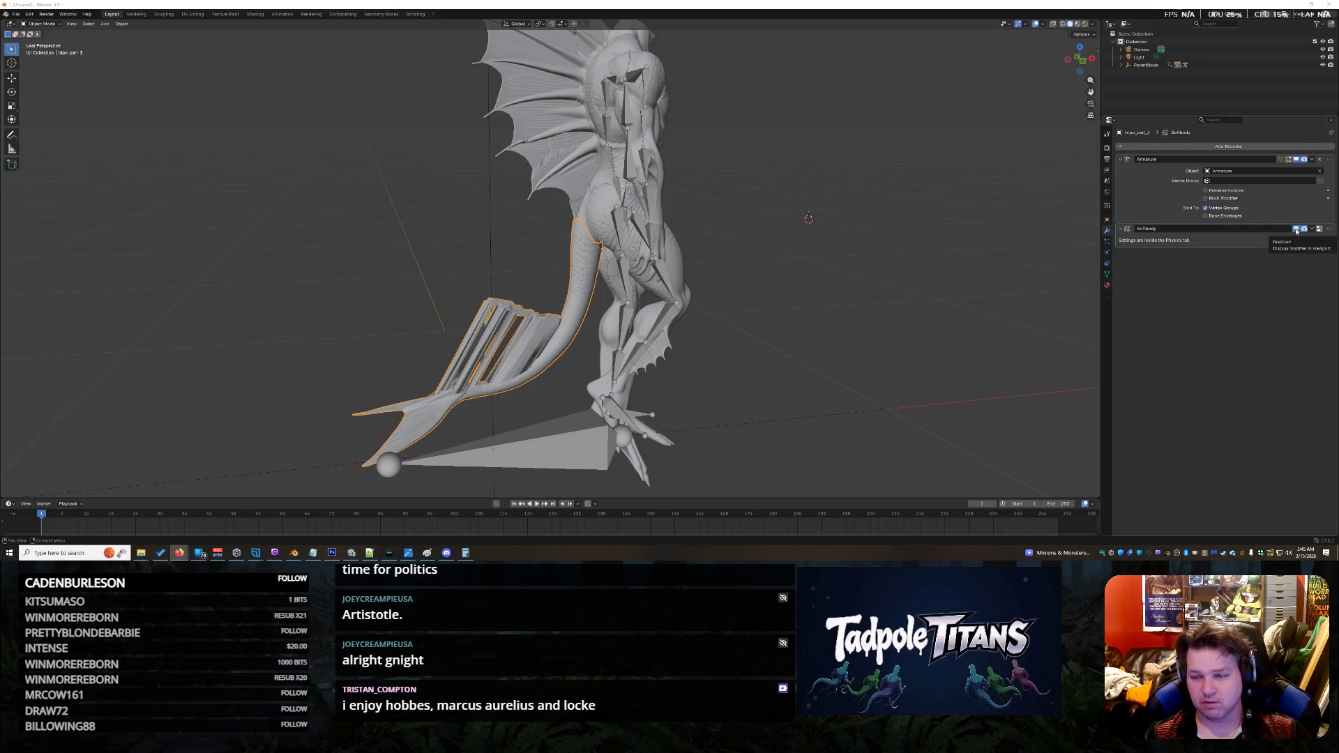
Step: Remove the Softbody modifier from the tail's stack through its header menu
right_click(1186, 236)
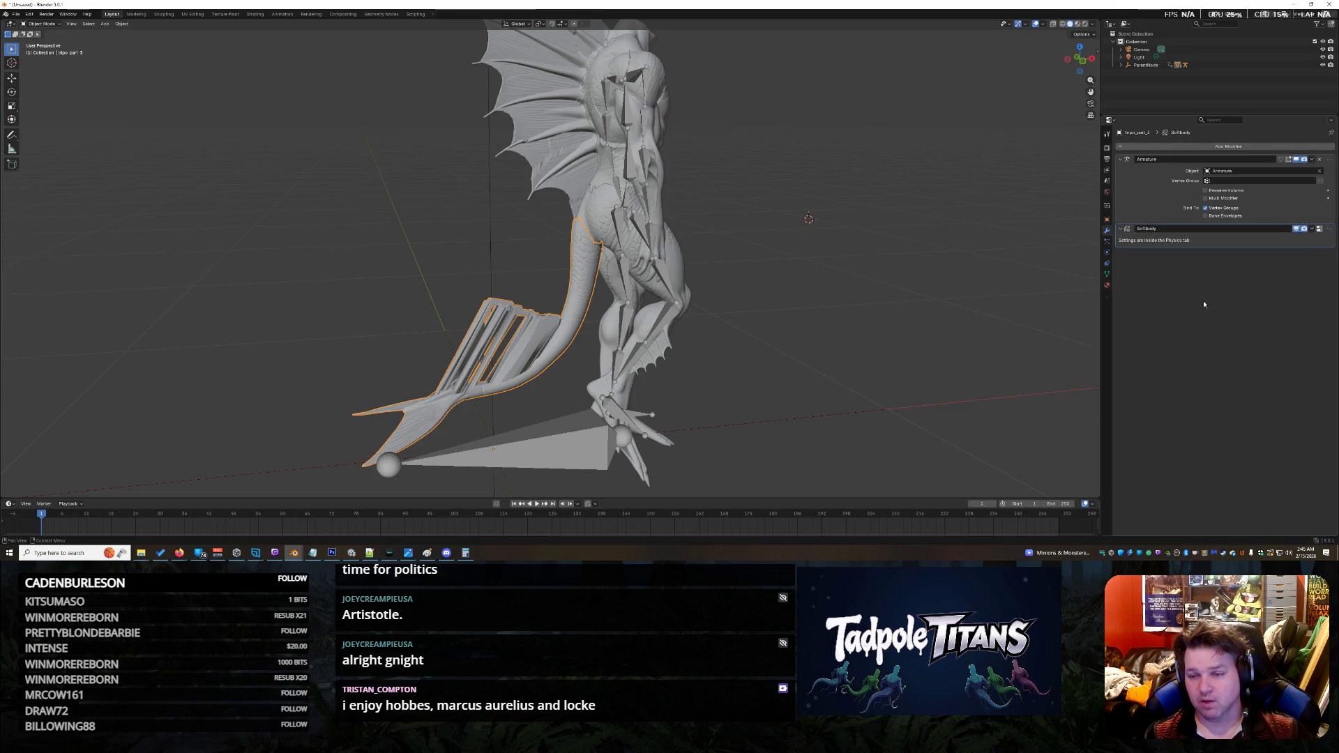
key("ctrl+z")
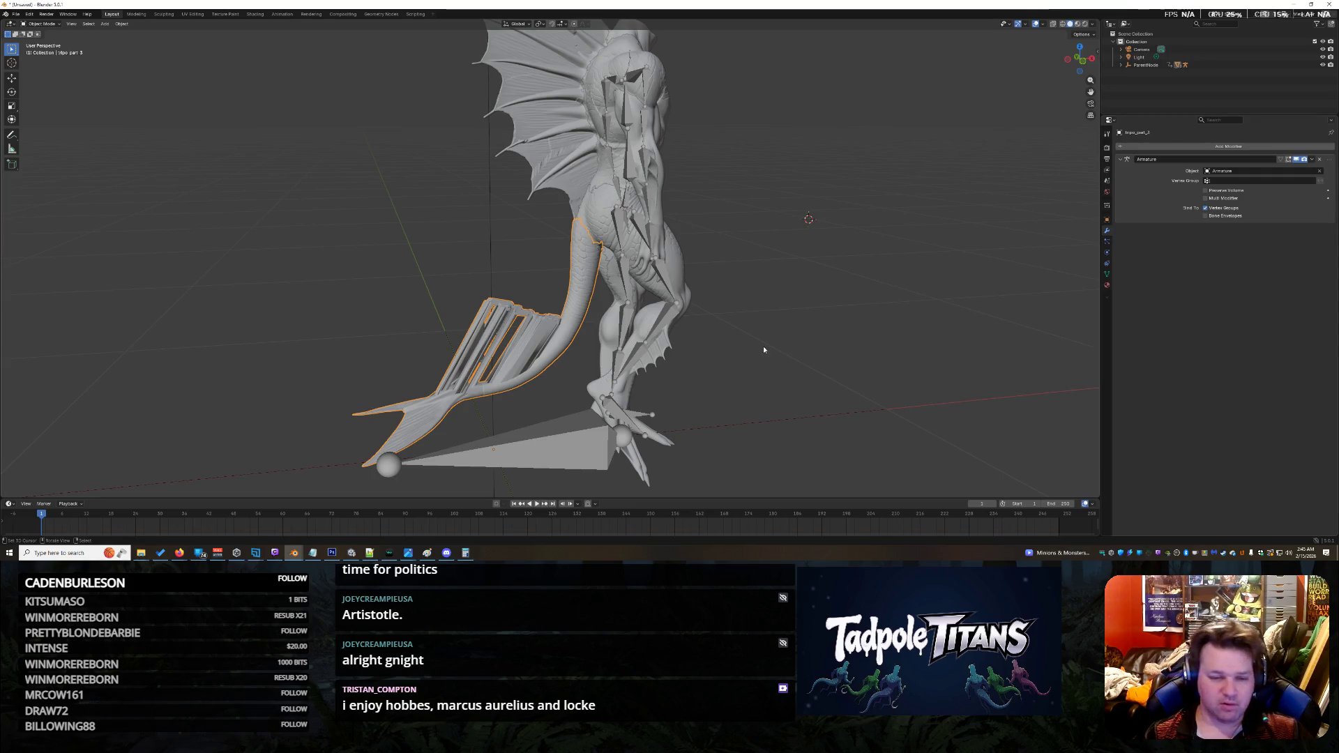
scroll(580, 267, "up", 3)
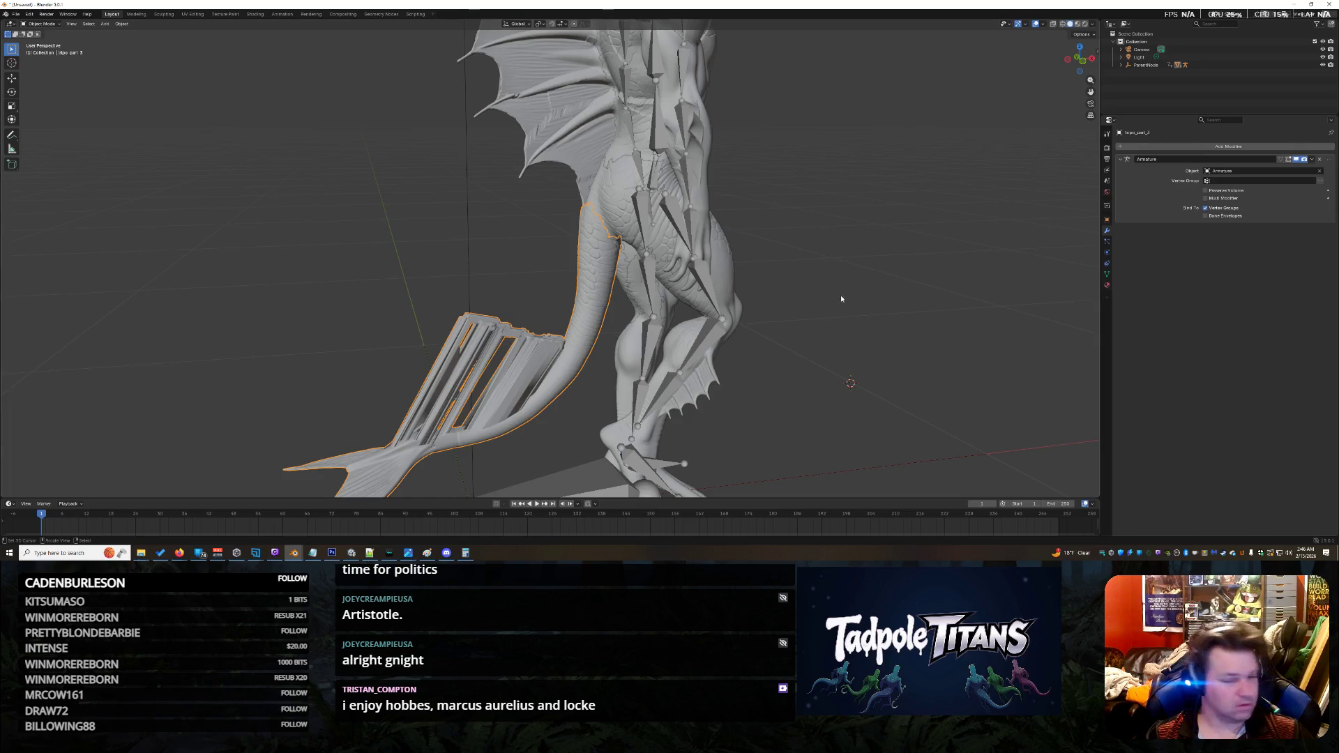
right_click(872, 270, "shift")
Step: Expand ParentNode in the Outliner and select the Armature object
scroll(858, 280, "up", 5)
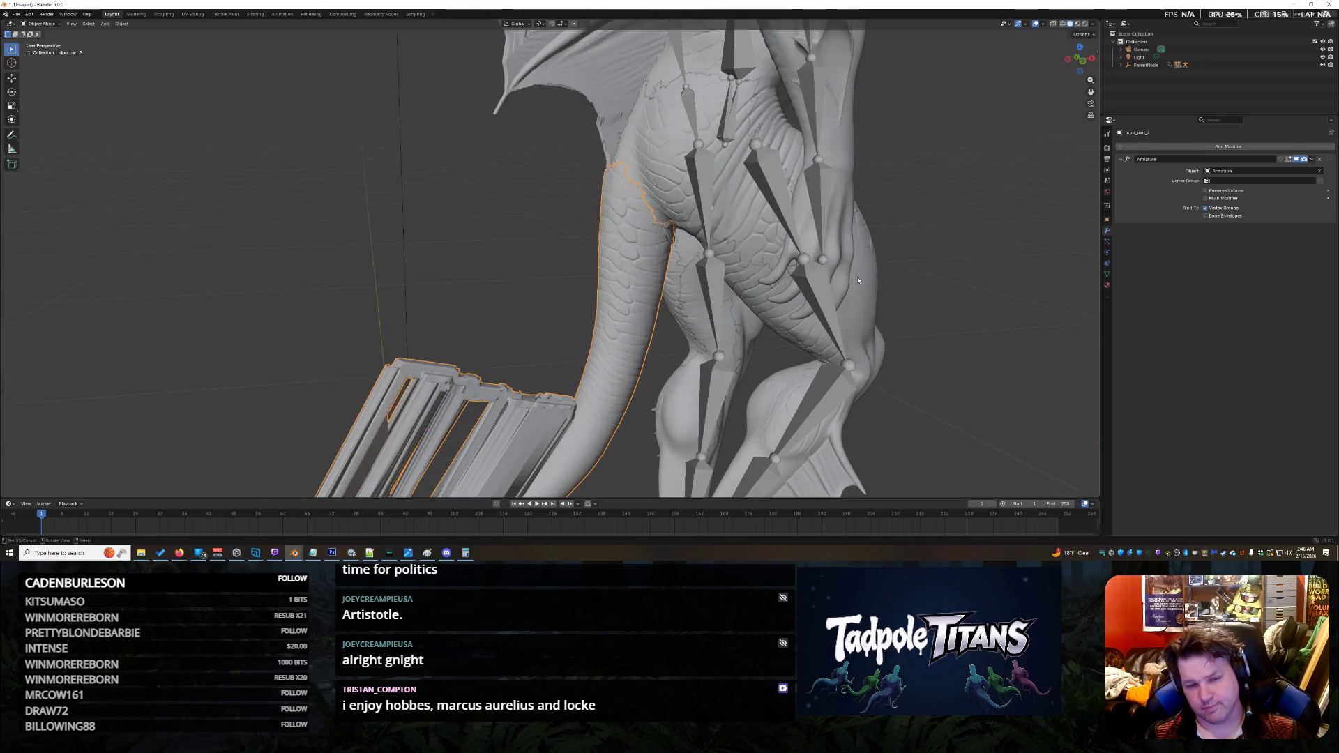
mouse_move(768, 272)
middle_mouse_down()
mouse_move(619, 220)
mouse_move(540, 255)
middle_mouse_up()
scroll(620, 221, "down", 8)
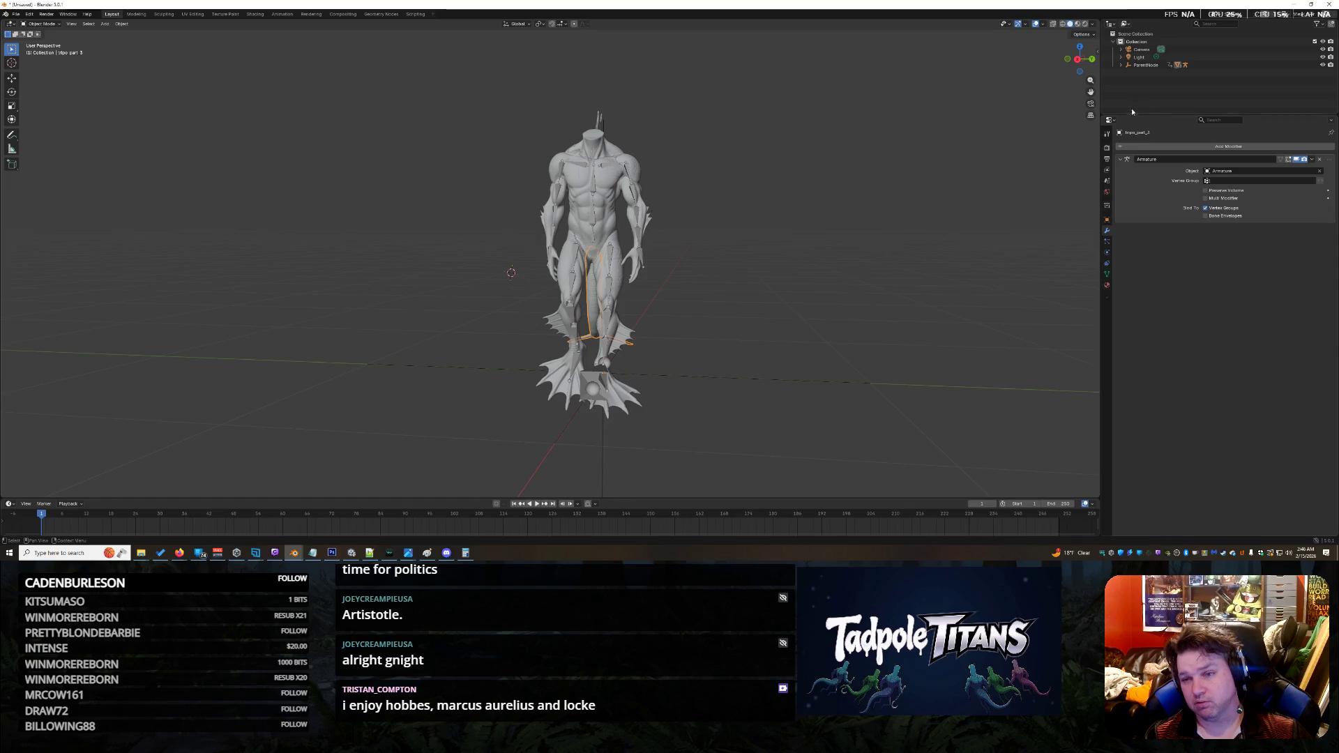
left_click(1132, 66)
left_click(1121, 65)
left_click(1140, 81)
Step: Unlink the armature's NlaTrack animation action, then box-select the whole model
left_click(1129, 80)
left_click(1134, 332)
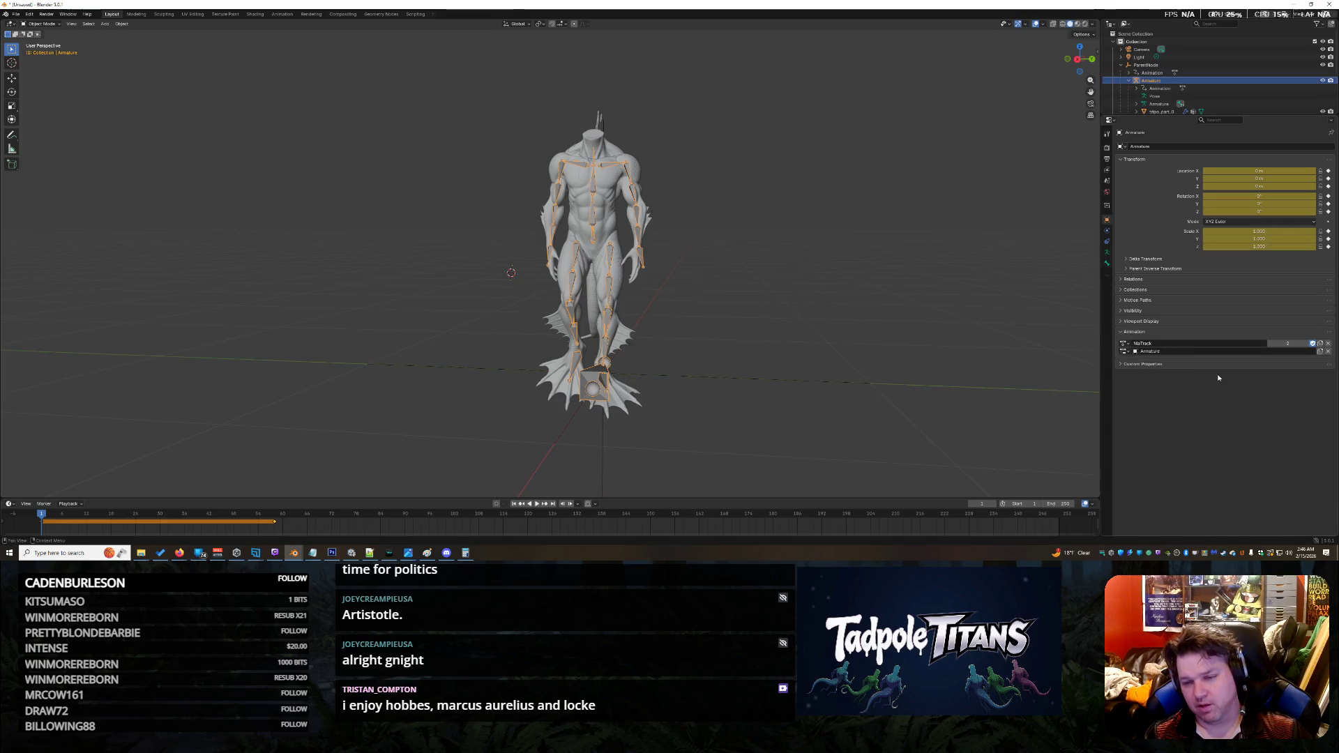
left_click(1328, 343)
right_click(781, 337, "shift")
left_click_drag(917, 441, 383, 94)
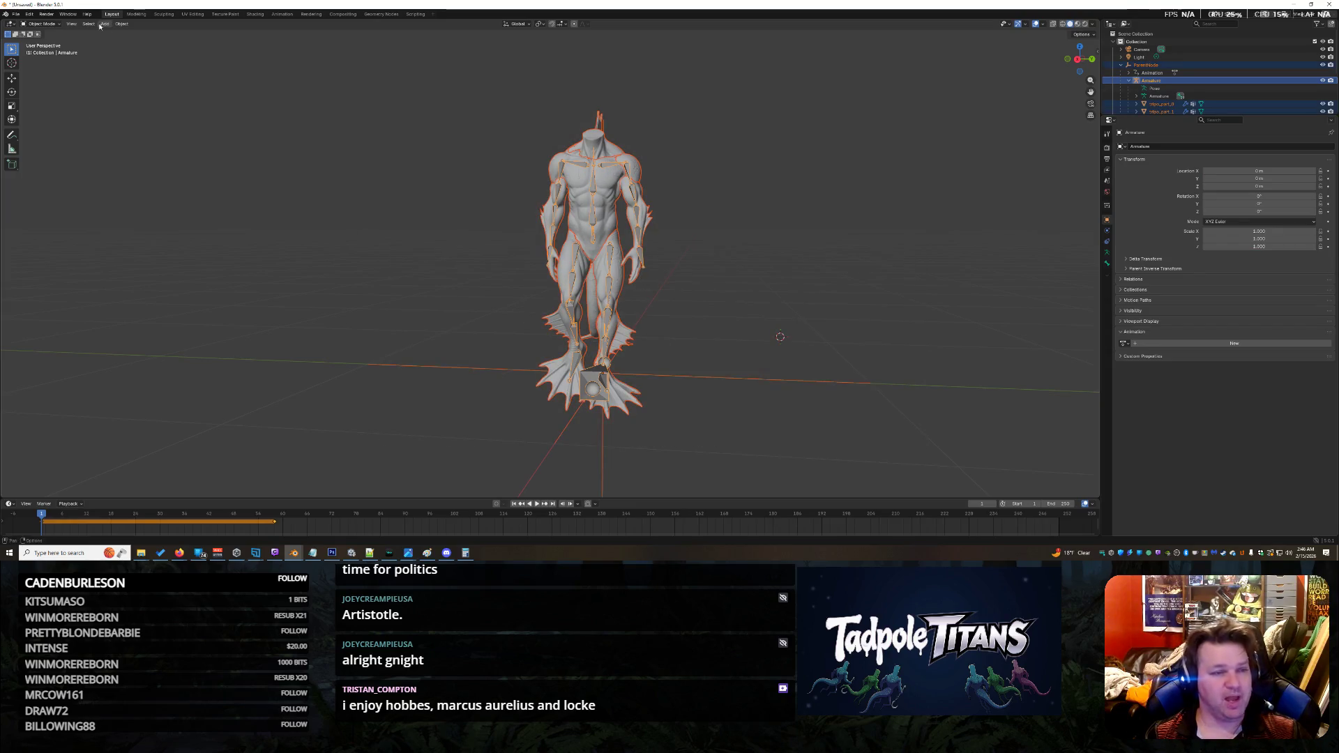
Step: Switch the armature into Pose Mode
left_click(120, 24)
mouse_move(138, 33)
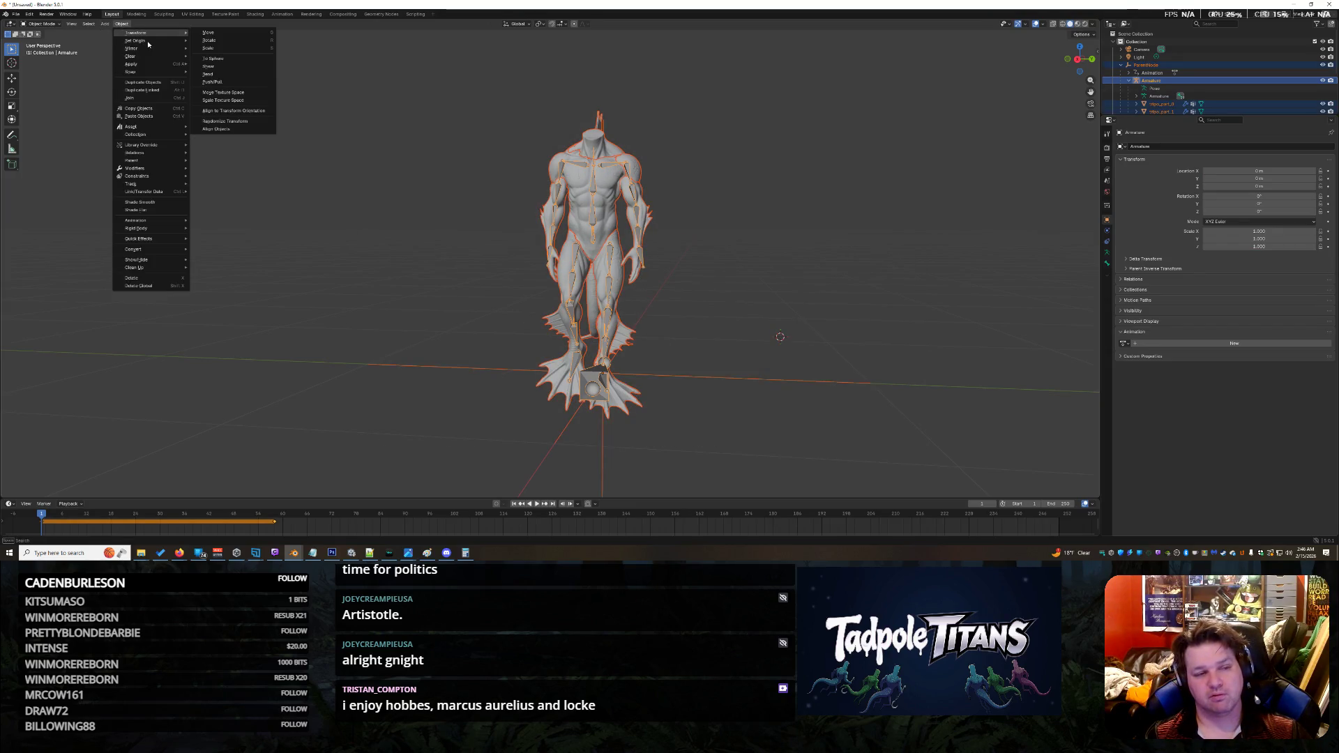
left_click(38, 25)
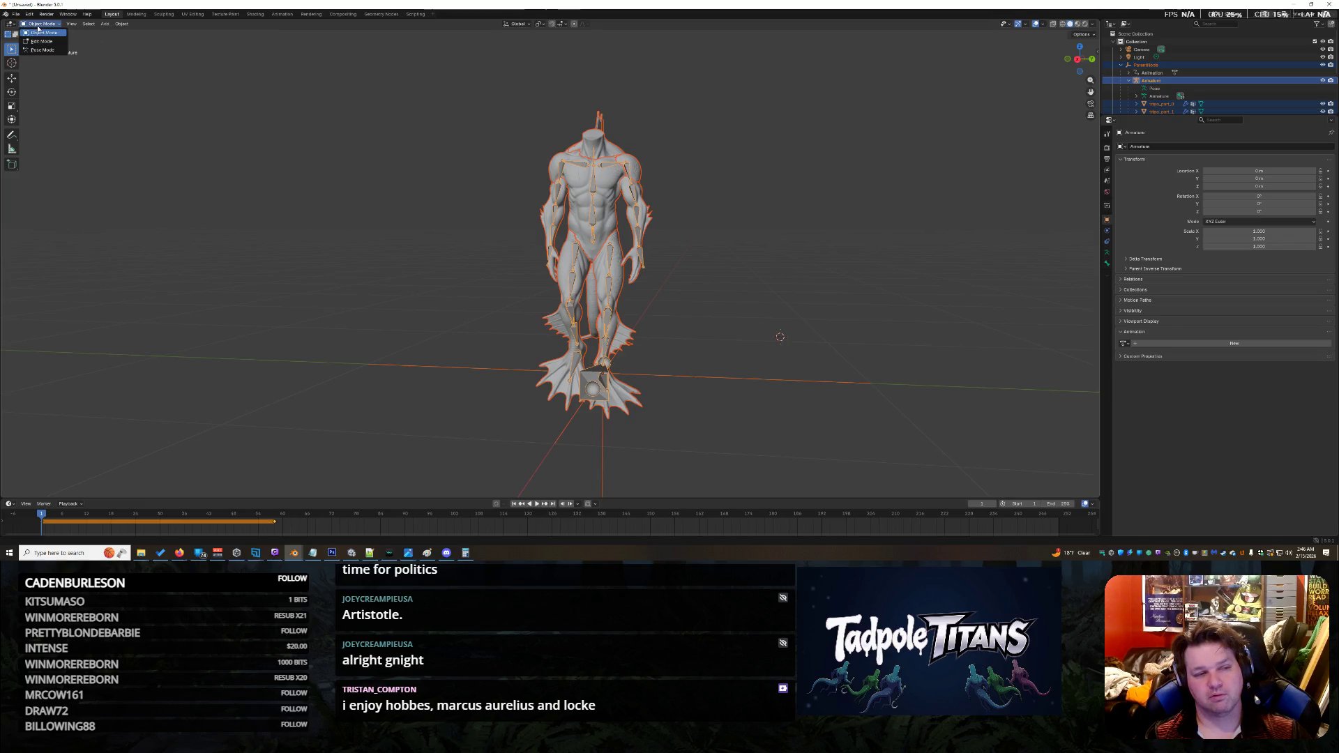
left_click(43, 50)
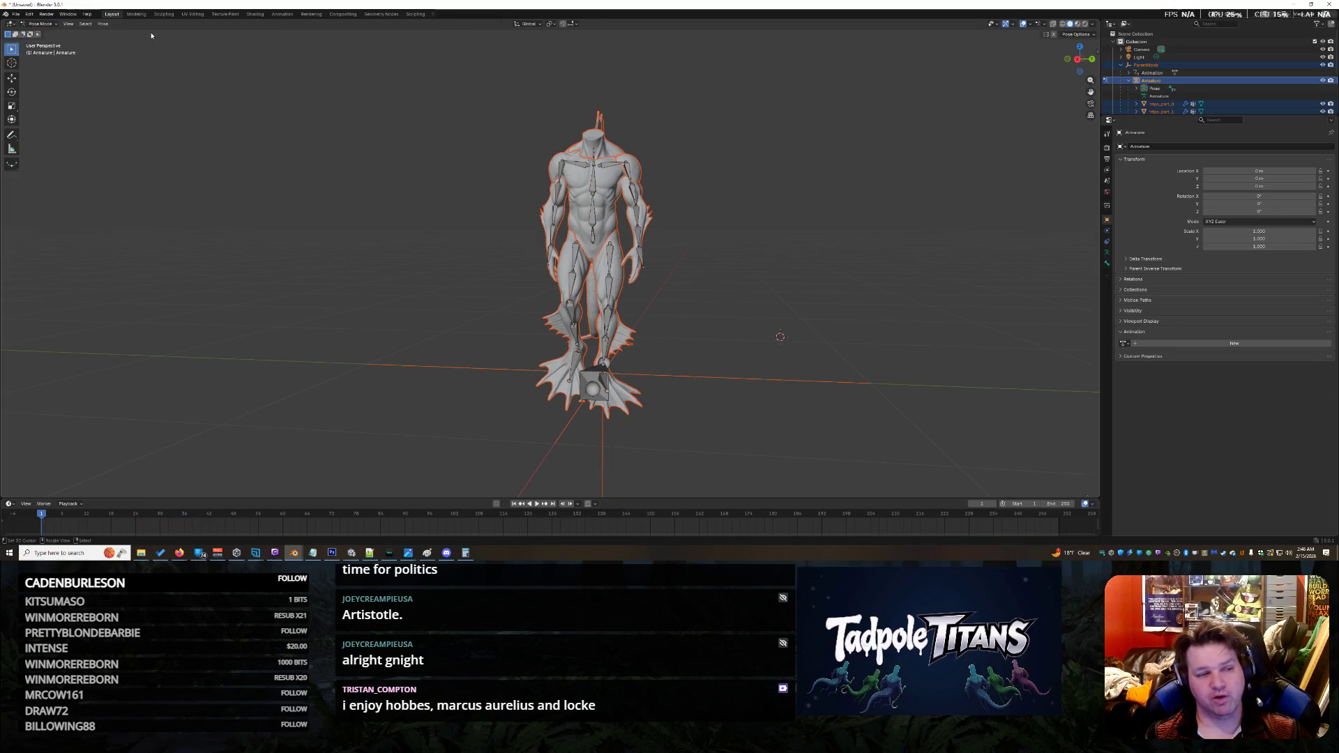
left_click(103, 23)
mouse_move(131, 41)
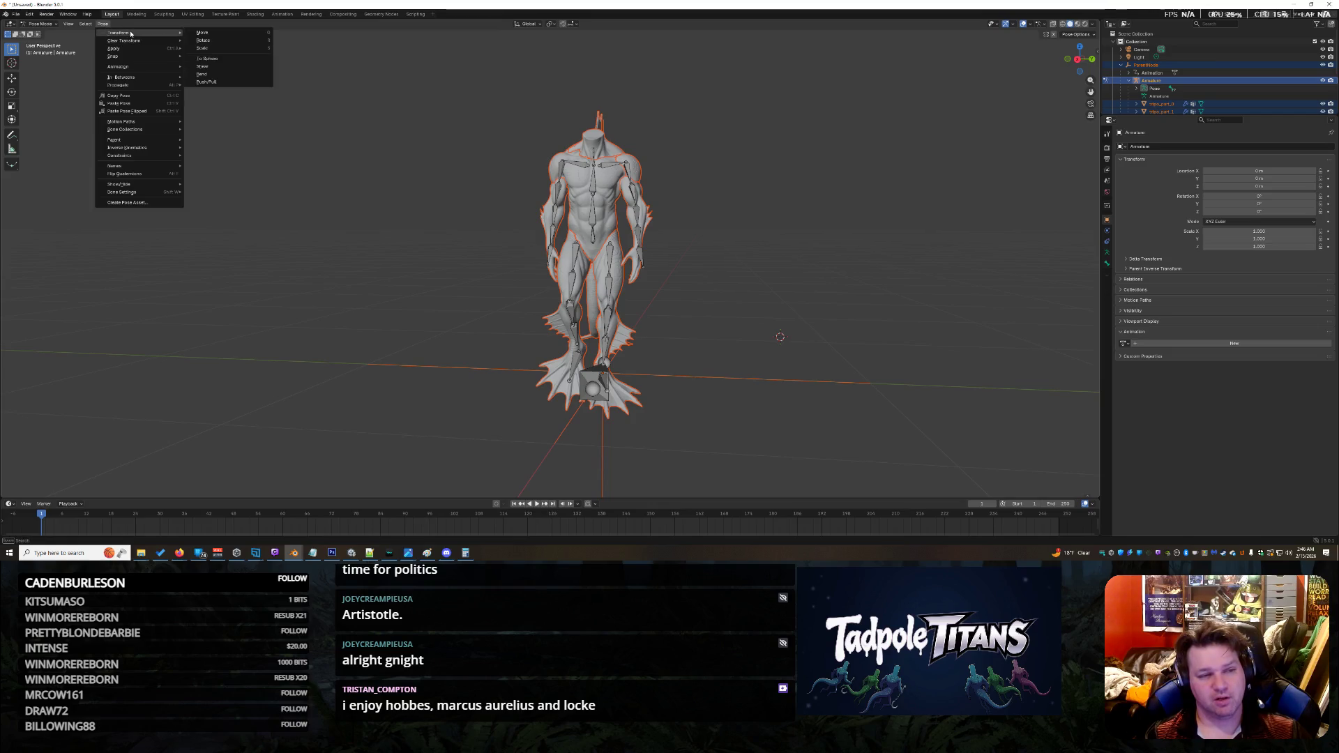
left_click(231, 48)
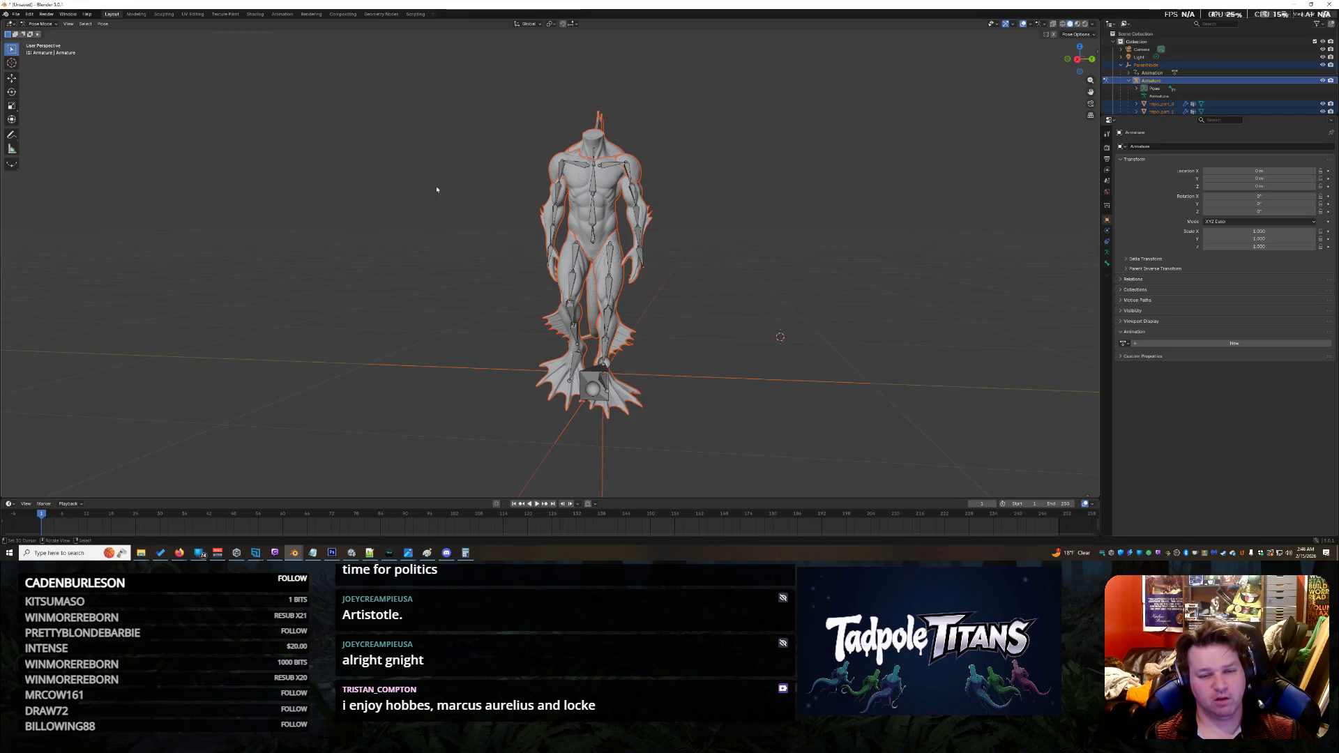
right_click(389, 109, "shift")
Step: Select all bones, apply Pose > Clear Transform > All, deselect, and return to Object Mode
key("a")
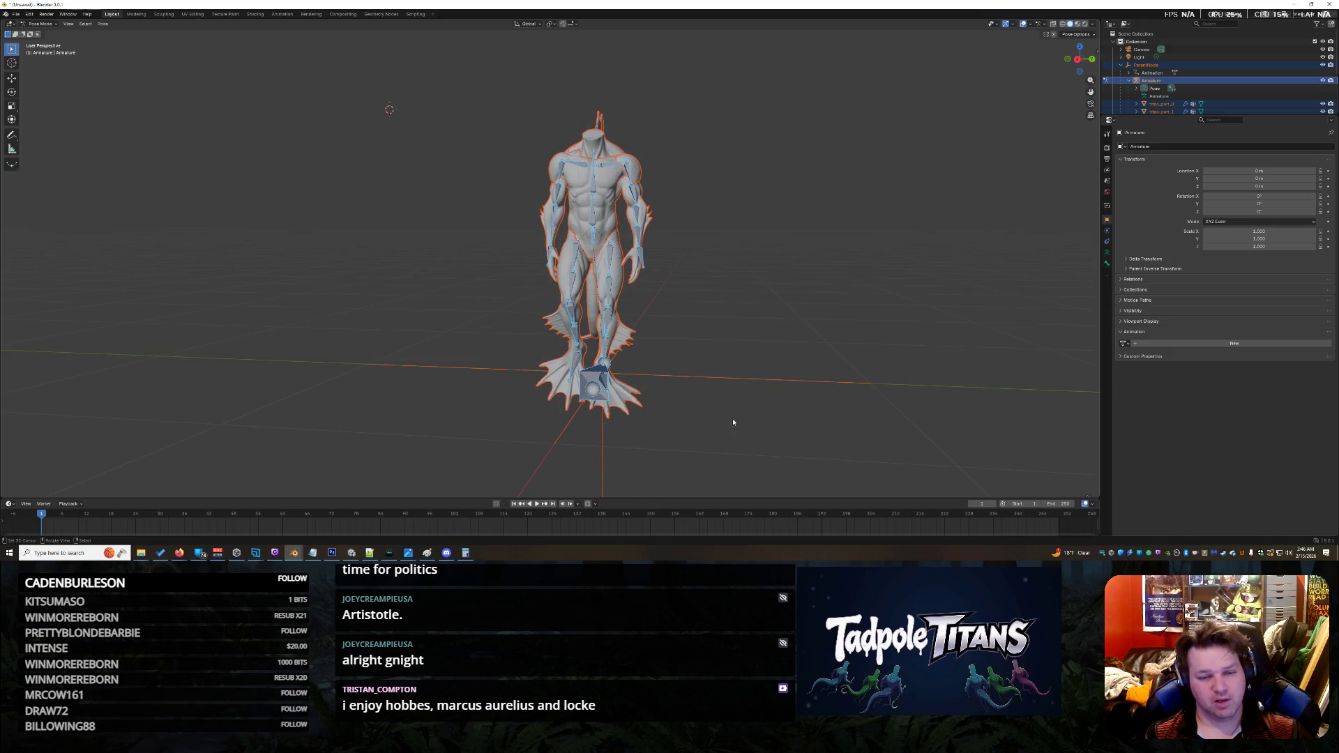
left_click_drag(361, 109, 780, 446)
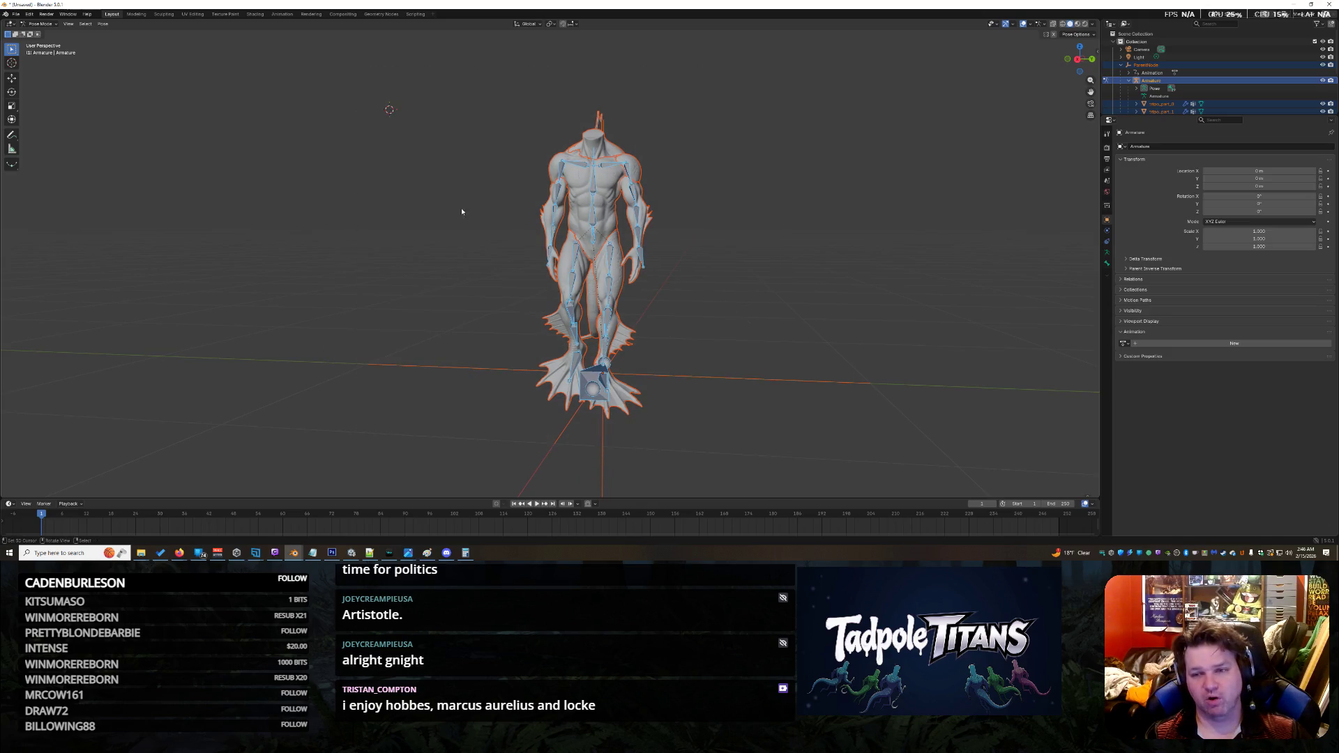
left_click(102, 24)
mouse_move(140, 41)
left_click(229, 39)
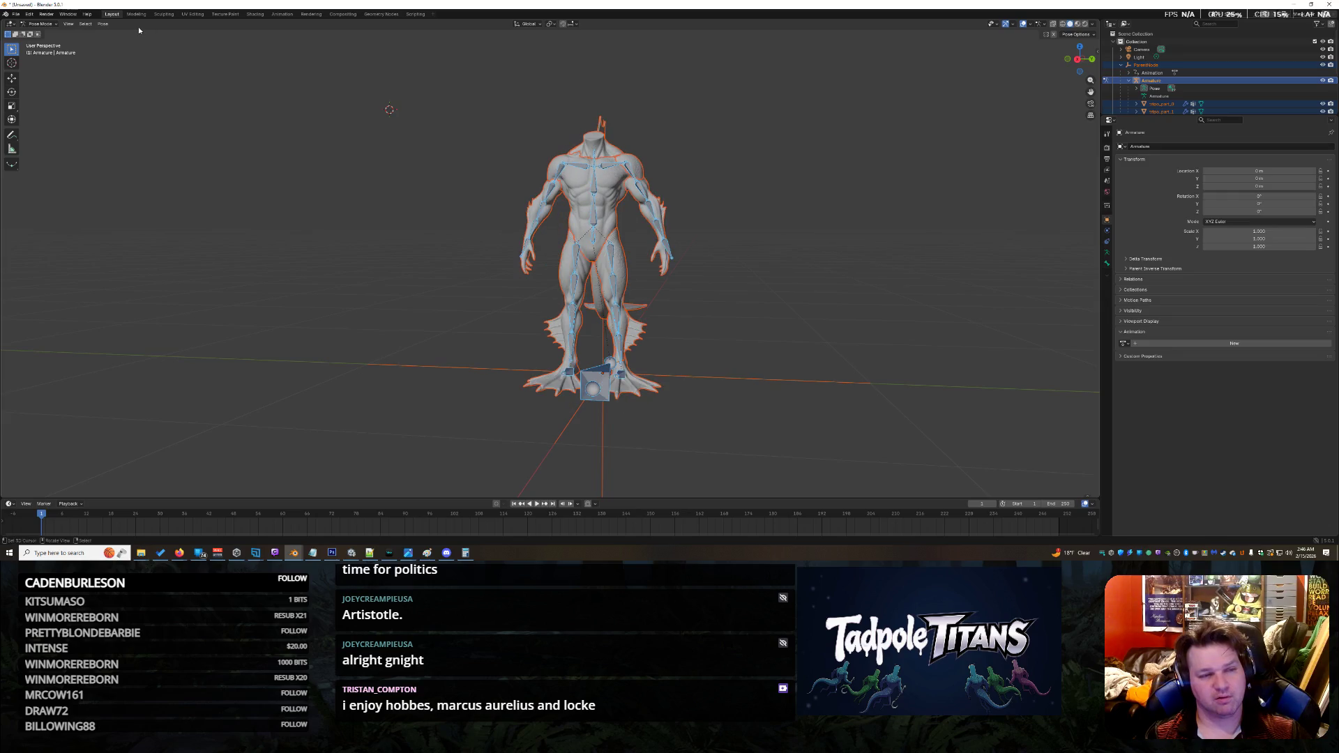
key("alt+a")
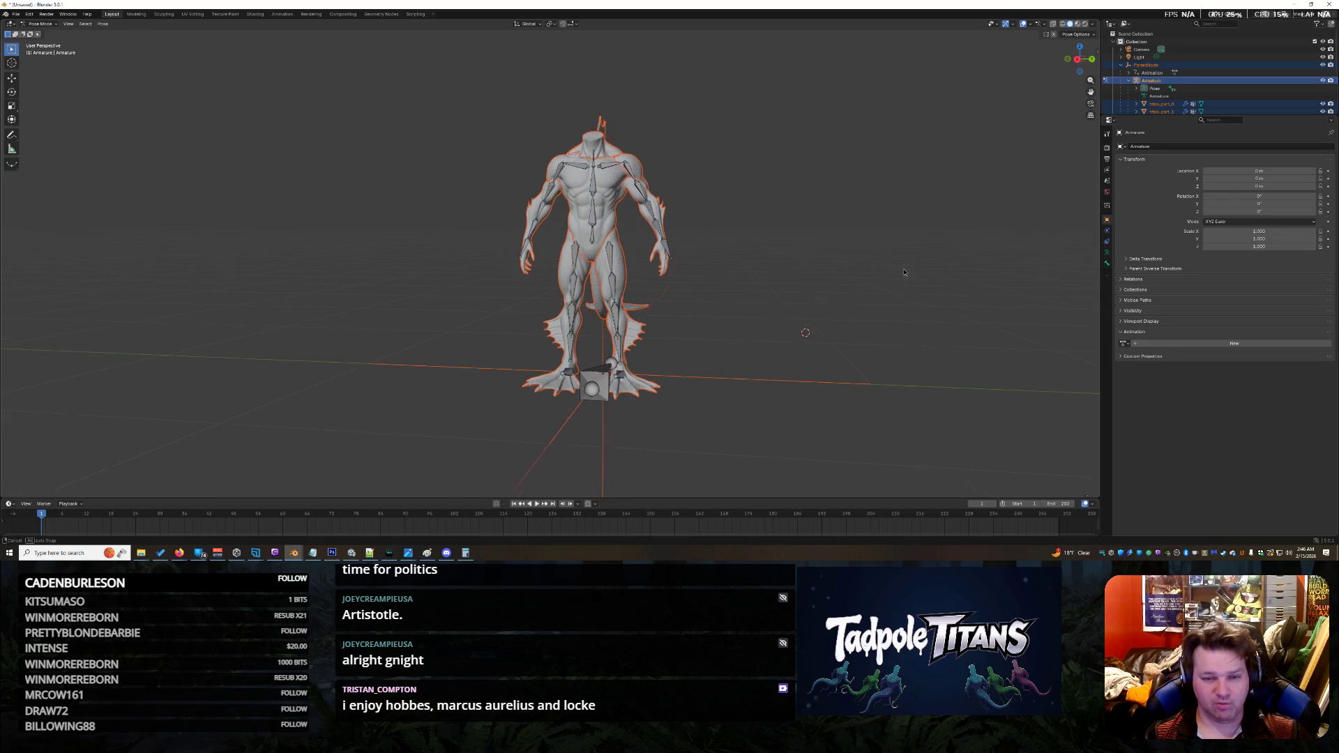
middle_click_drag(806, 334, 816, 282)
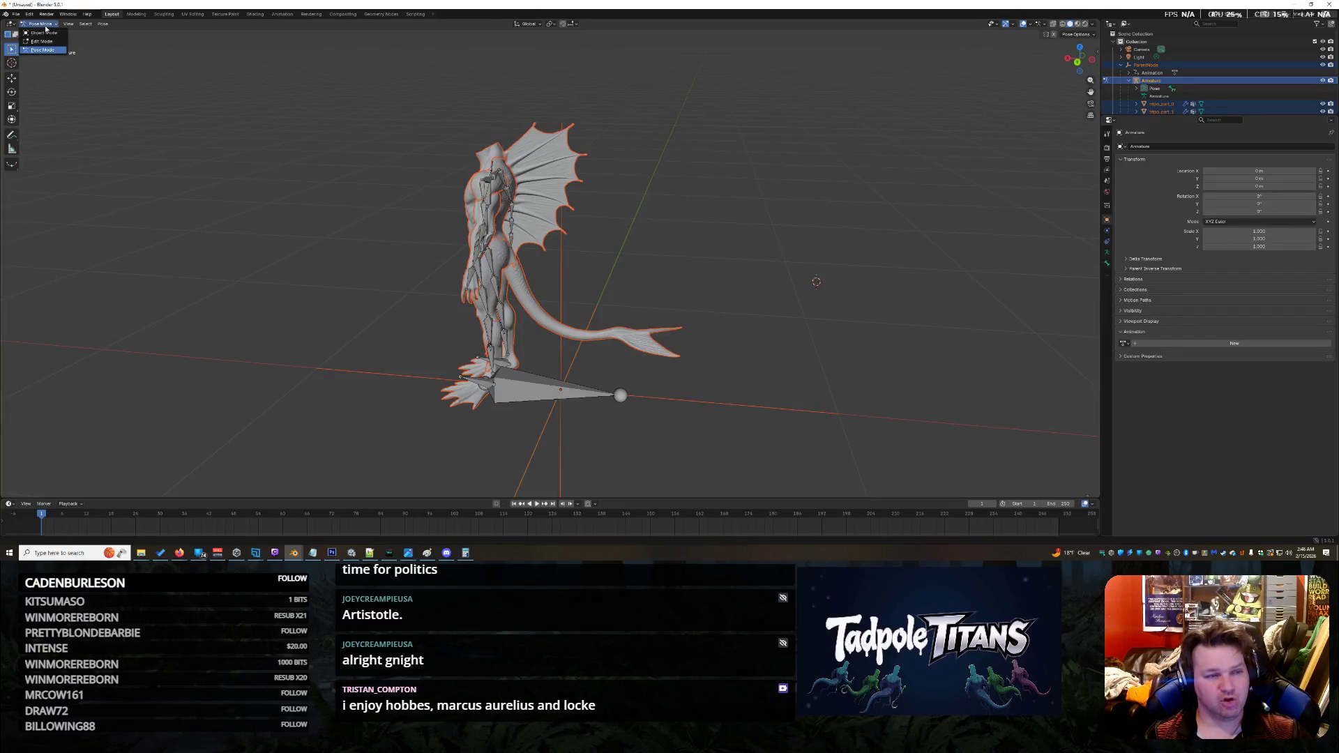
key("ctrl+Tab")
right_click(324, 134, "shift")
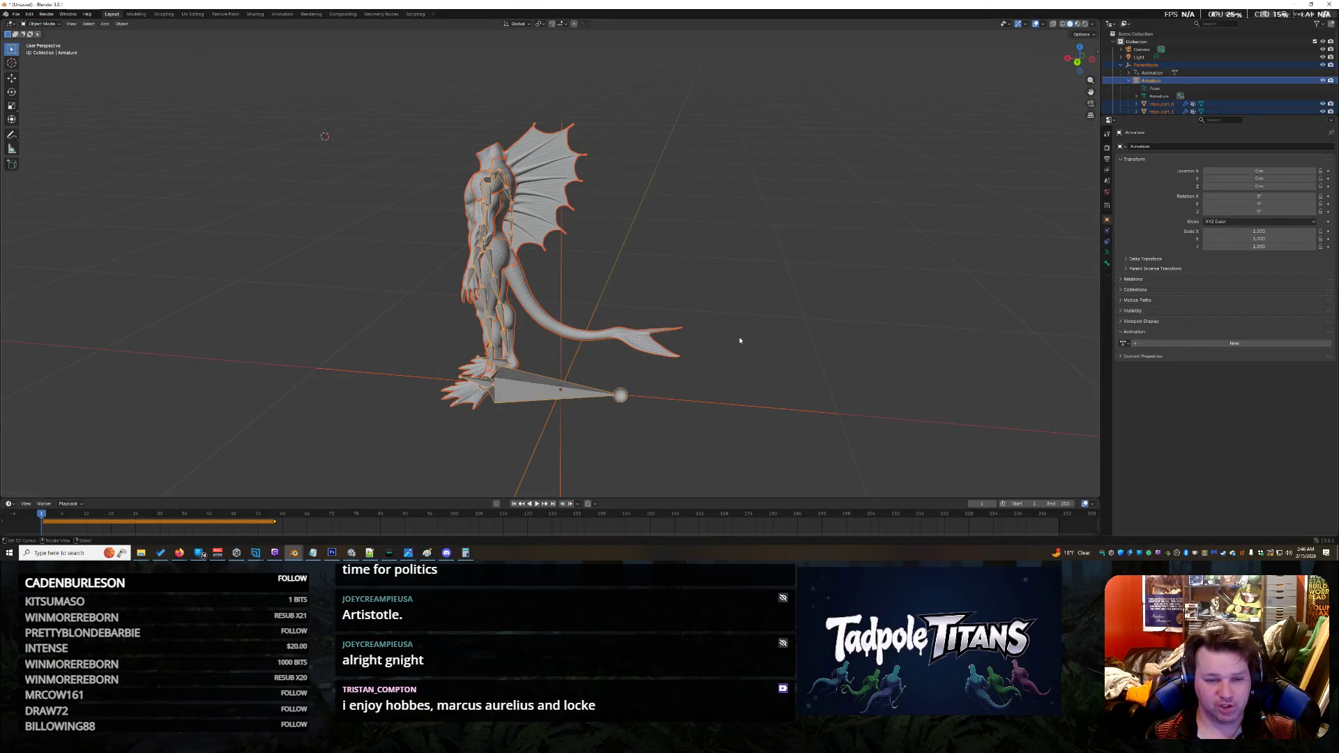
Step: Select the tail tripo_part_3 and delete its Armature modifier
left_click(740, 340)
scroll(829, 375, "up", 5)
scroll(628, 311, "down", 3)
mouse_move(793, 355)
middle_mouse_down()
mouse_move(628, 349)
mouse_move(697, 341)
mouse_move(575, 325)
middle_mouse_up()
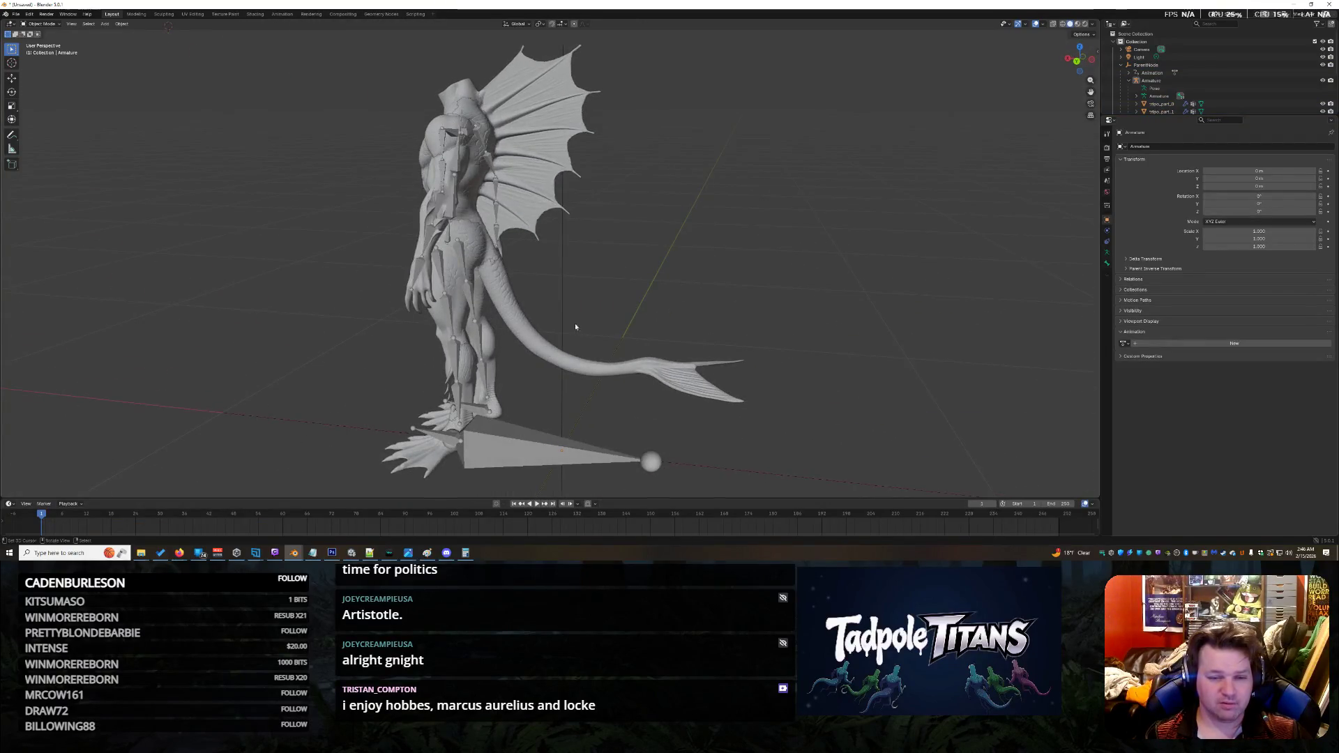
left_click(512, 307)
scroll(639, 363, "up", 6)
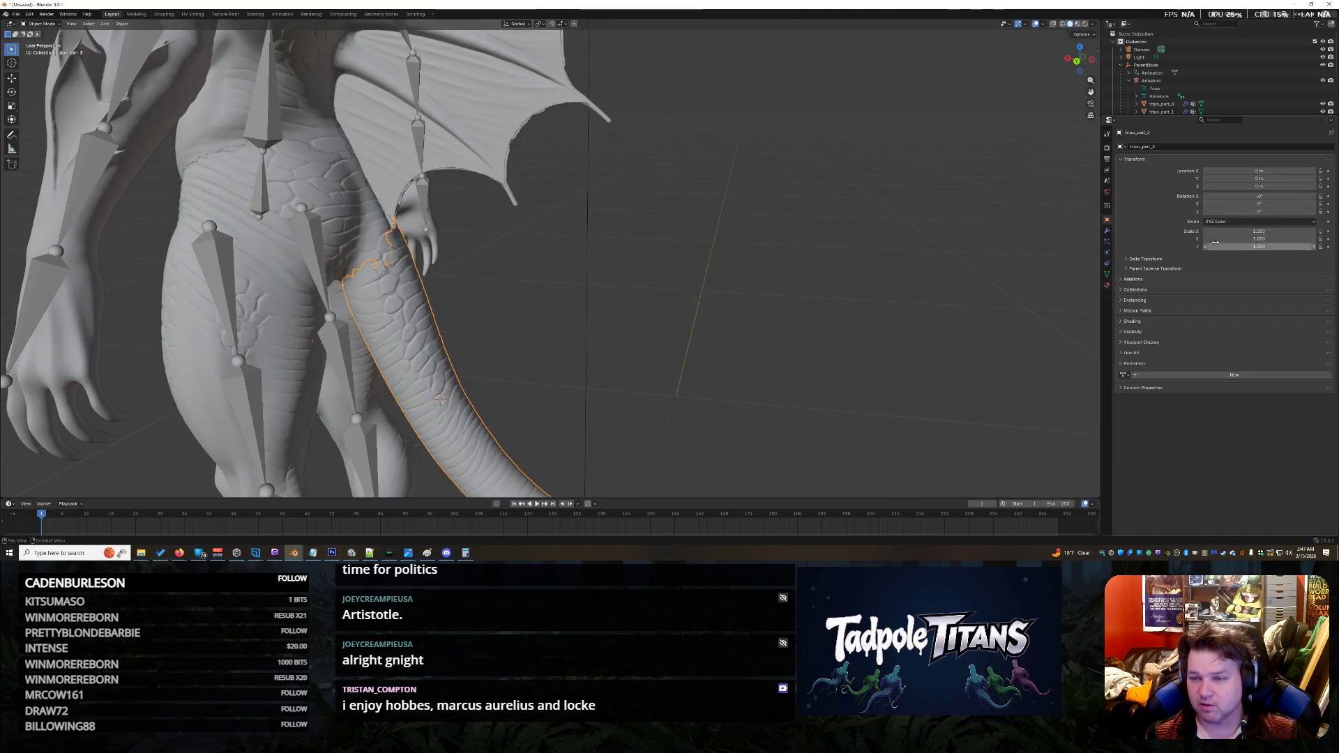
left_click(1108, 231)
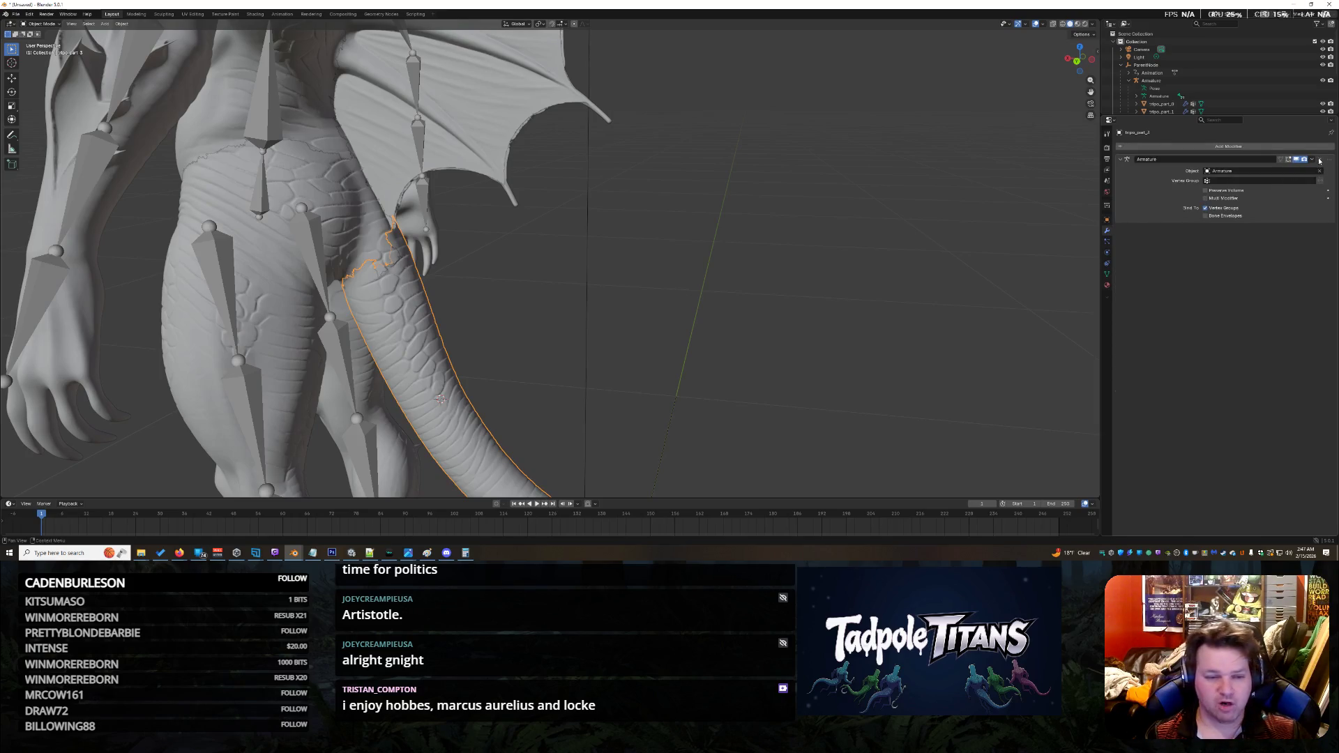
key("x")
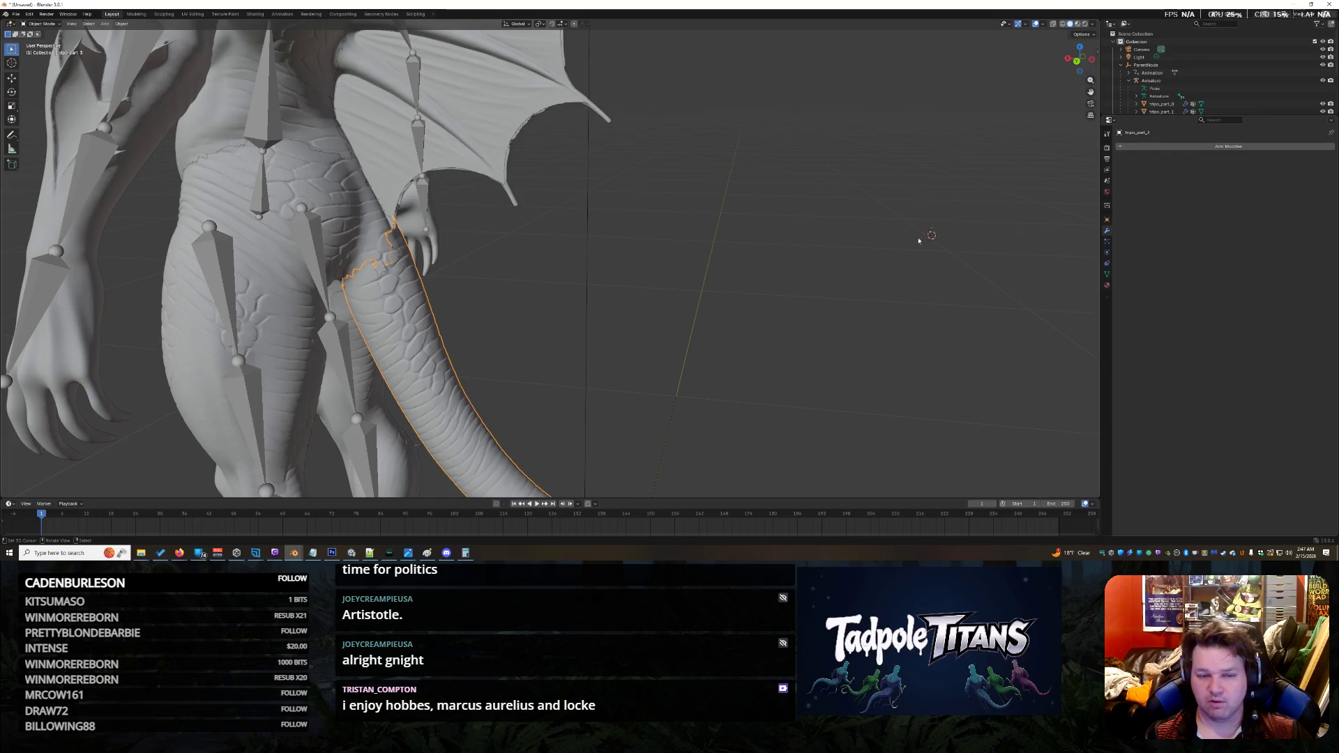
Step: Inspect the tail's Mesh_3.001 data and tripo_part_3 object properties via the Outliner
right_click(655, 299, "shift")
left_click(388, 303)
scroll(616, 309, "down", 5)
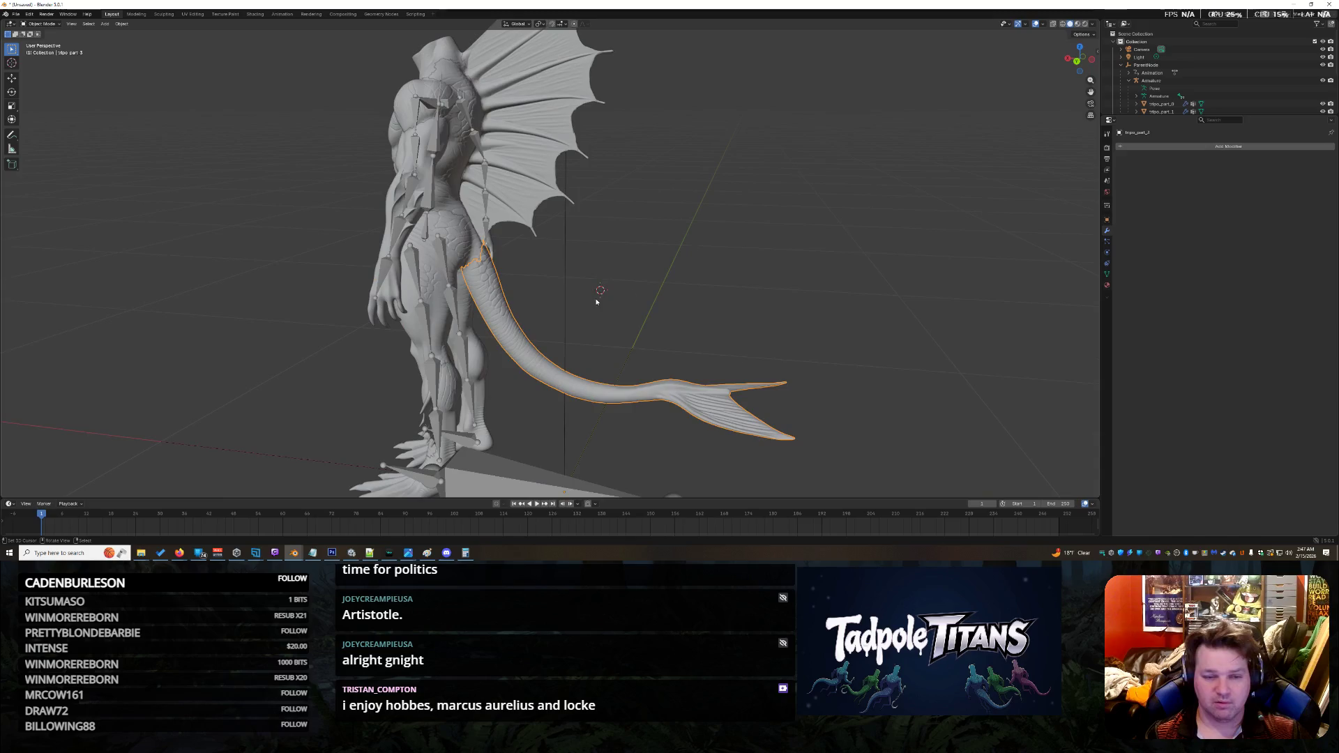
scroll(1185, 98, "down", 3)
scroll(1179, 96, "down", 2)
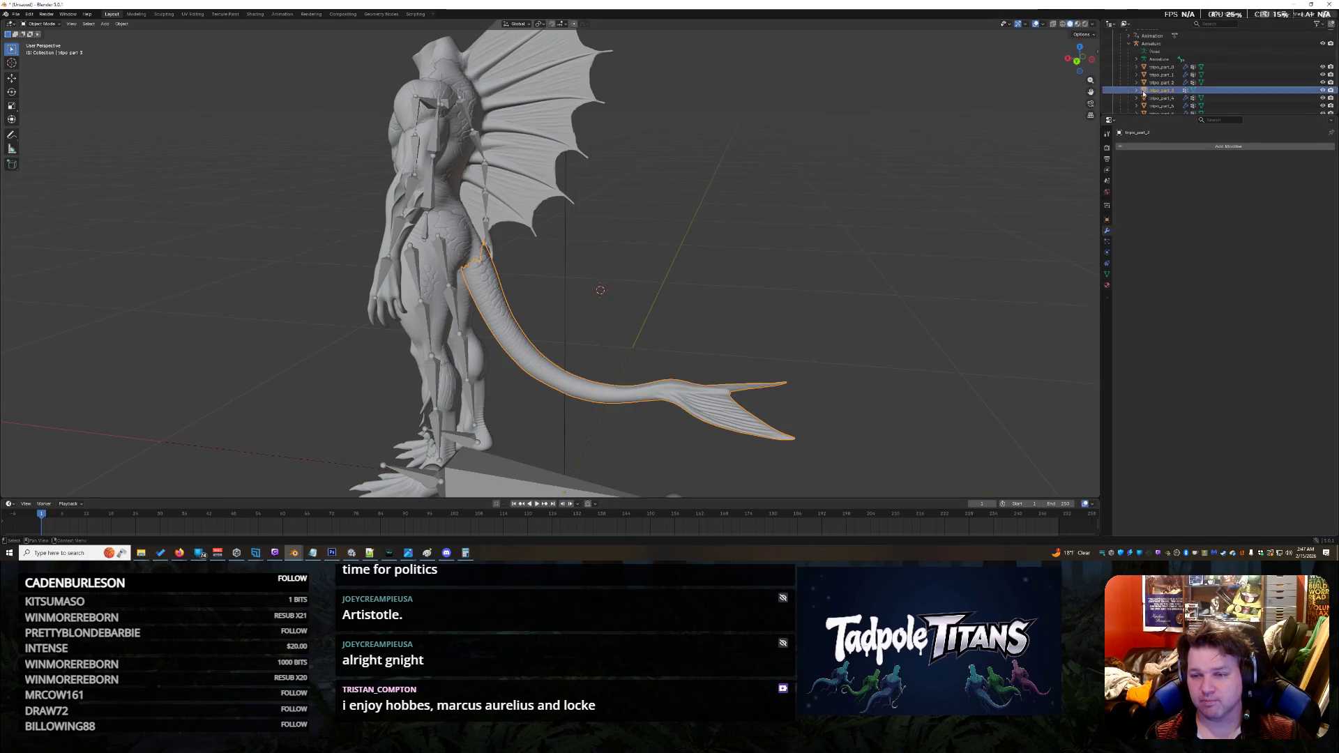
left_click(1138, 90)
left_click(1185, 97)
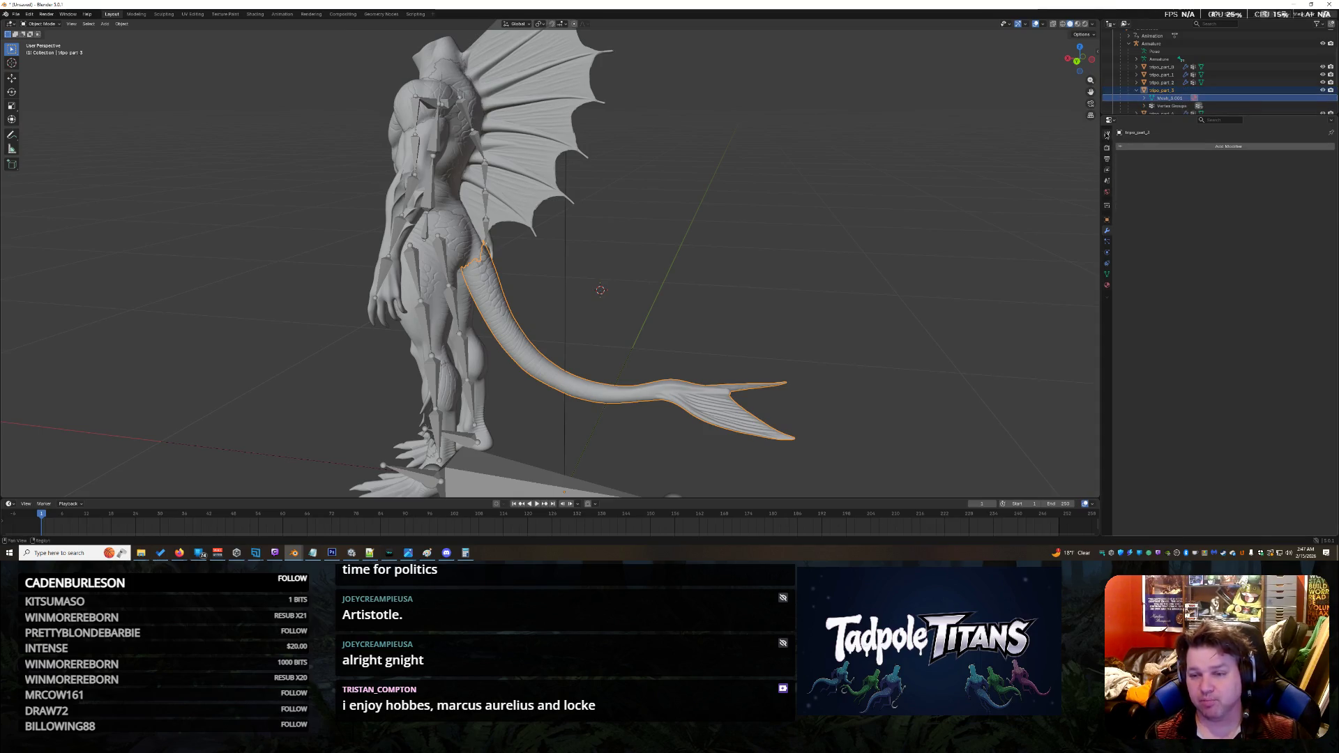
left_click(1107, 134)
left_click(1156, 91)
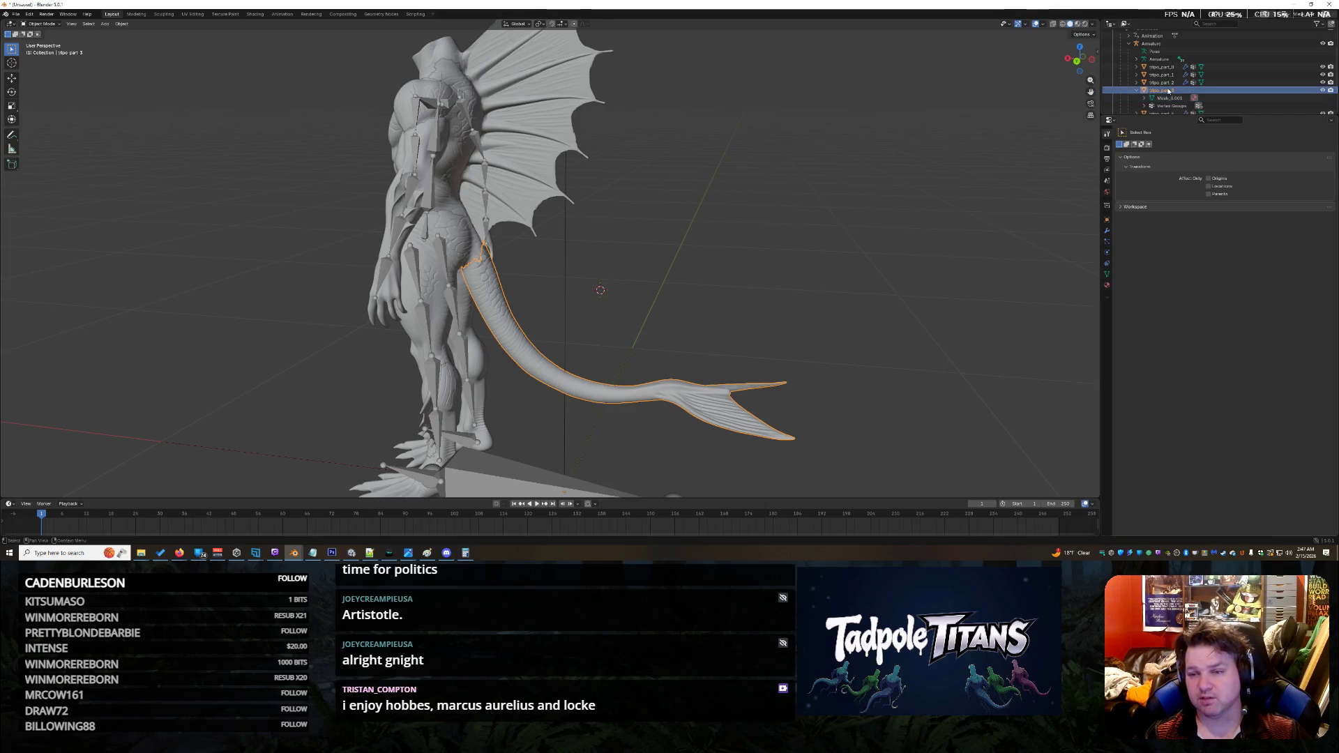
left_click(1142, 91)
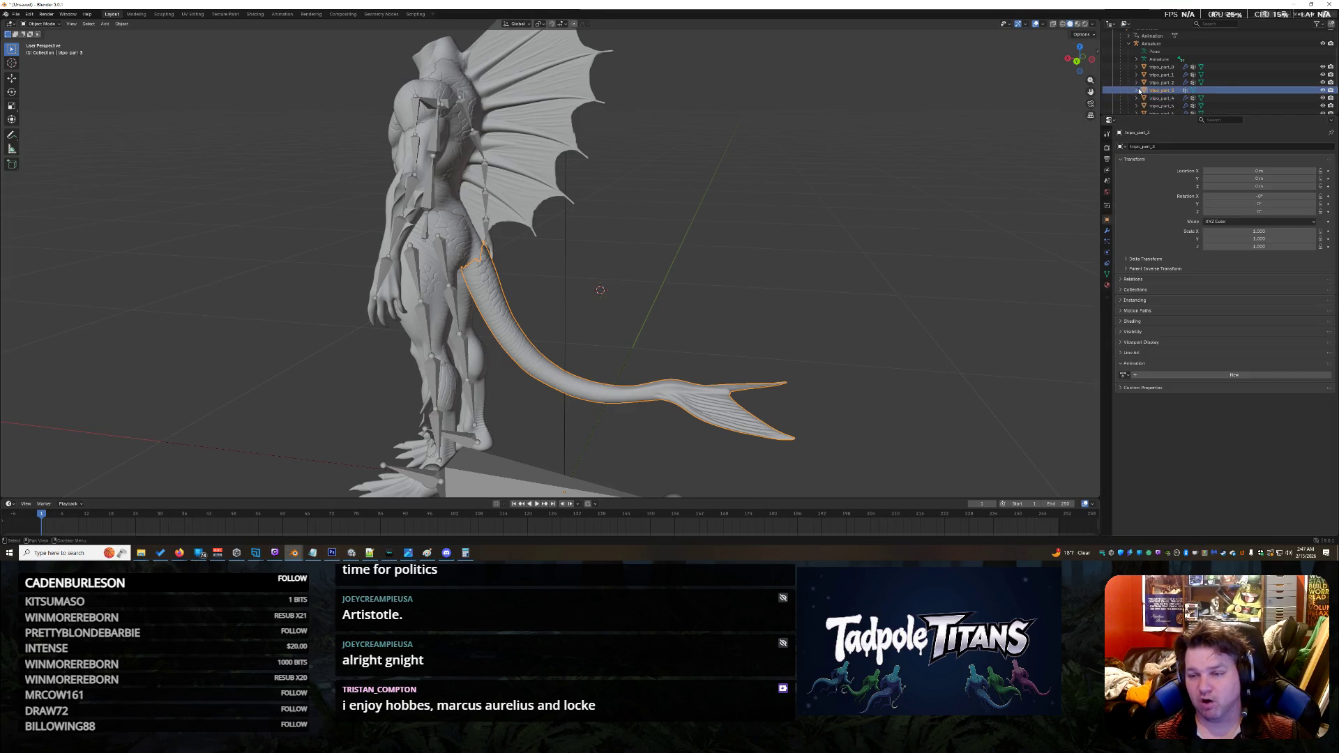
left_click(1139, 91)
scroll(529, 291, "down", 4)
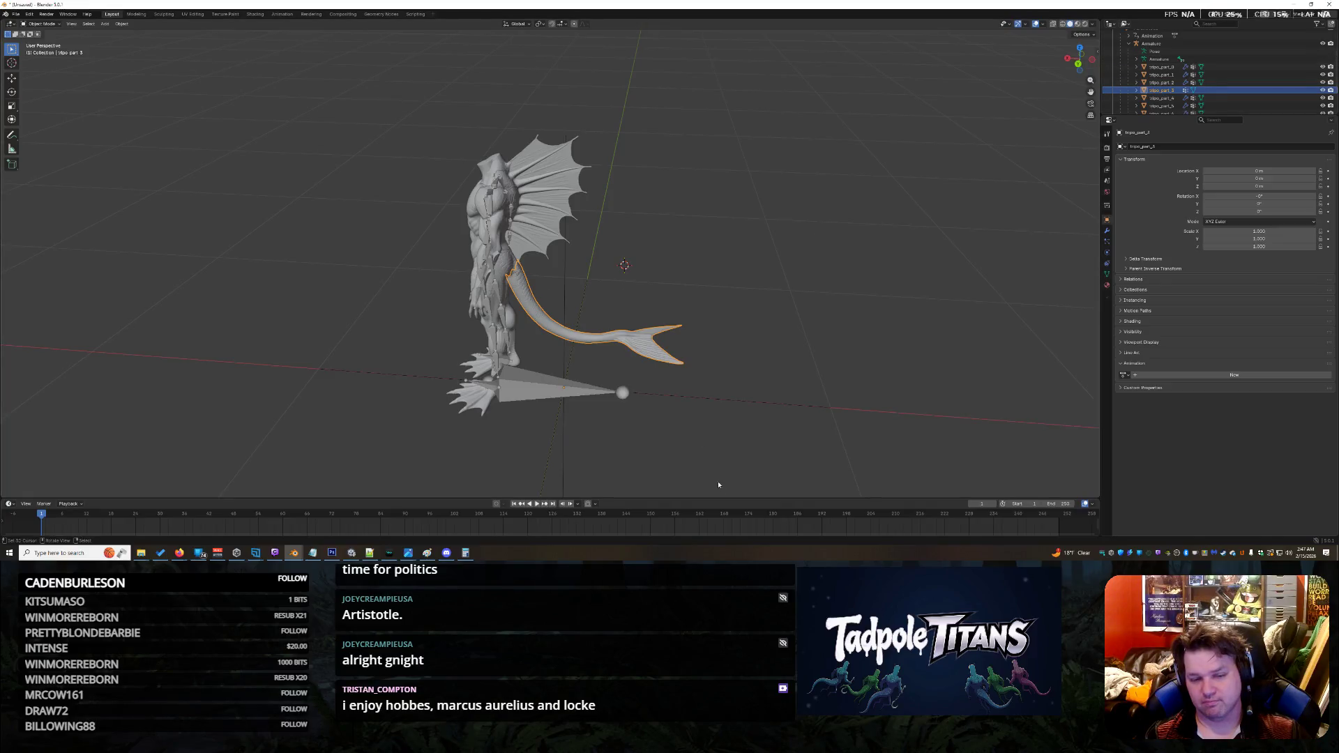
Step: Play and stop the animation, rewind to frame 0, and select the Armature
left_click(537, 503)
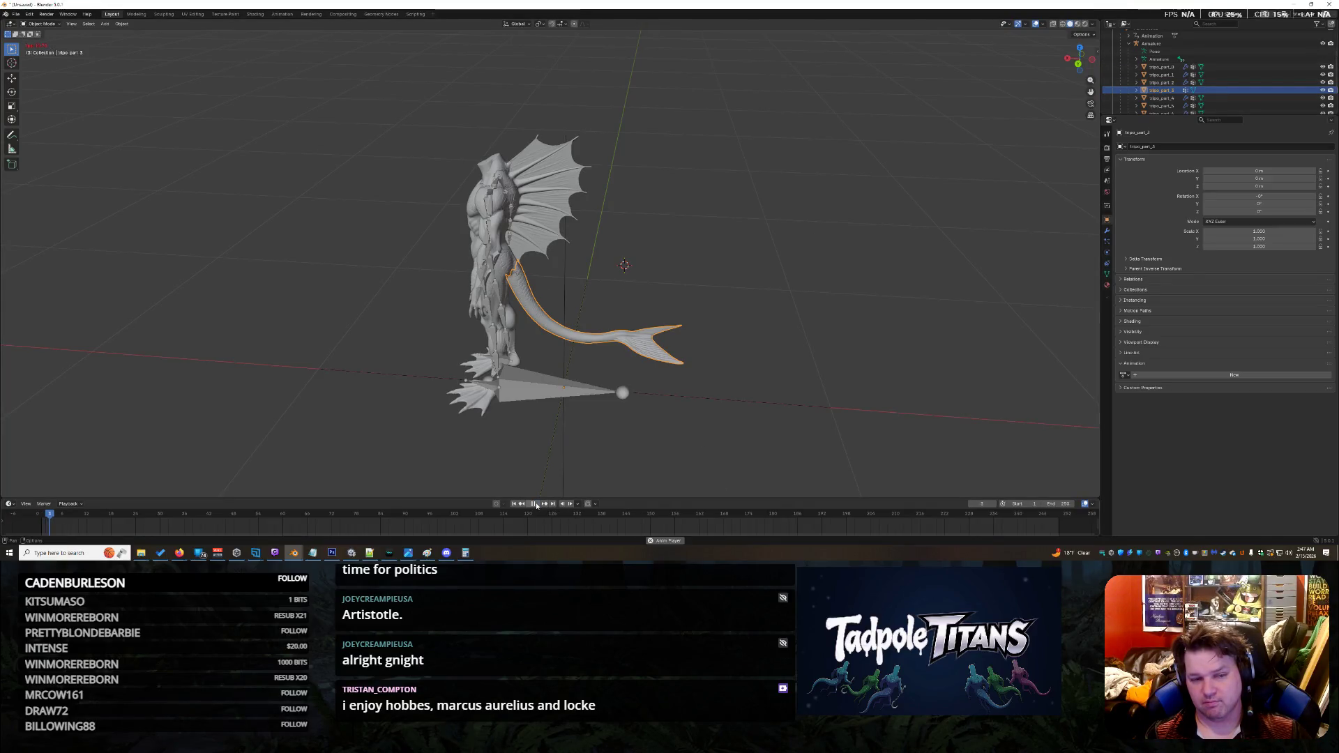
left_click(537, 504)
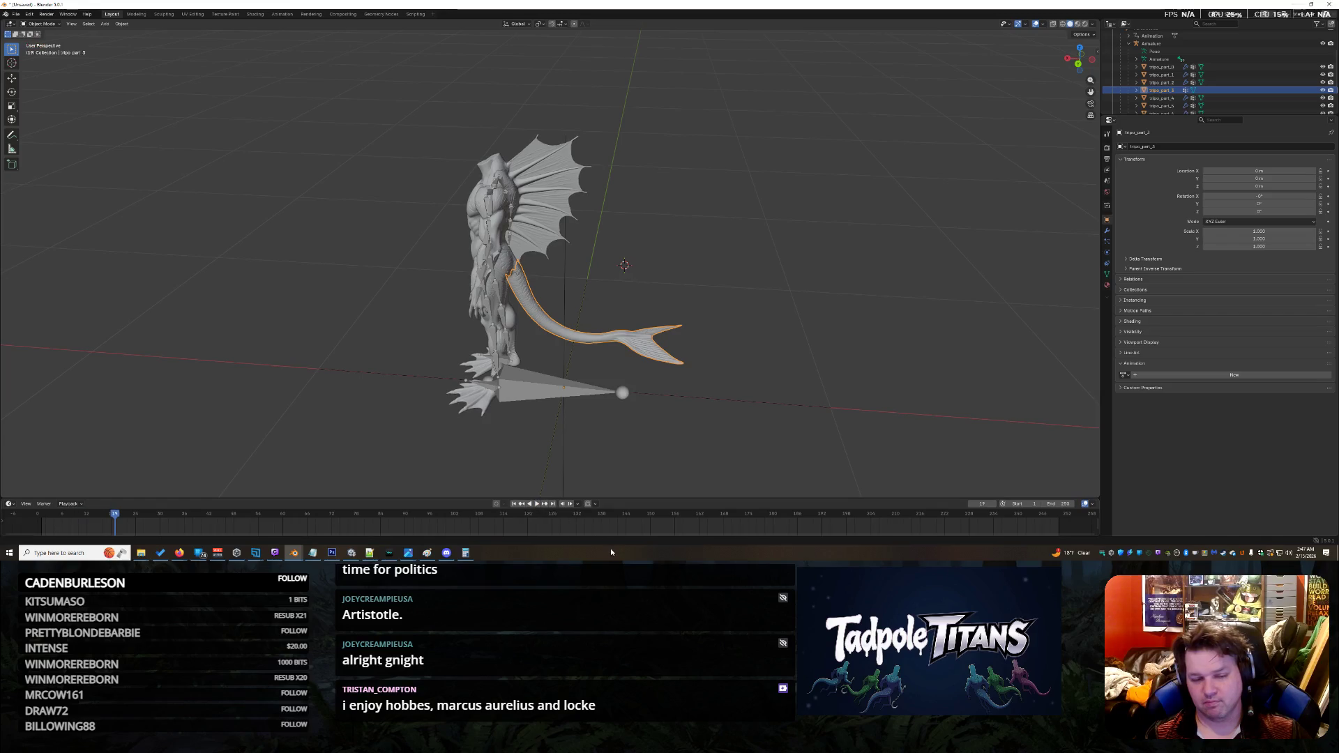
left_click(37, 521)
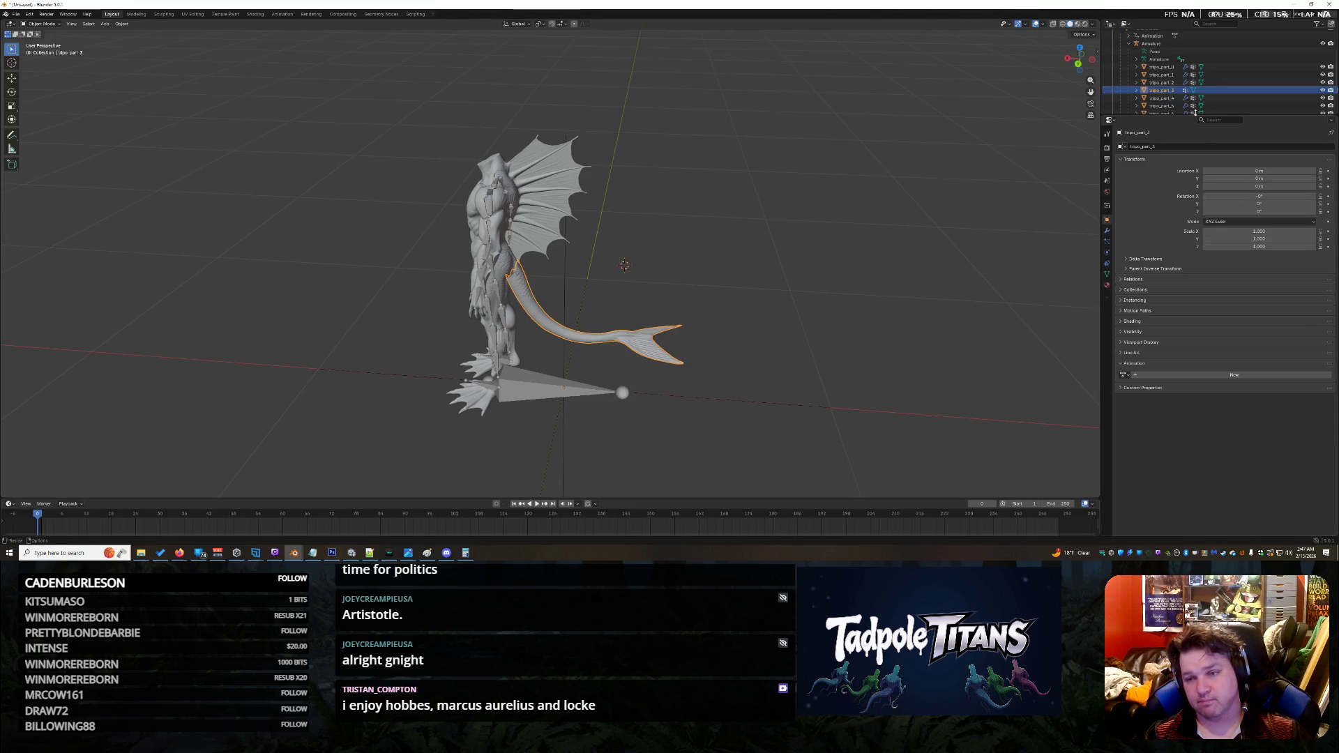
scroll(1153, 66, "up", 2)
left_click(1156, 60)
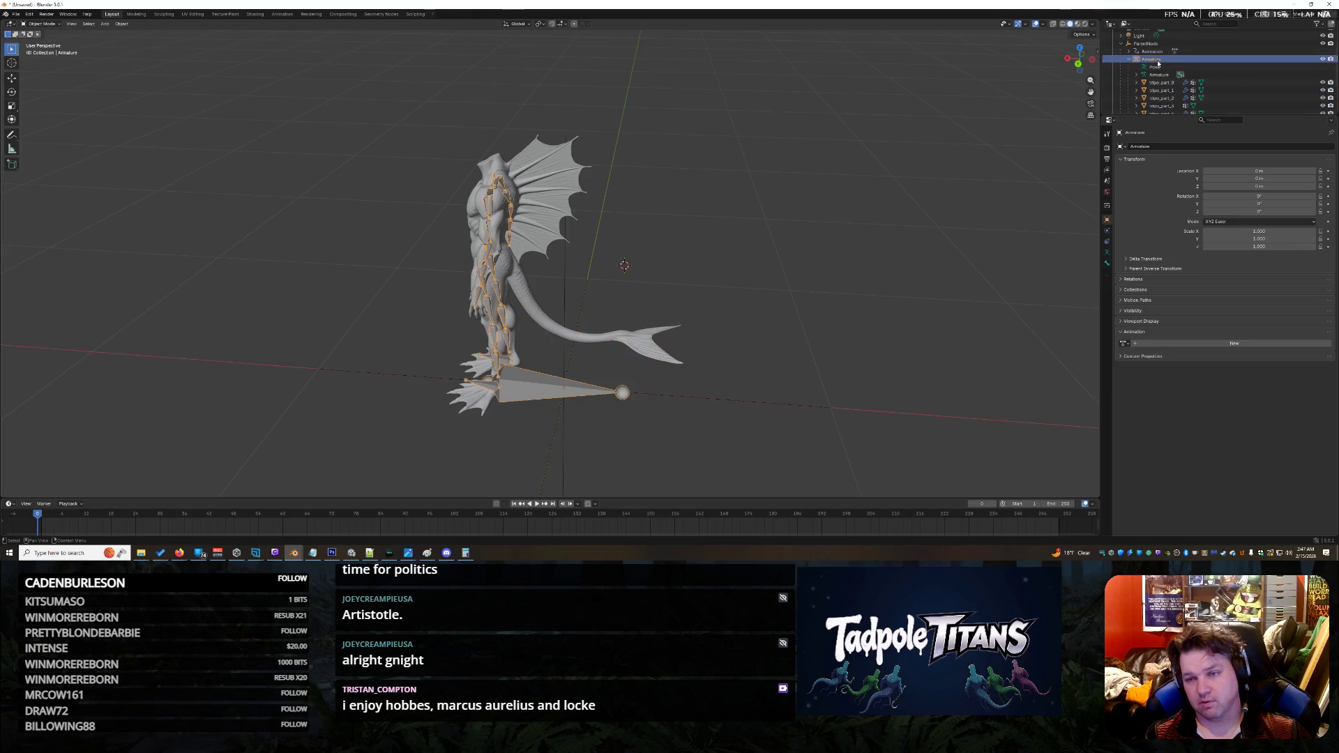
left_click(1125, 343)
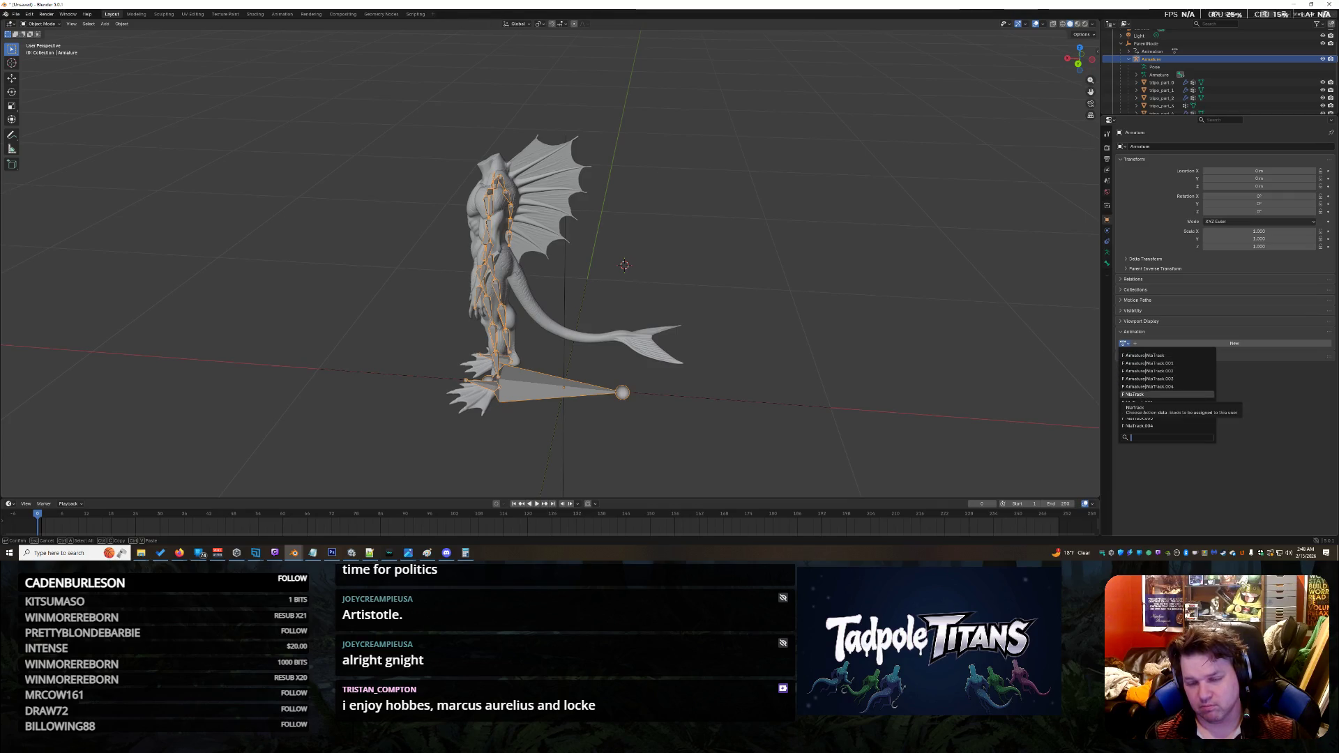
left_click(1132, 395)
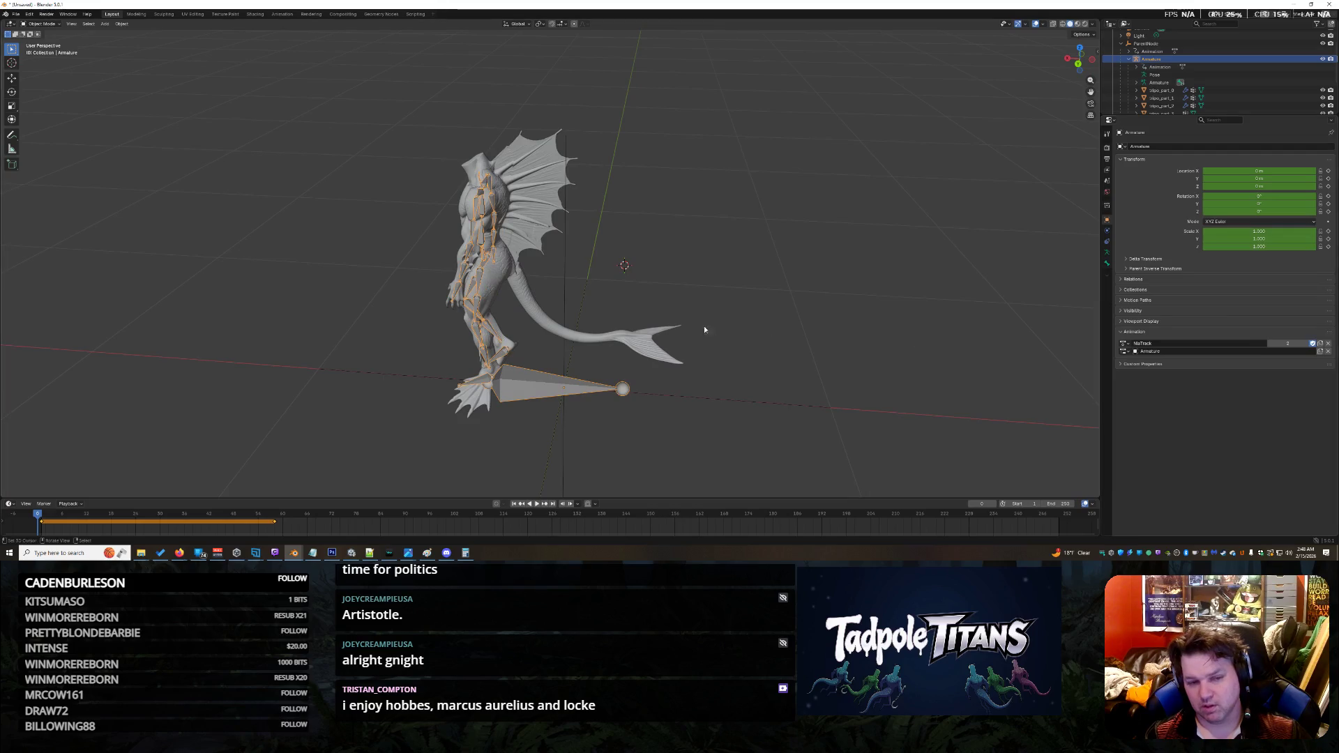
key("ctrl+z")
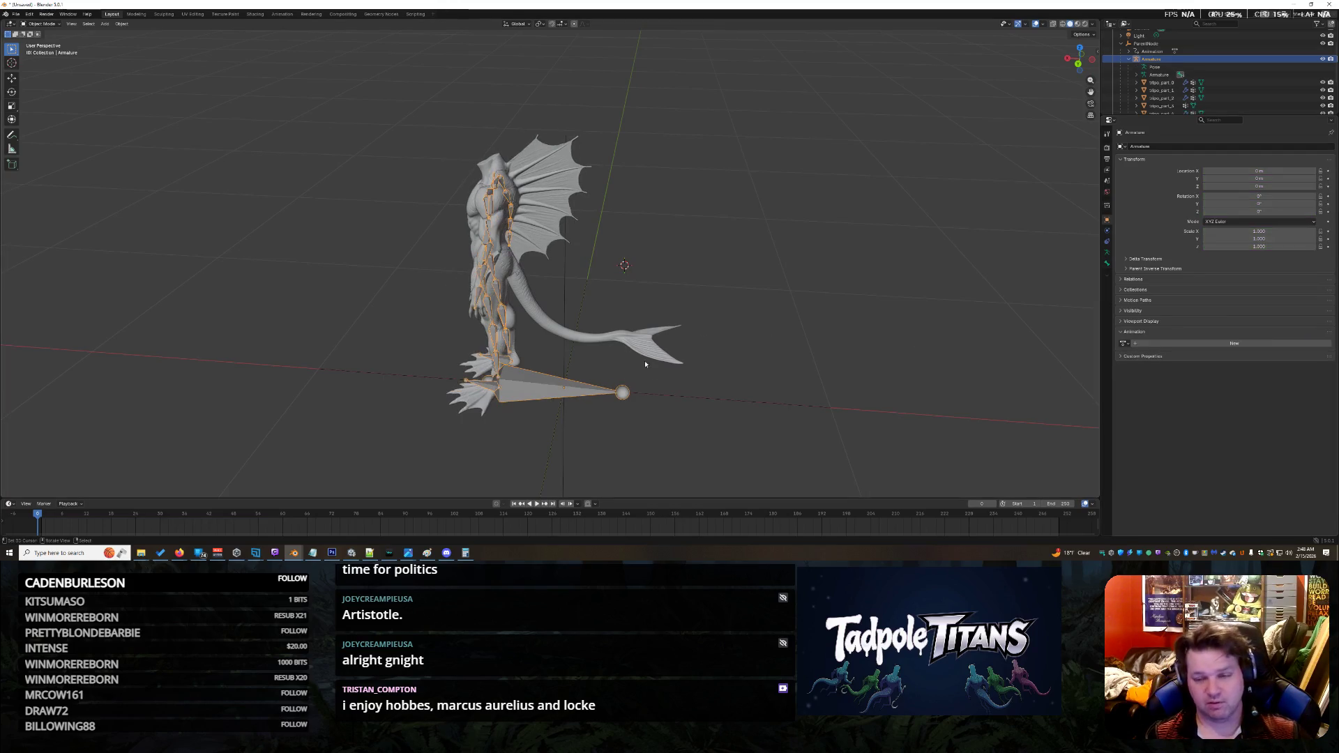
scroll(628, 335, "up", 3)
left_click(609, 321)
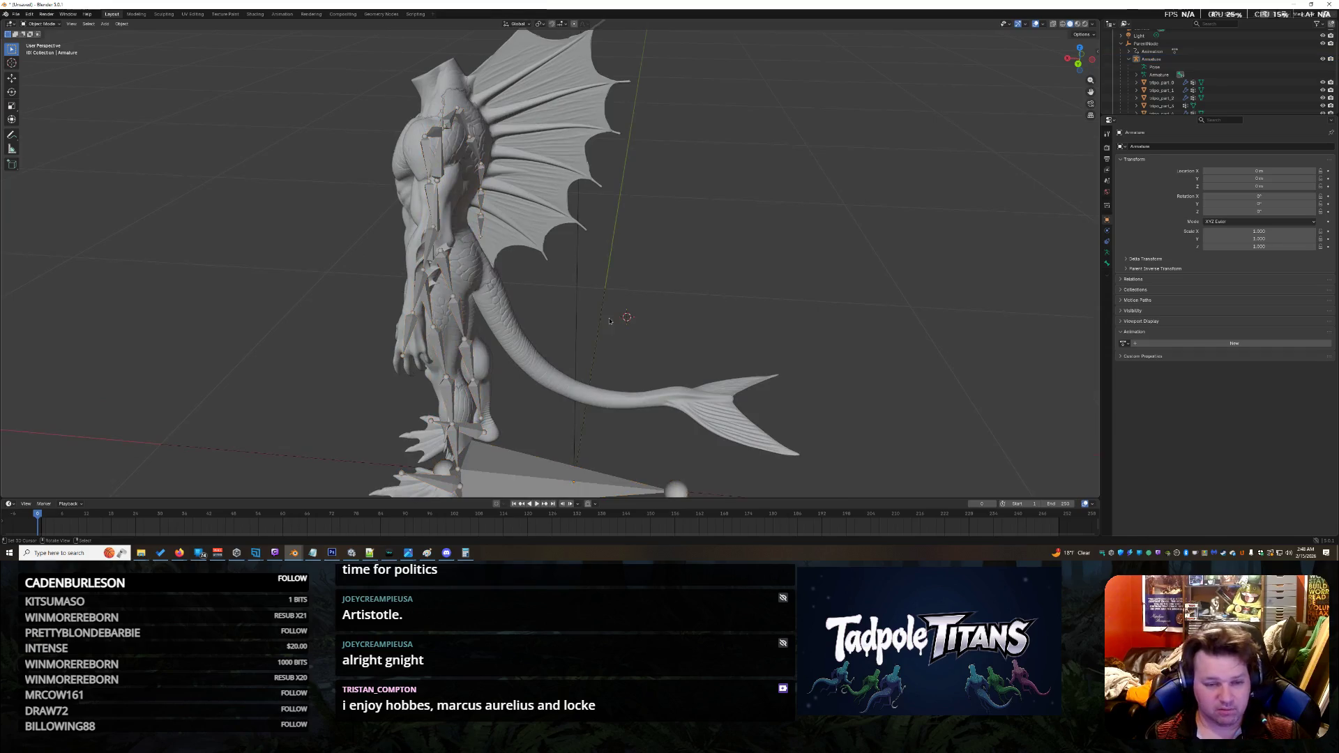
mouse_move(609, 321)
middle_mouse_down()
mouse_move(733, 313)
mouse_move(685, 314)
middle_mouse_up()
left_click(739, 370)
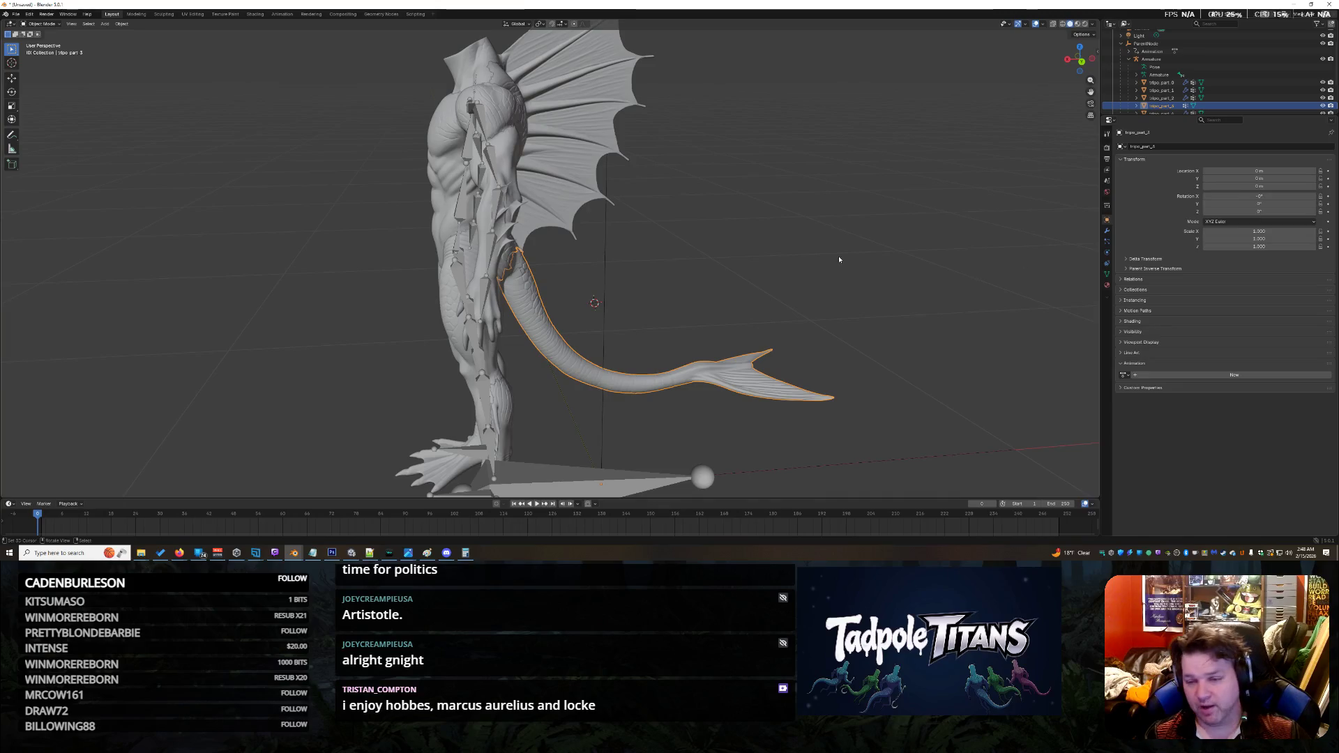
Step: Step through the property tabs to reach the tail's Object properties
middle_click_drag(840, 260, 802, 262)
left_click(1107, 232)
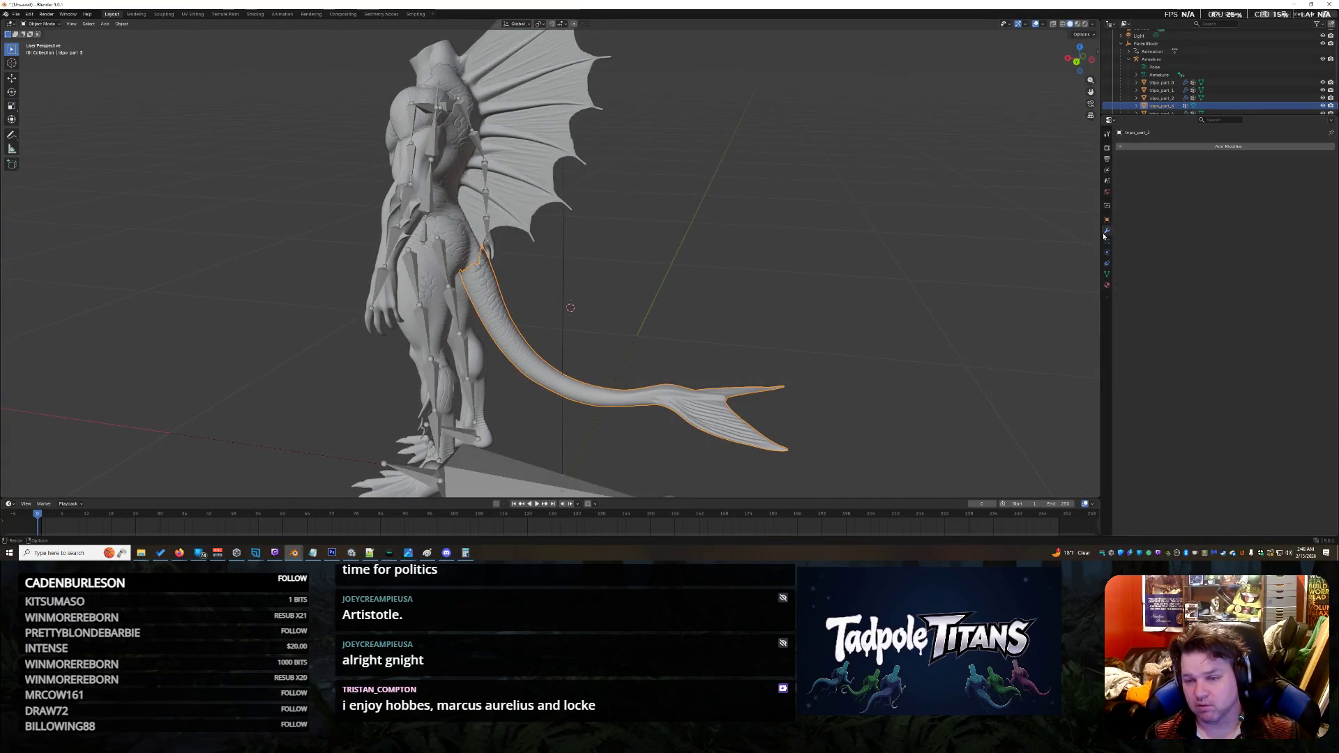
left_click(1108, 148)
left_click(1107, 135)
left_click(1107, 148)
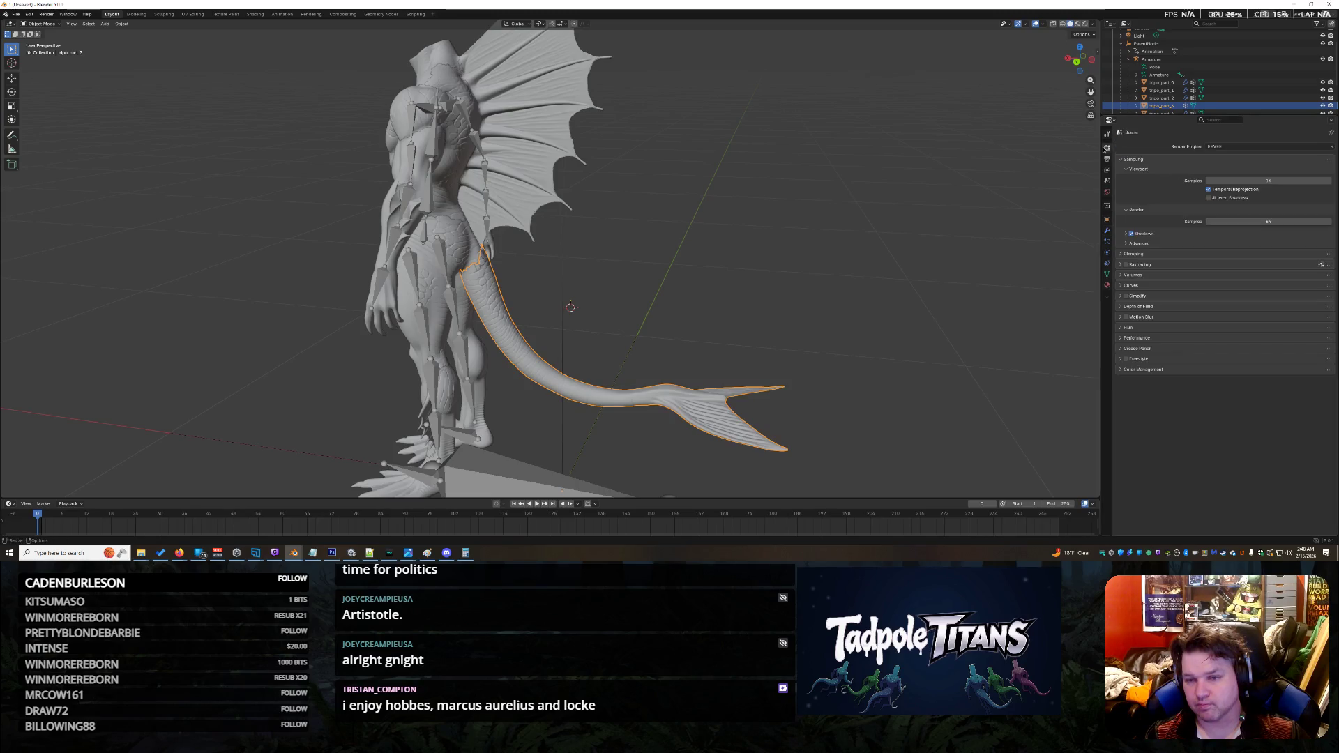
left_click(1107, 131)
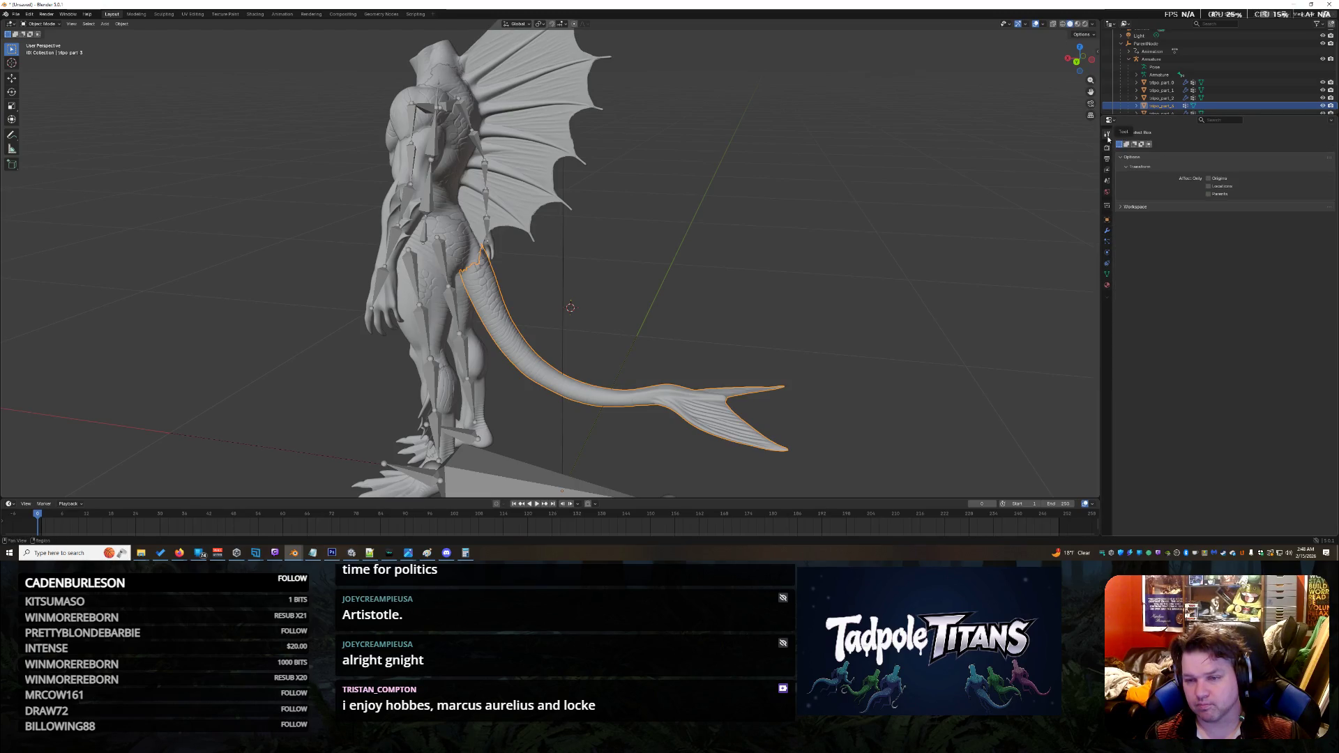
left_click(1108, 160)
left_click(1107, 170)
left_click(1107, 182)
left_click(1107, 192)
left_click(1107, 206)
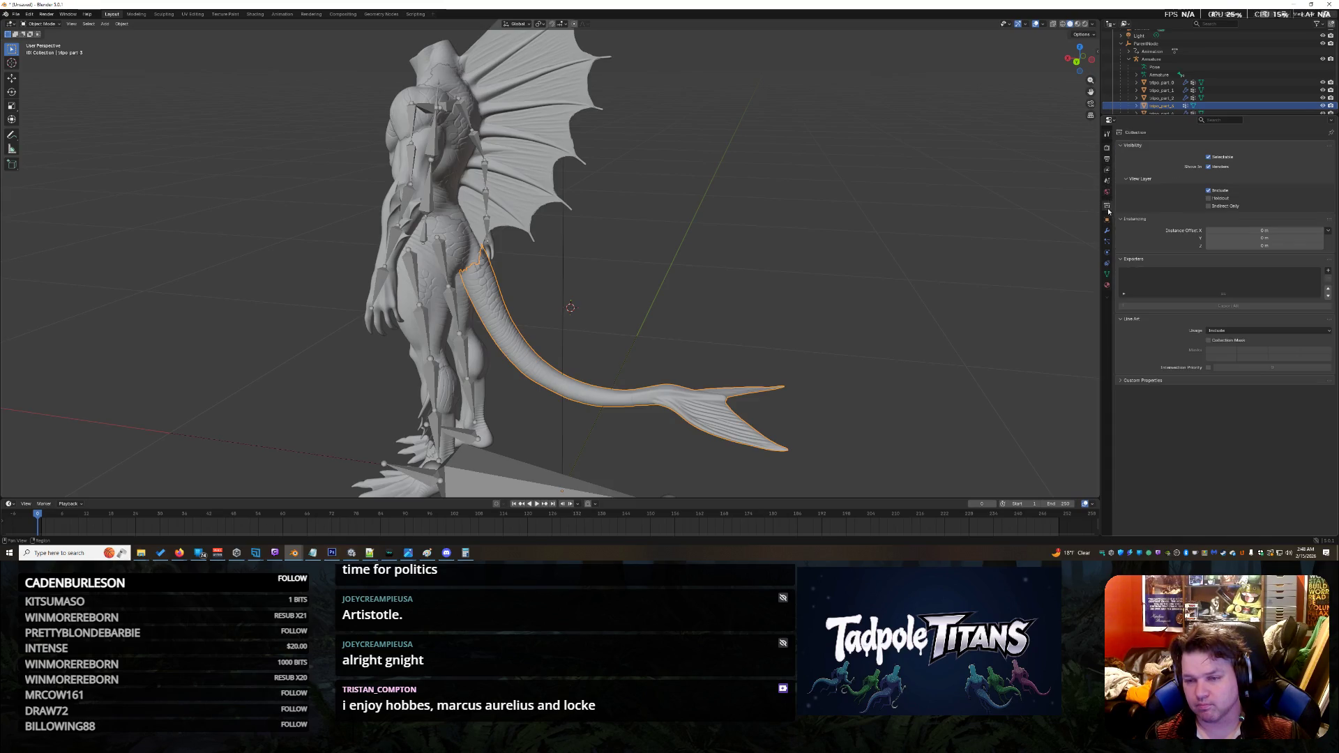
left_click(1107, 219)
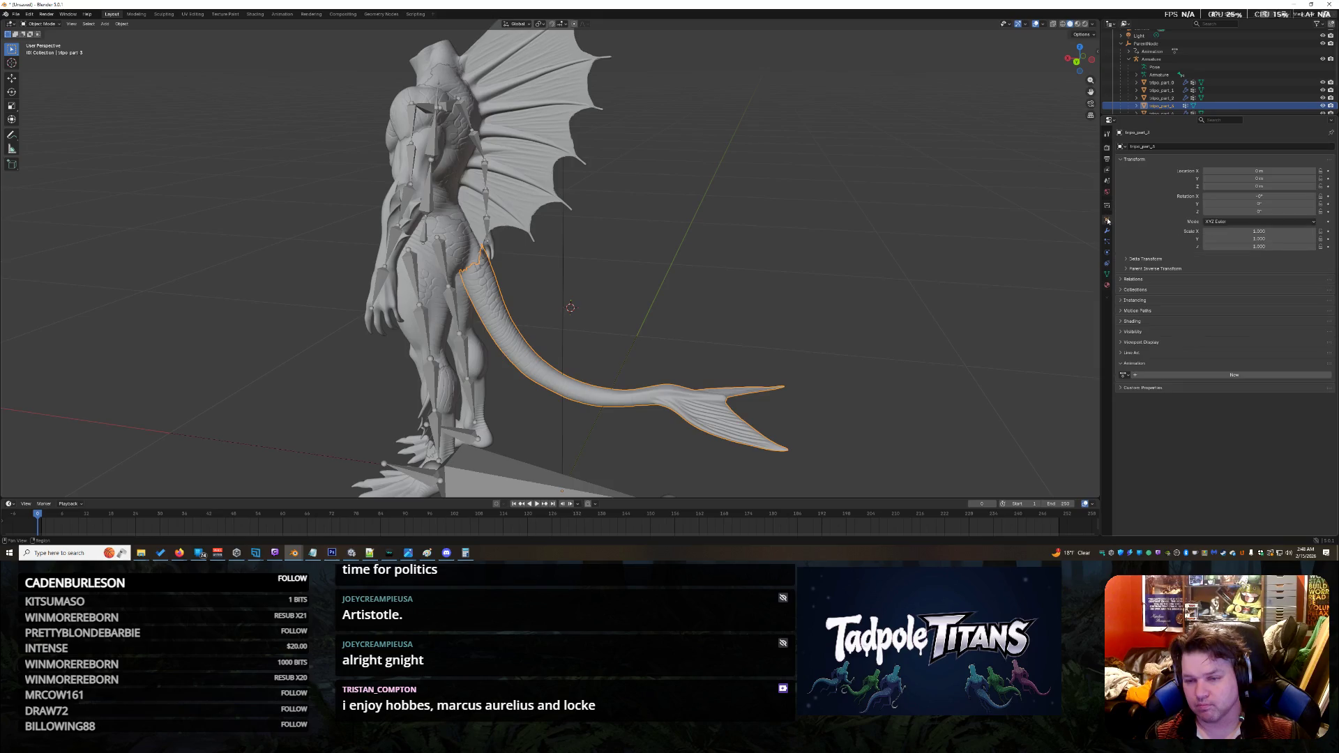
Step: In Relations, replace the tail's Armature parent with tripo_part_4
left_click(1121, 281)
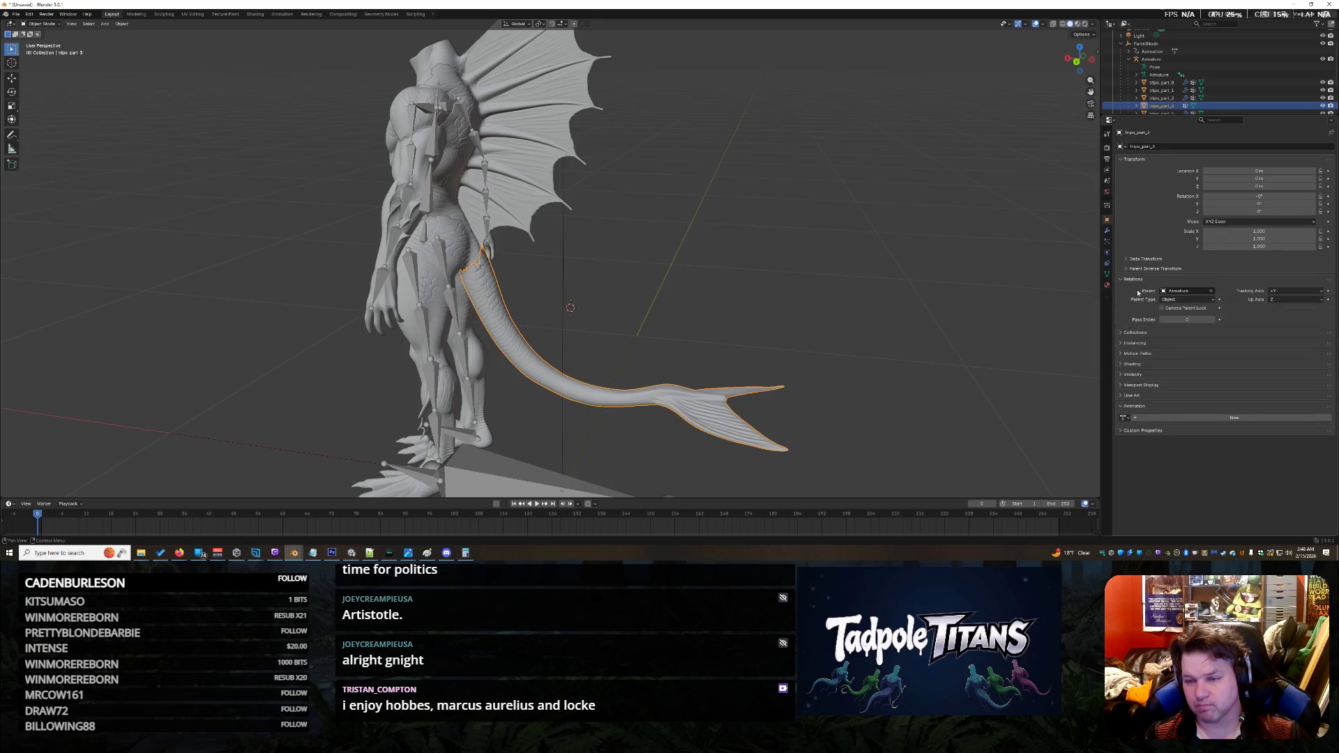
left_click(1211, 293)
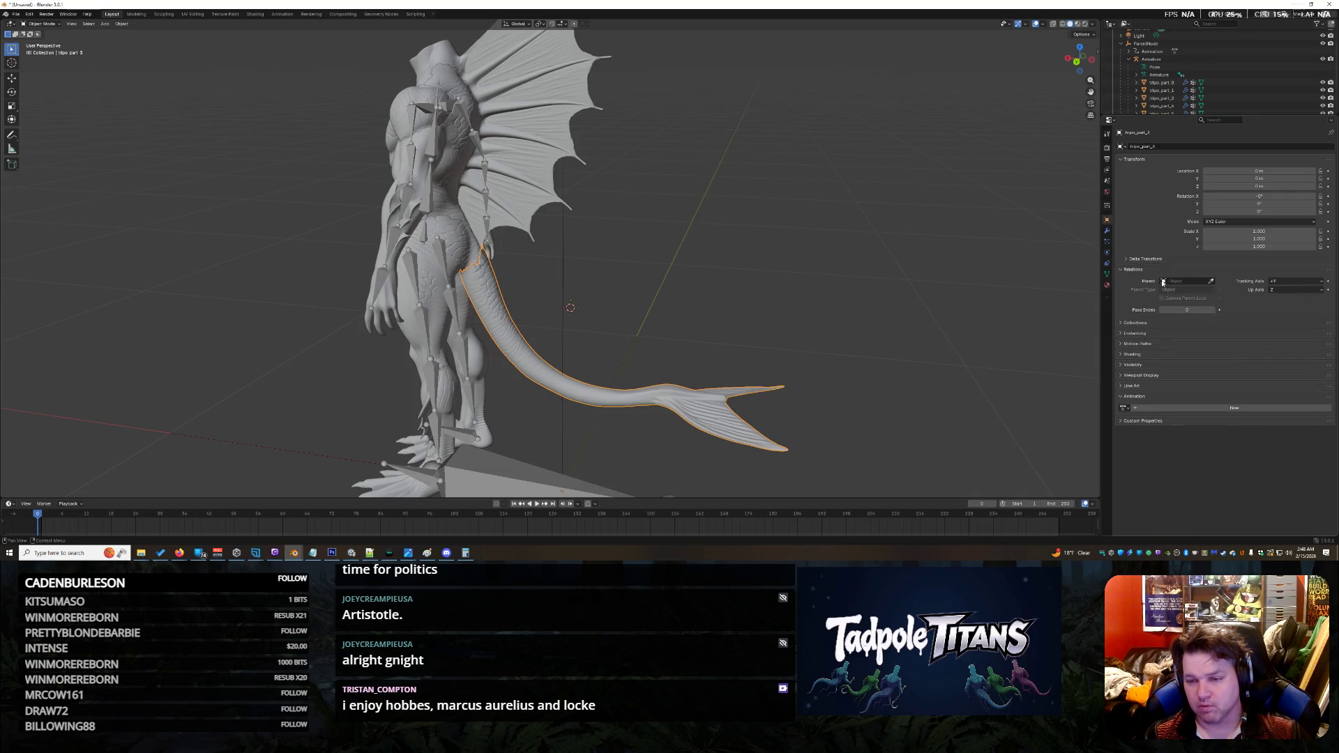
left_click(1162, 282)
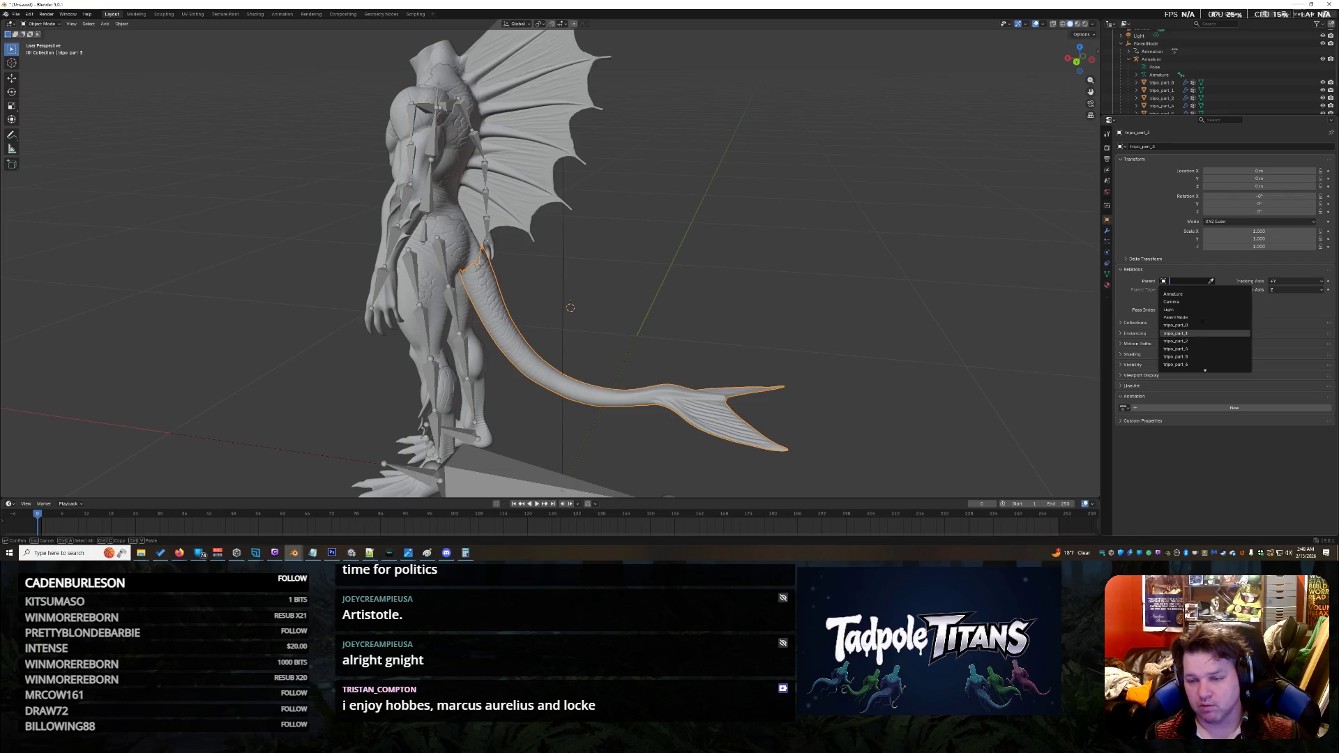
scroll(1198, 333, "down", 5)
scroll(1199, 332, "up", 5)
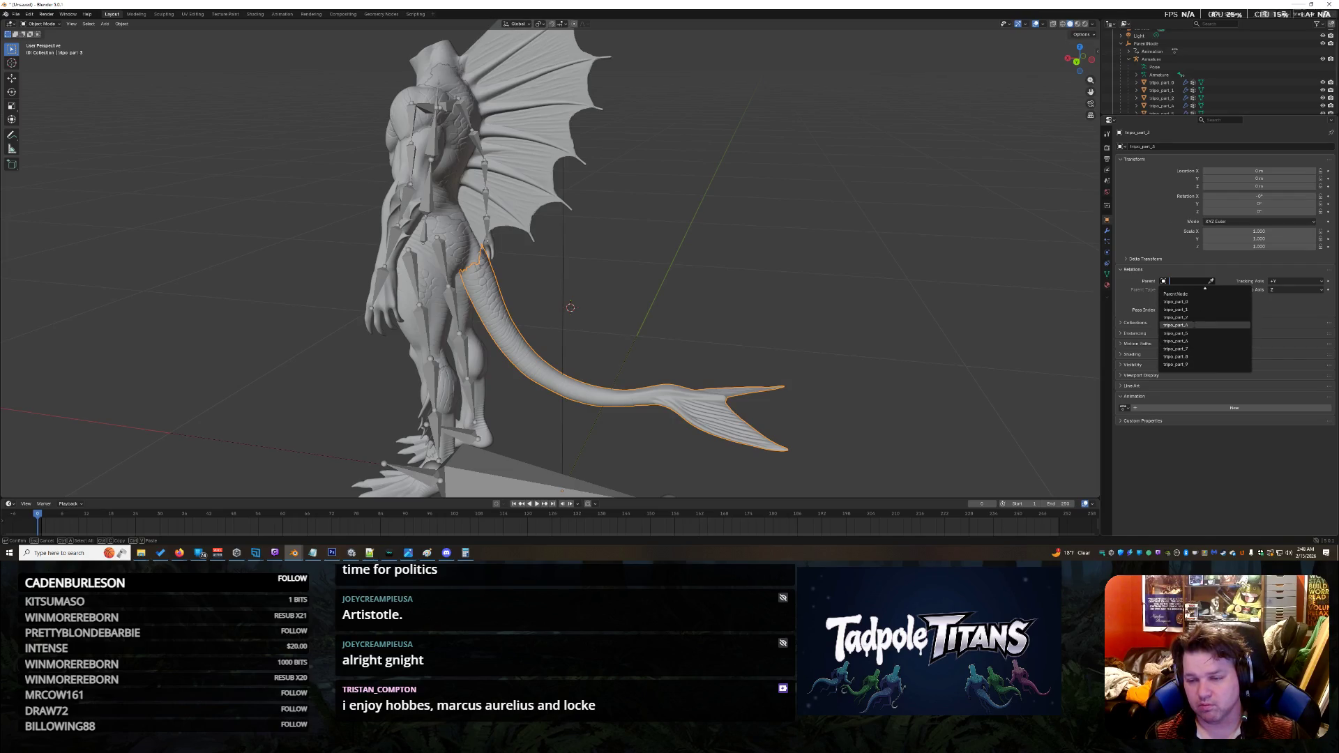
left_click(1191, 324)
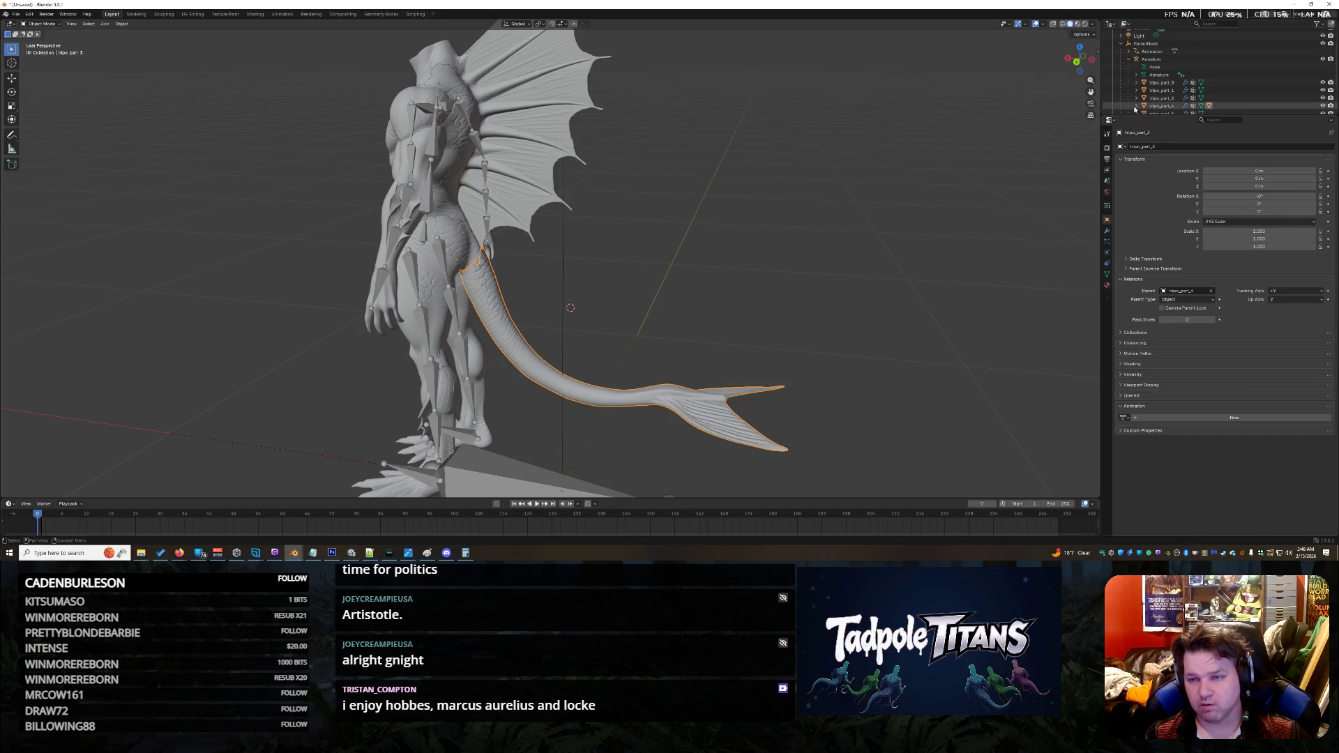
scroll(1152, 90, "down", 5)
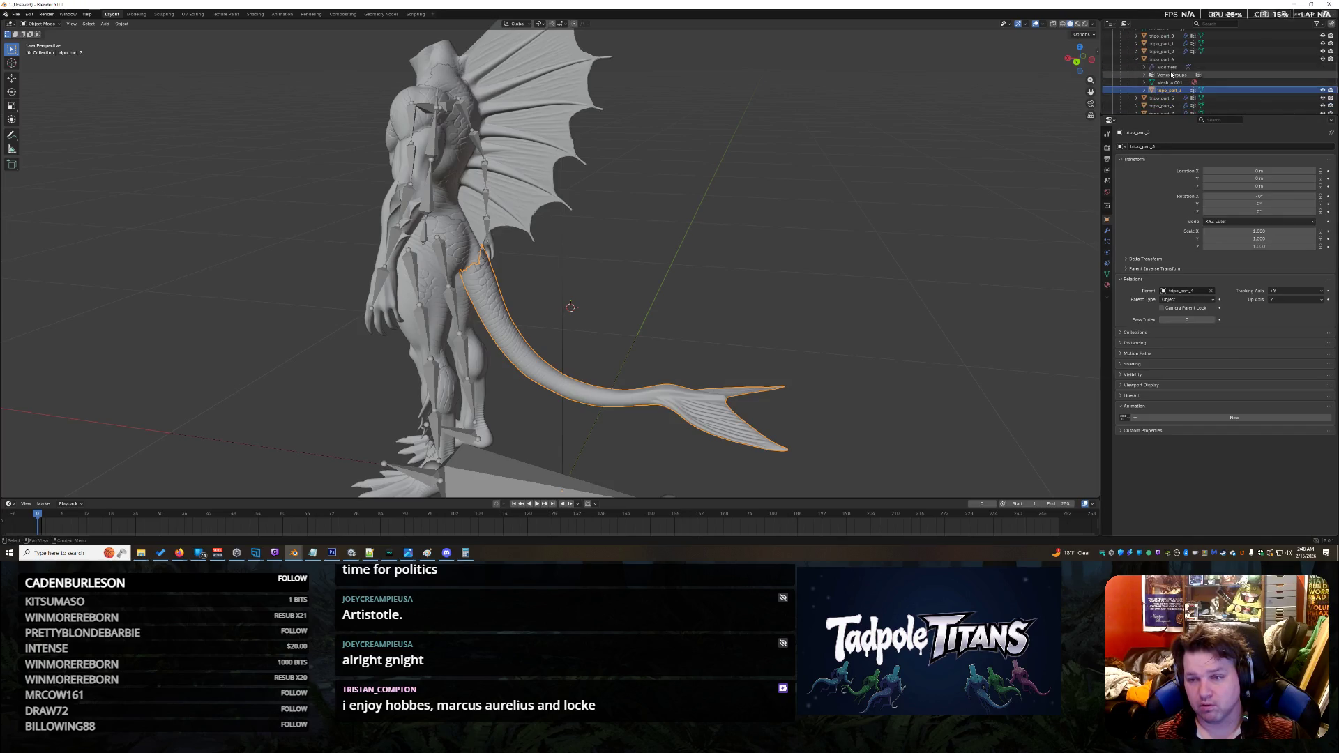
Step: Test playback, rewind to frame 0, then view tripo_part_3's empty modifier stack
left_click(1169, 68)
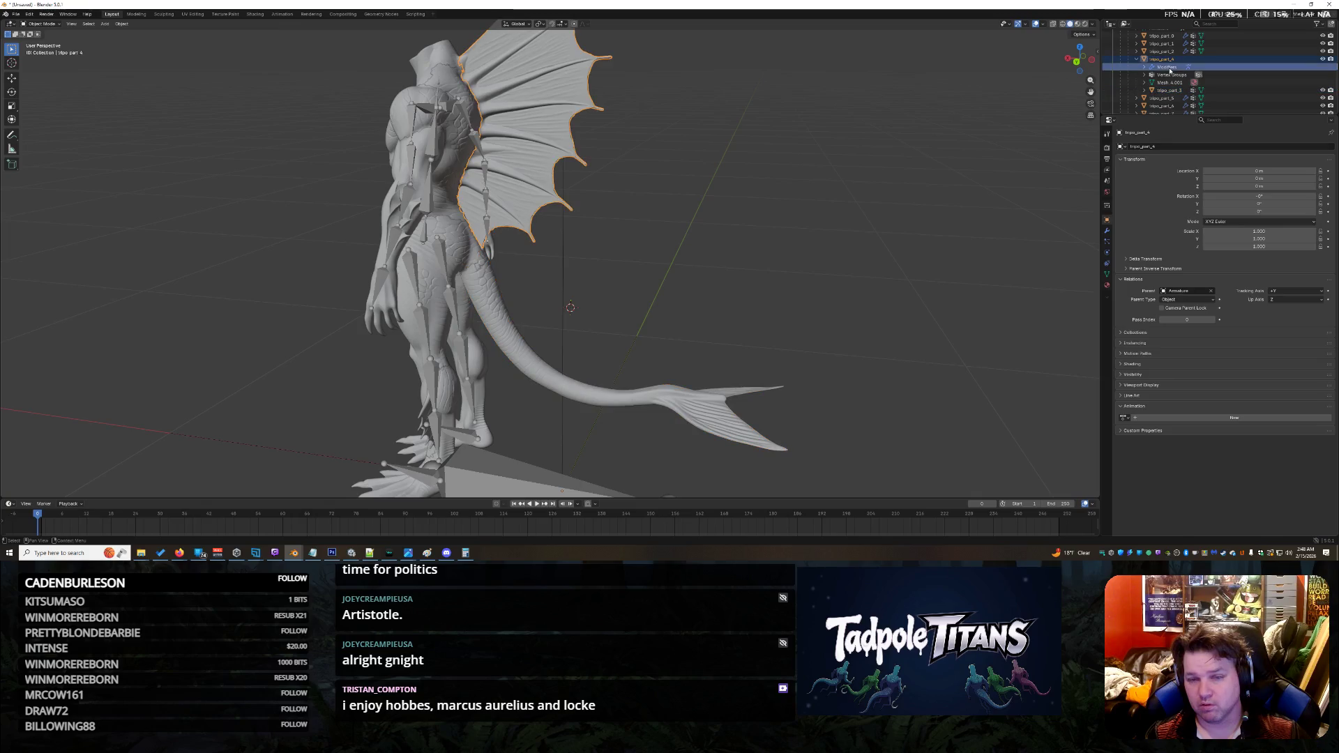
left_click(810, 206)
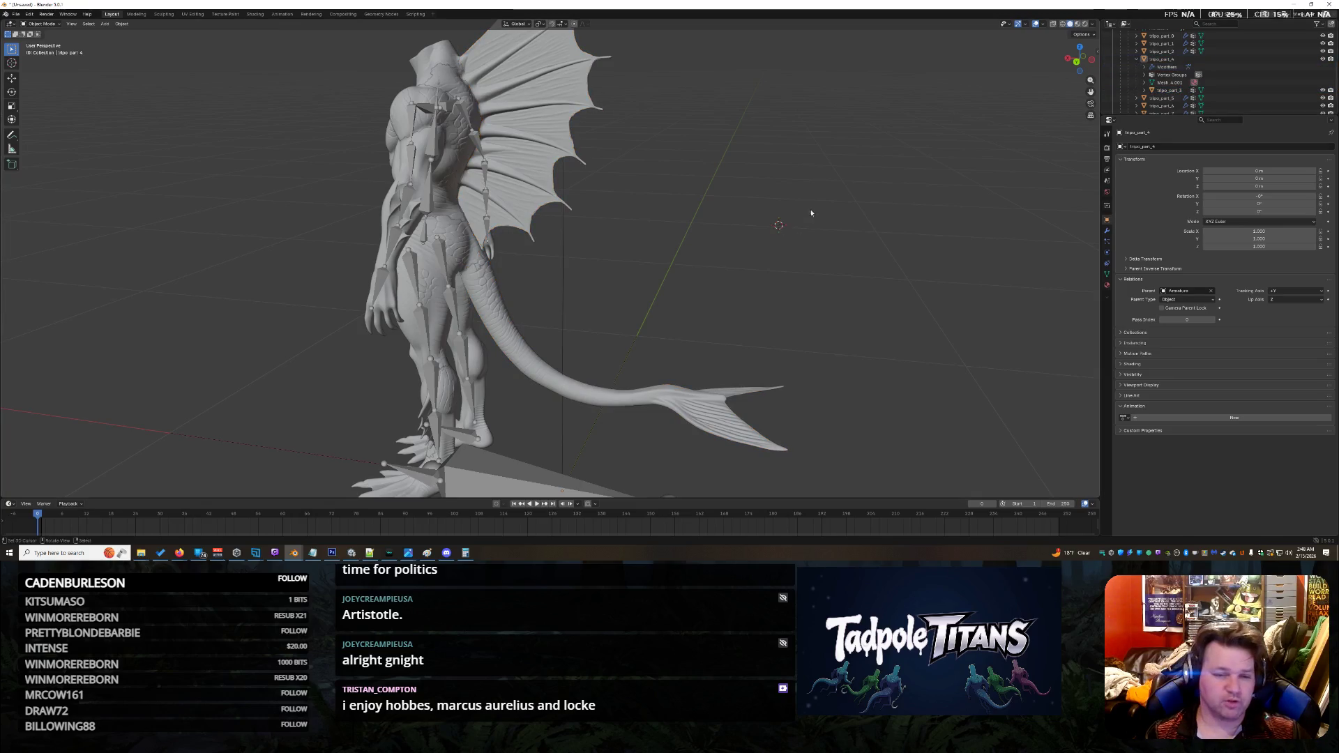
mouse_move(864, 246)
middle_mouse_down()
mouse_move(782, 251)
mouse_move(868, 242)
middle_mouse_up()
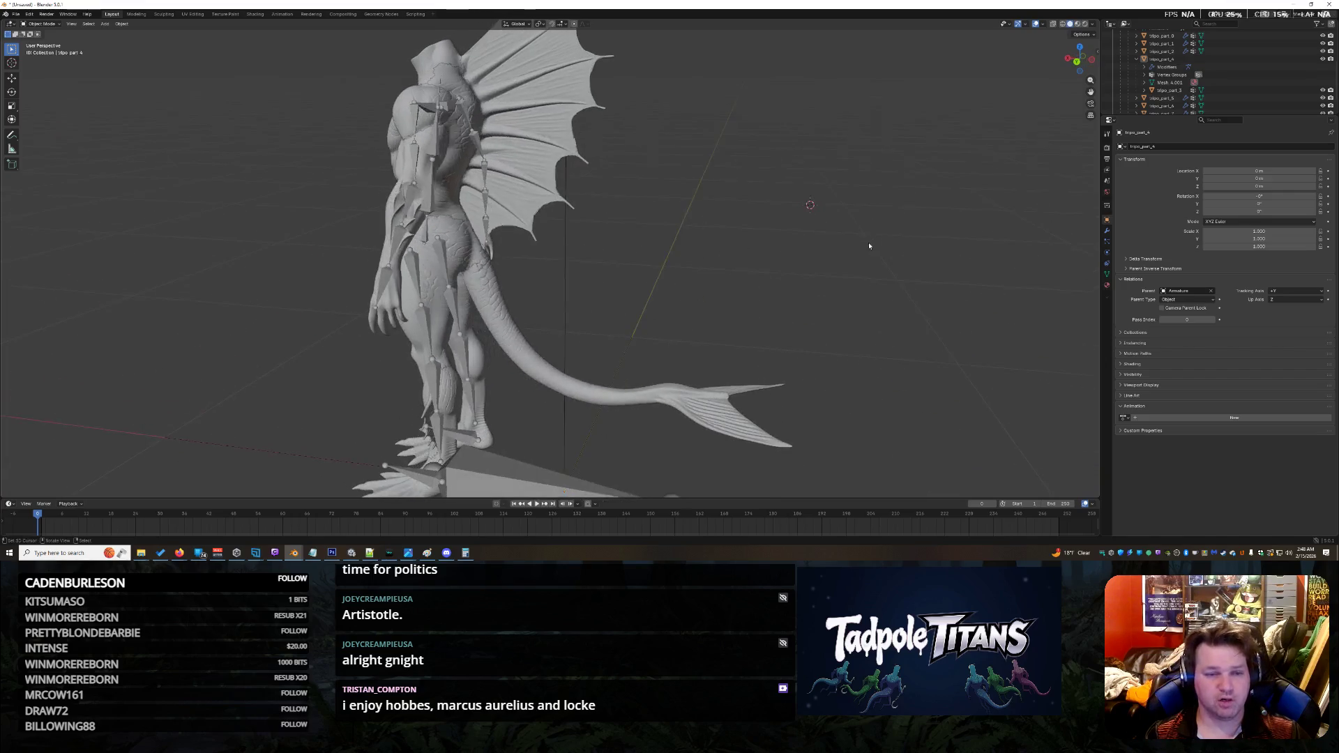
scroll(626, 434, "down", 1)
left_click(537, 505)
left_click(538, 505)
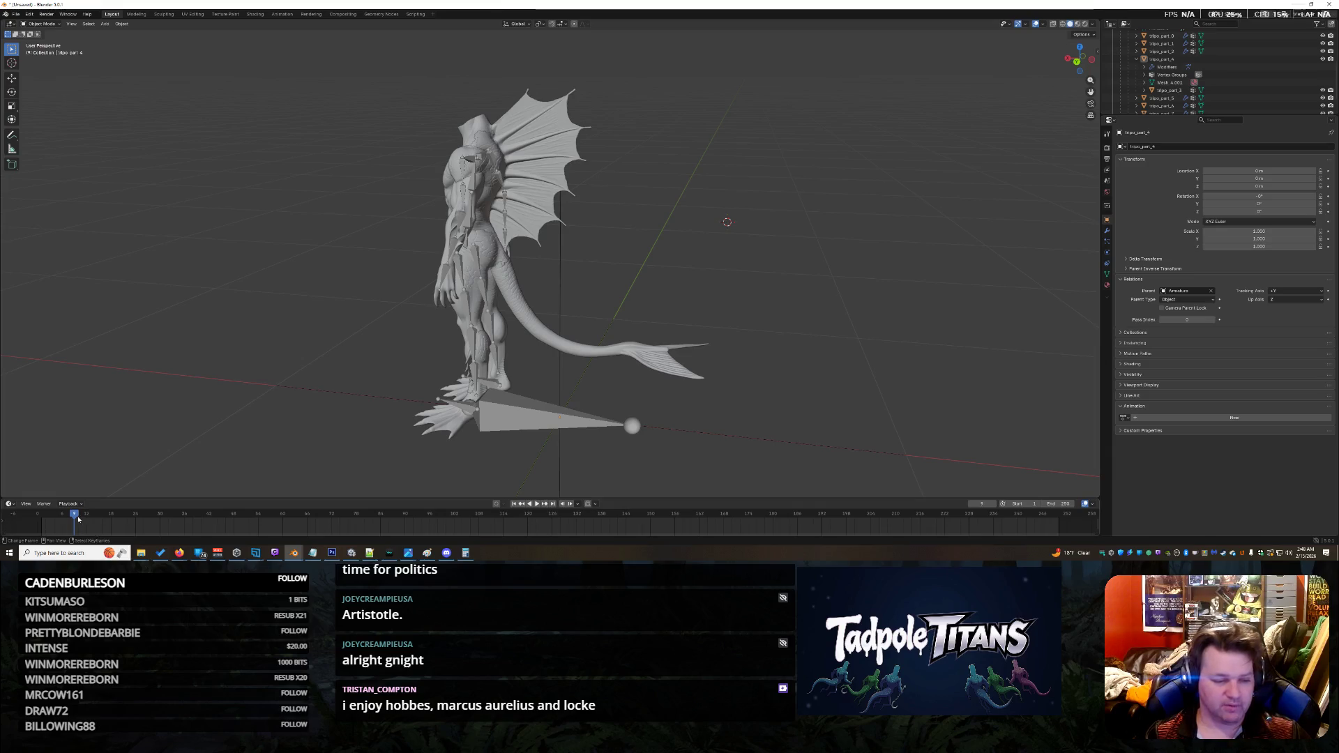
left_click_drag(46, 517, 38, 516)
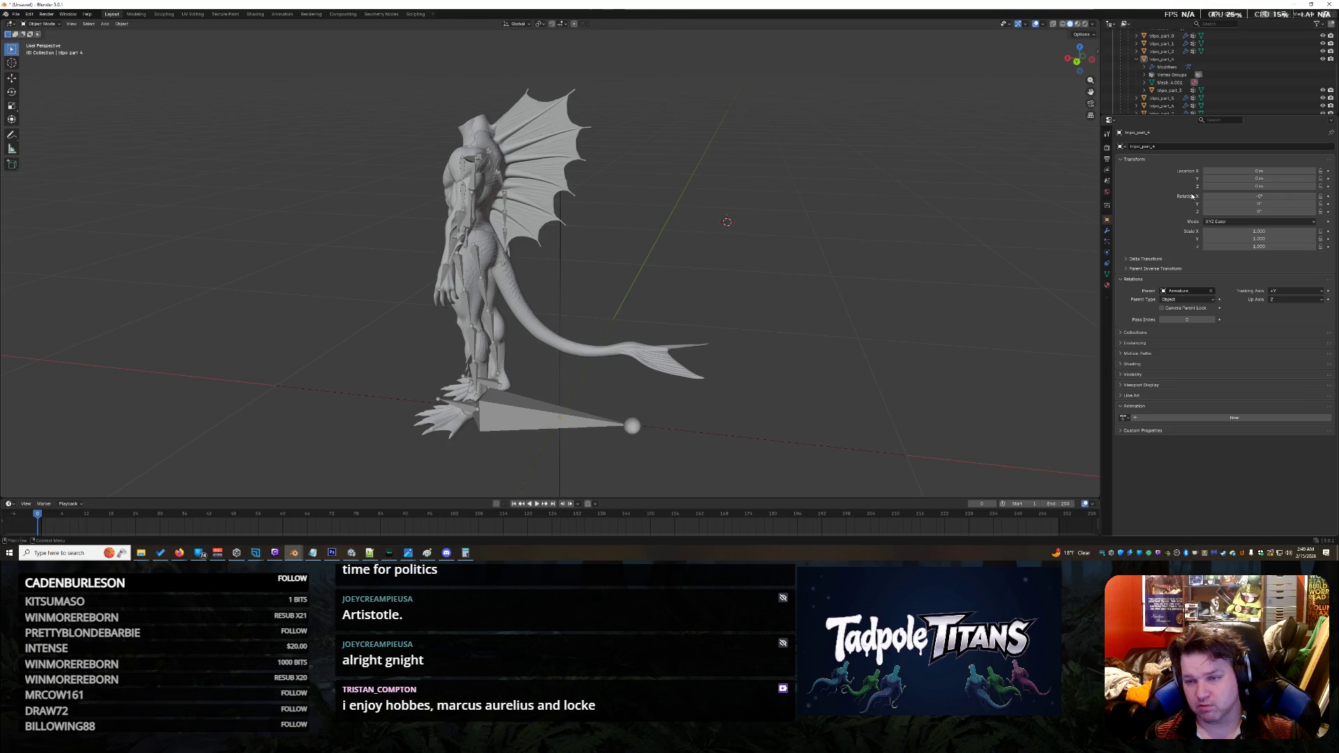
left_click(1166, 90)
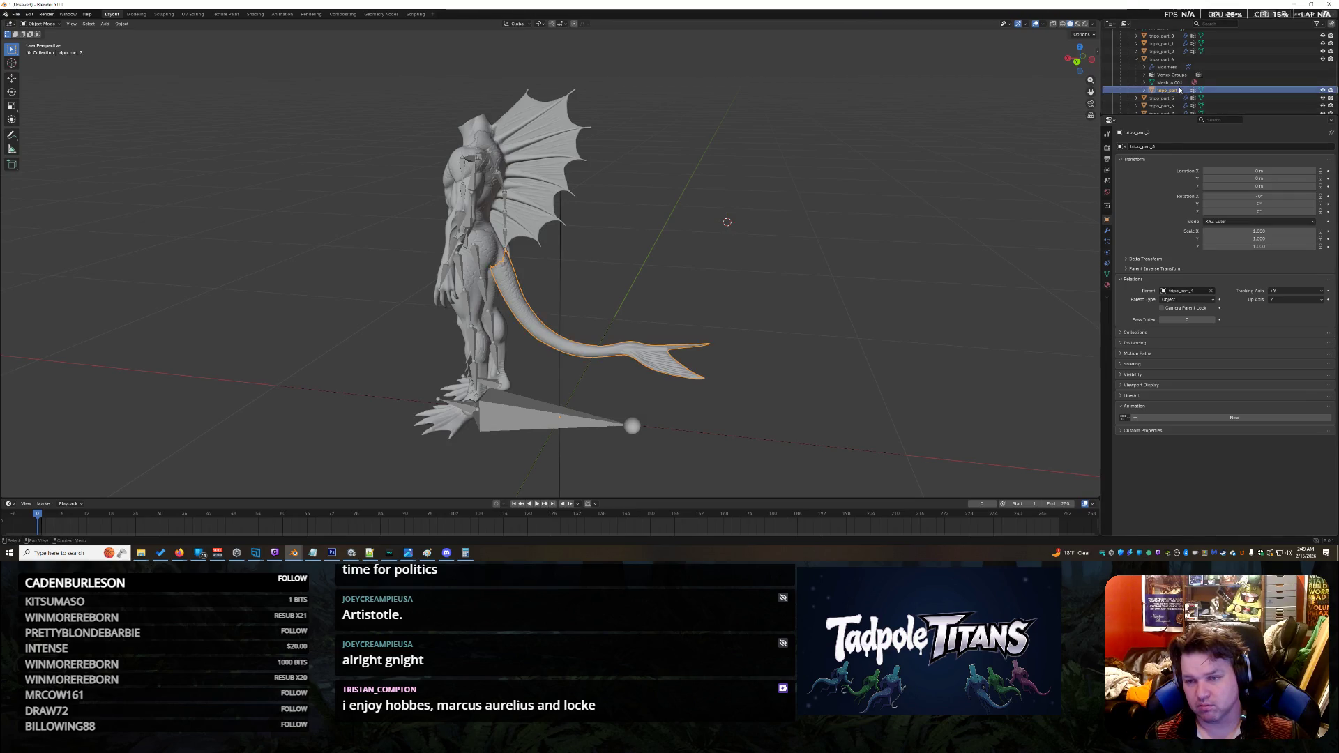
scroll(913, 293, "up", 3)
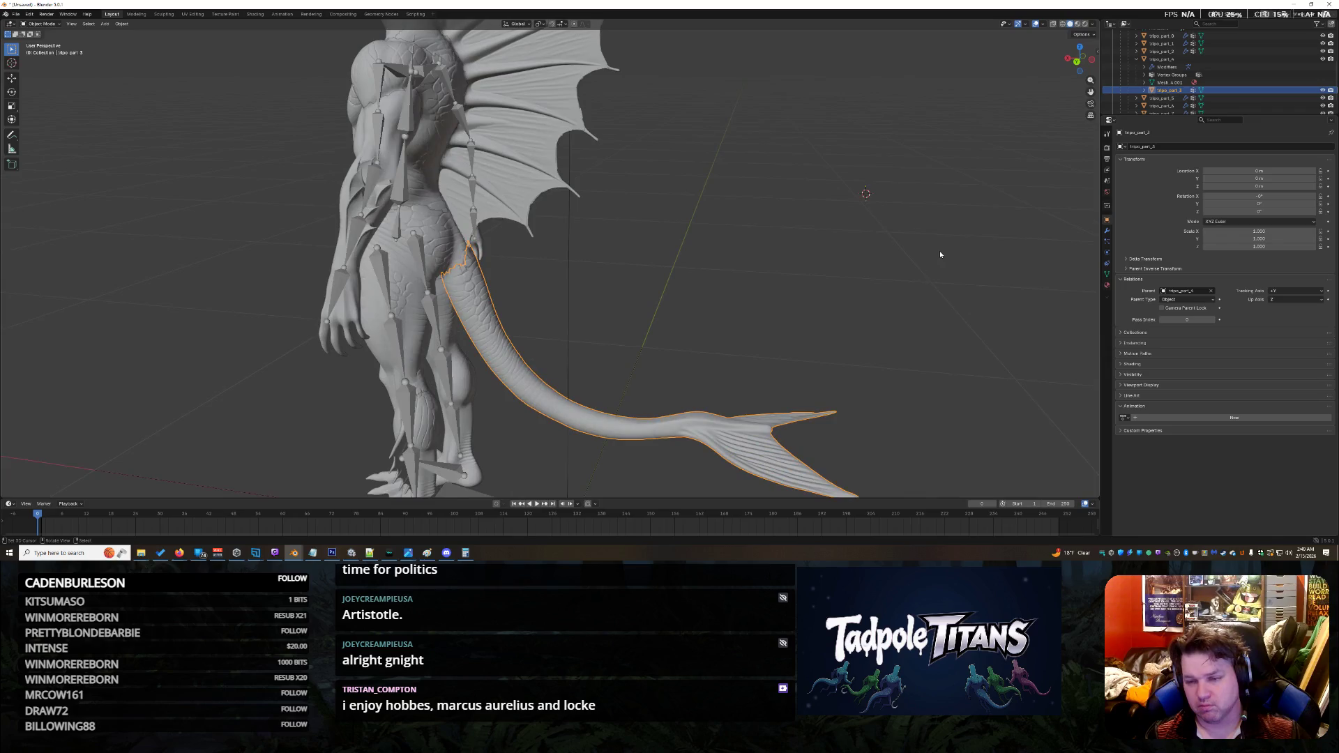
left_click(1107, 230)
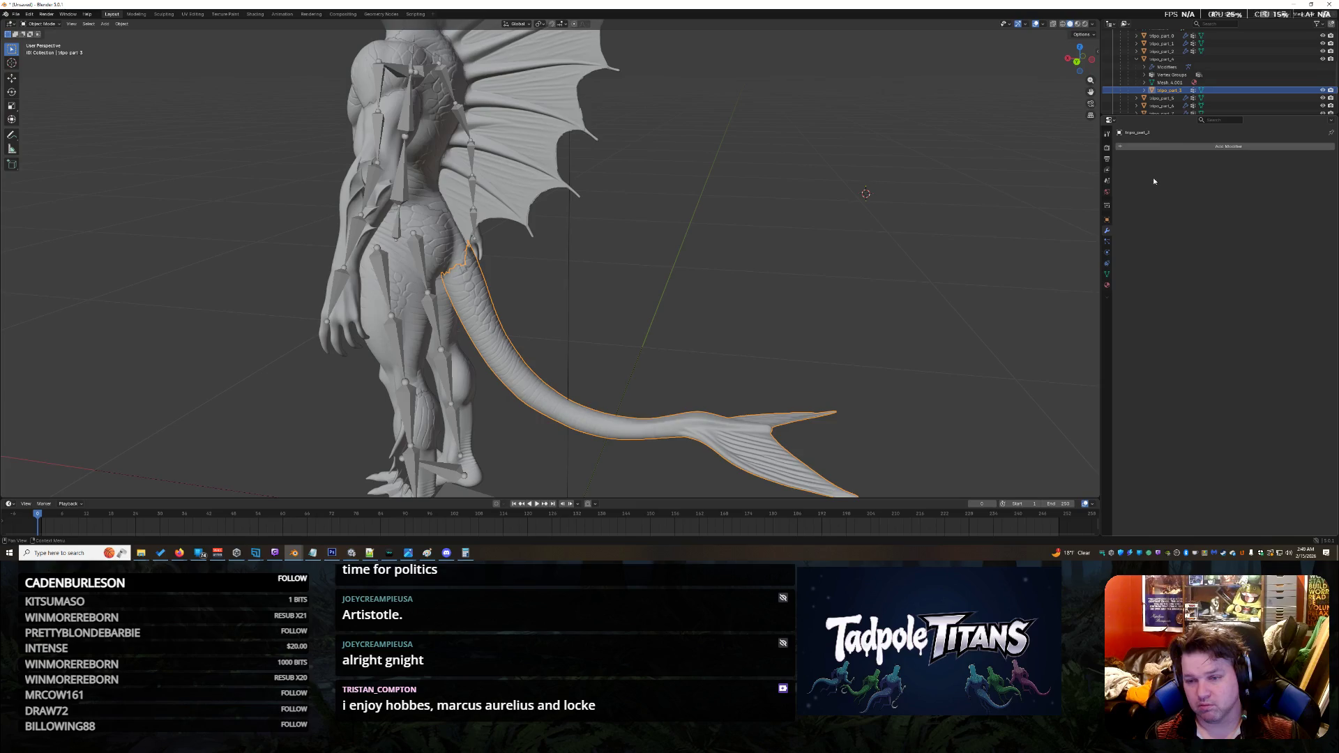
scroll(1163, 85, "up", 4)
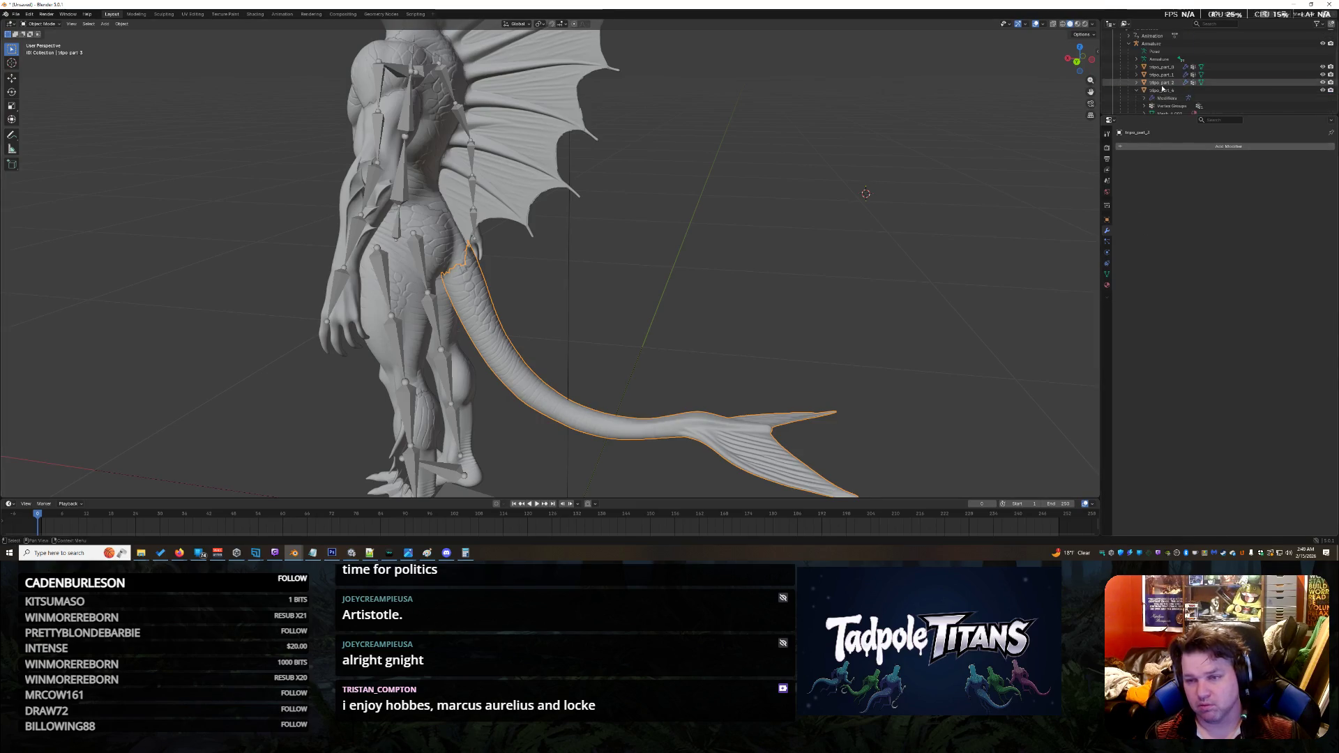
left_click(1153, 74)
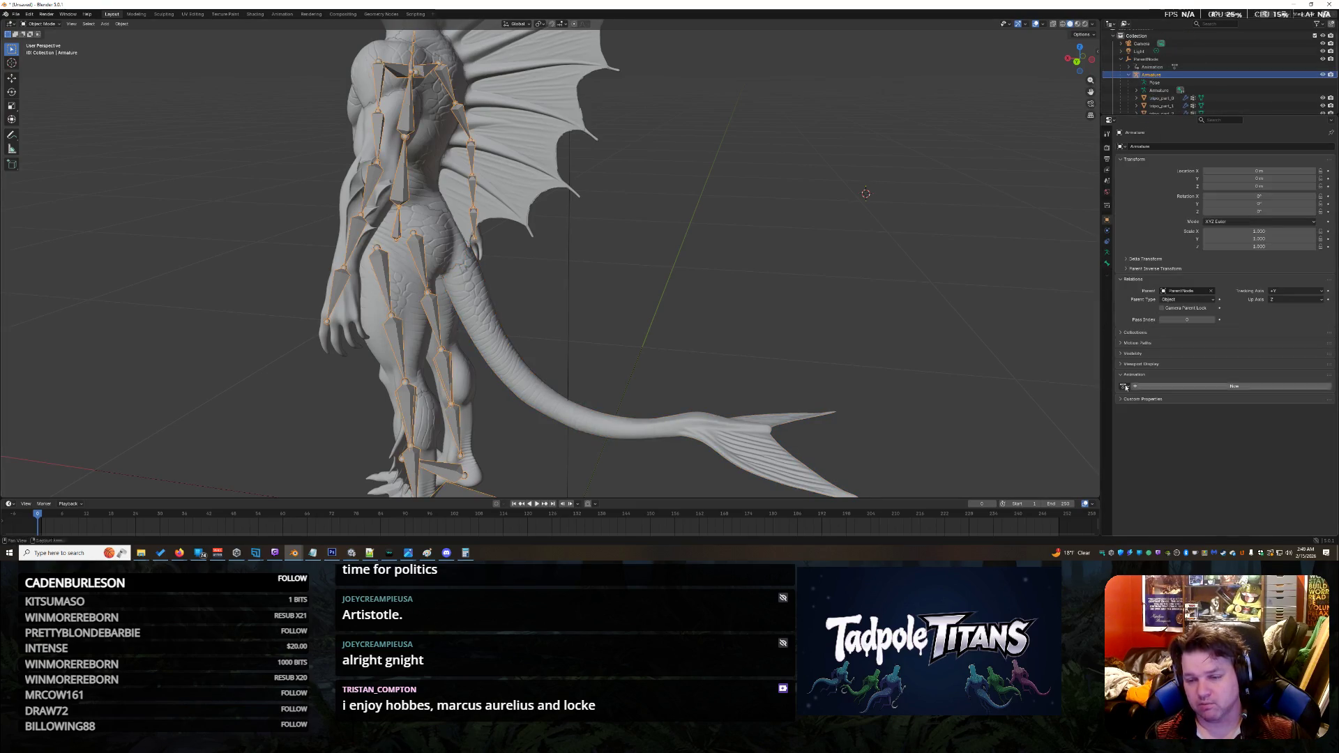
left_click(1126, 388)
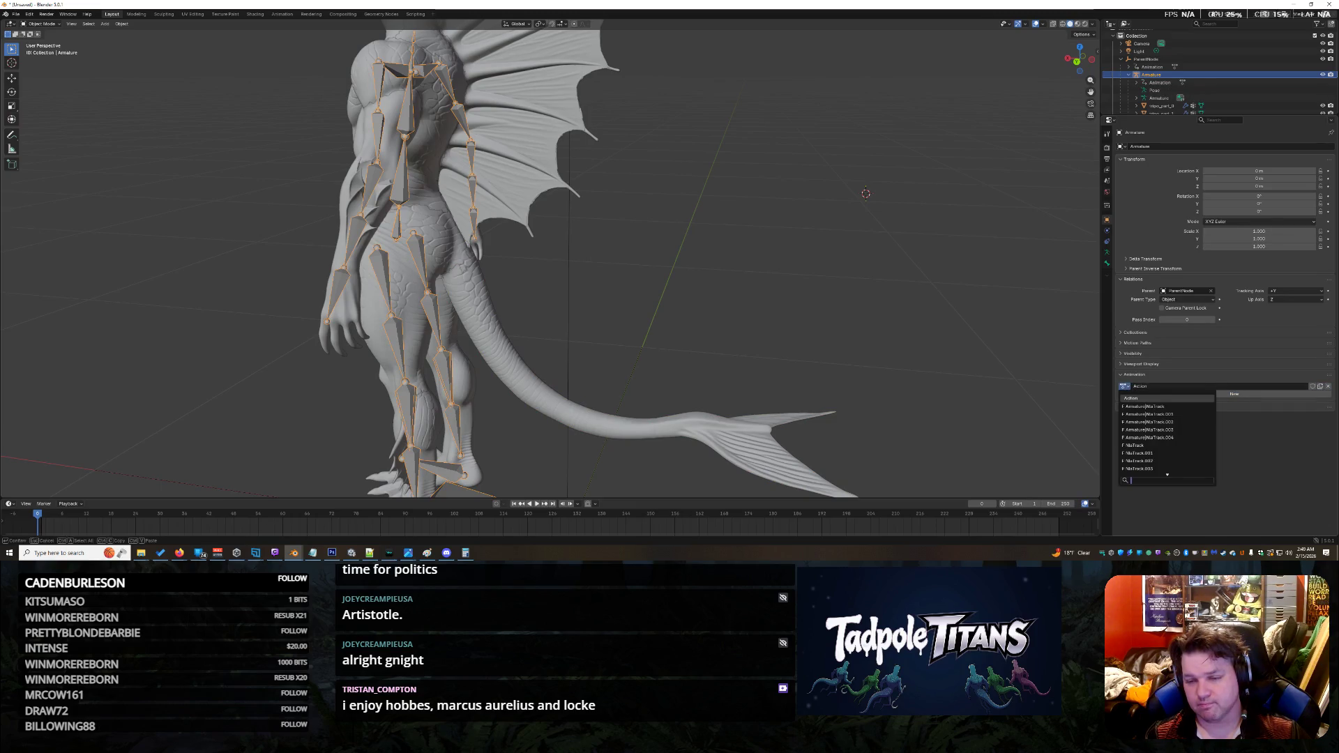
left_click(1148, 408)
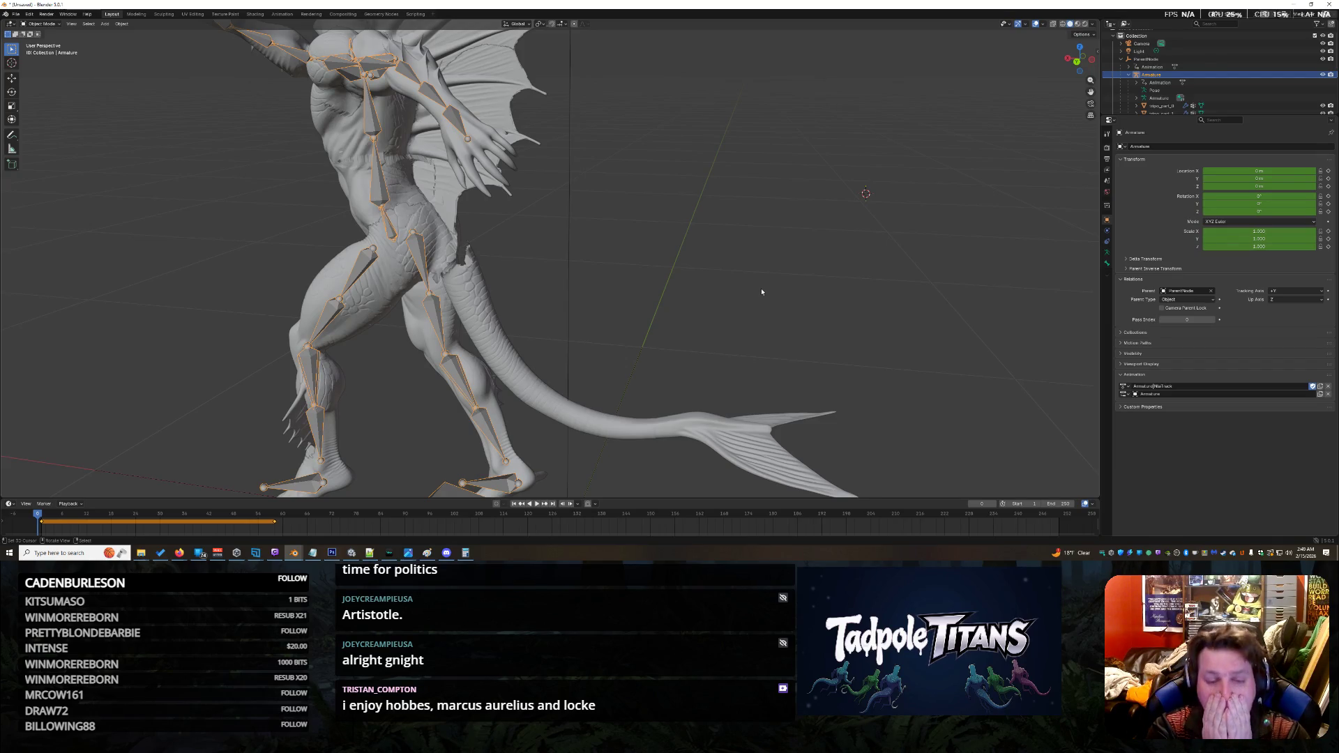
key("ctrl+z")
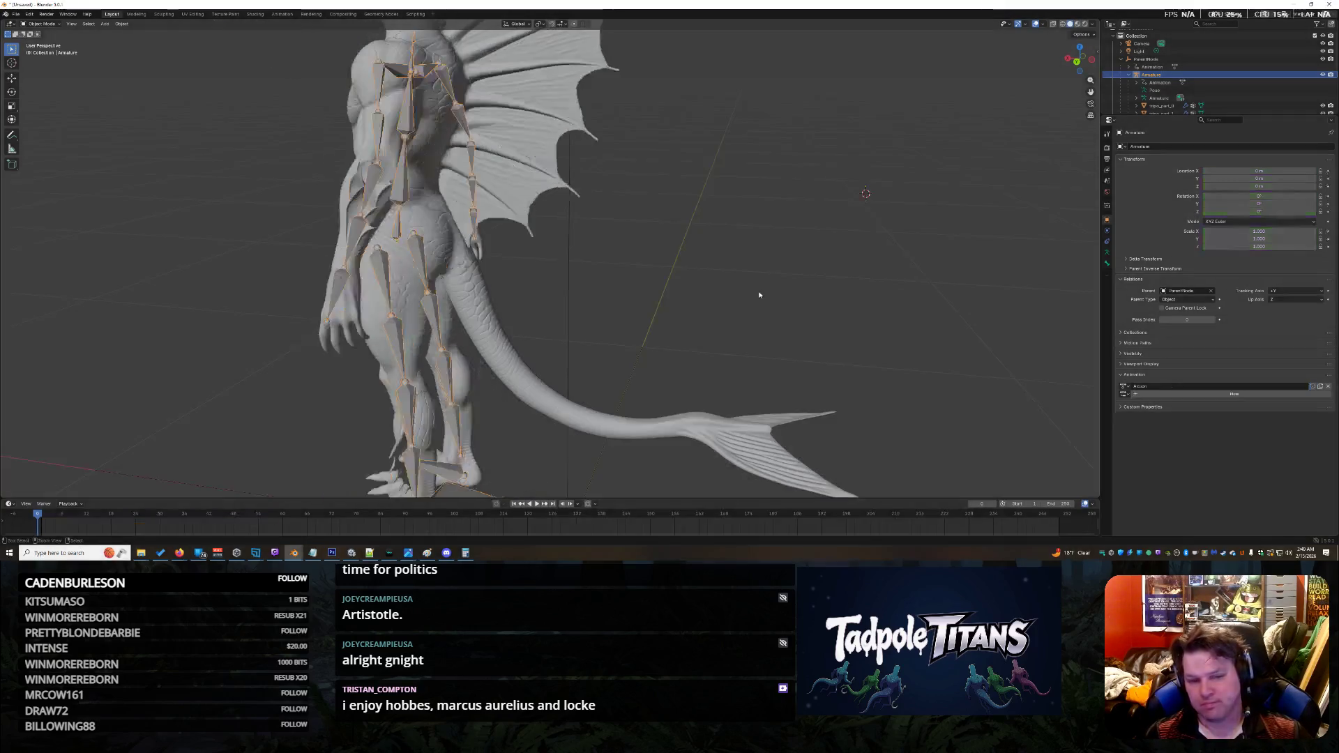
left_click(499, 303)
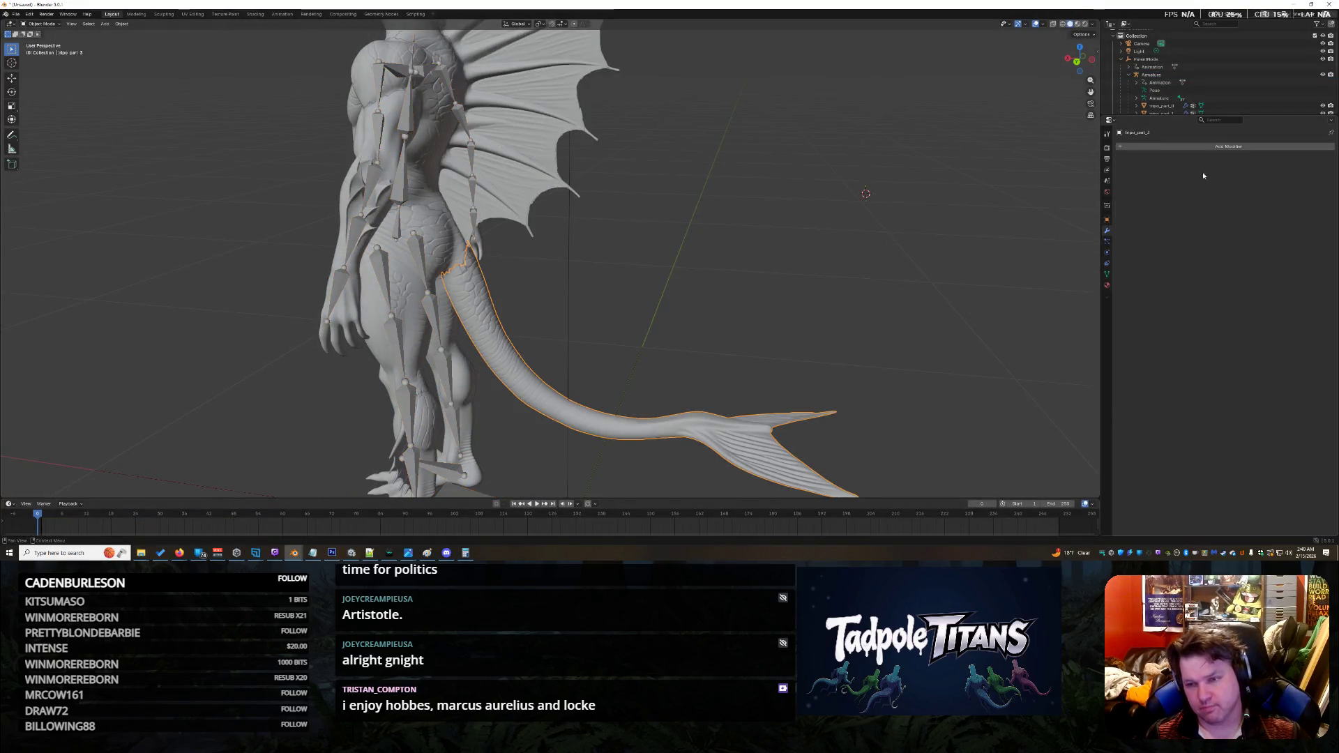
Step: Set the tail's Parent to Armature, Parent Type to Bone, and Parent Bone to Root
left_click(1107, 220)
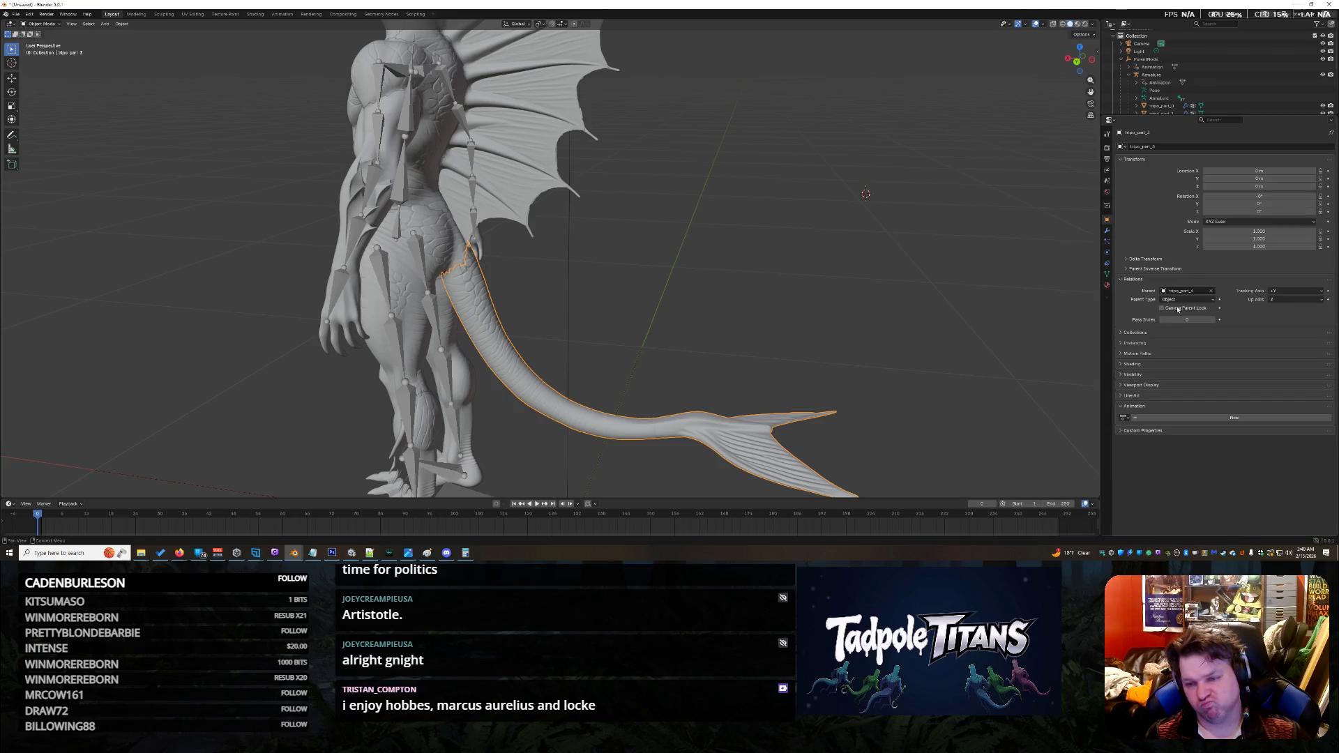
left_click(1163, 291)
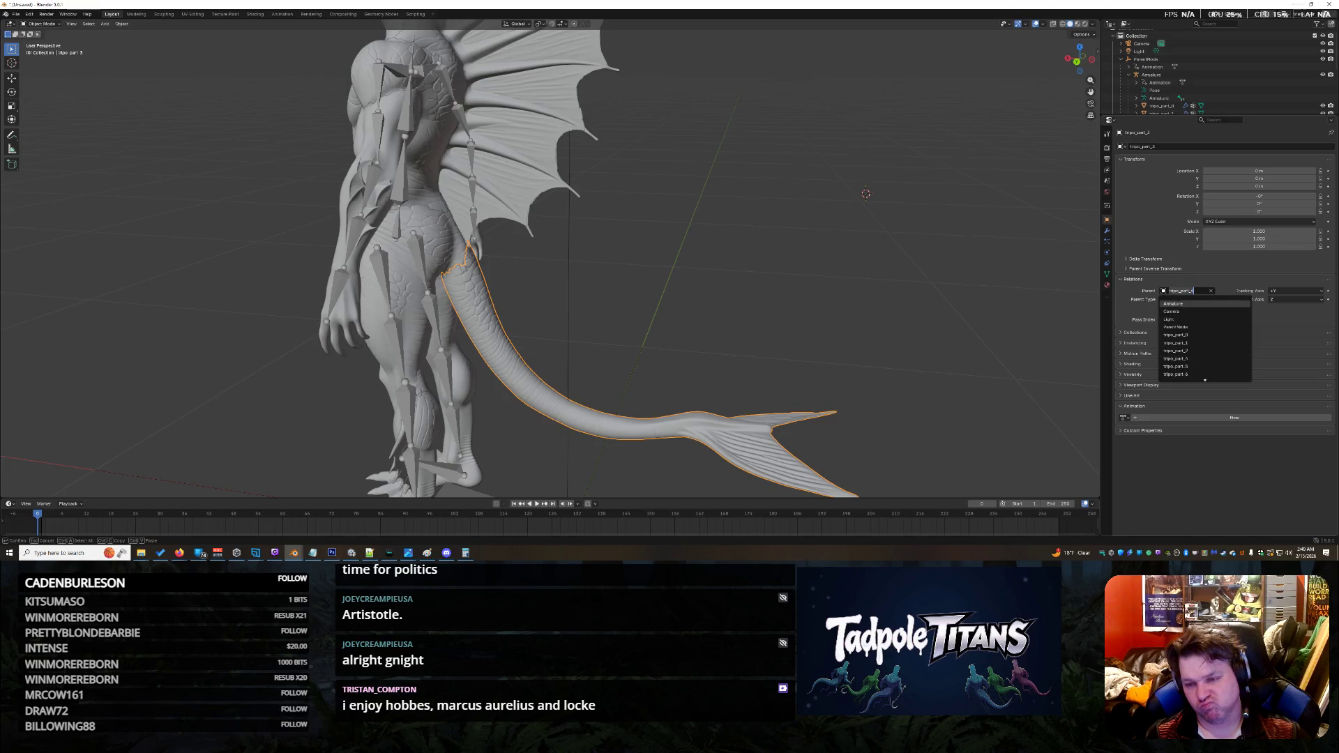
left_click(1177, 304)
left_click(1164, 300)
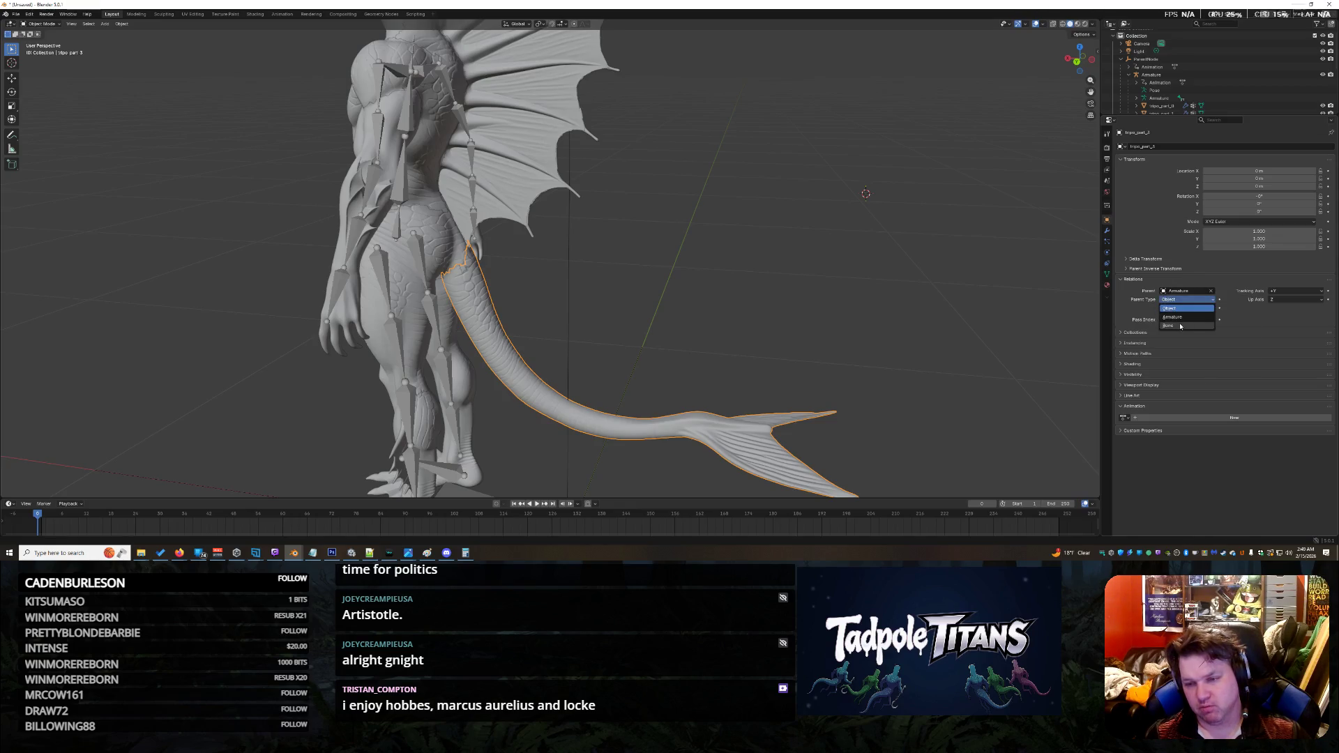
left_click(1179, 318)
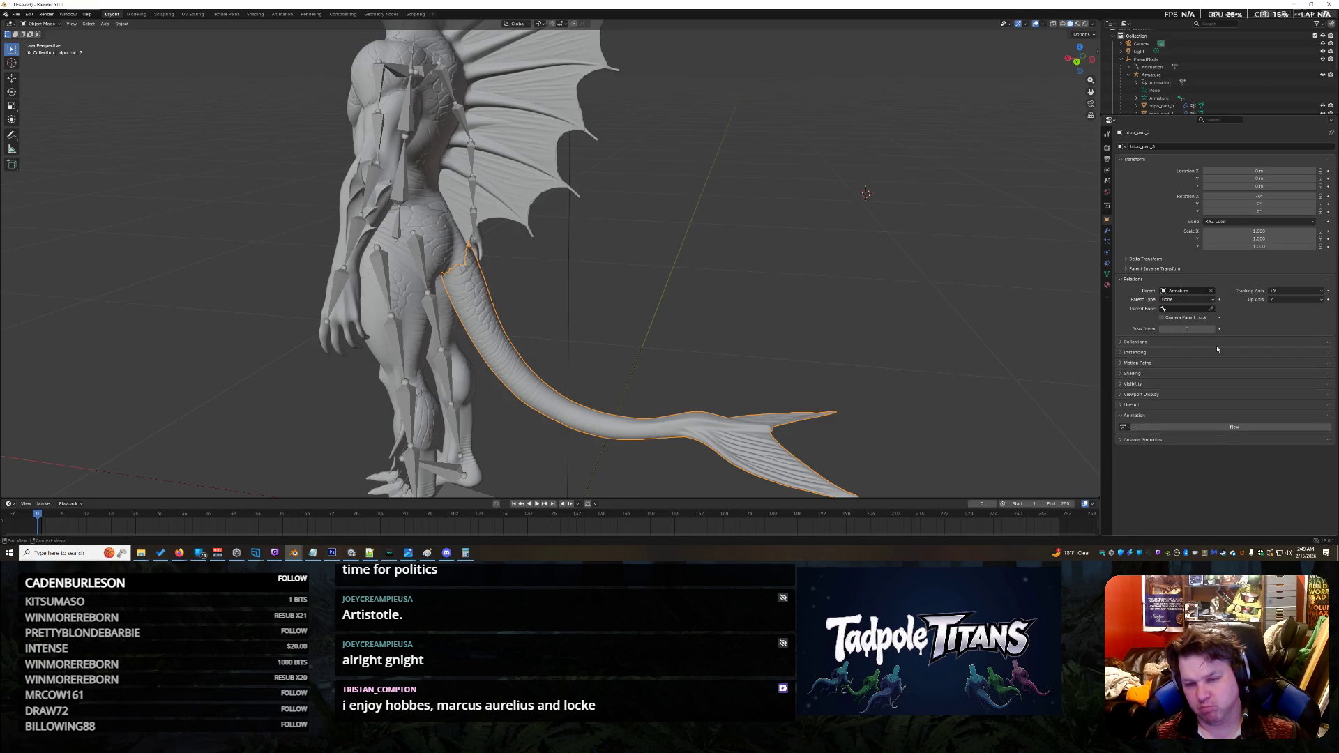
left_click(1165, 310)
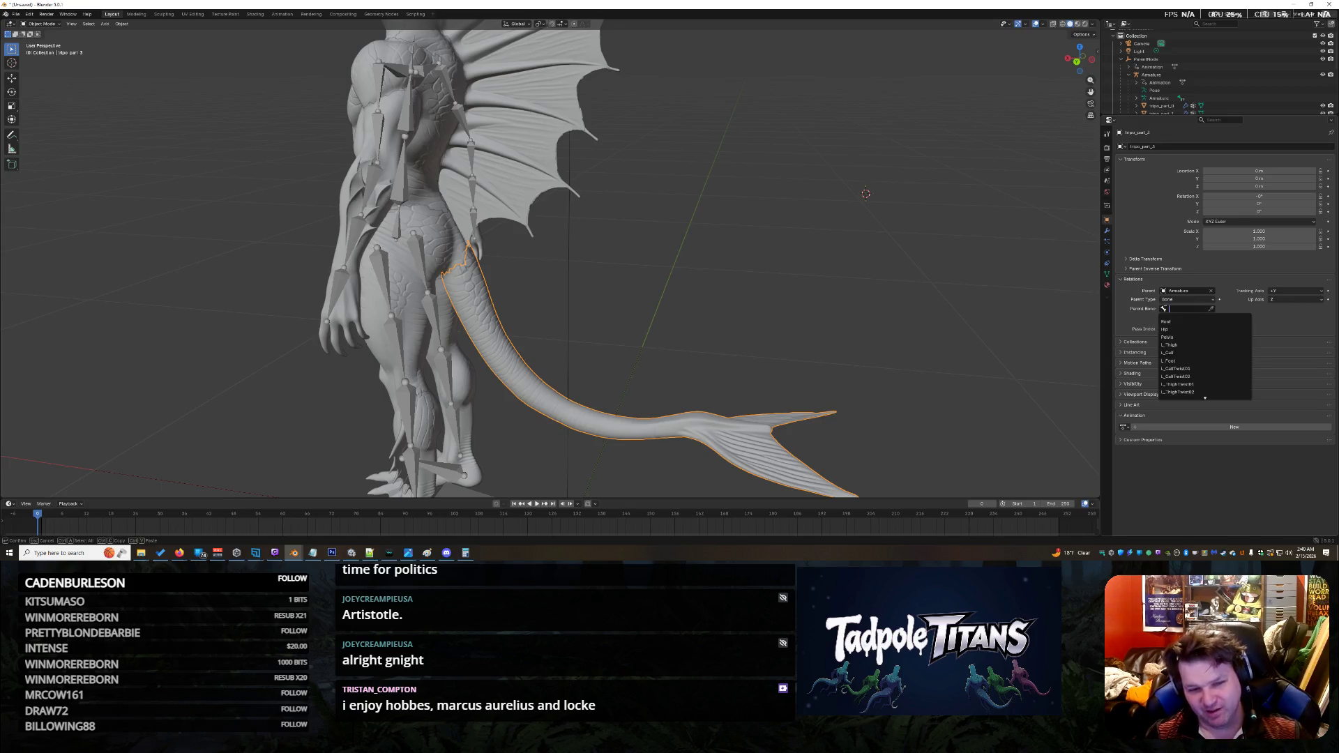
left_click(1185, 322)
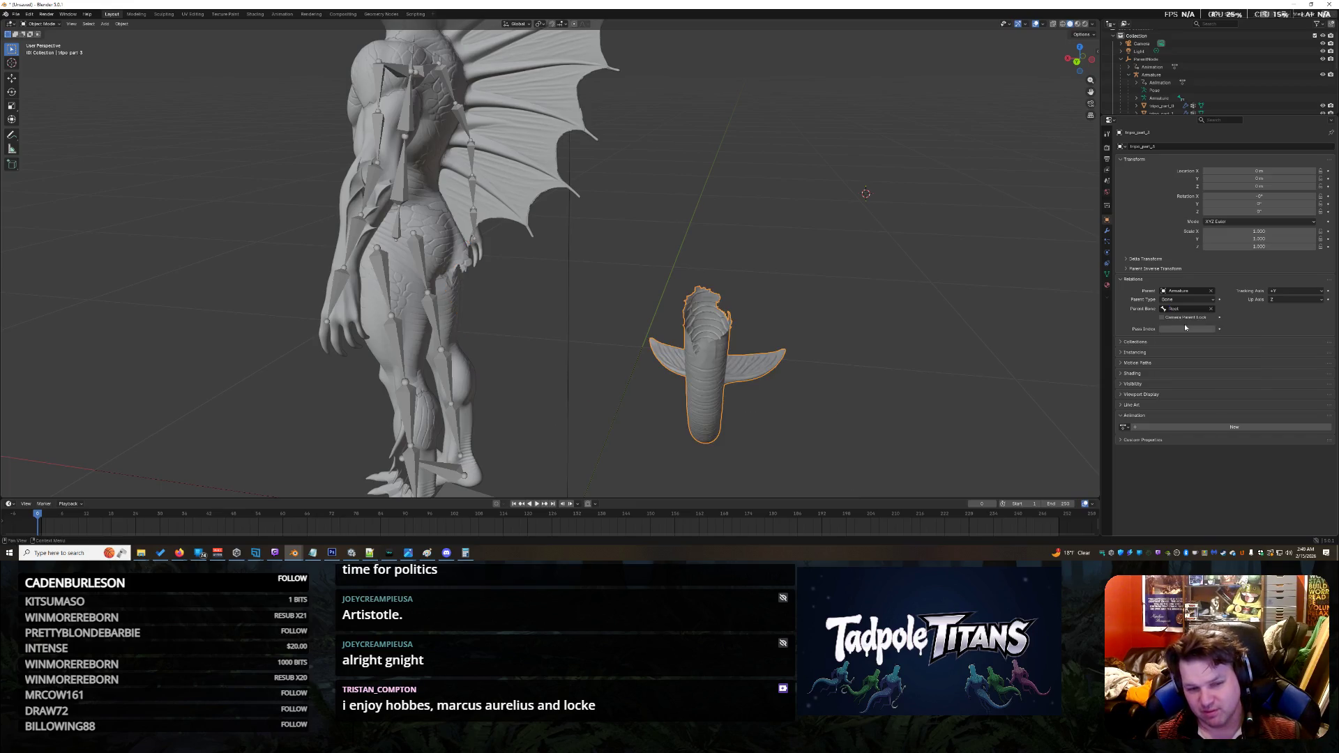
mouse_move(861, 374)
middle_mouse_down()
mouse_move(853, 362)
mouse_move(946, 330)
mouse_move(943, 367)
middle_mouse_up()
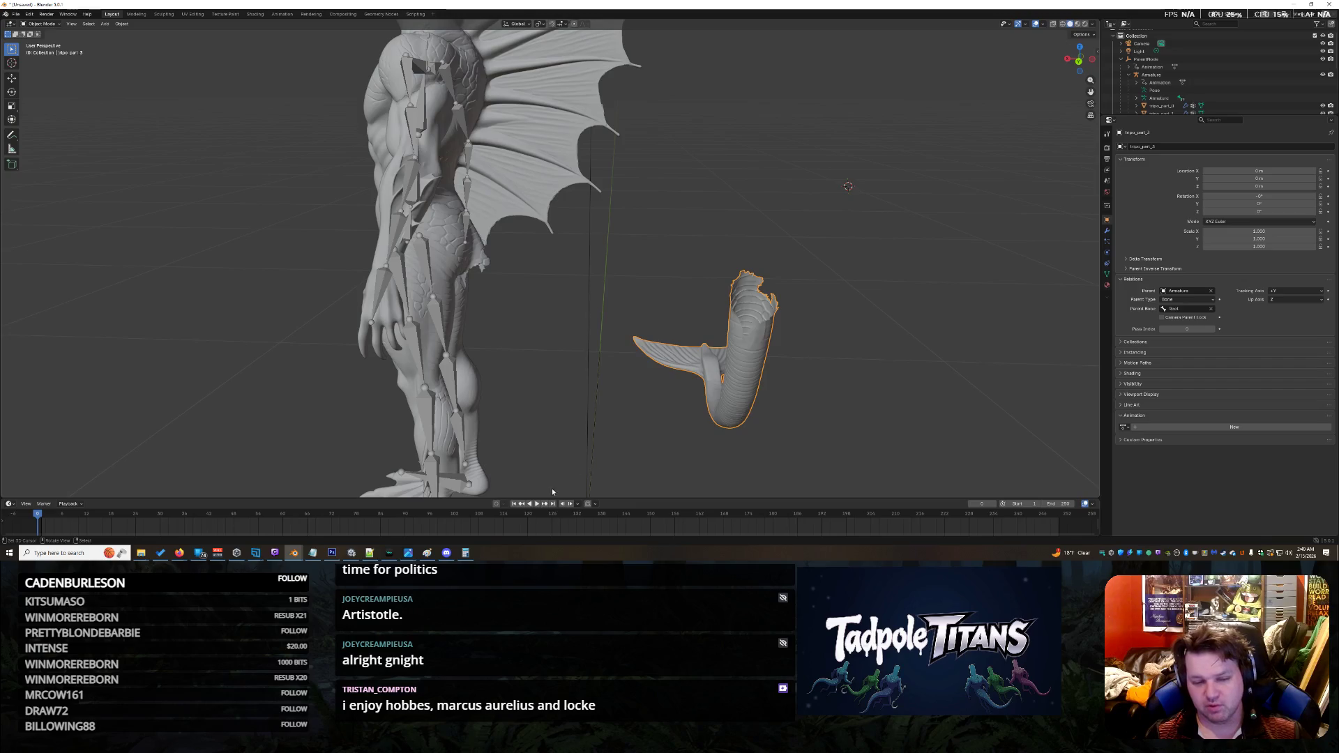
left_click(537, 504)
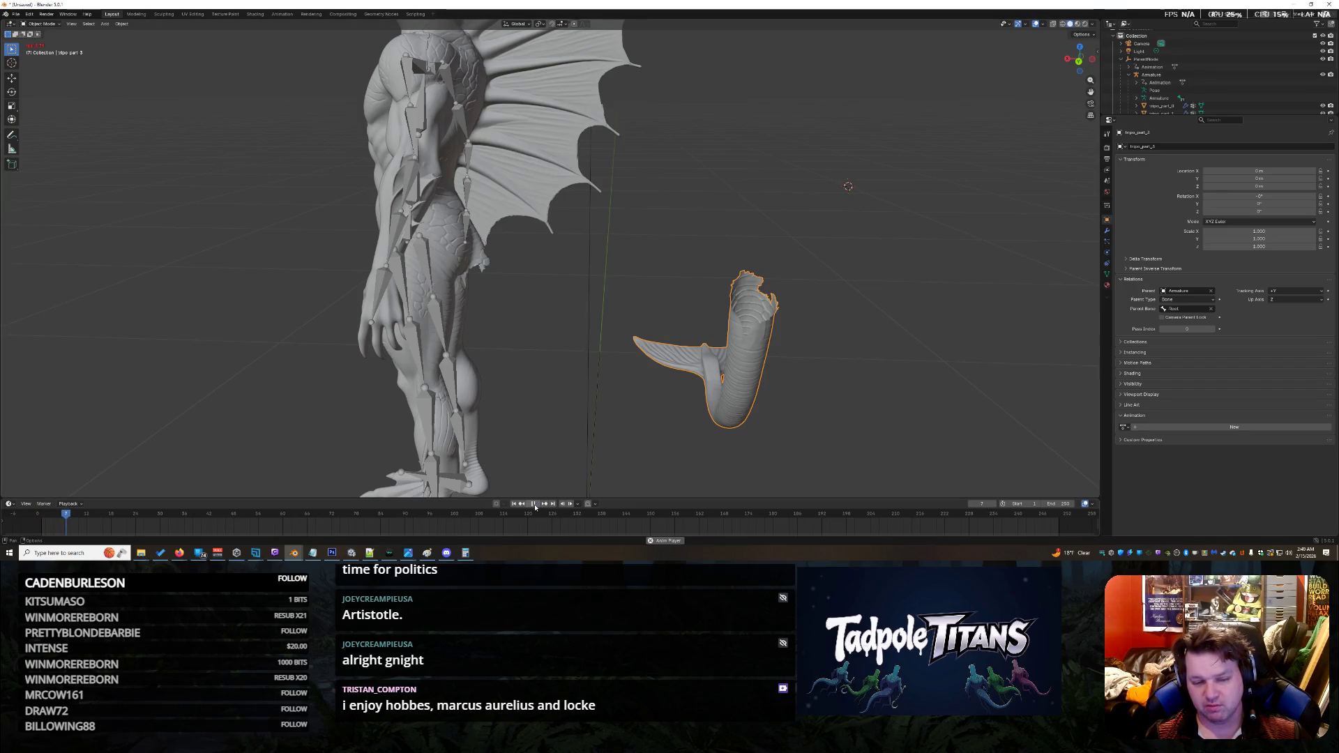
left_click_drag(78, 517, 38, 517)
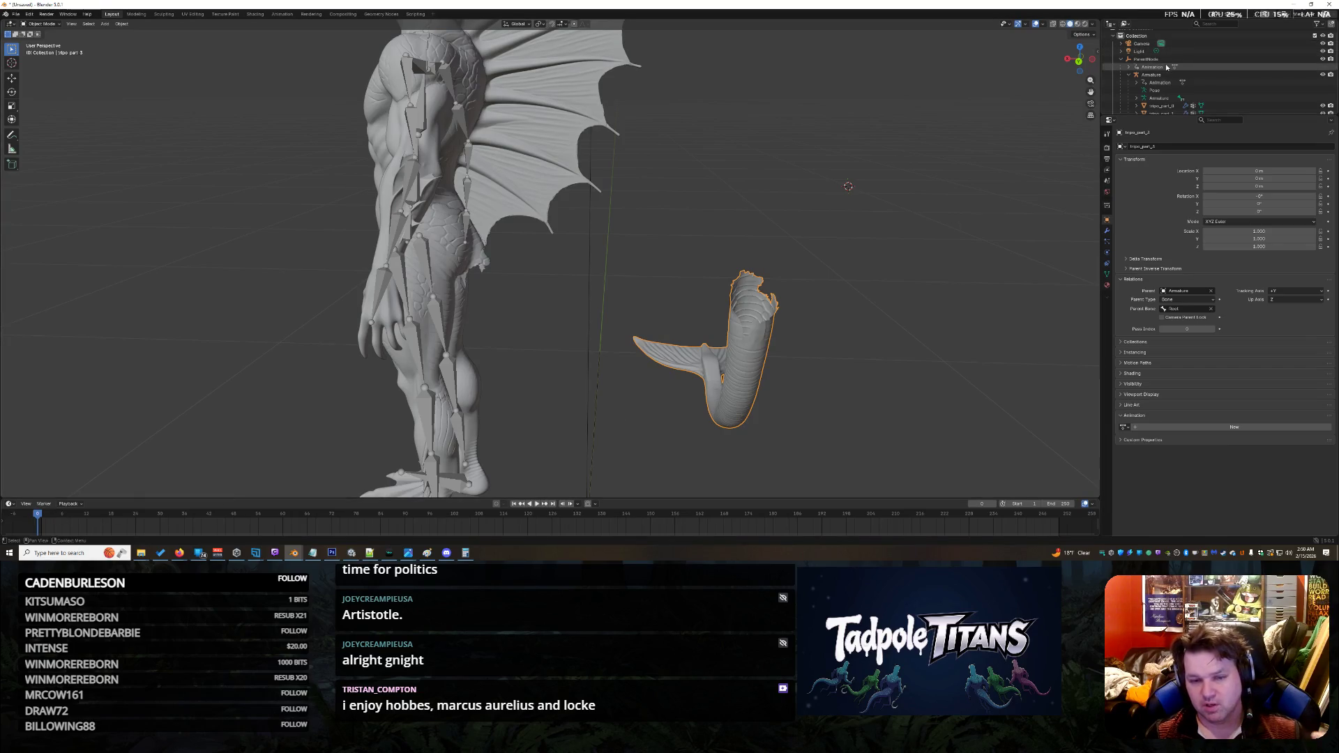
mouse_move(928, 353)
middle_mouse_down()
mouse_move(842, 356)
mouse_move(508, 527)
middle_mouse_up()
mouse_move(359, 377)
middle_mouse_down()
mouse_move(360, 336)
mouse_move(593, 346)
middle_mouse_up()
scroll(593, 345, "up", 4)
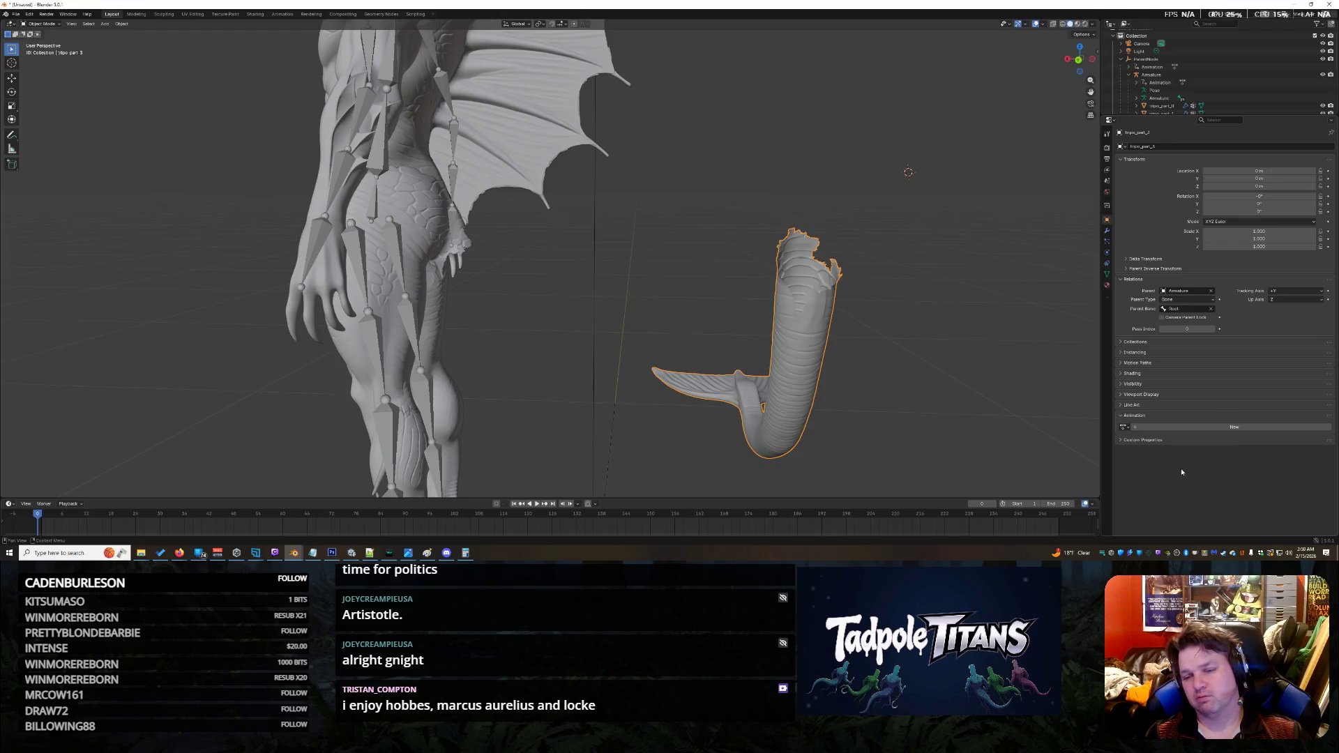
left_click(1146, 59)
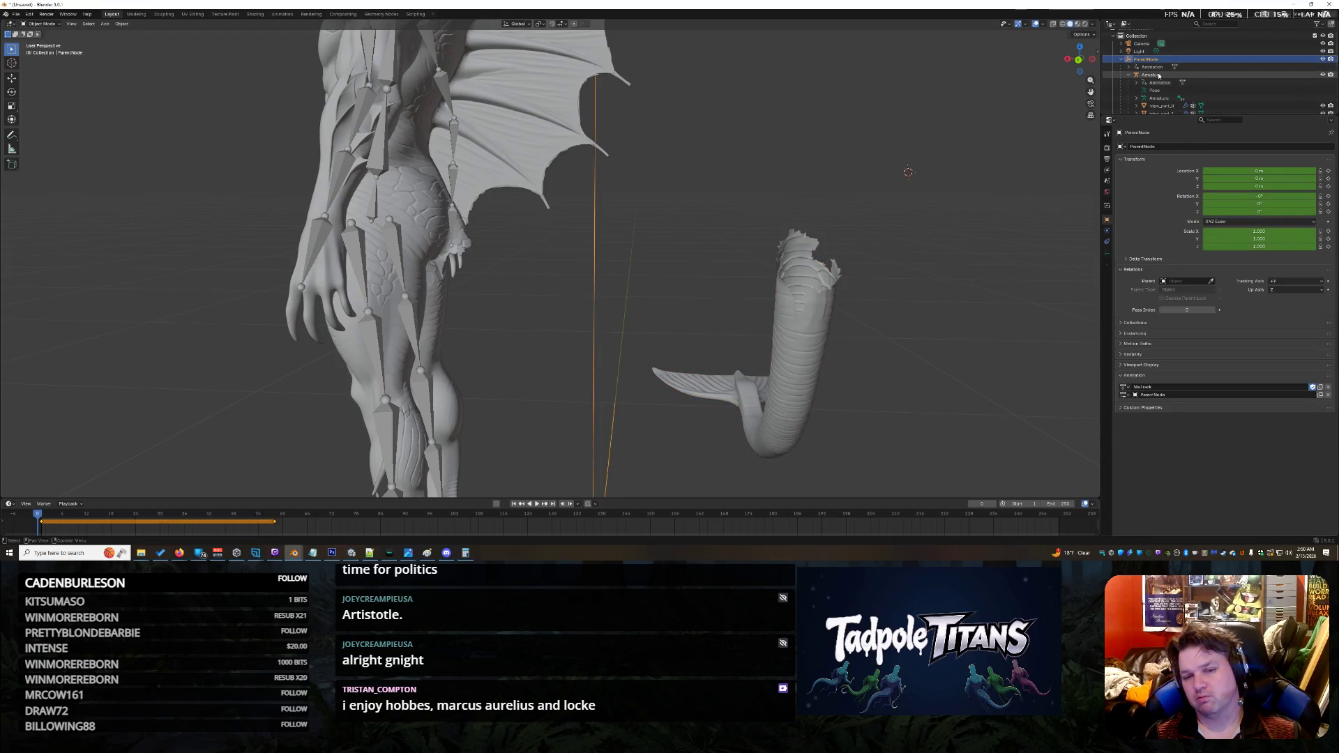
Step: Assign the Armature|NlaTrack.001 action to the armature
left_click(1158, 75)
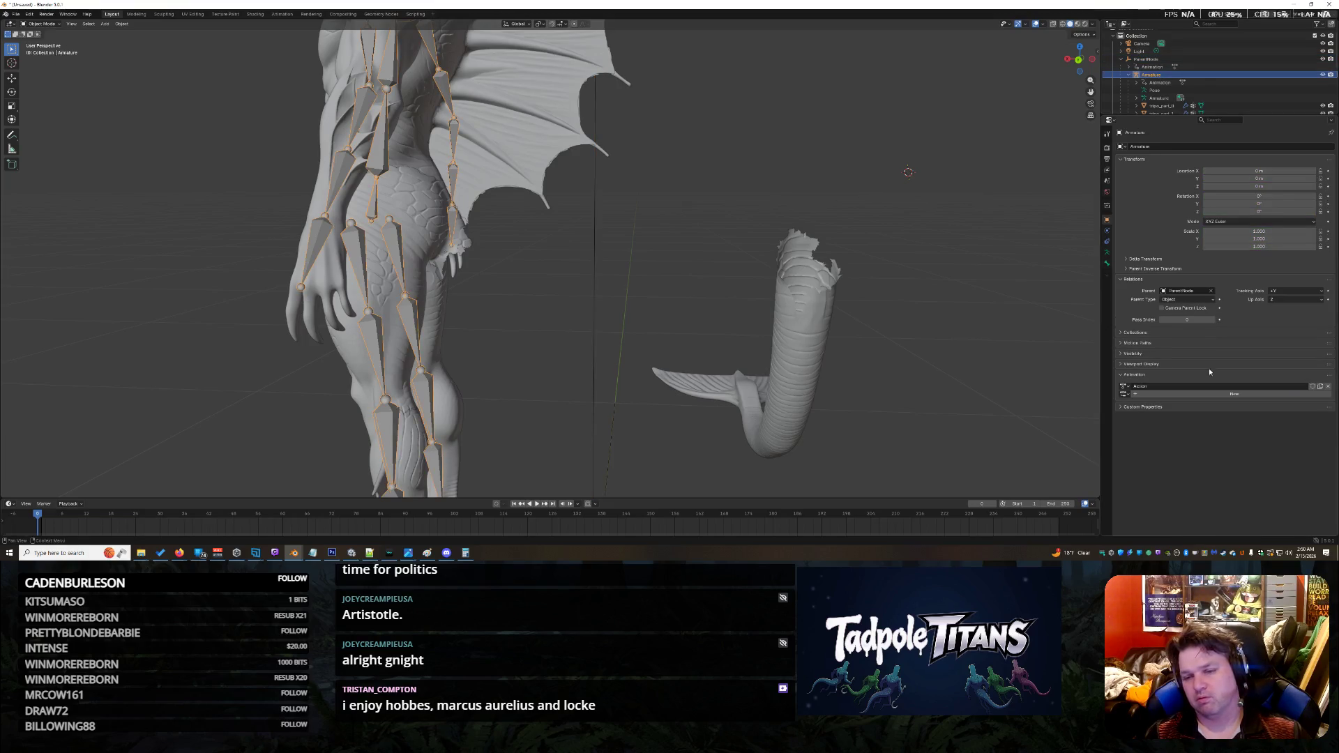
left_click(1124, 387)
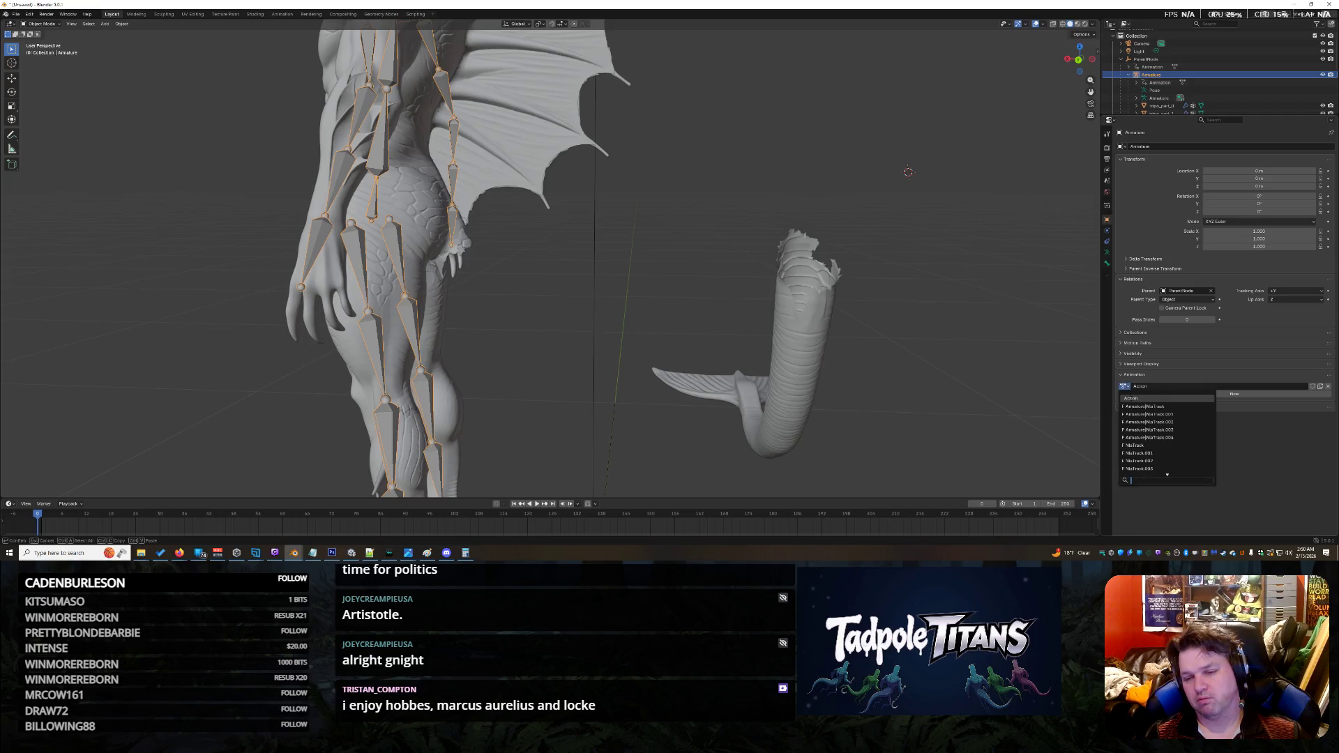
left_click(1136, 414)
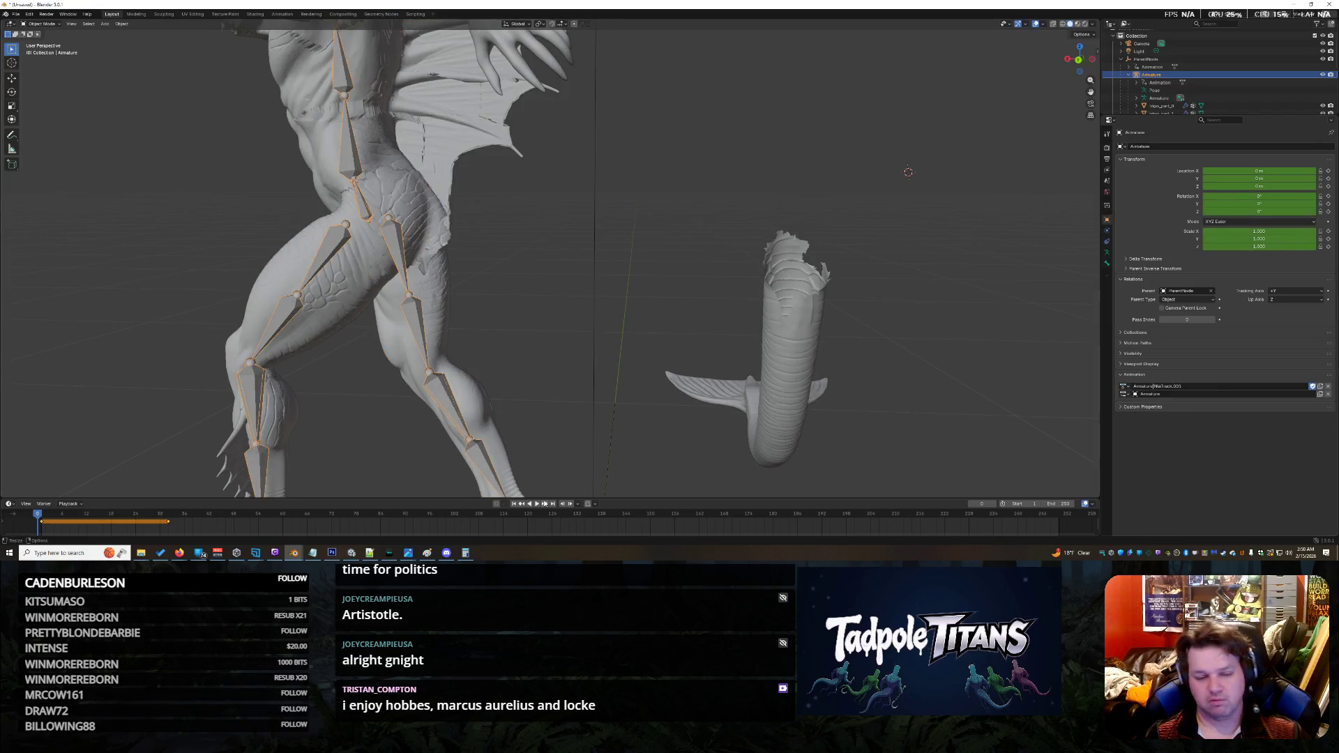
Step: Play and stop the animation, undo back to frame 0 without the action, and select the tail
left_click(538, 504)
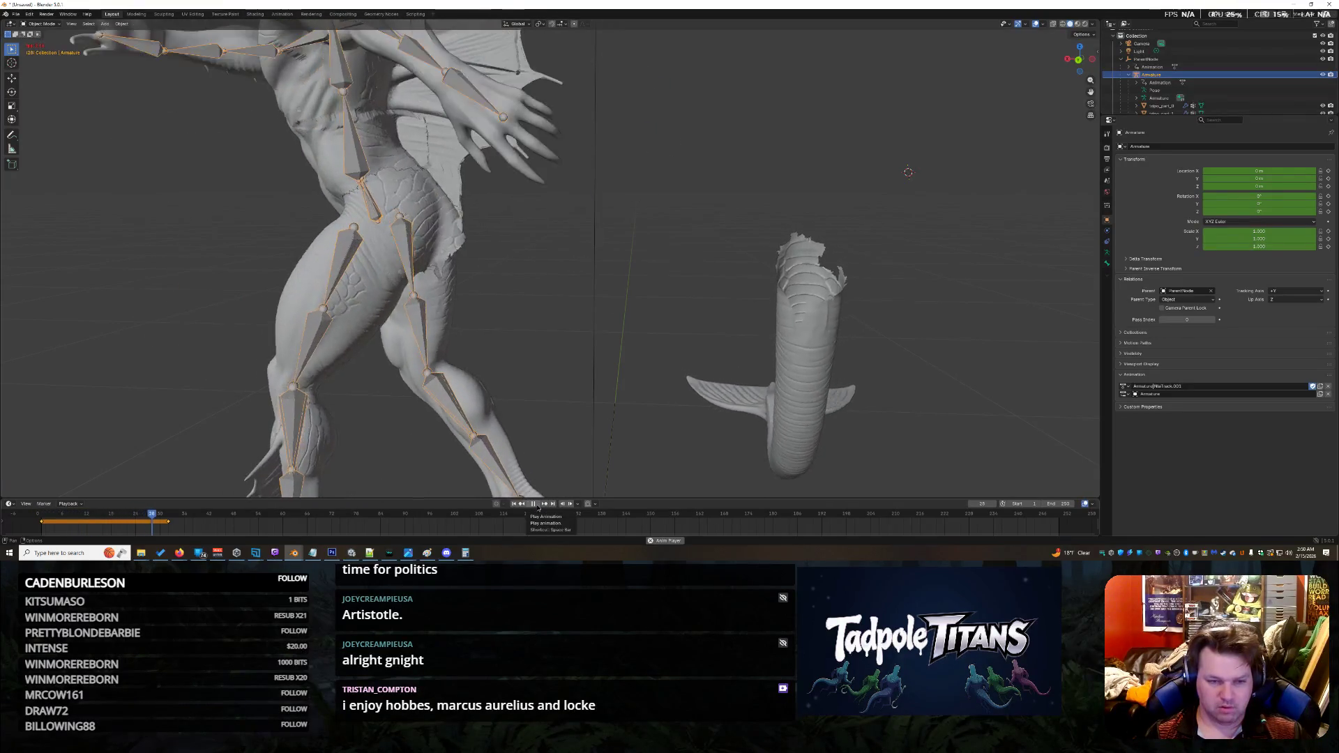
left_click(537, 506)
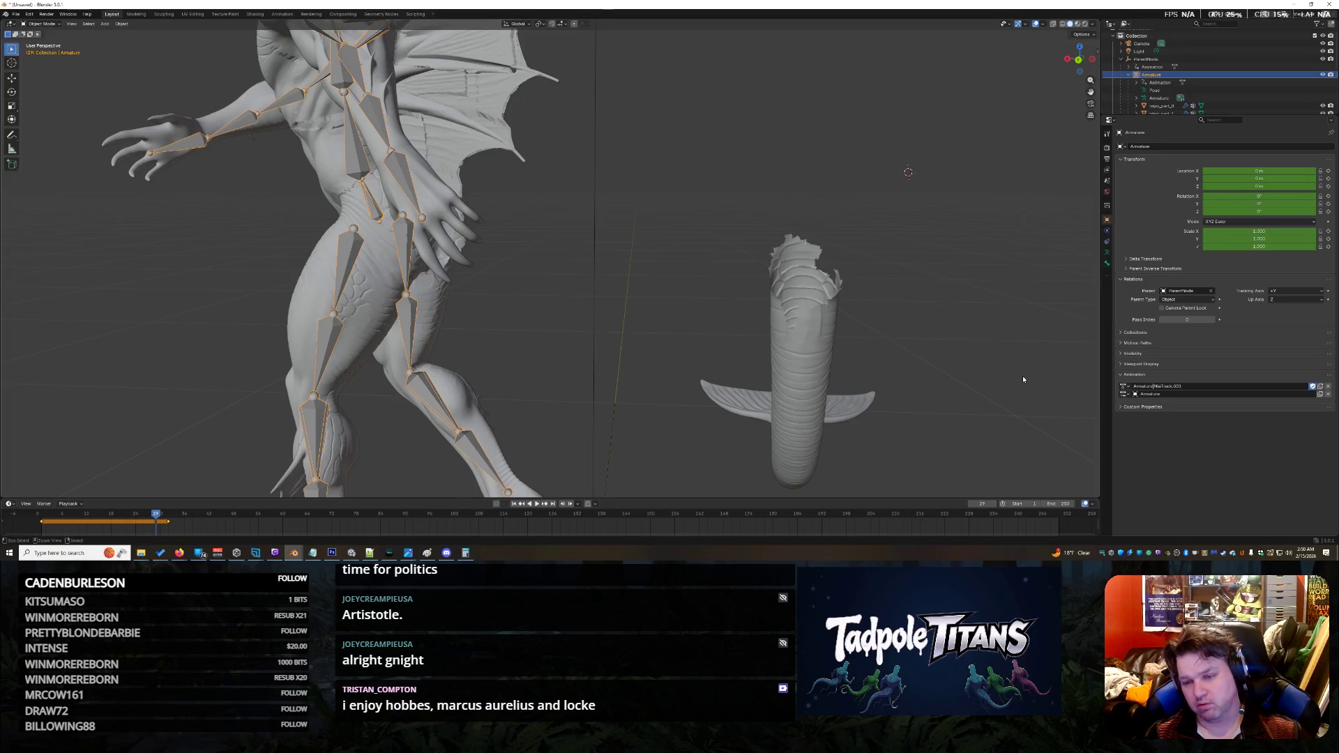
key("ctrl+z")
left_click(803, 327)
scroll(956, 334, "up", 2)
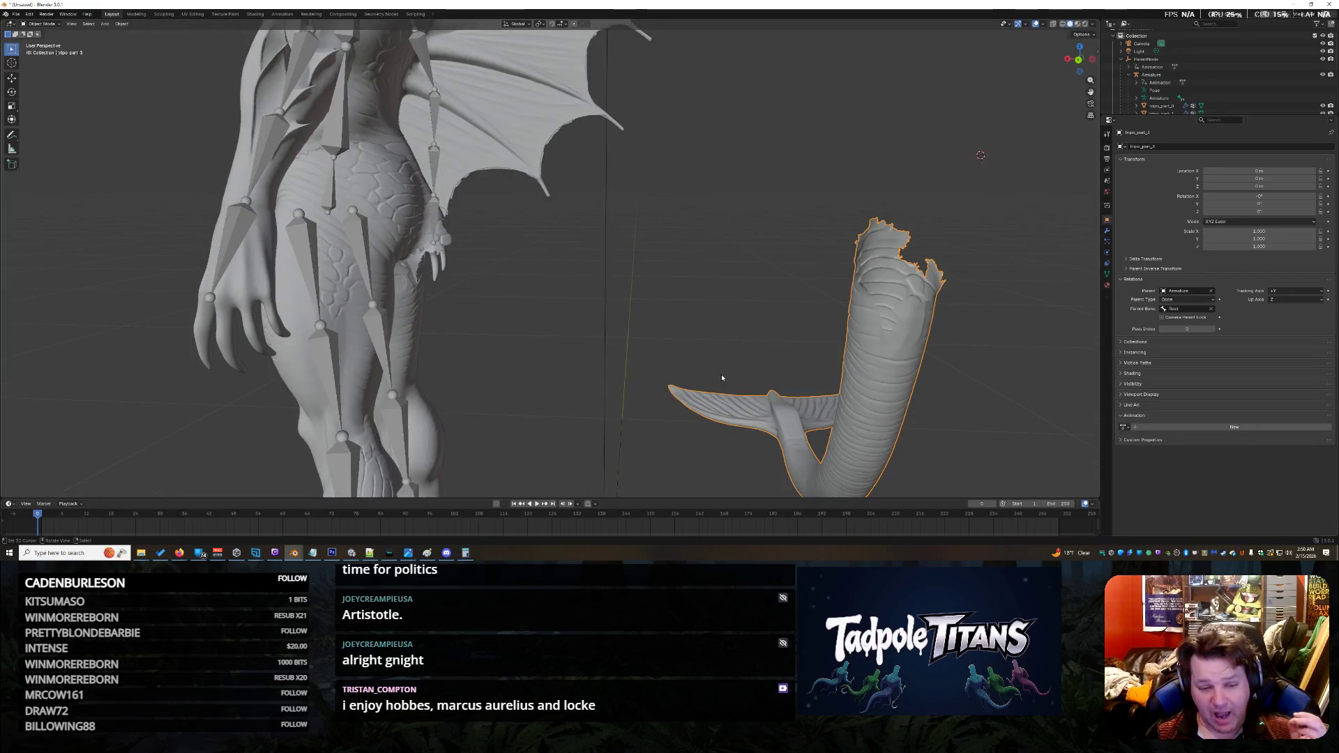
Step: Clear the tail's Parent Bone field so it snaps back behind the hips
mouse_move(547, 319)
middle_mouse_down()
mouse_move(489, 328)
mouse_move(525, 330)
middle_mouse_up()
scroll(509, 328, "down", 3)
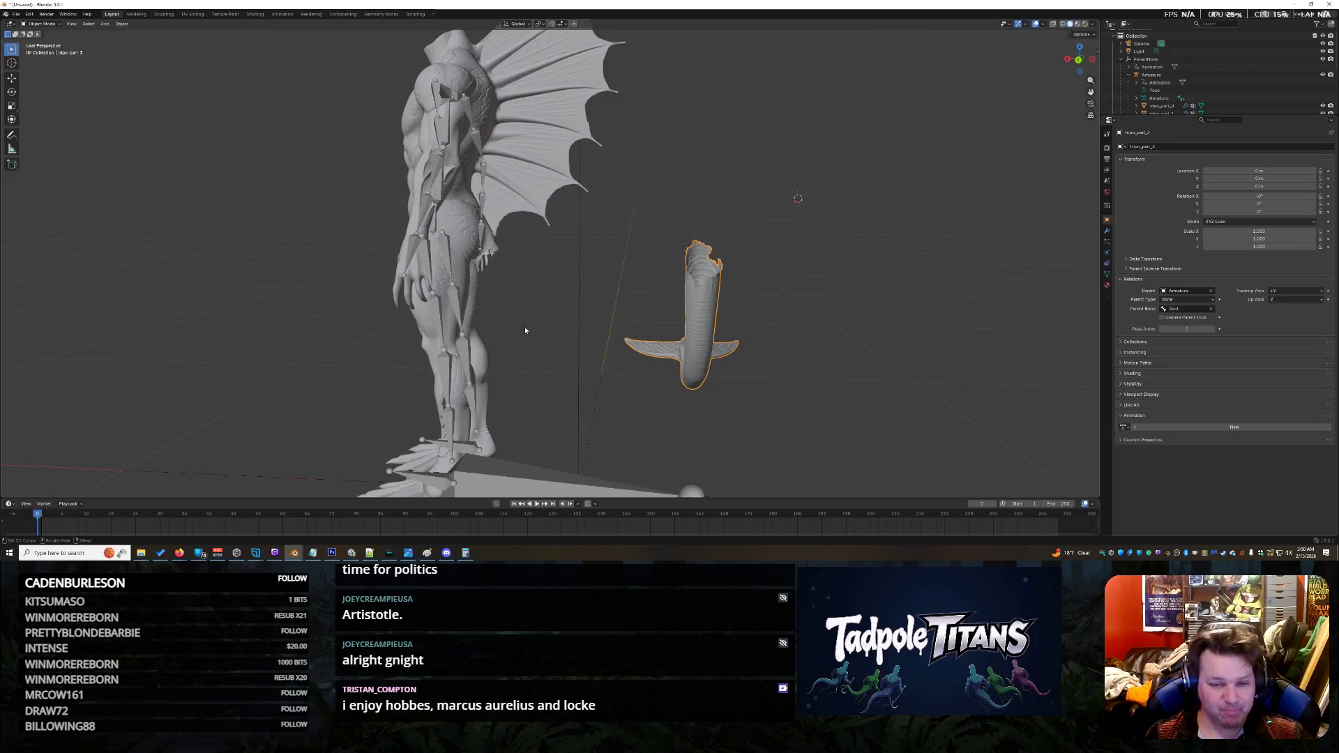
left_click(12, 80)
middle_click_drag(616, 413, 655, 422)
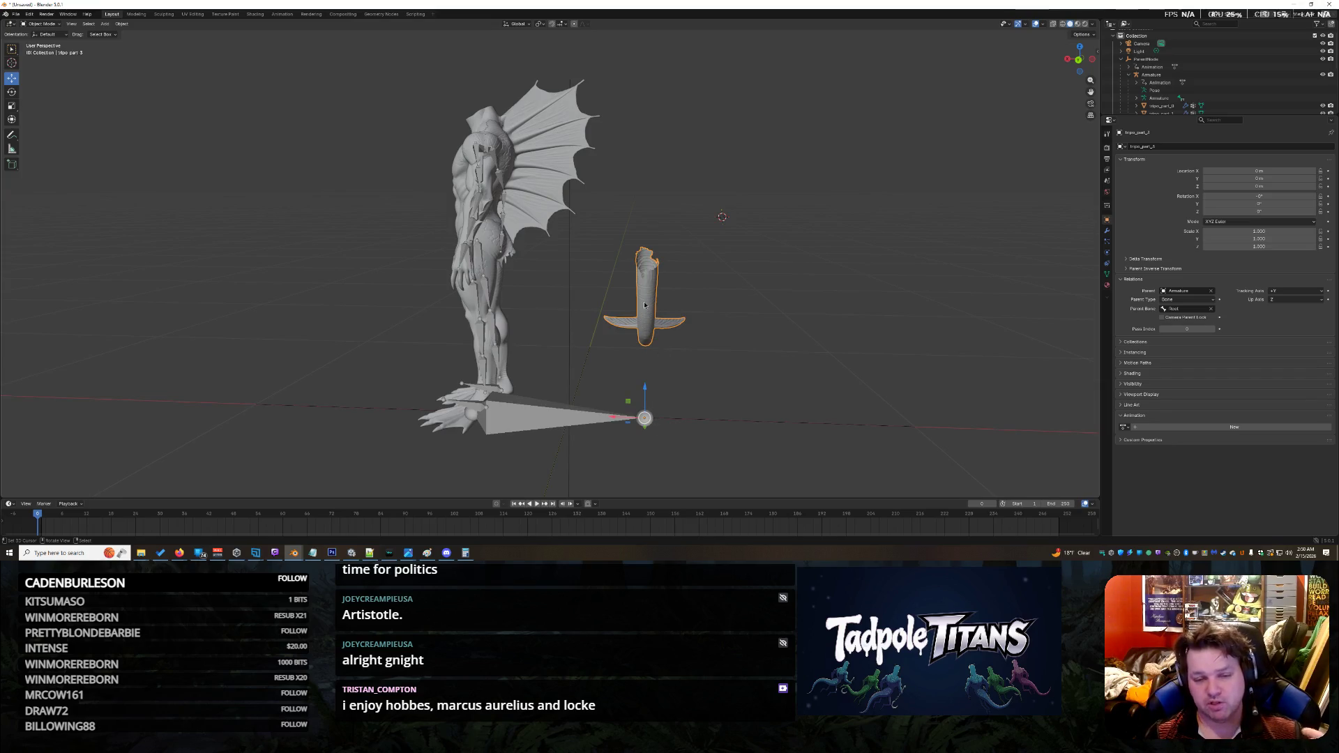
scroll(740, 324, "up", 2)
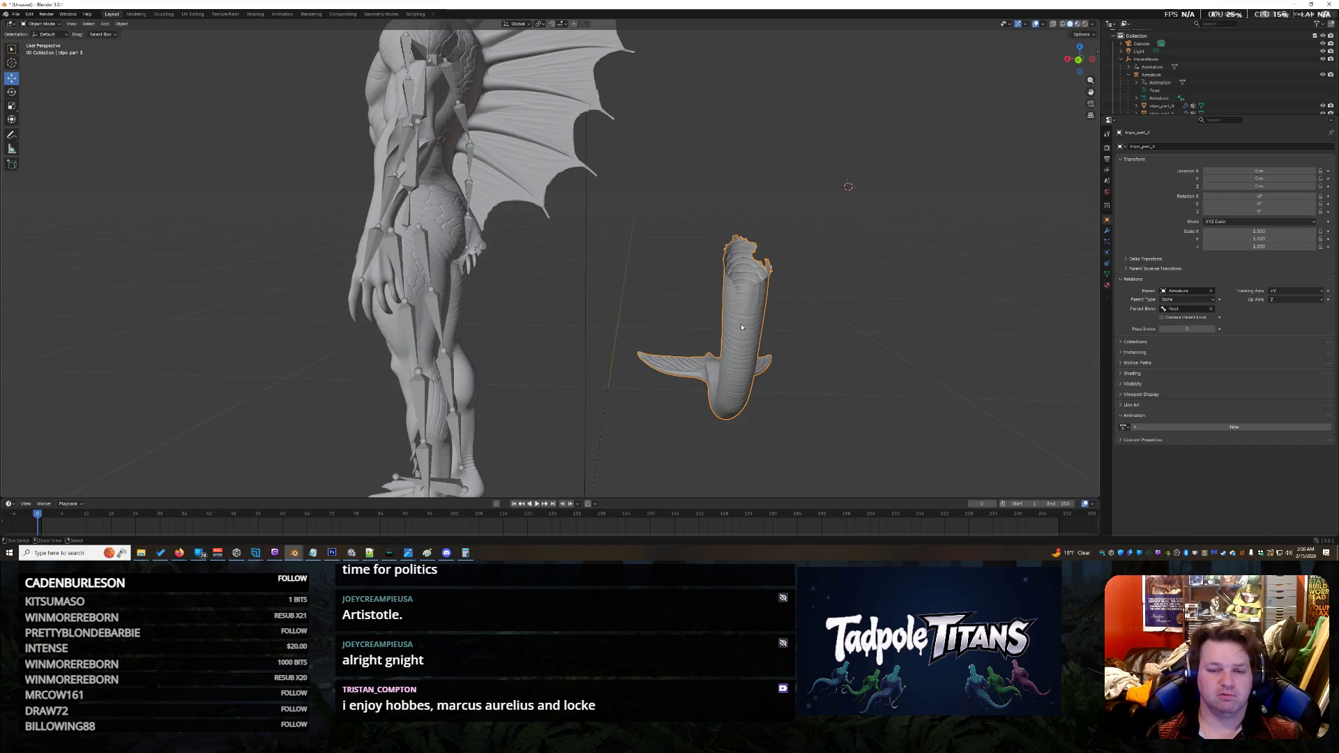
scroll(758, 328, "up", 1)
left_click(1212, 309)
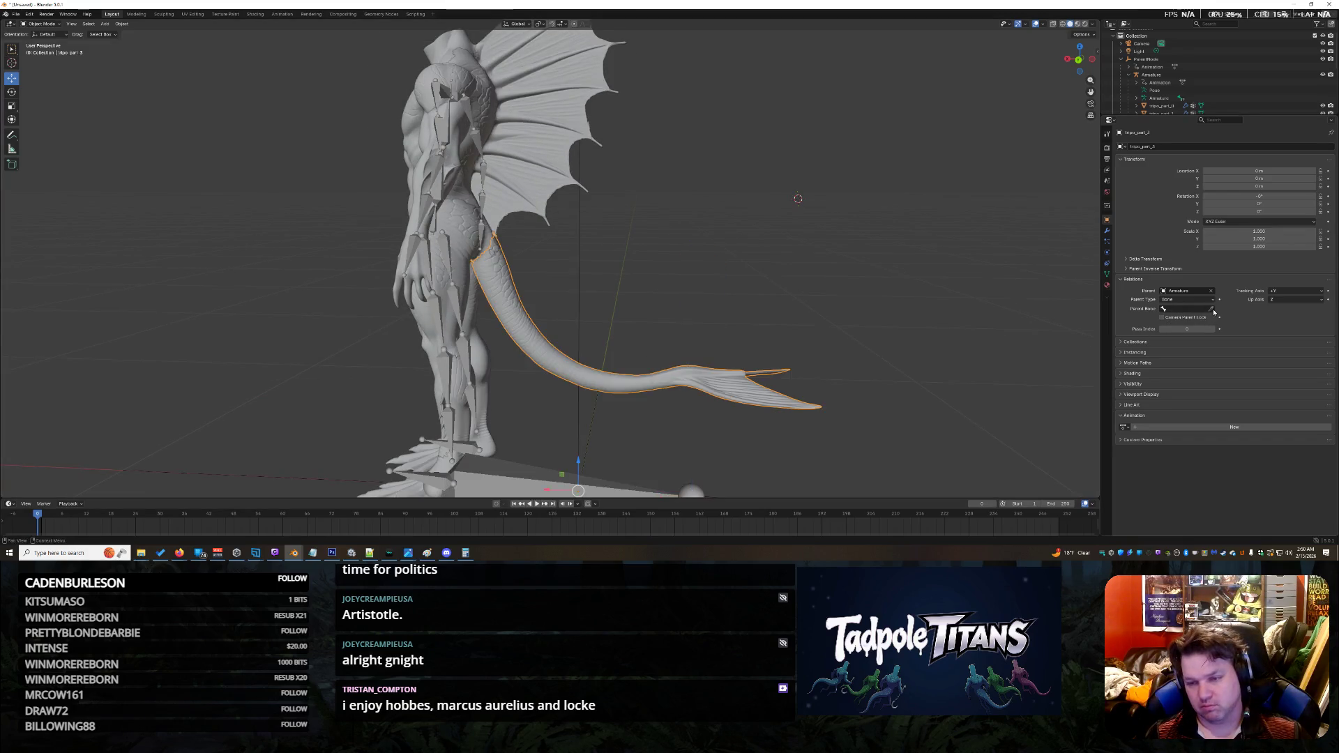
scroll(716, 316, "up", 2)
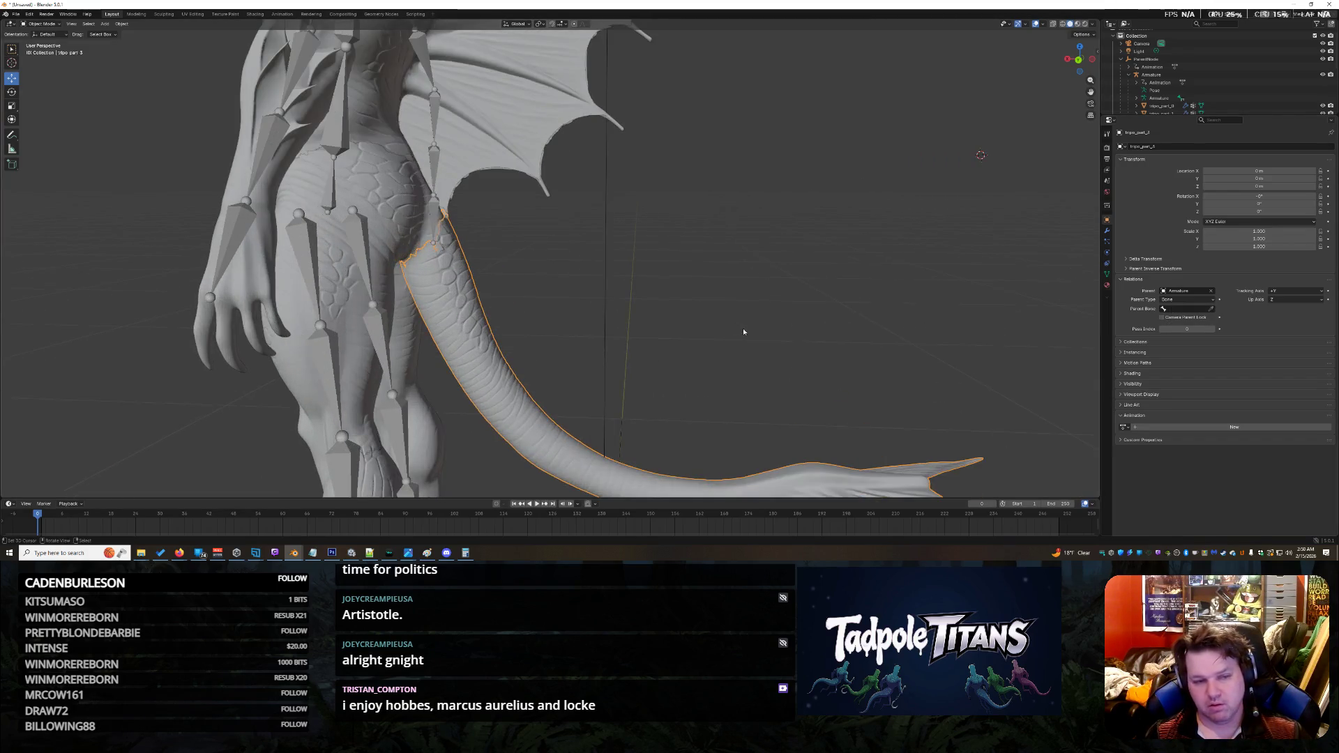
scroll(725, 327, "up", 2)
Step: Orbit around to check the tail's placement and select the armature
middle_click_drag(701, 326, 766, 327)
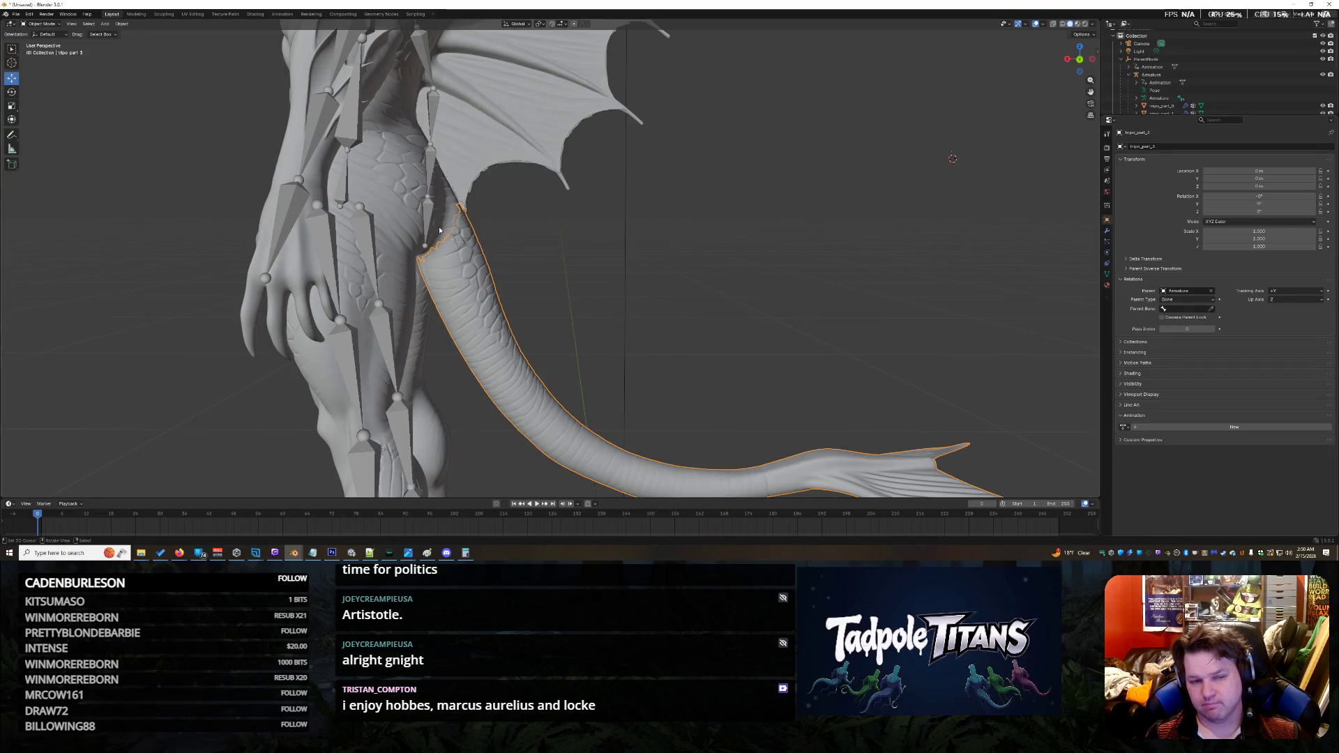
middle_click_drag(614, 252, 452, 274)
left_click(739, 164)
mouse_move(370, 280)
middle_mouse_down()
mouse_move(619, 290)
mouse_move(625, 277)
middle_mouse_up()
scroll(1176, 87, "down", 3)
scroll(1176, 87, "up", 2)
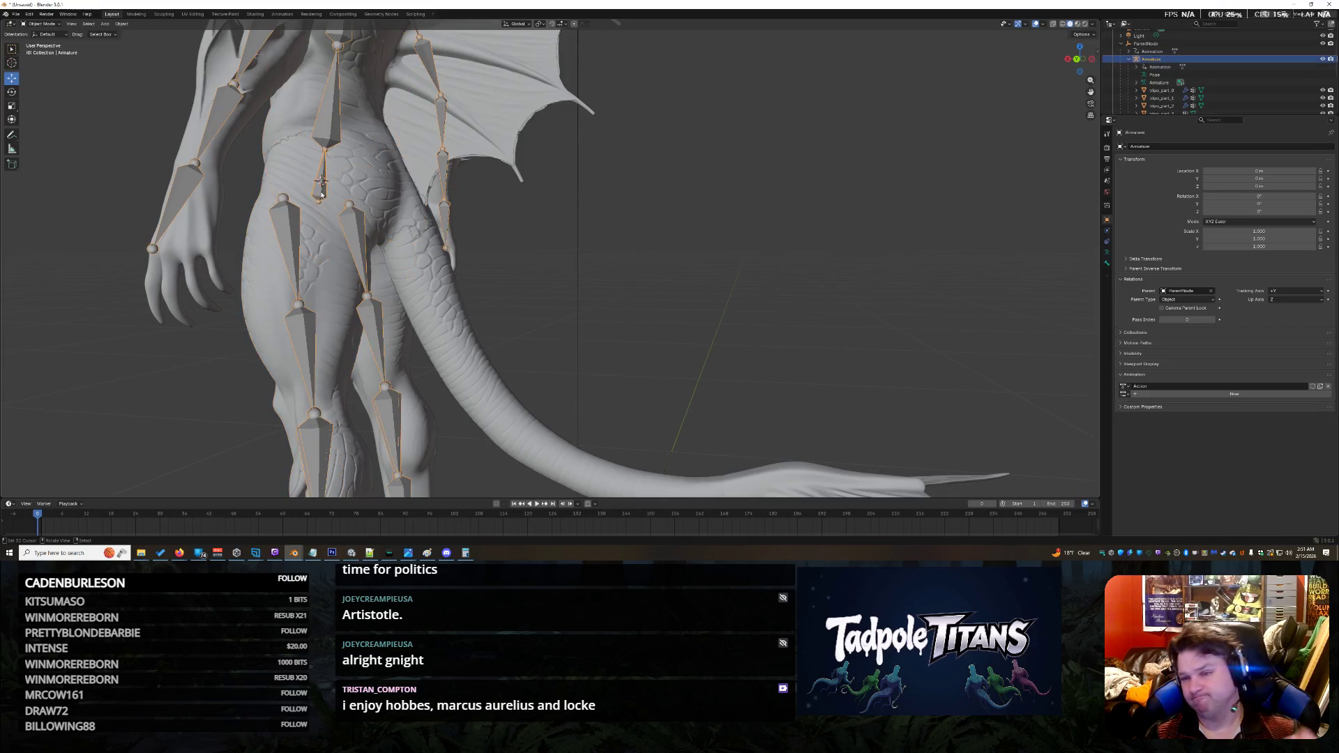
Step: Expand Armature > Root > Hip in the Outliner and make Spine01 the active bone
left_click(1142, 83)
left_click(1137, 82)
scroll(1151, 83, "down", 1)
left_click(1144, 74)
left_click(1169, 83)
left_click(1153, 82)
scroll(1170, 91, "down", 1)
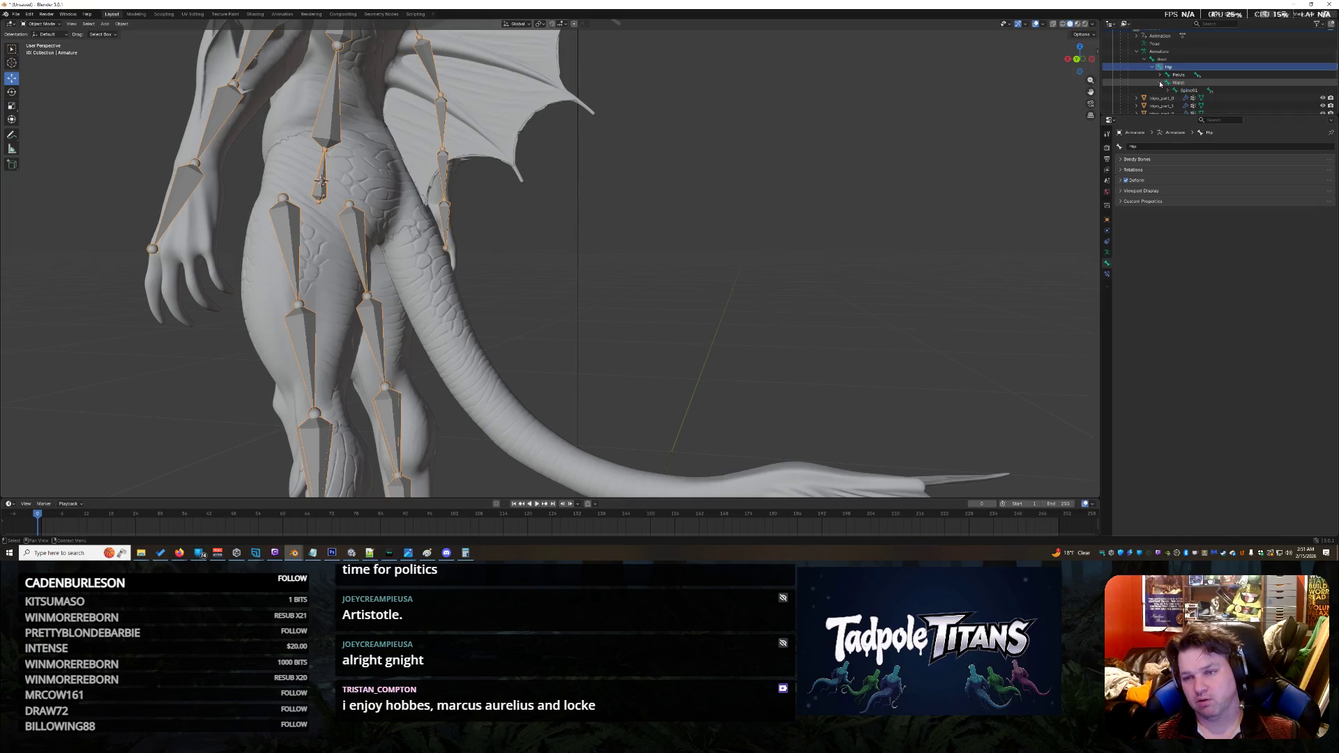
left_click(1167, 90)
right_click(1186, 90)
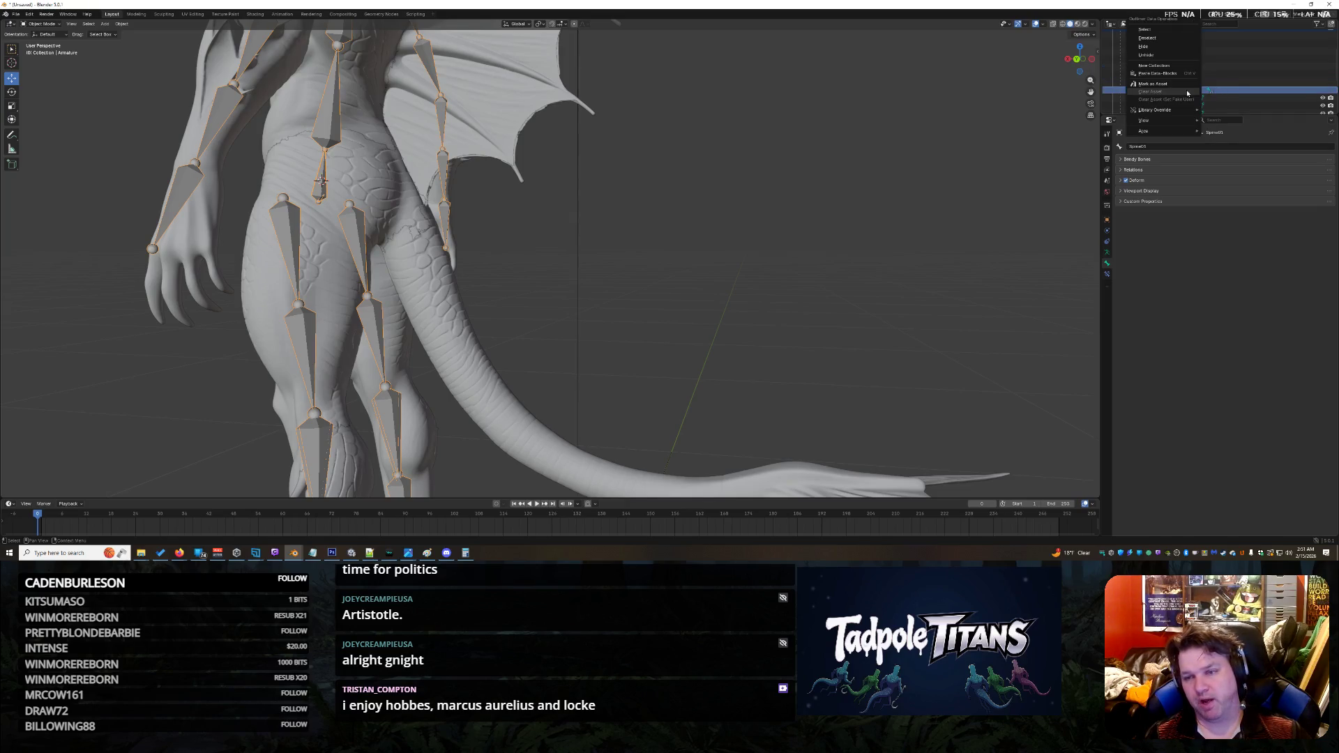
left_click(1167, 29)
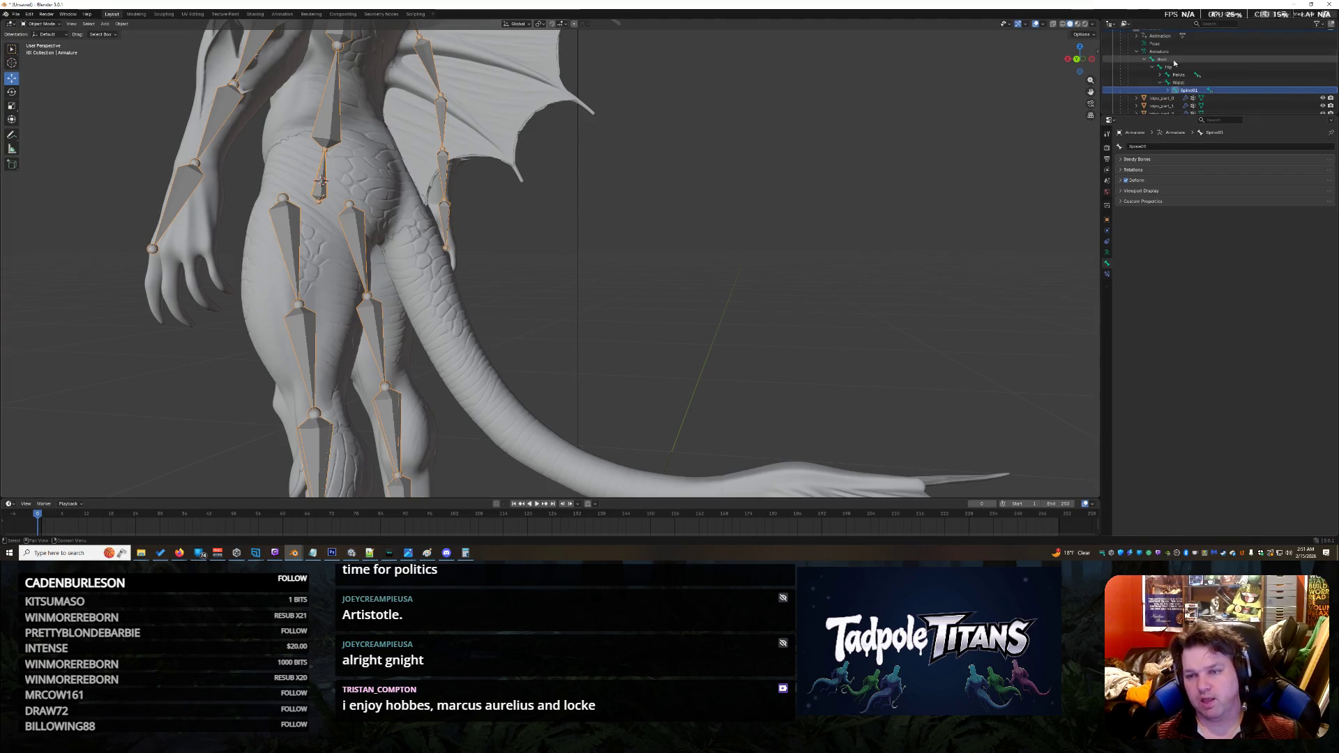
Step: Click through the body, tripo_part_2 and armature, ending with the tail mesh selected
left_click(282, 335)
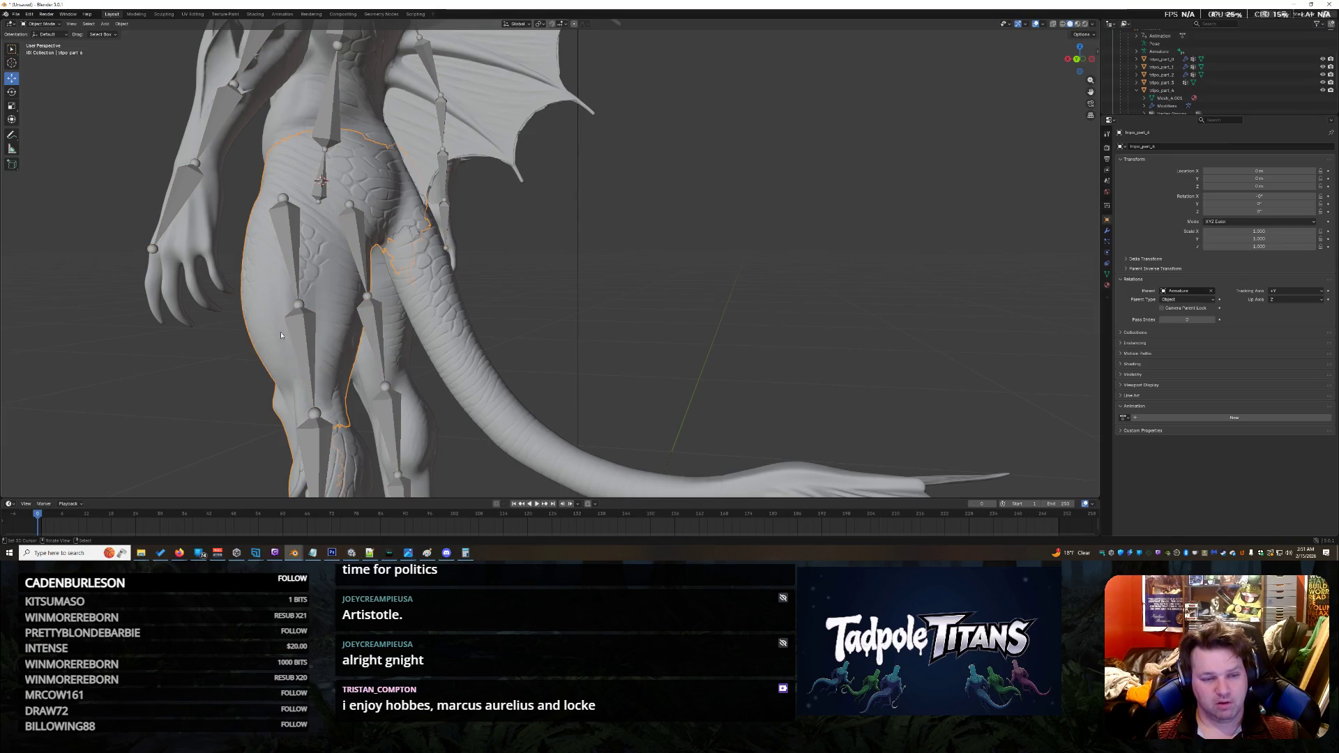
left_click(323, 182)
left_click(331, 167)
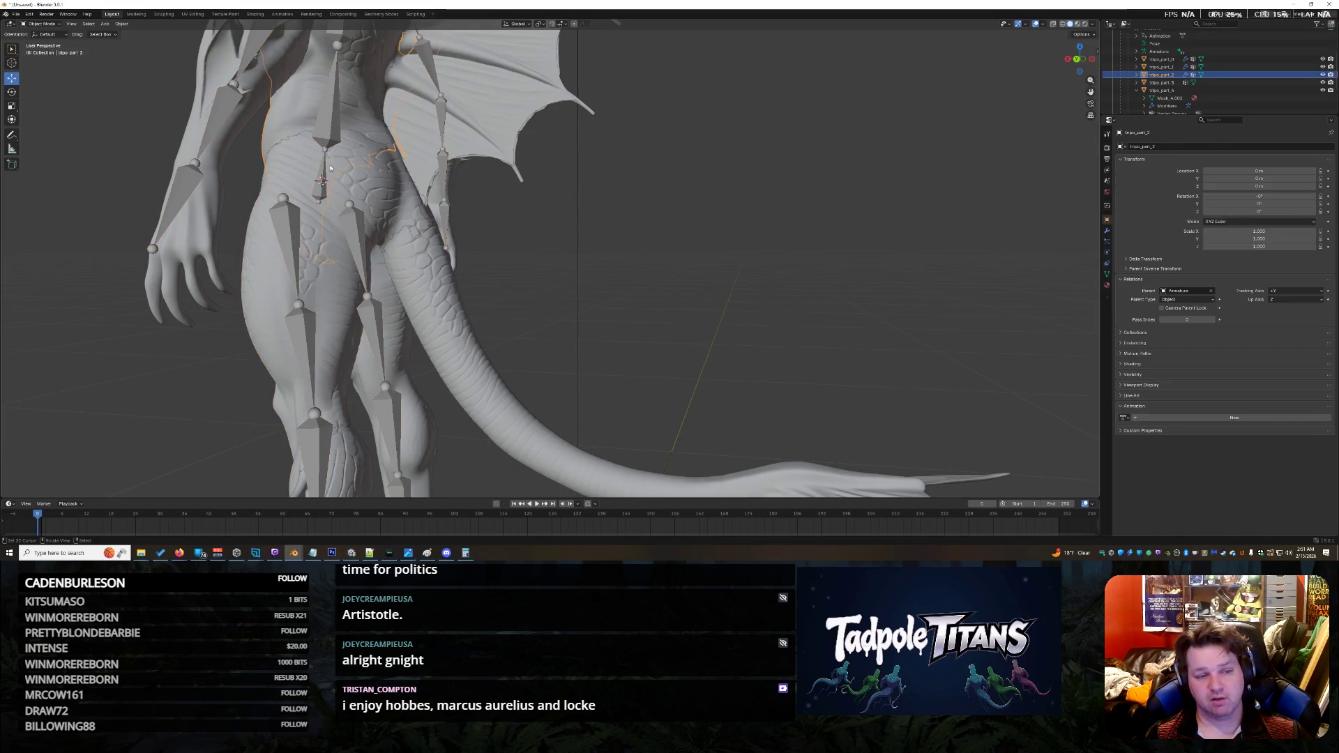
left_click(321, 174)
mouse_move(498, 261)
middle_mouse_down()
mouse_move(419, 279)
mouse_move(489, 275)
middle_mouse_up()
left_click(433, 284)
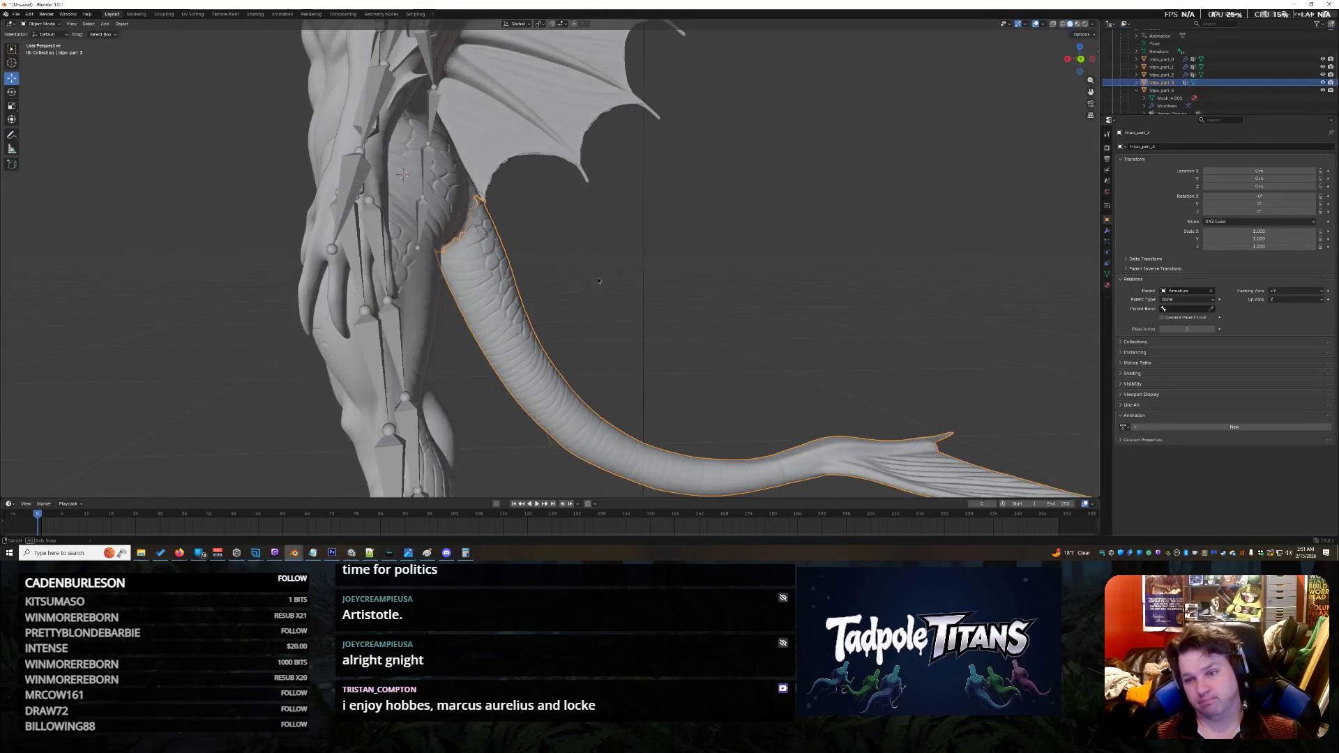
Step: Set the tail's parent bone to Spine01 and check where the tail lands
left_click(1171, 309)
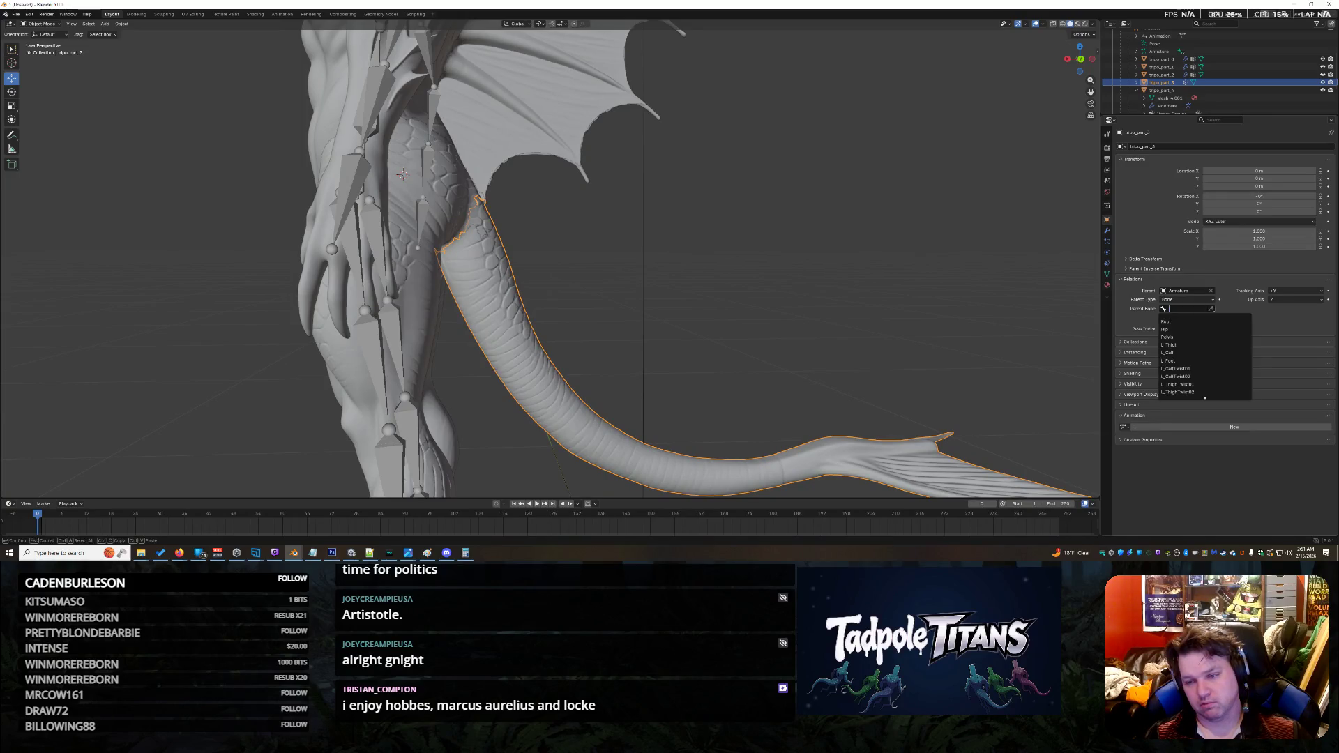
left_click(1213, 310)
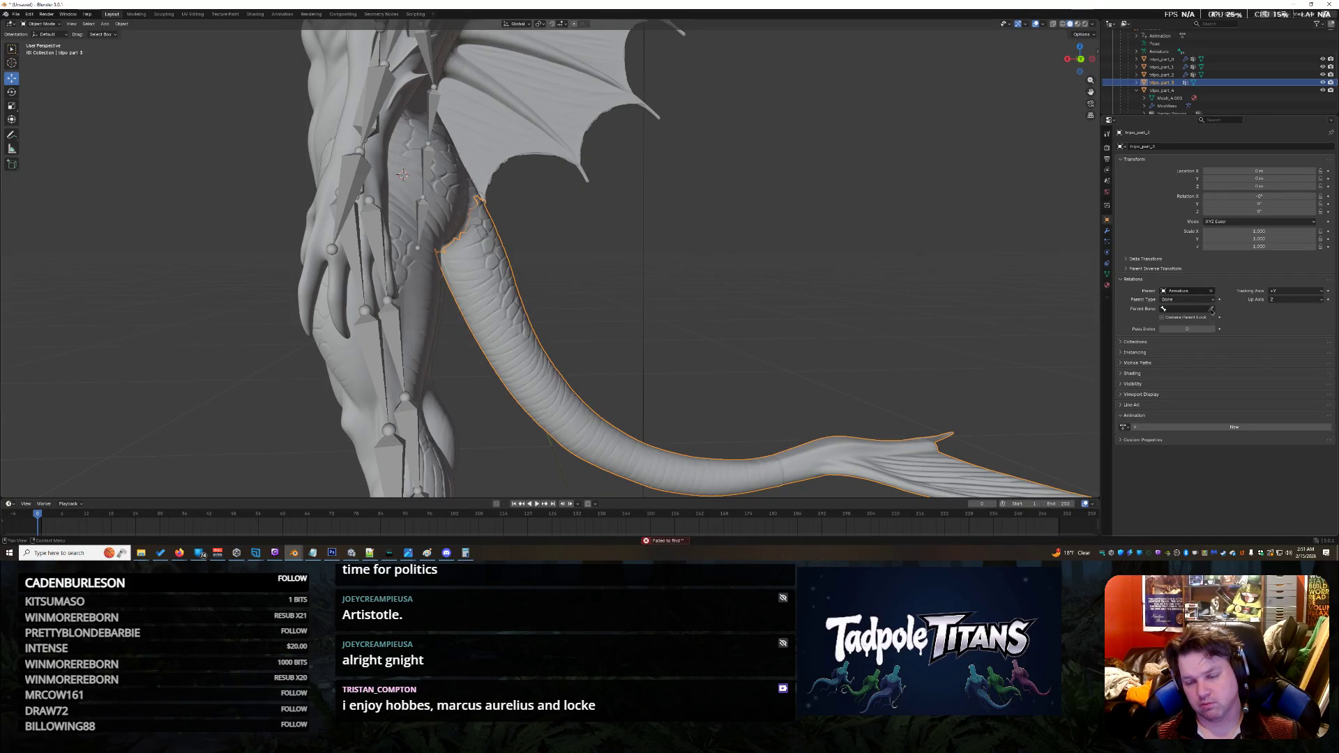
left_click(1201, 309)
left_click(1212, 312)
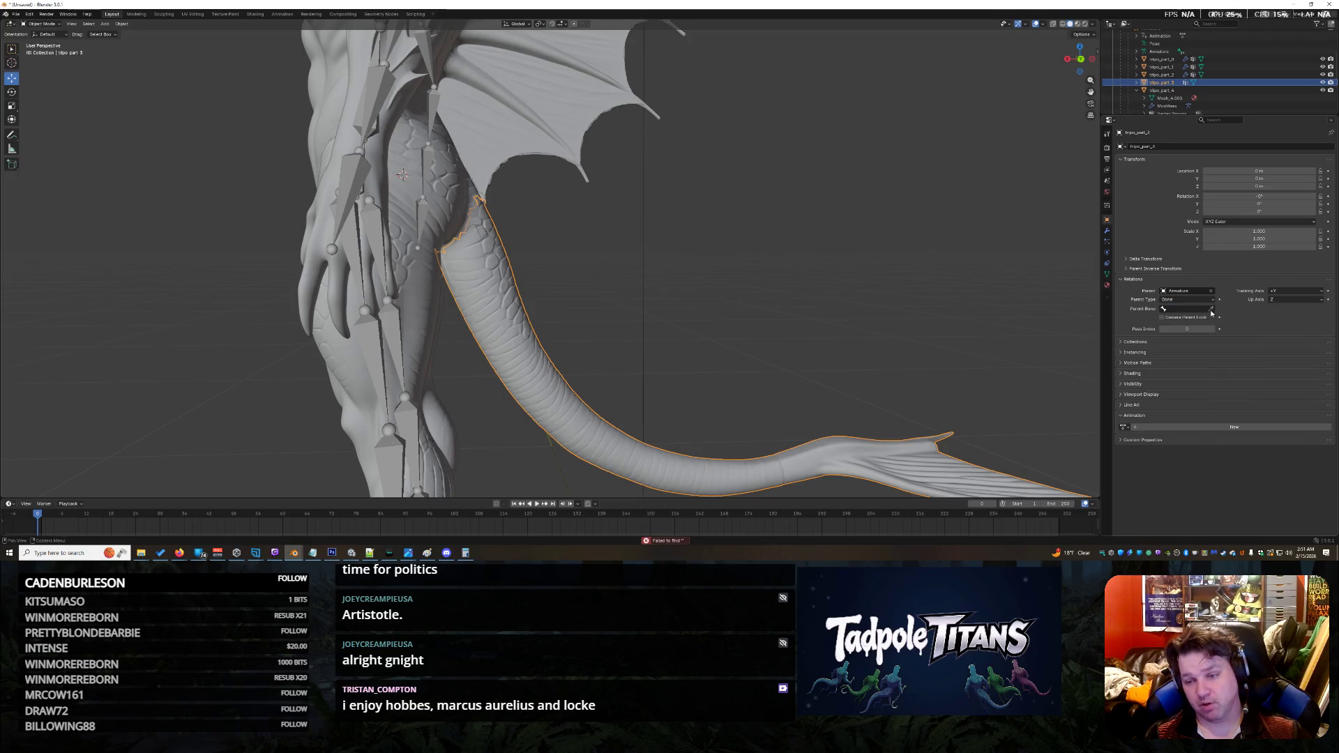
left_click(1186, 309)
key("Escape")
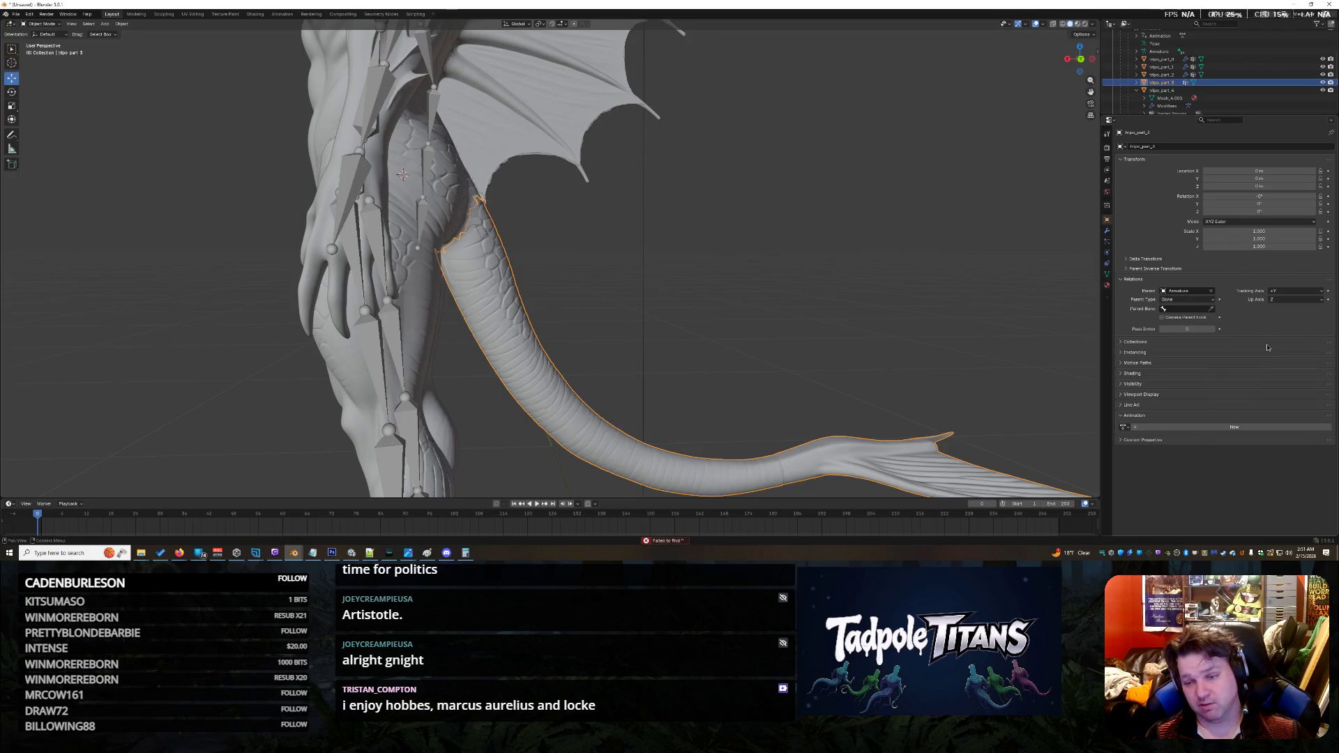
left_click(1160, 314)
key("Down")
key("Down")
key("Down")
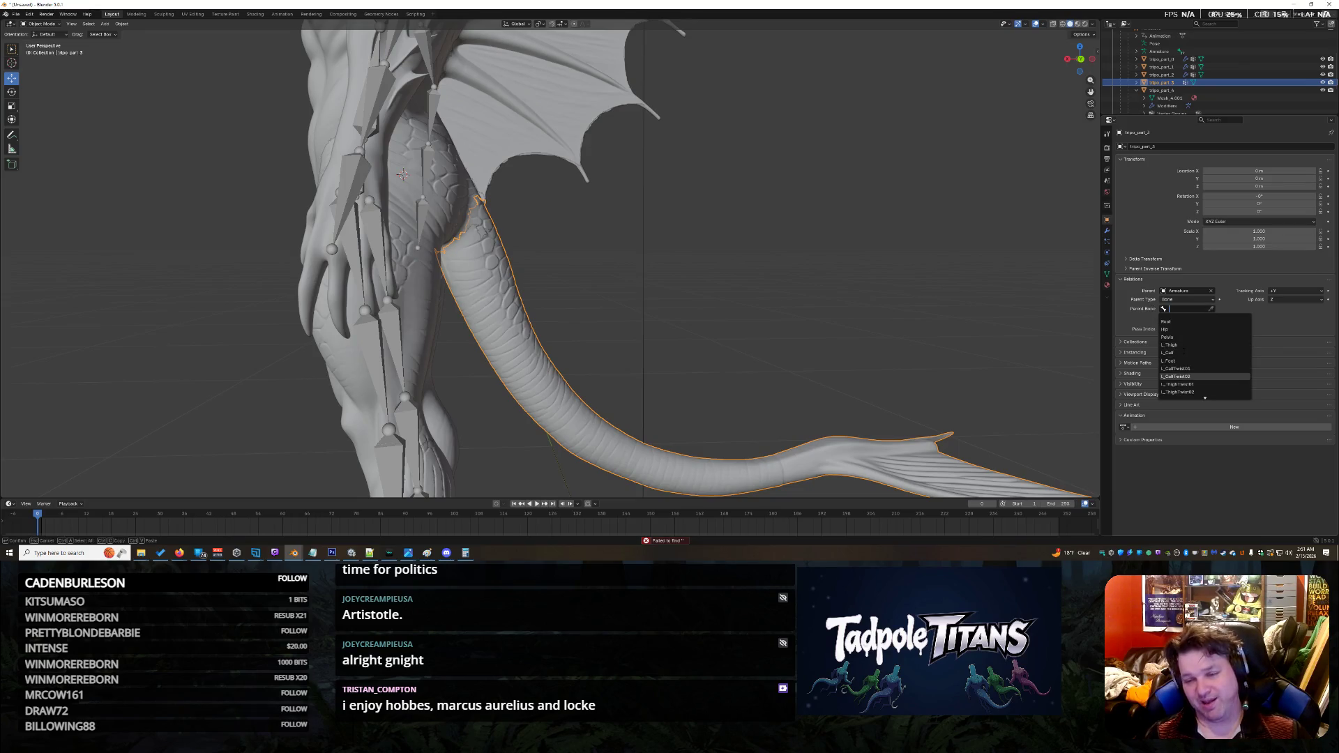
scroll(1204, 352, "down", 4)
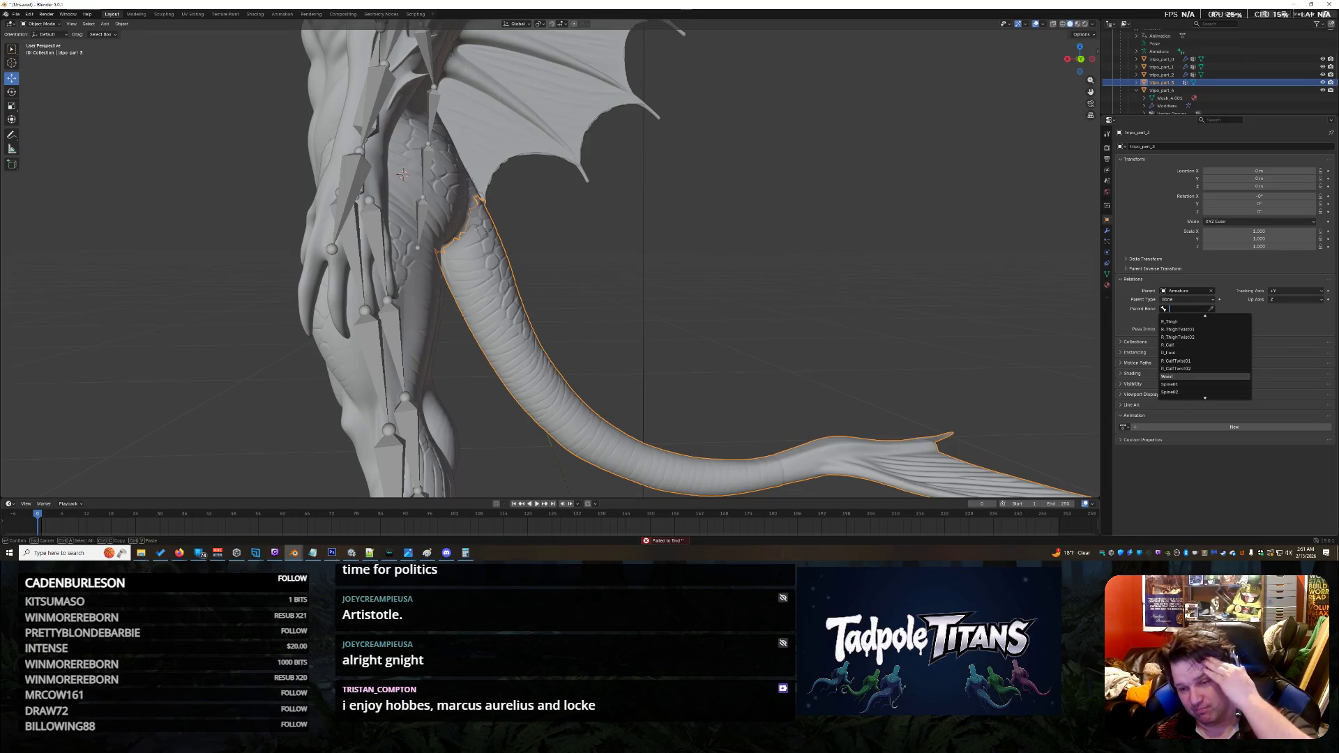
left_click(1170, 384)
mouse_move(848, 257)
middle_mouse_down()
mouse_move(818, 269)
mouse_move(861, 271)
mouse_move(907, 298)
middle_mouse_up()
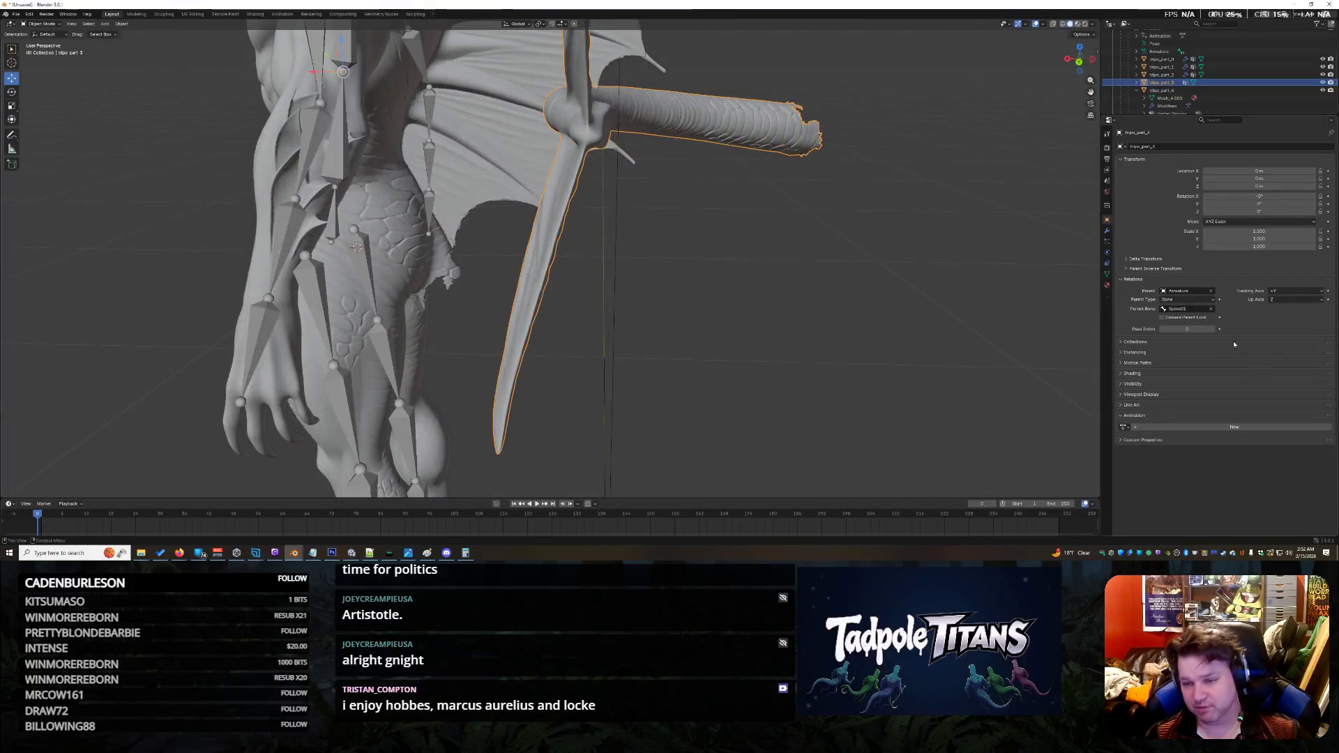
Step: Try Spine02 as the tail's parent bone, then undo it
left_click(1211, 309)
left_click(1190, 308)
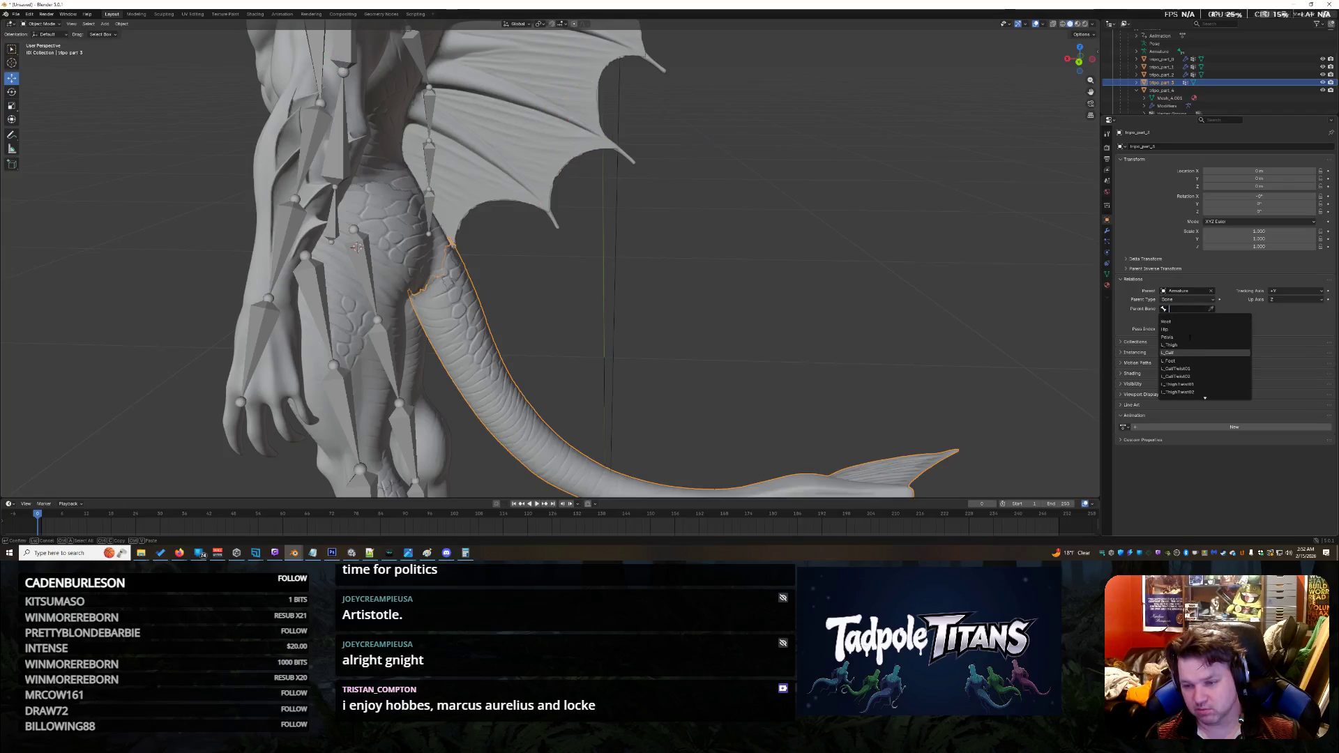
scroll(1205, 364, "down", 10)
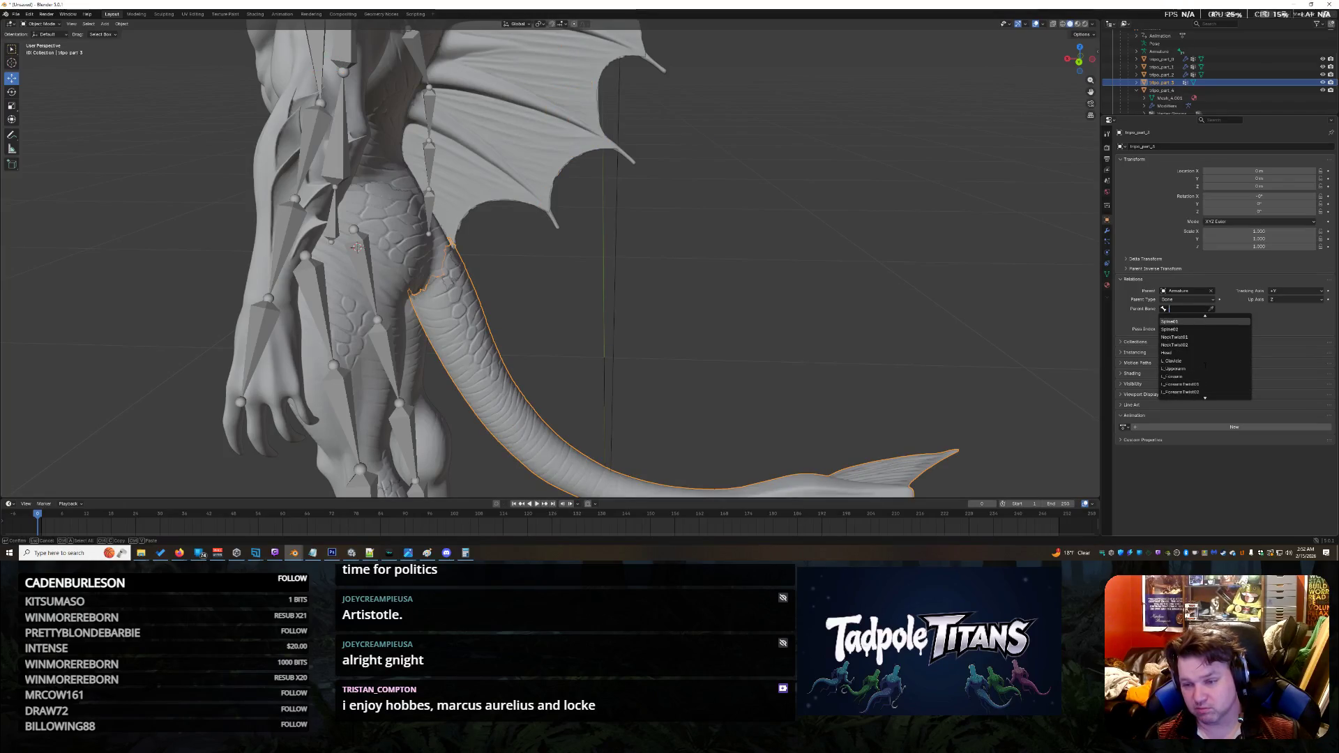
left_click(1170, 345)
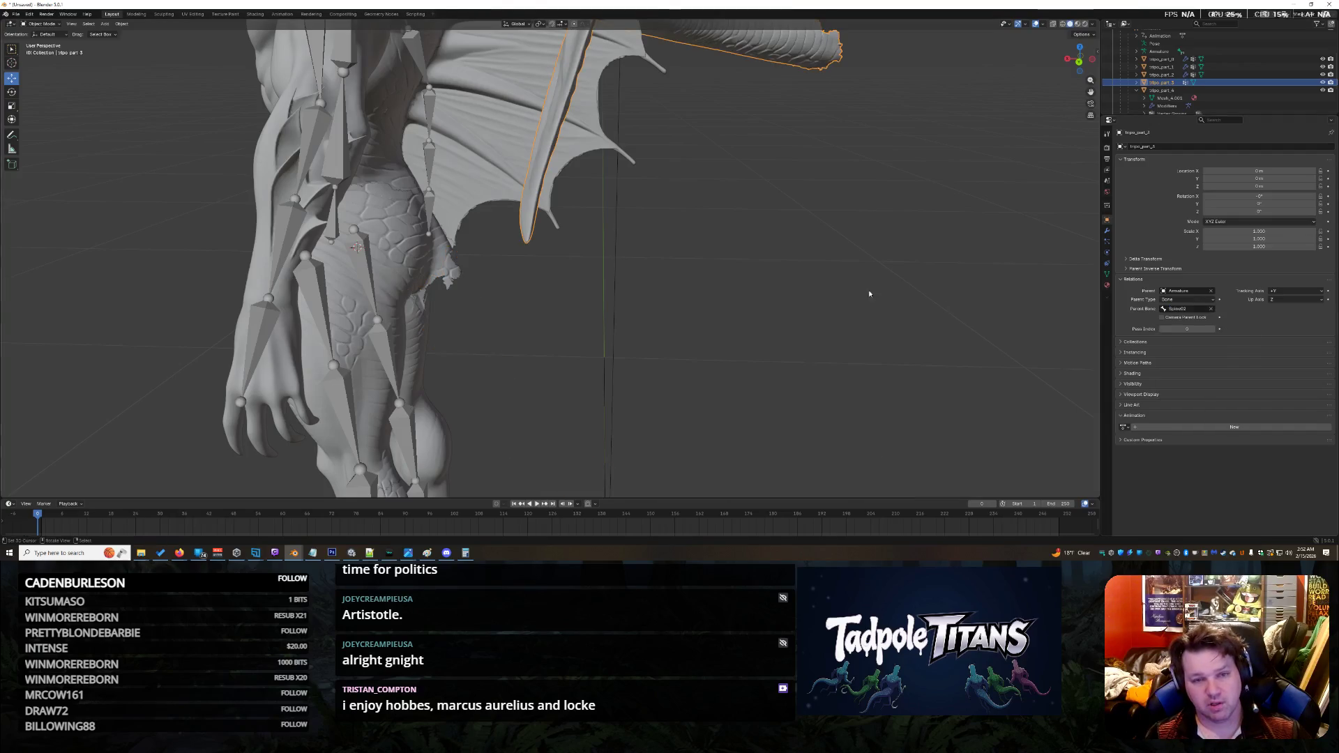
scroll(868, 291, "down", 5)
middle_click_drag(869, 290, 835, 291)
key("ctrl+z")
scroll(733, 367, "up", 8)
middle_click_drag(733, 367, 899, 328)
scroll(754, 356, "down", 5)
scroll(802, 348, "up", 5)
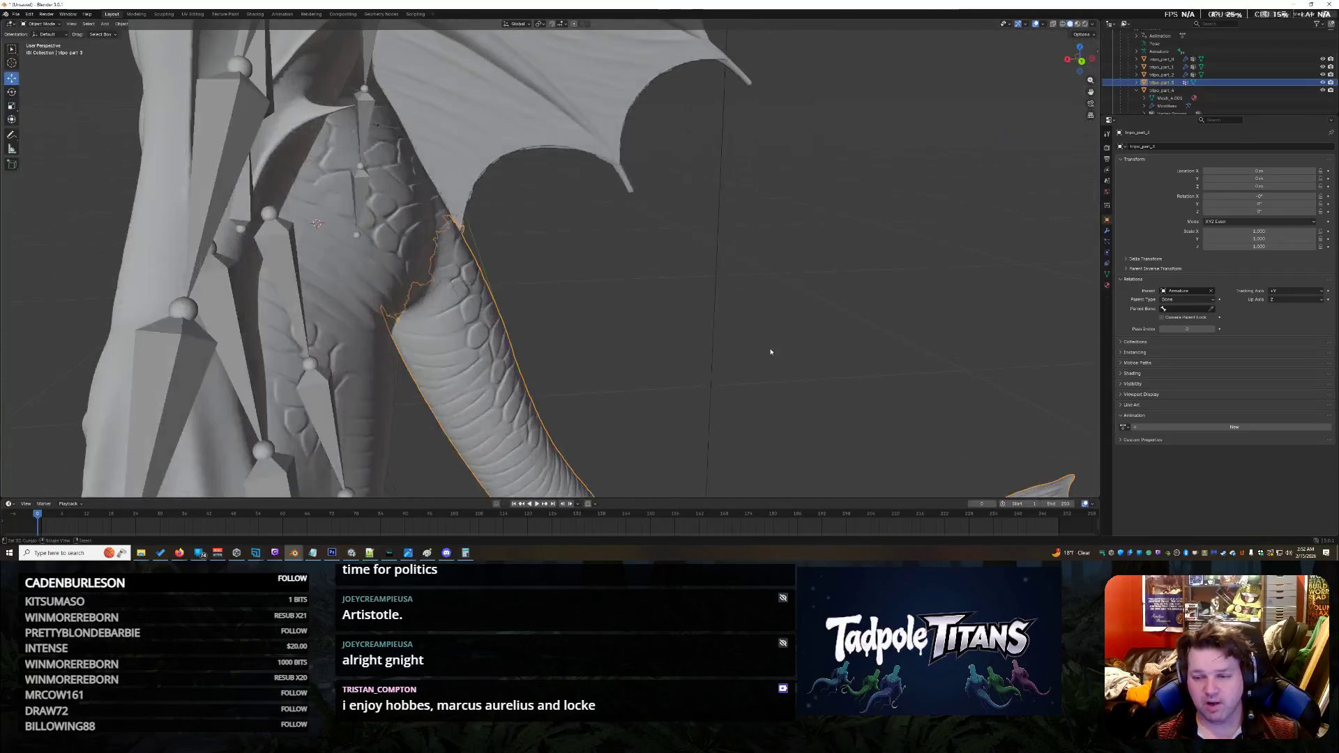
Step: Make Pelvis the tail's parent bone and view it from the rear
left_click(1165, 309)
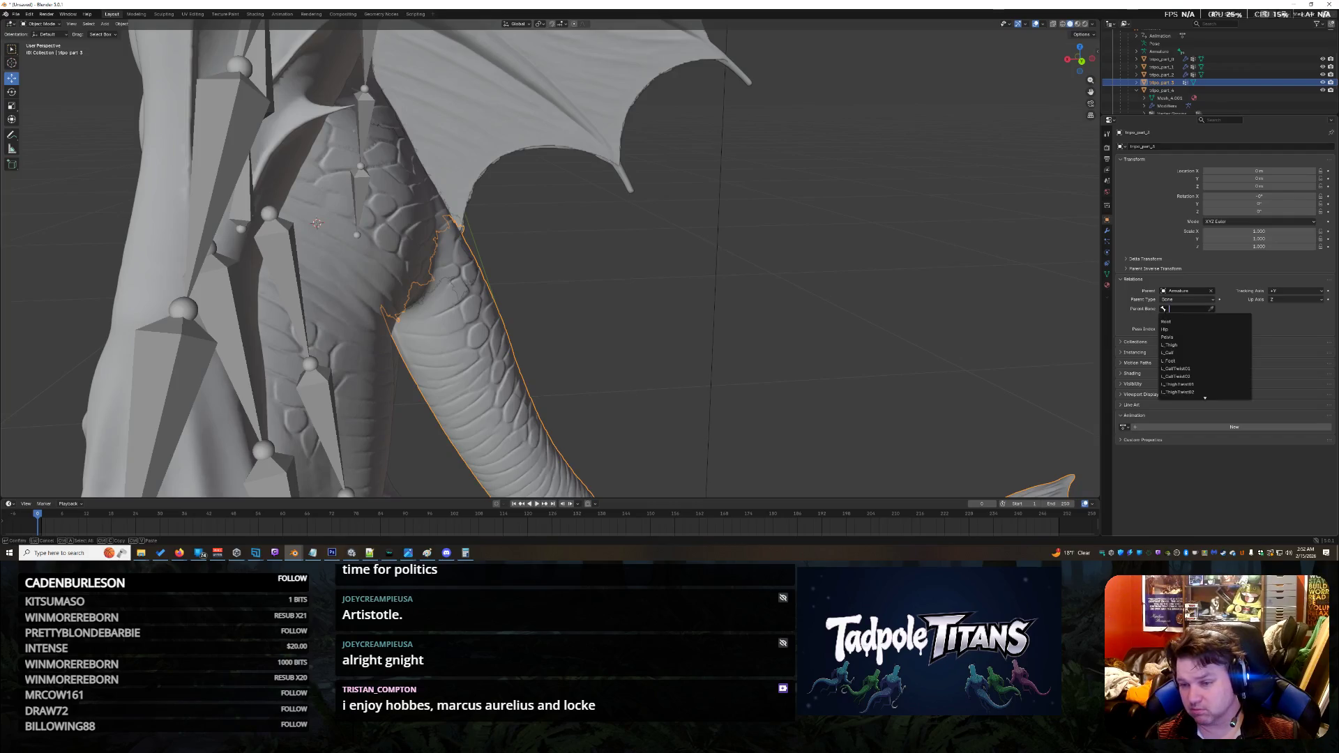
left_click(1167, 337)
scroll(894, 336, "down", 5)
mouse_move(851, 338)
middle_mouse_down()
mouse_move(809, 333)
mouse_move(976, 328)
middle_mouse_up()
Step: Replace the parent bone with Hip and check the tail from the front
left_click(1211, 309)
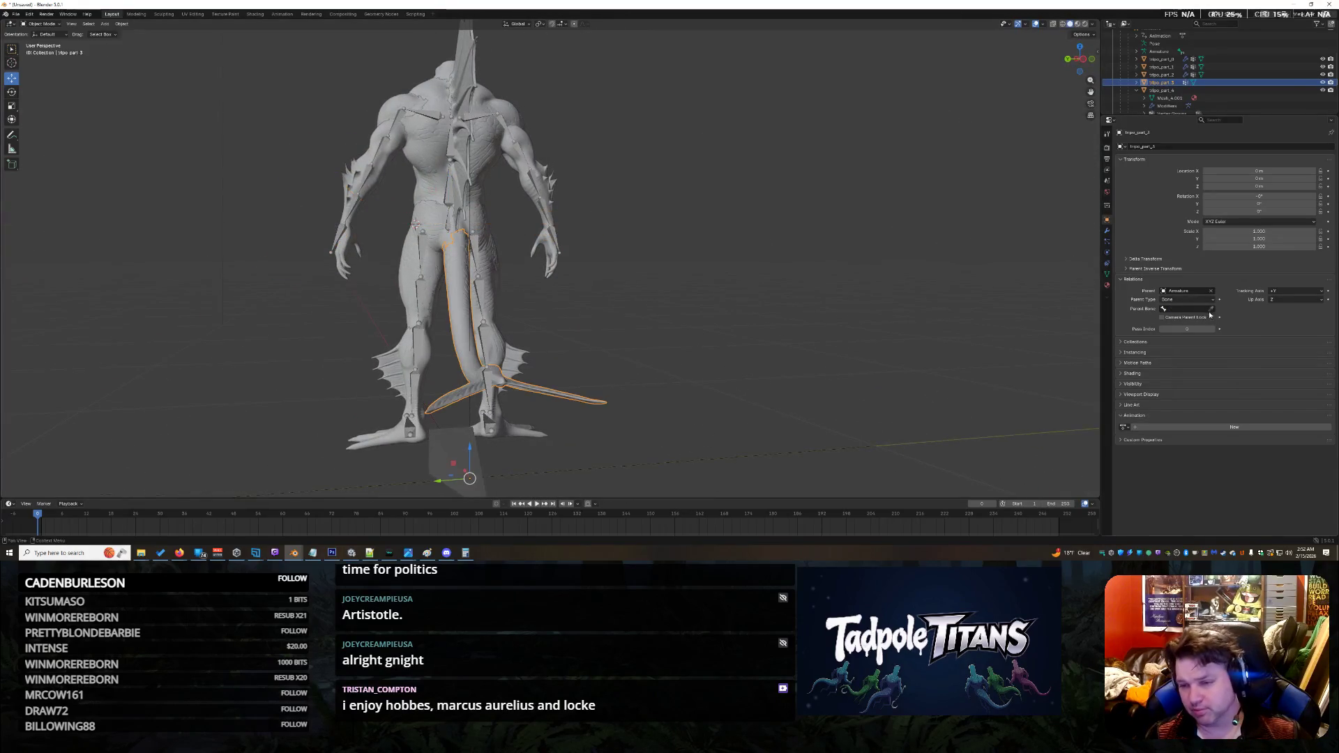
left_click(1170, 309)
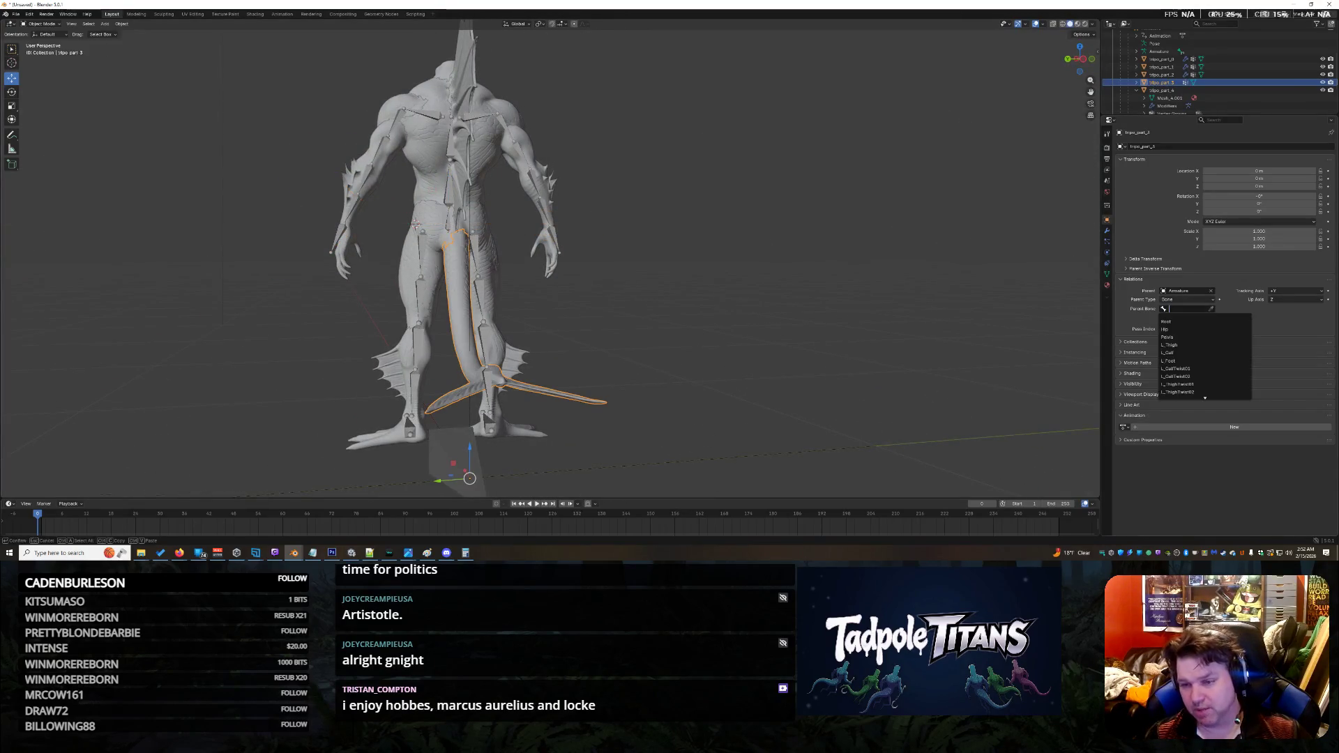
left_click(1186, 331)
mouse_move(681, 304)
middle_mouse_down()
mouse_move(847, 321)
mouse_move(765, 322)
mouse_move(1036, 325)
mouse_move(106, 316)
mouse_move(900, 332)
middle_mouse_up()
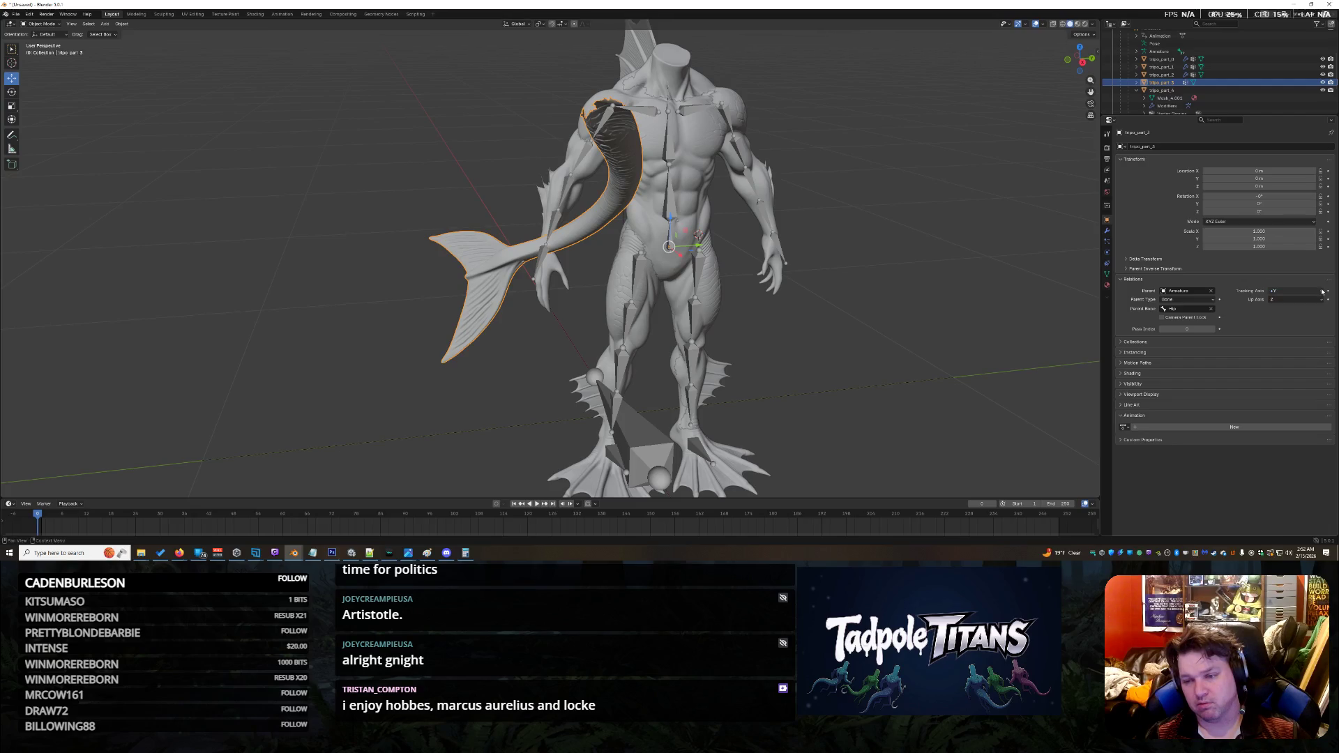
left_click(1162, 318)
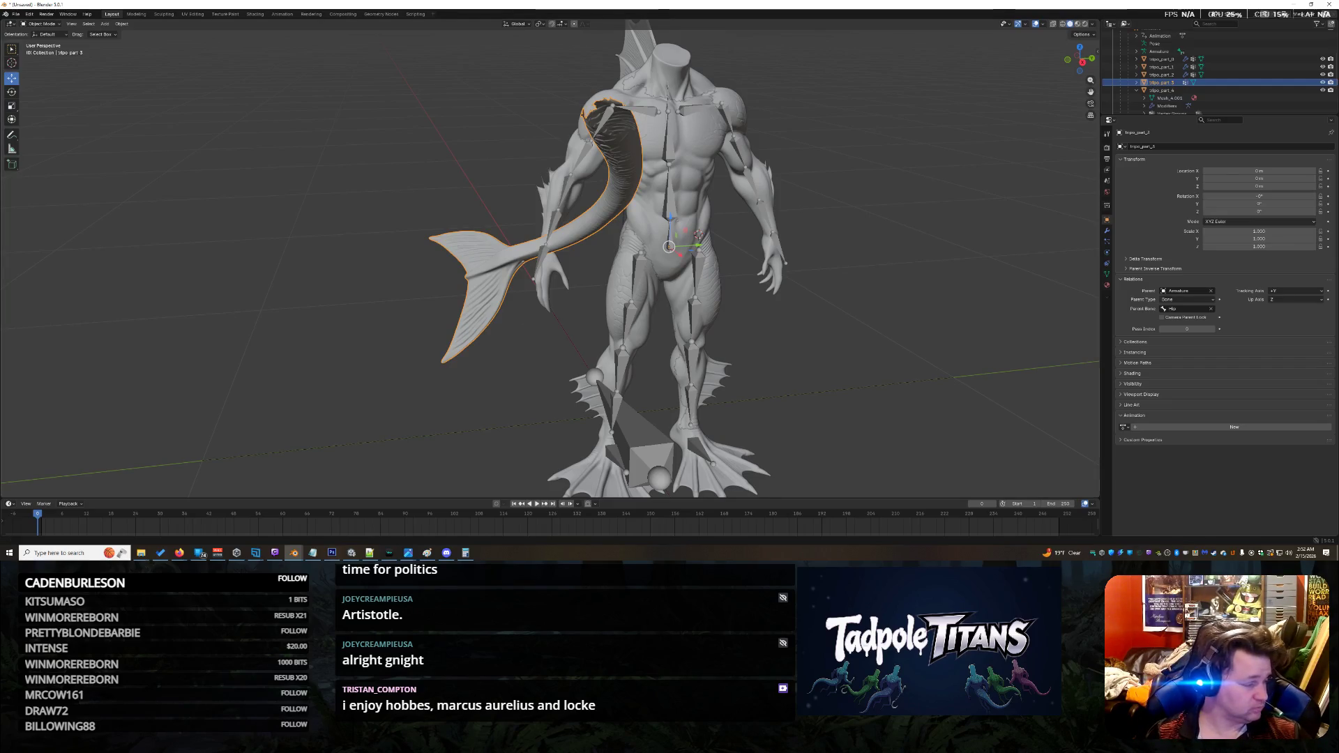
key("alt+Tab")
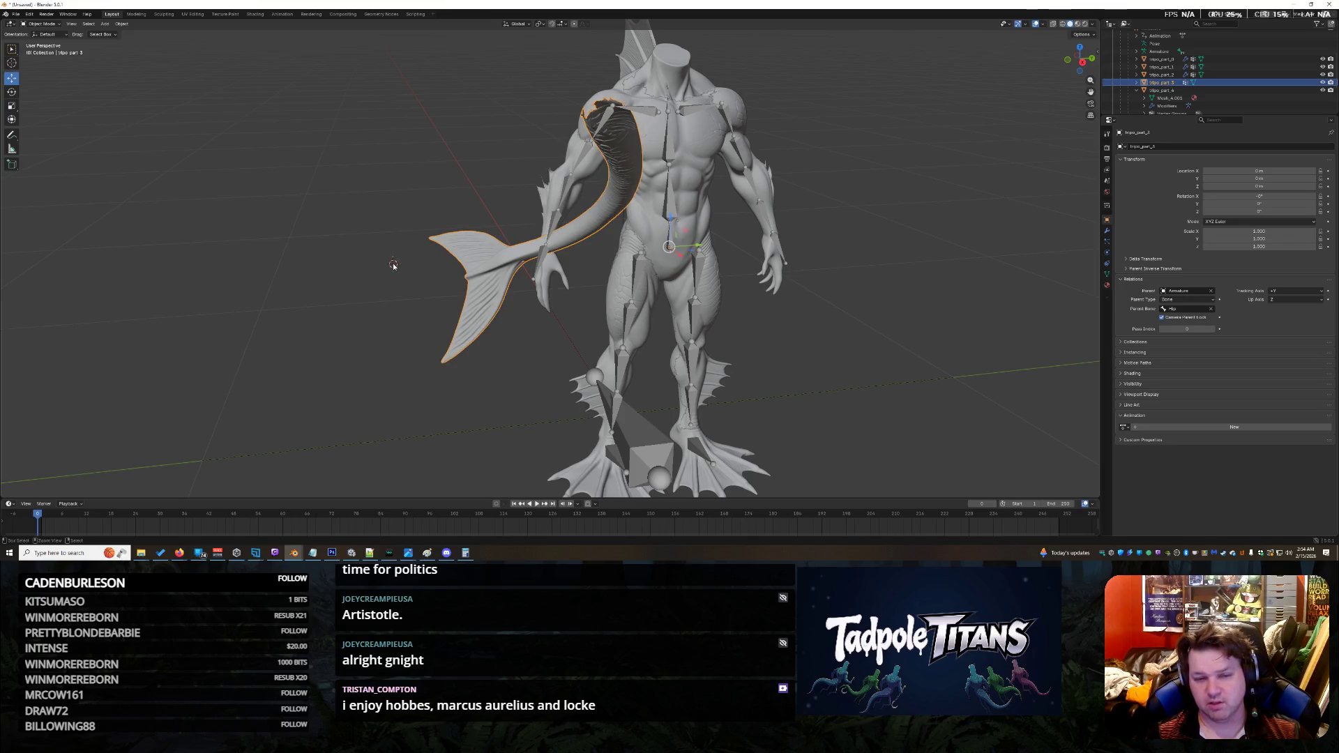
key("ctrl+z")
Step: Revert the tail's placement and clear the selection, viewing the creature from behind
key("g")
middle_click_drag(424, 293, 790, 276)
right_click(738, 252)
left_click(689, 266)
middle_click_drag(738, 282, 719, 280)
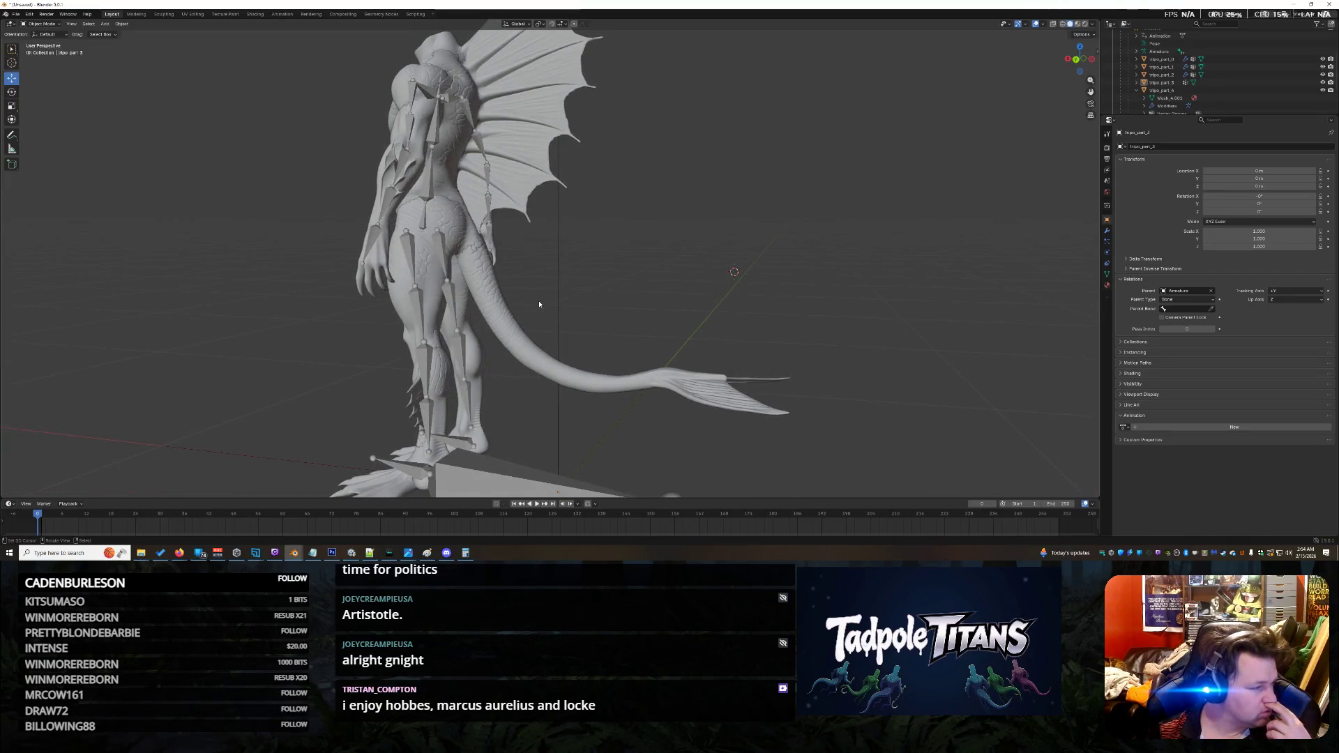
scroll(539, 304, "up", 2)
scroll(539, 304, "down", 2)
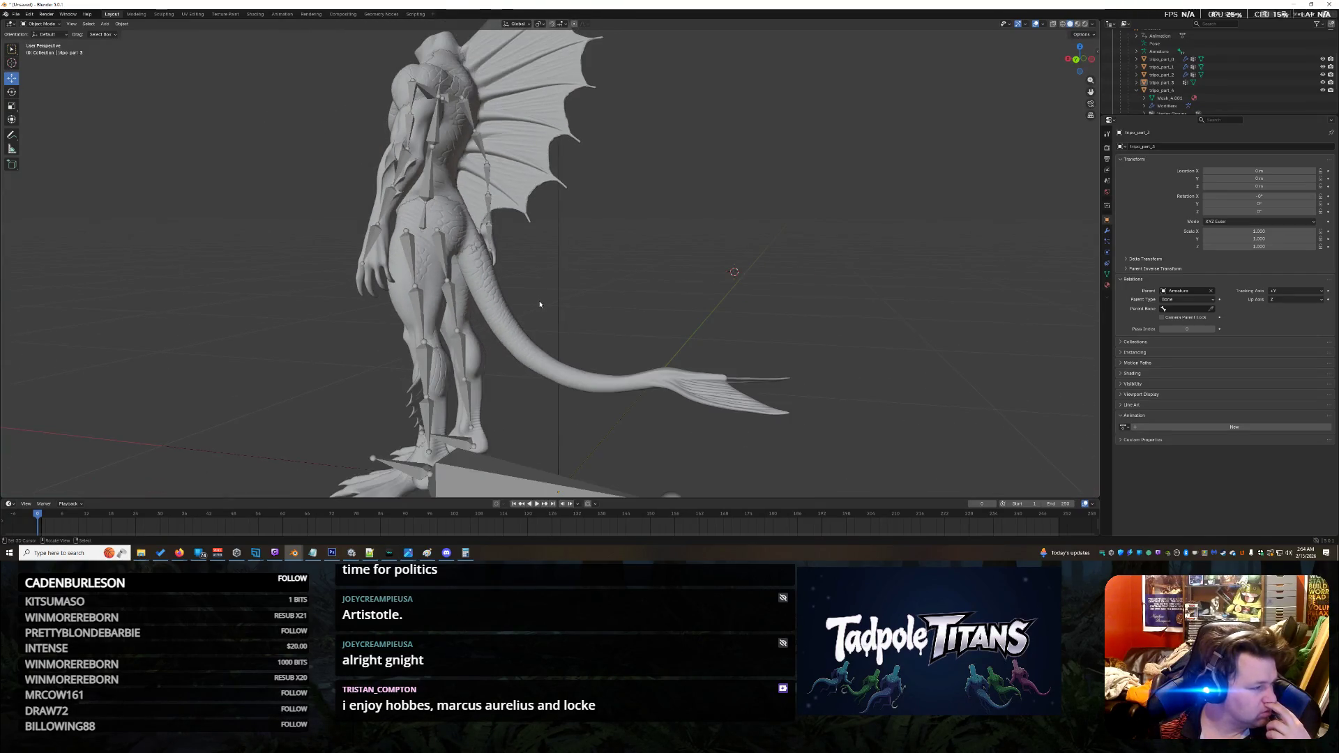
scroll(539, 304, "up", 1)
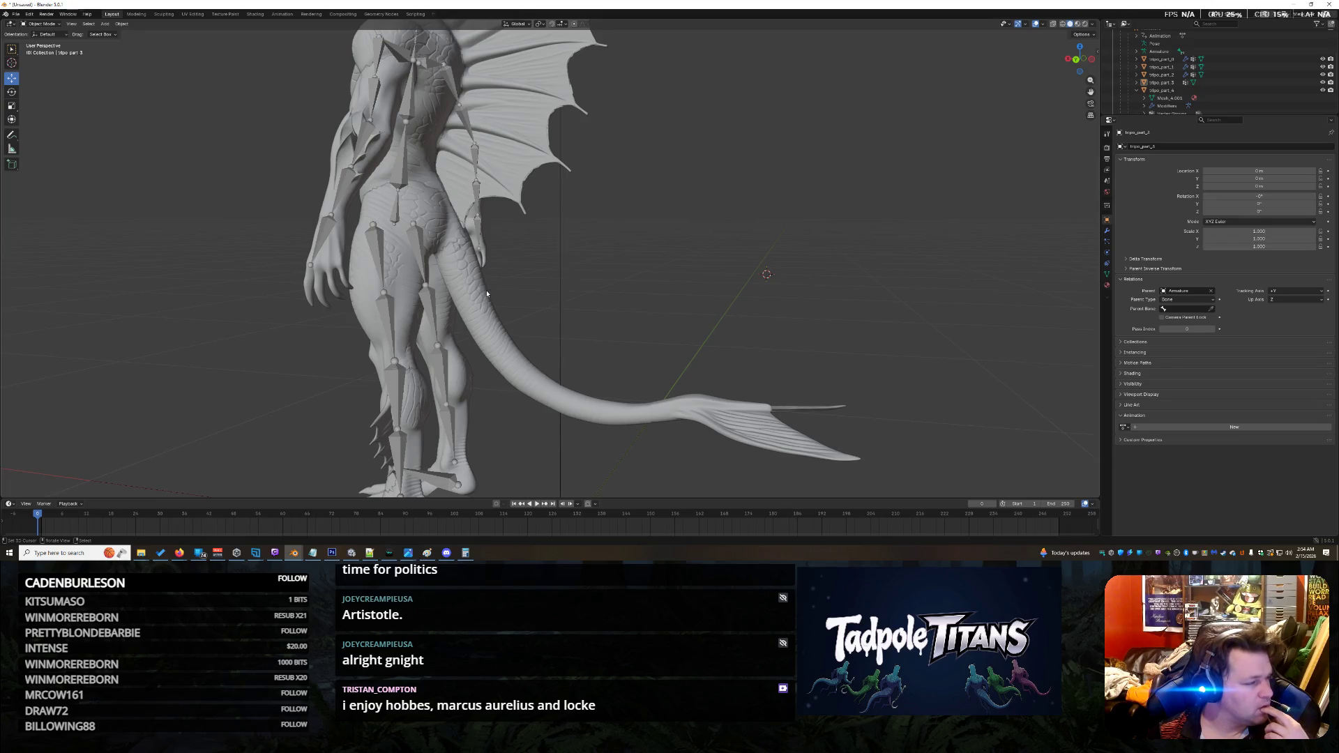
Step: Select the tail and set its parent bone to Waist
left_click(461, 307)
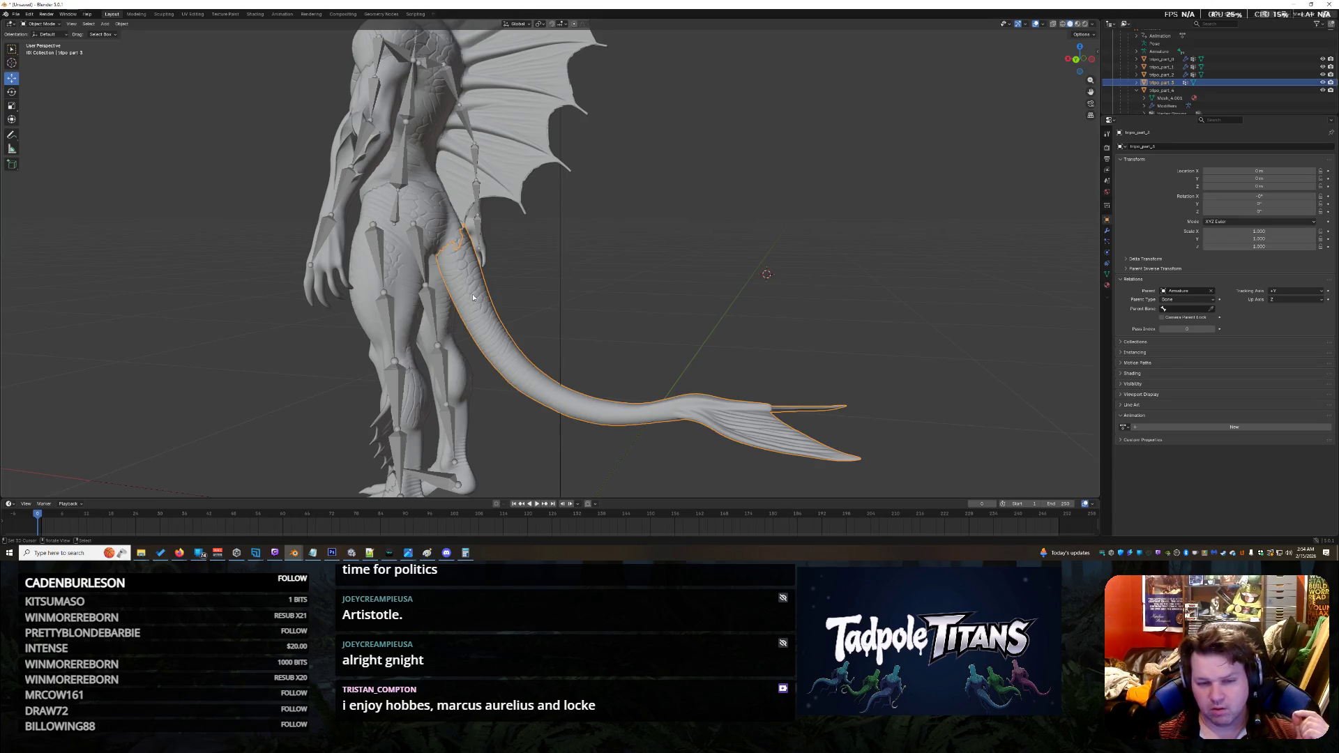
left_click(1175, 307)
scroll(1205, 356, "down", 15)
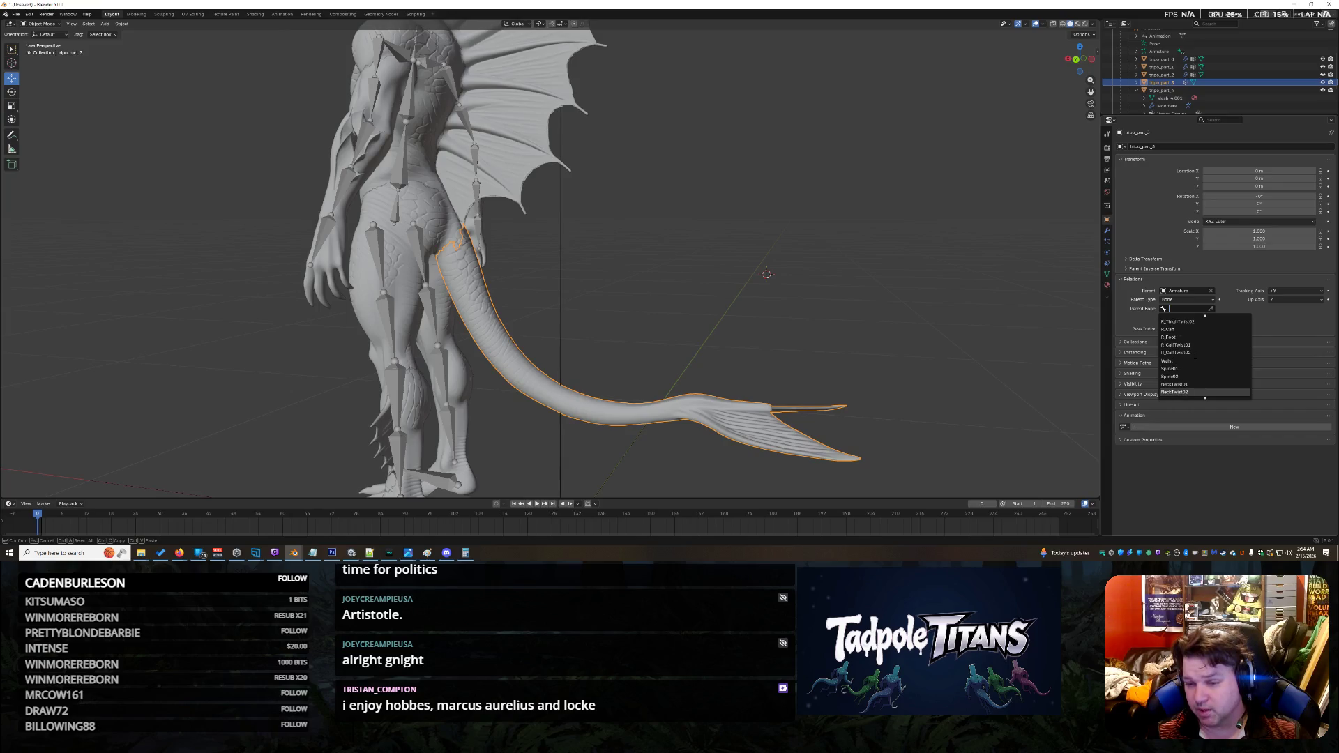
left_click(1187, 361)
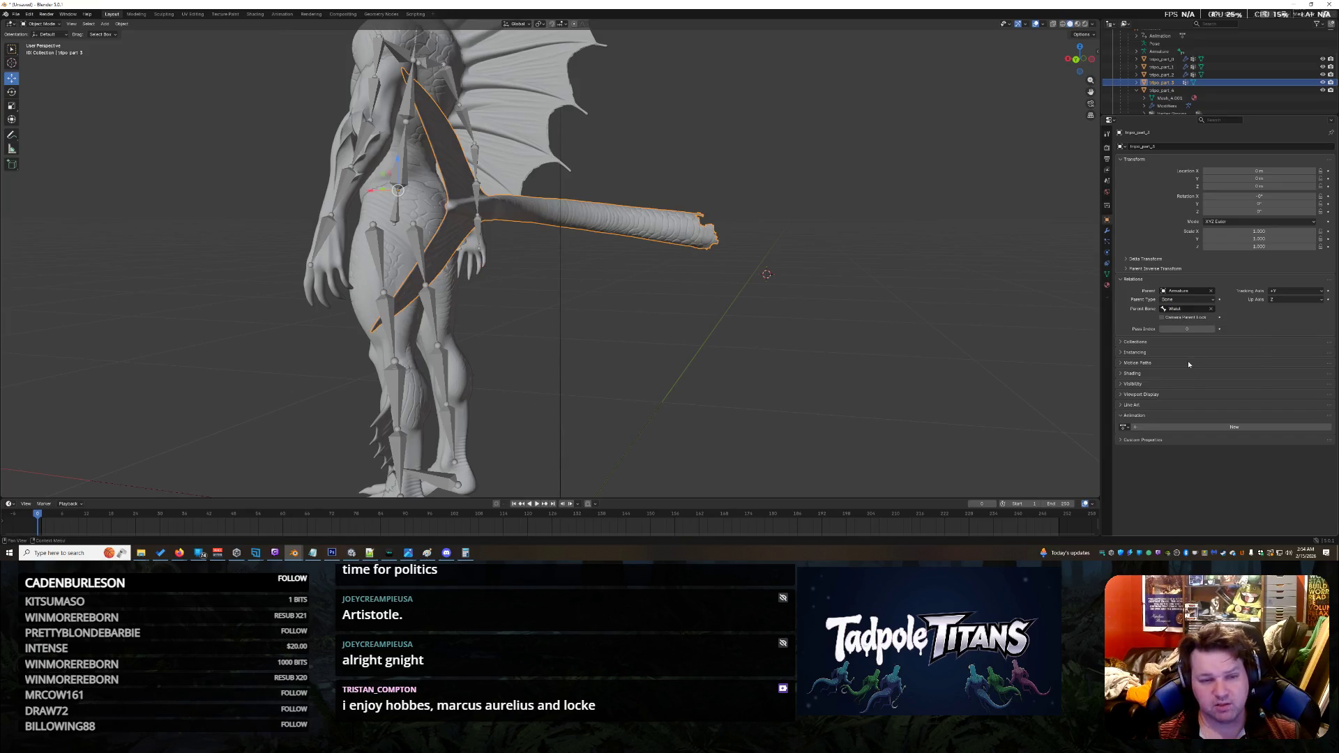
mouse_move(865, 240)
middle_mouse_down()
mouse_move(833, 218)
mouse_move(858, 239)
middle_mouse_up()
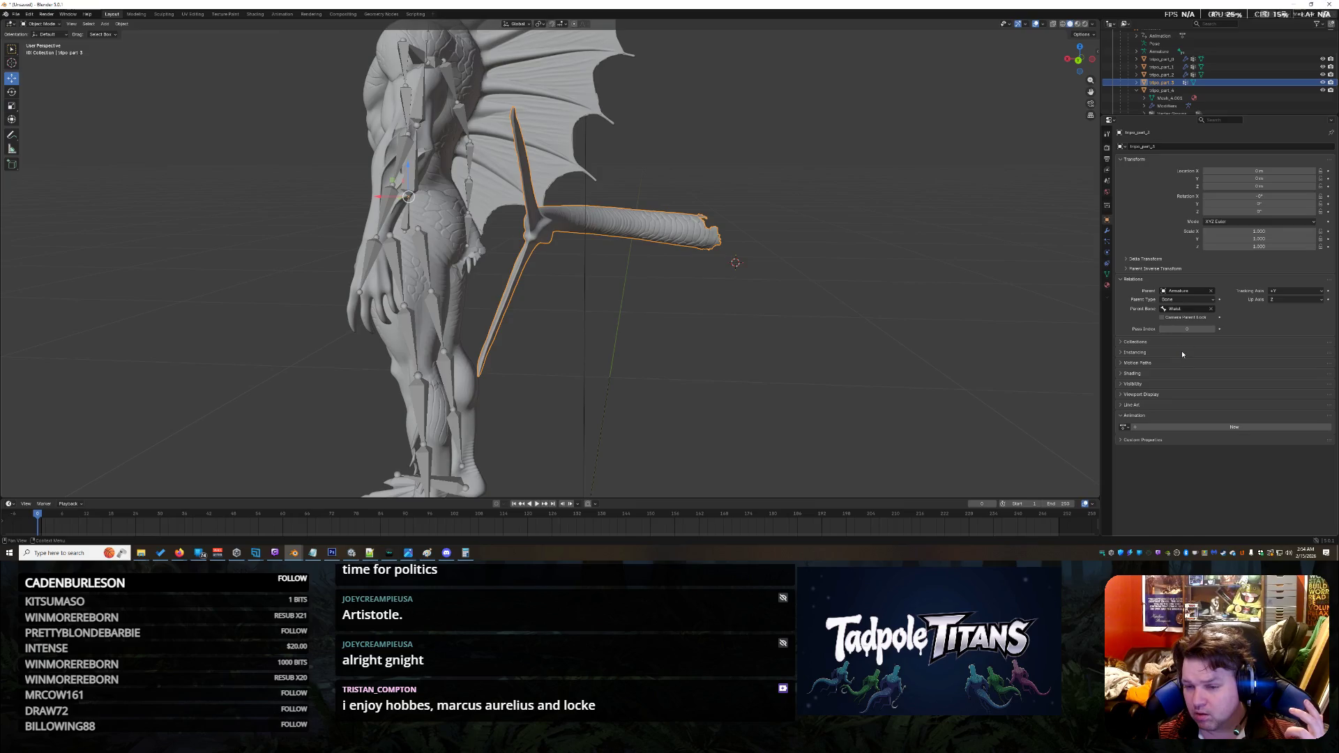
Step: Launch Snipping Tool from Windows search
left_click(72, 554)
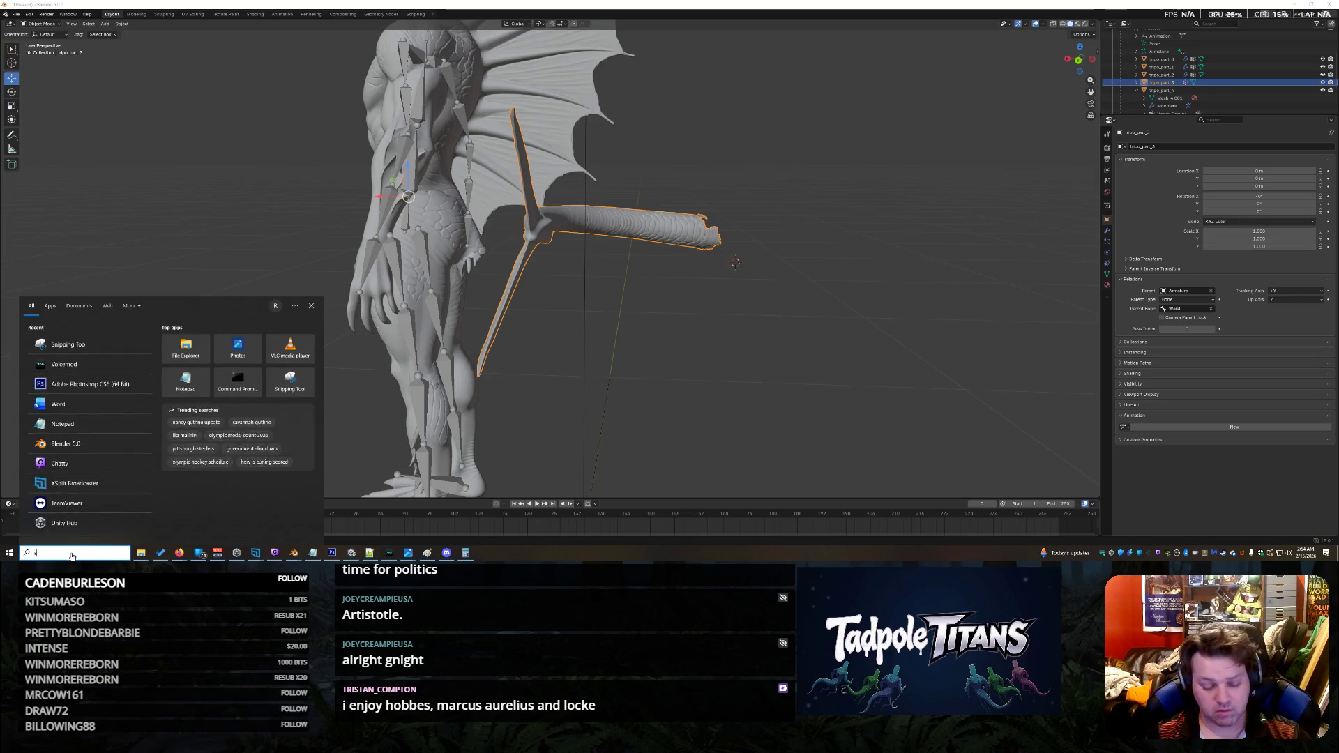
type("sni")
left_click(55, 343)
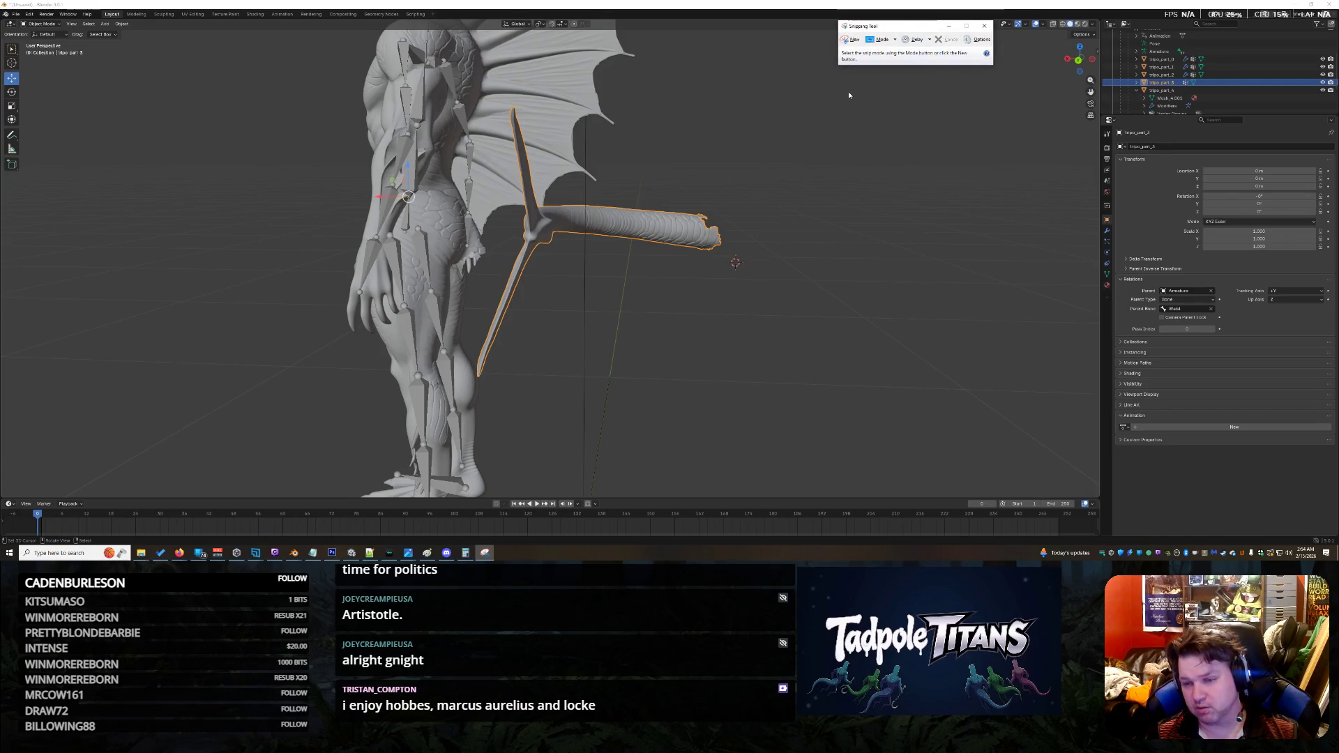
Step: Inspect the tail's Parent Inverse and Delta Transform sections, then collapse them
left_click(1125, 270)
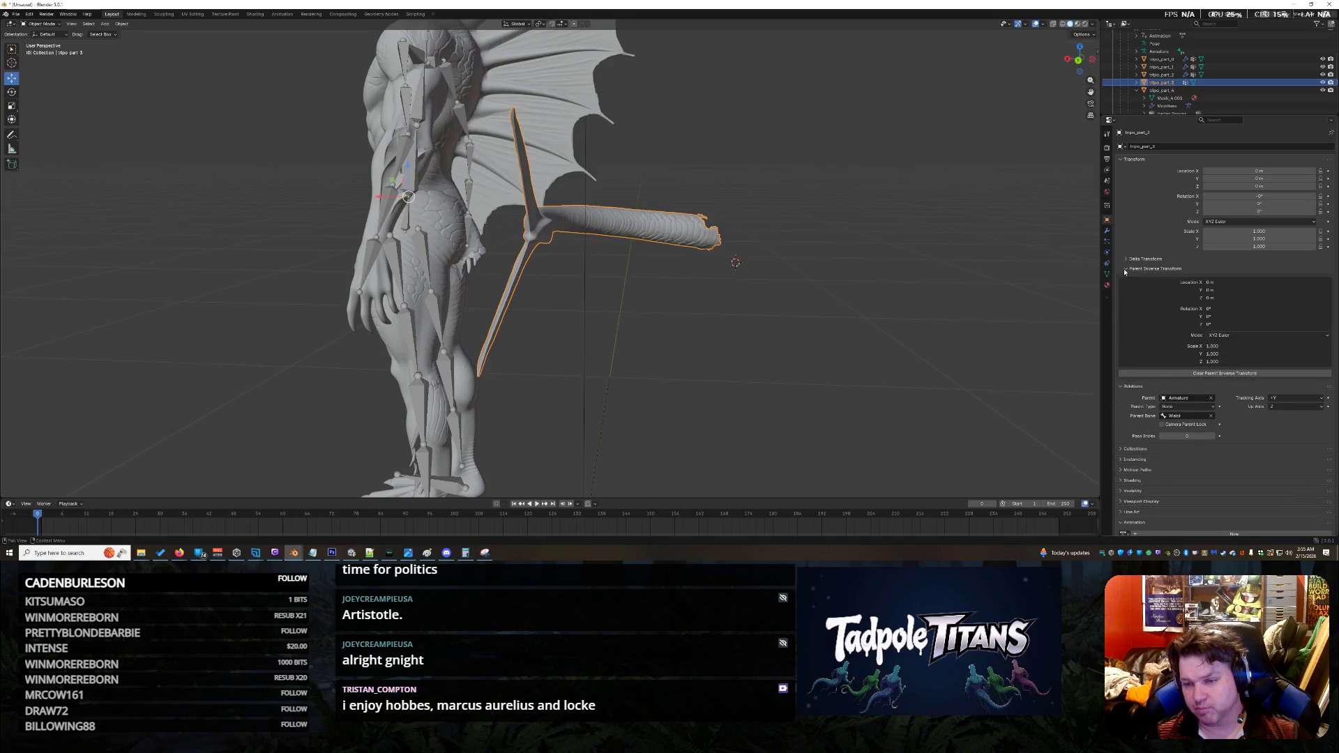
left_click(1194, 373)
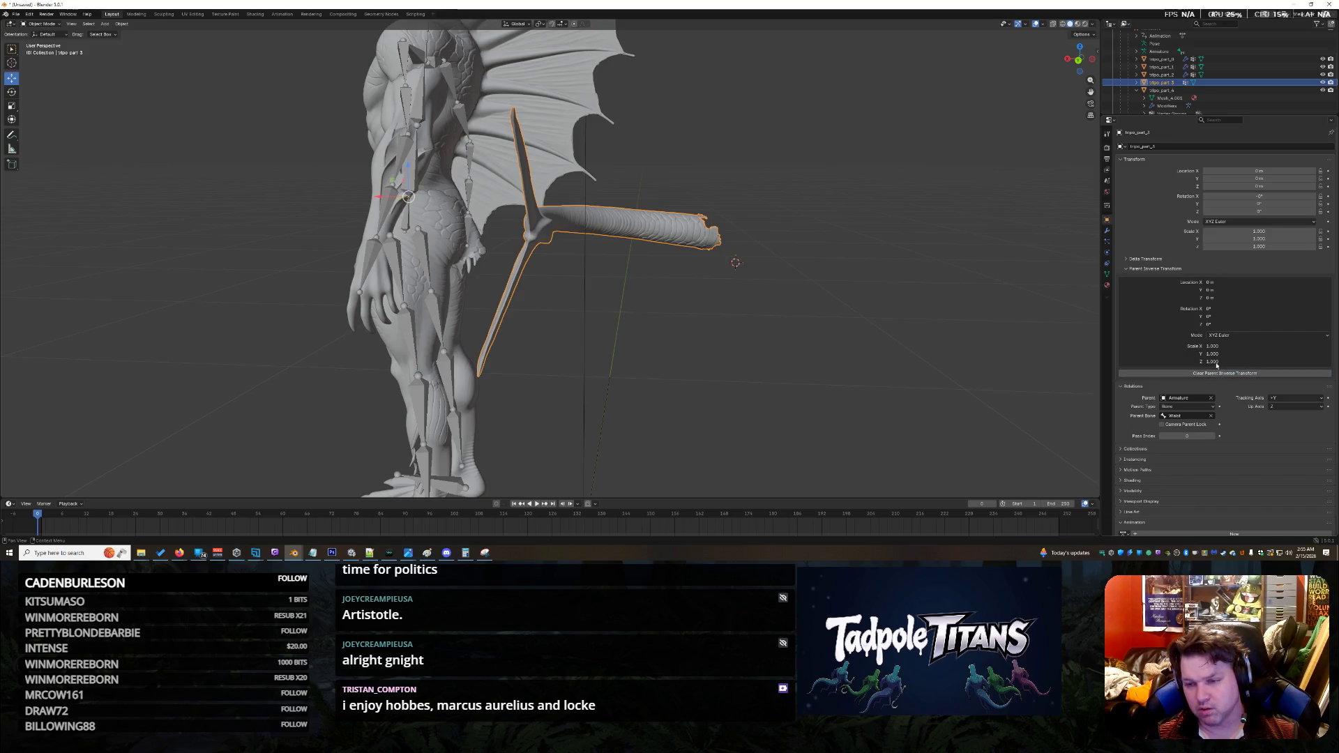
left_click(1128, 269)
left_click(1125, 260)
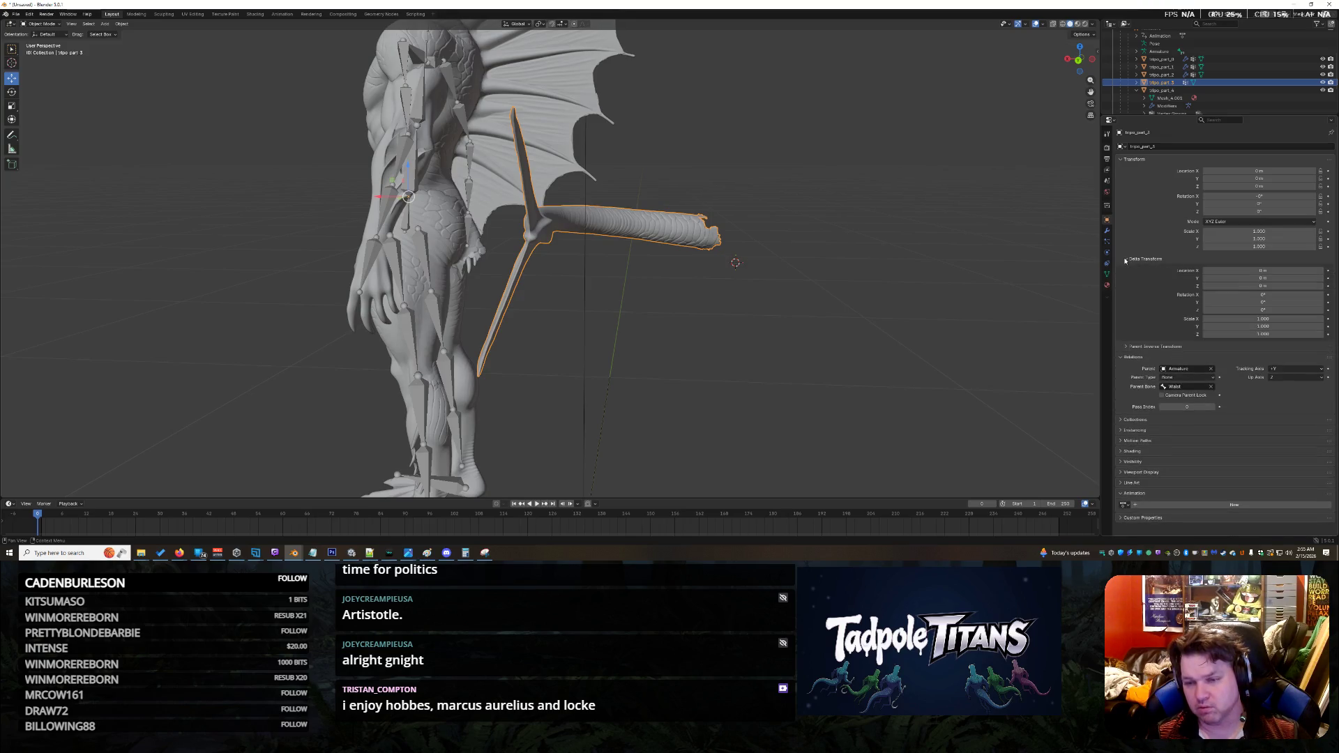
left_click(1125, 260)
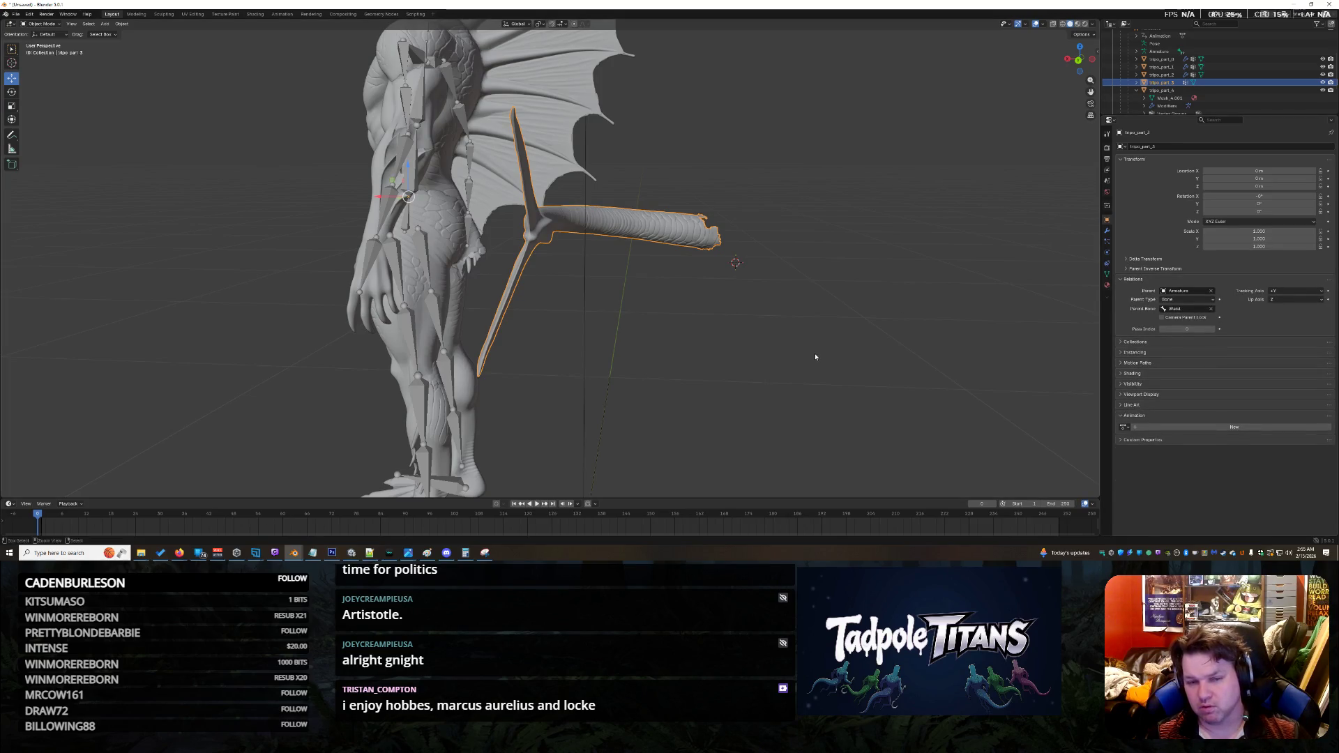
Step: Undo the Waist assignment and set Waist as the parent bone again
key("ctrl+z")
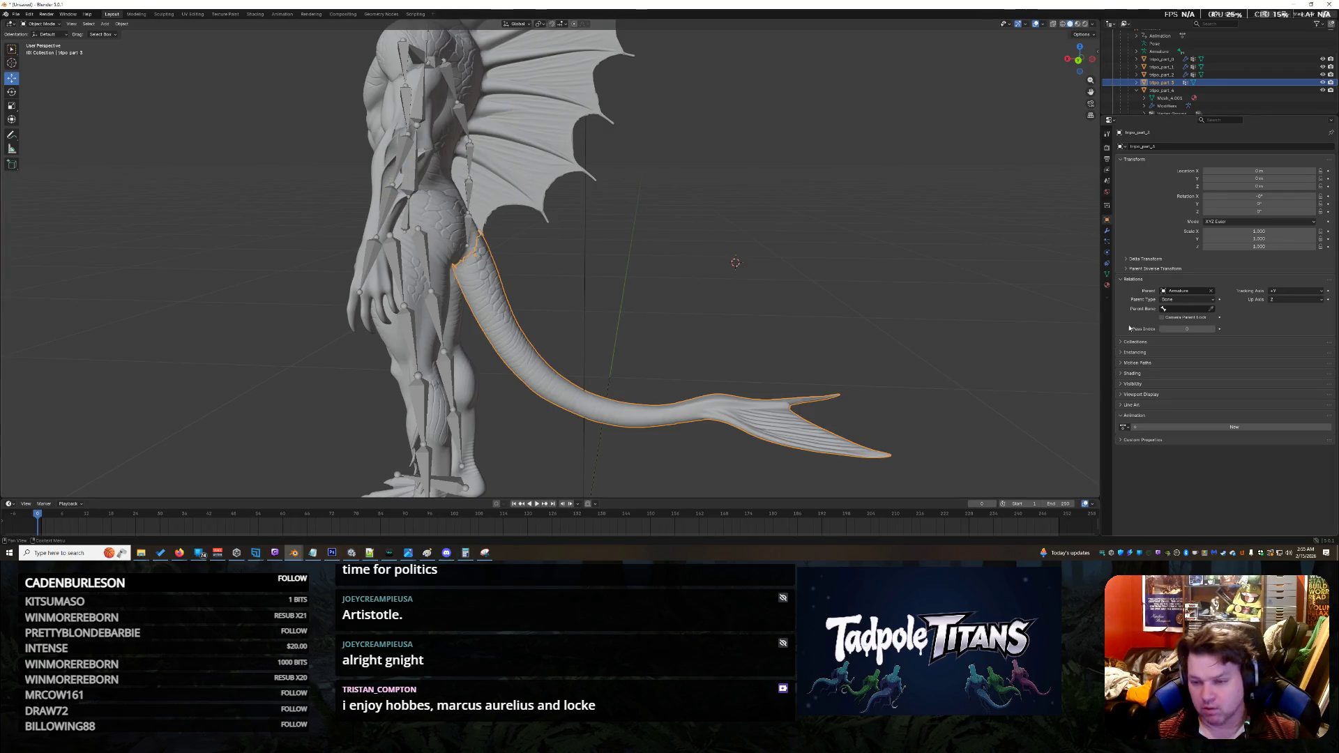
left_click(1168, 310)
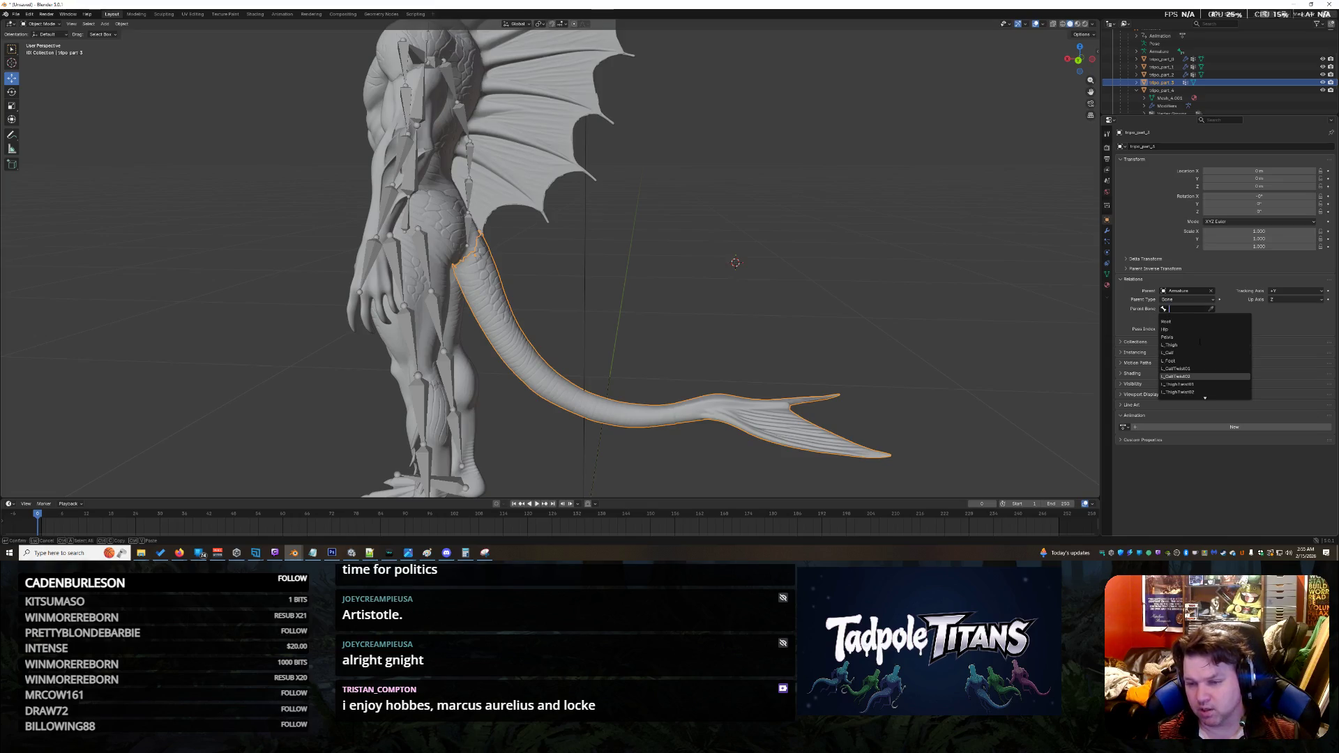
scroll(1186, 349, "up", 5)
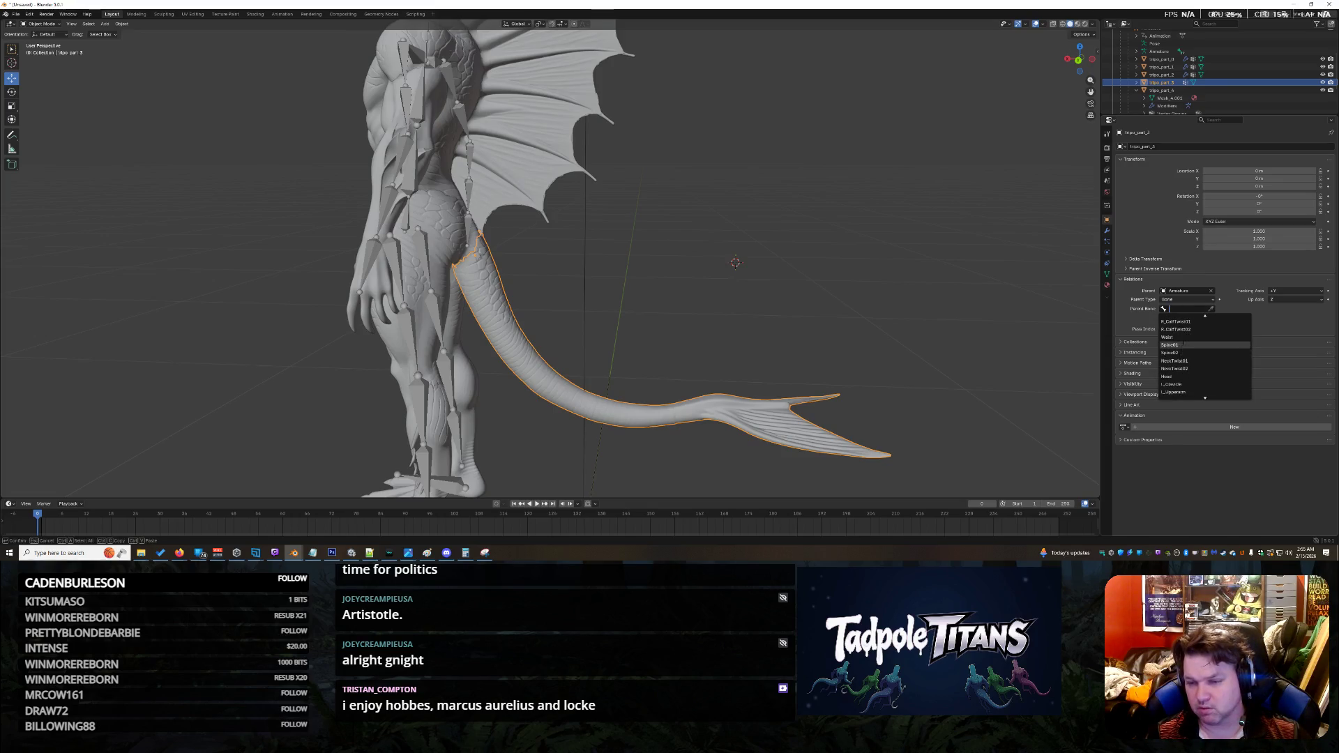
left_click(1185, 328)
Step: Snip the object properties panel as an image and close the snip
left_click(485, 552)
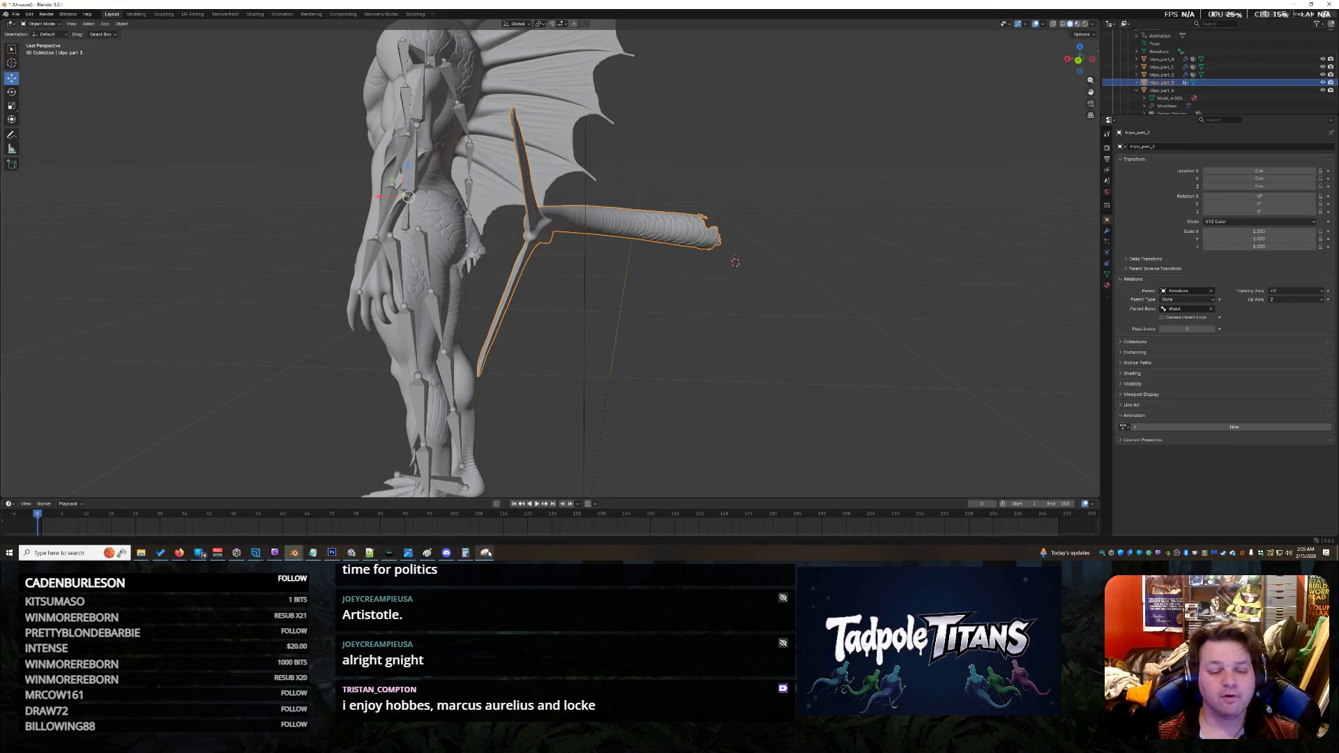
left_click(854, 39)
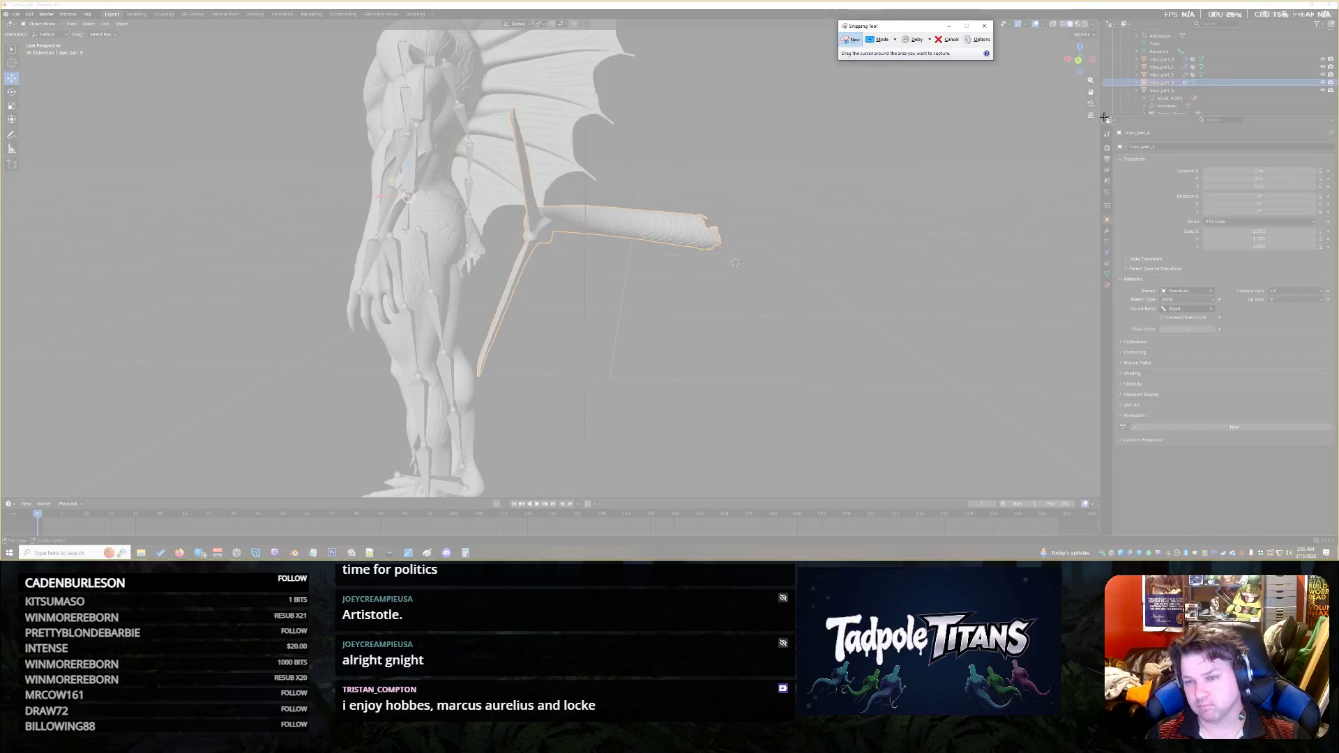
left_click_drag(1105, 116, 1337, 521)
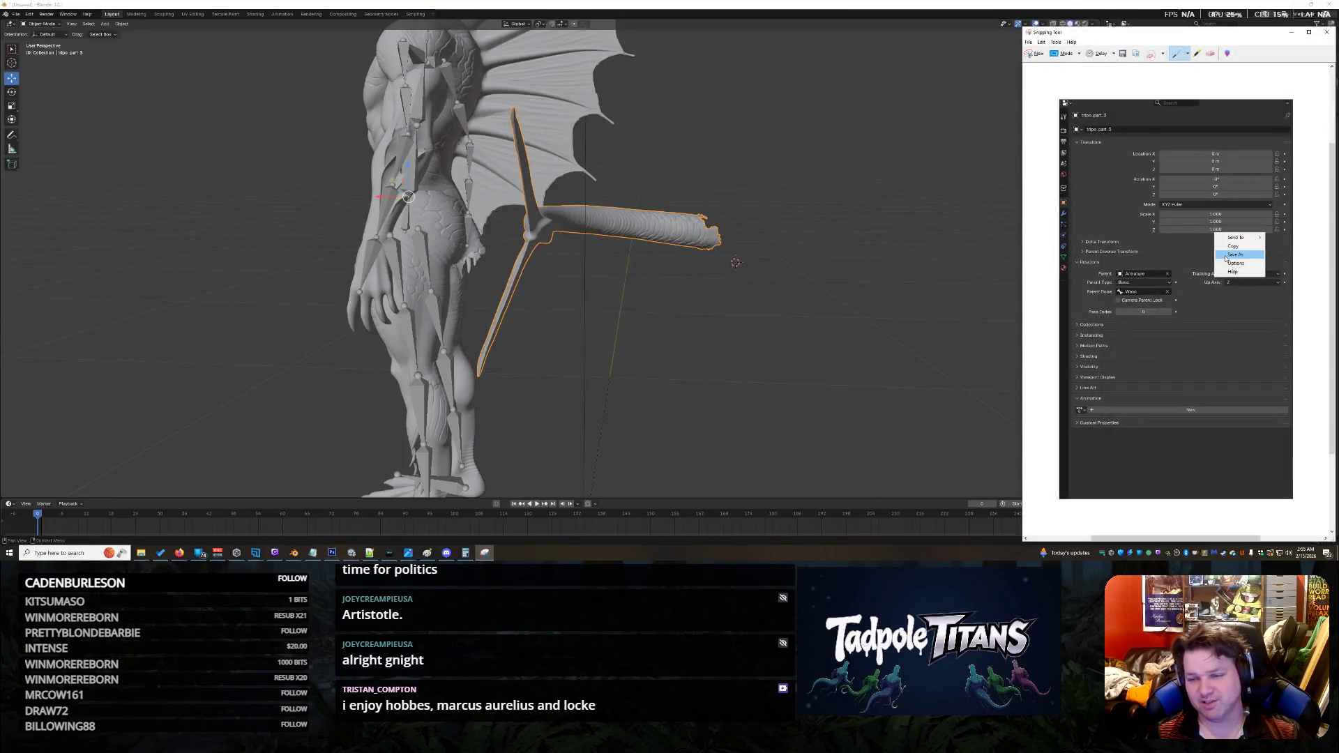
key("alt+Tab")
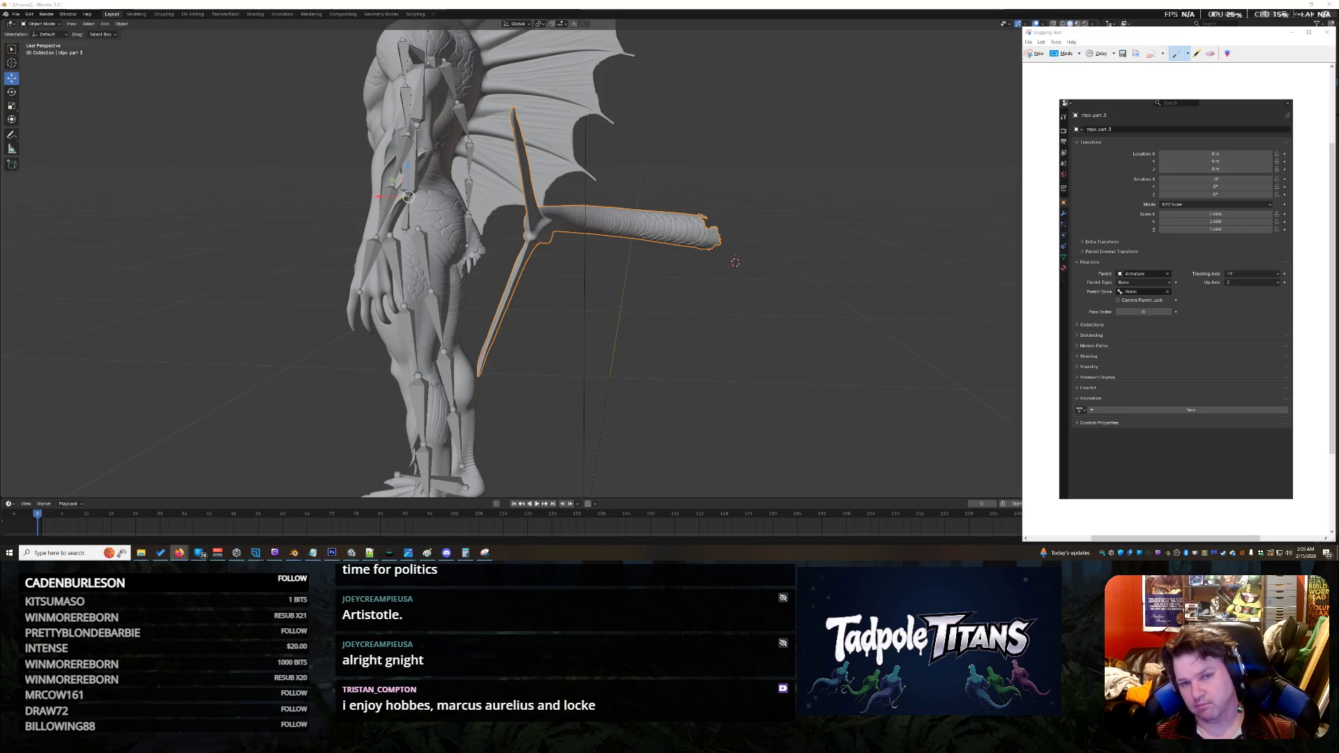
left_click(710, 4)
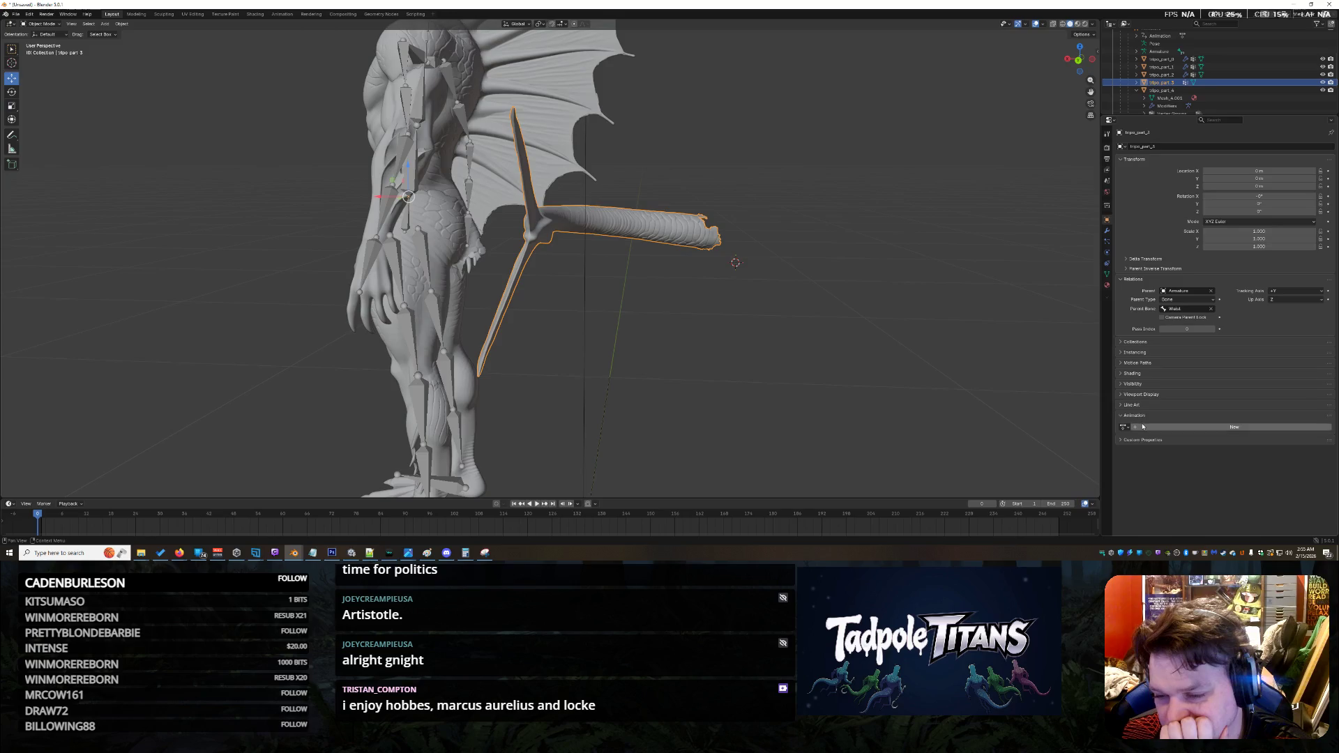
Step: Expand and collapse the Collections, Motion Paths, Shading and Visibility panels in turn
left_click(1121, 342)
left_click(1122, 342)
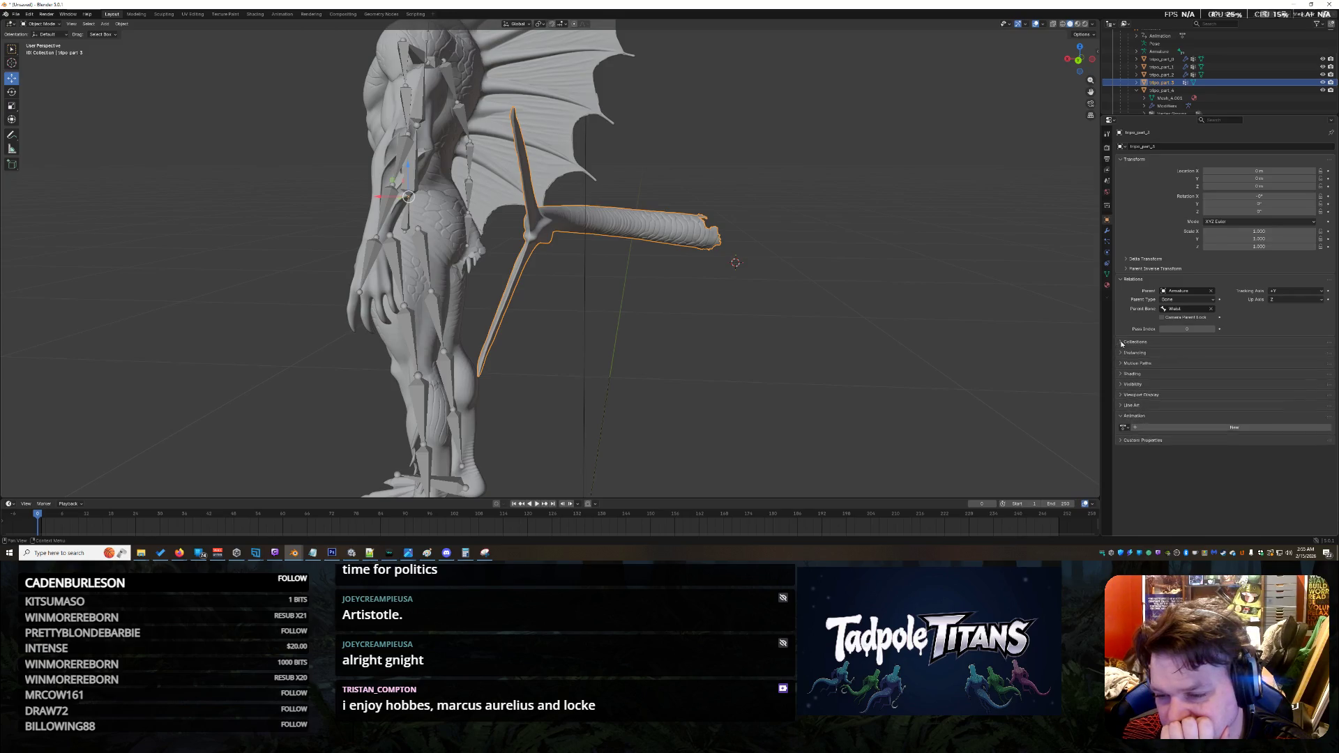
left_click(1121, 364)
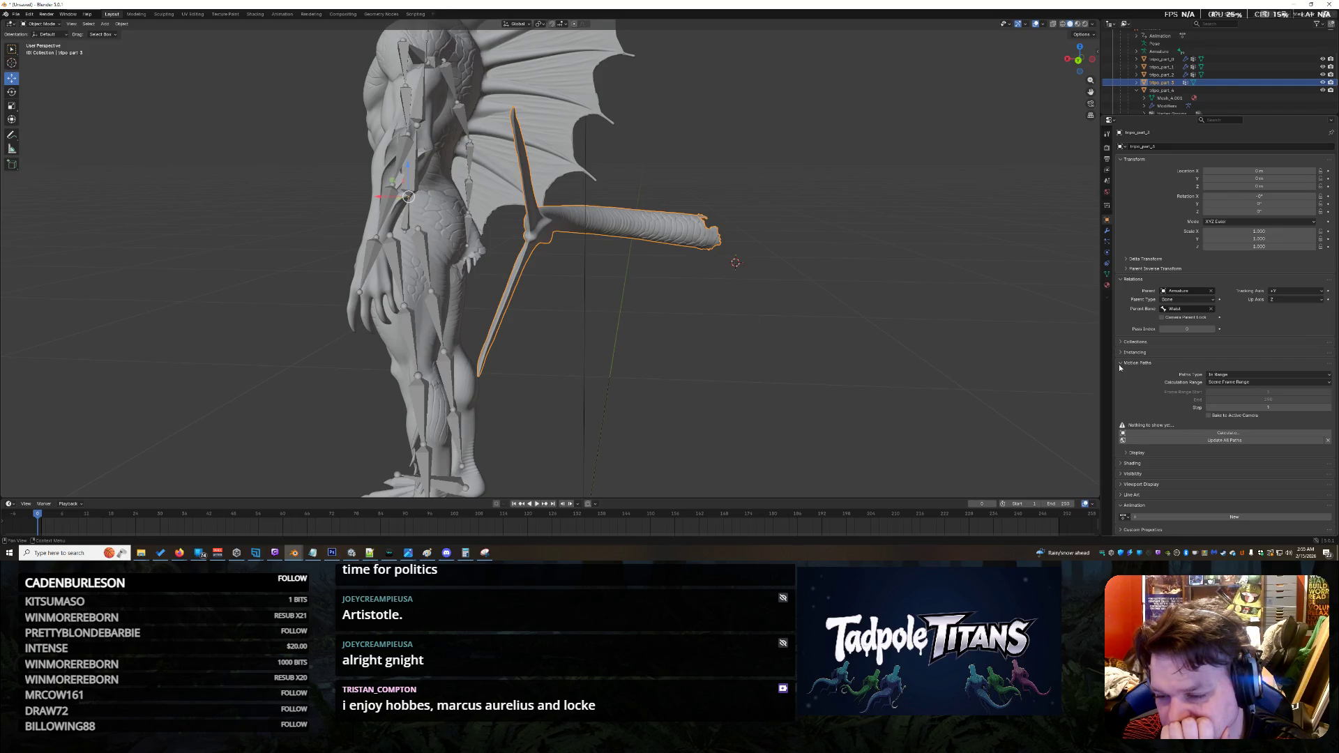
left_click(1121, 366)
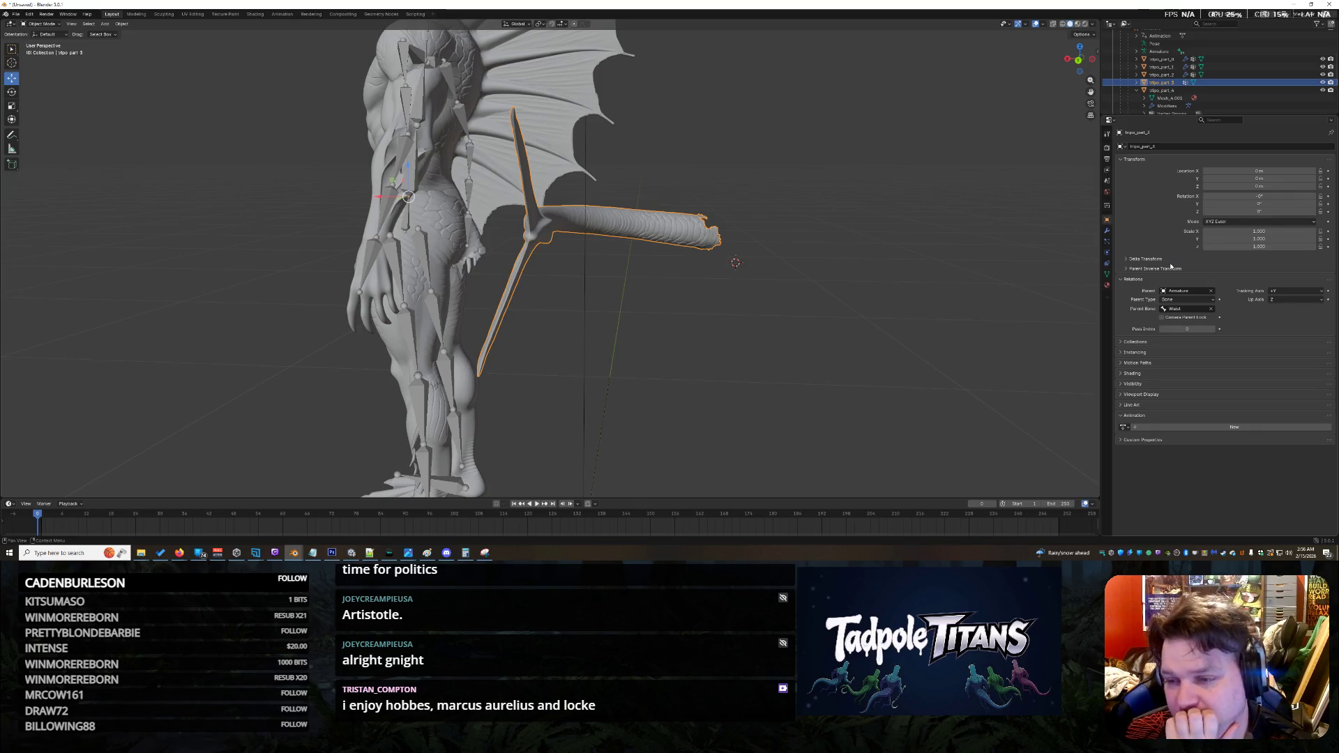
left_click(1121, 373)
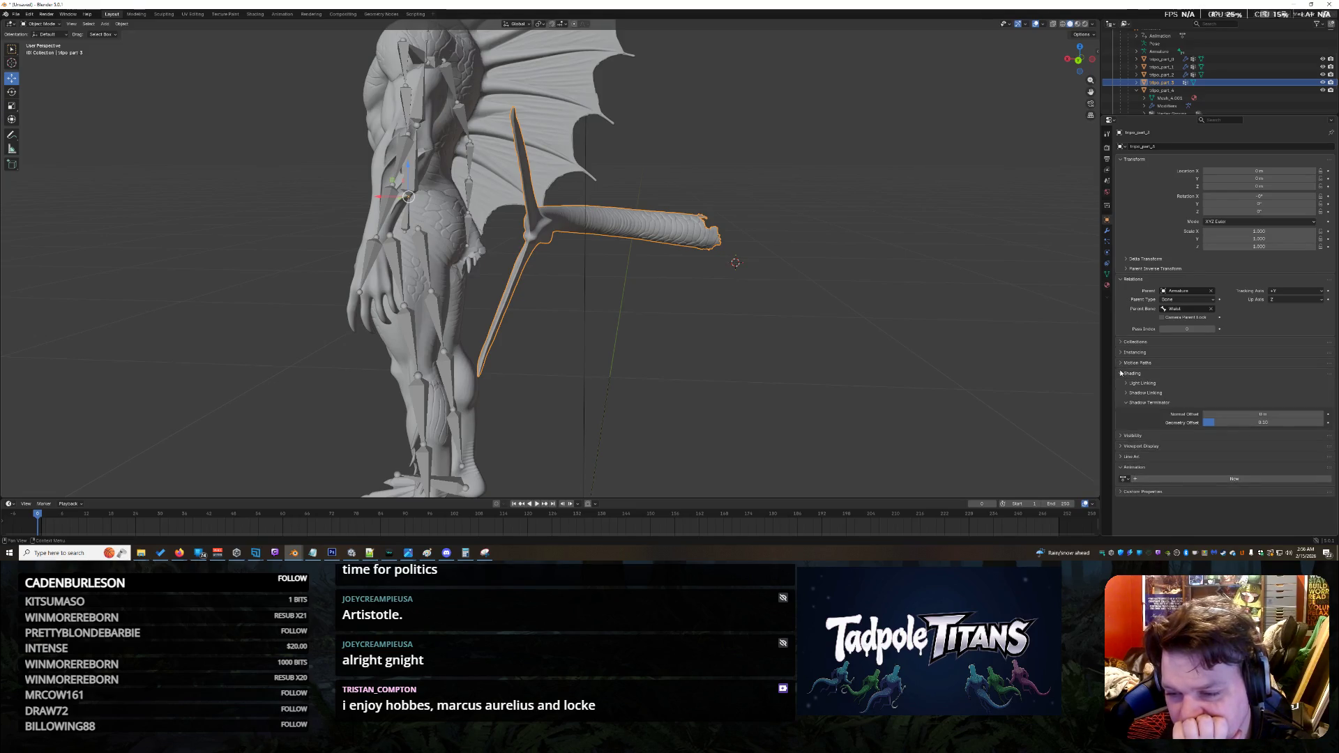
left_click(1121, 373)
left_click(1121, 384)
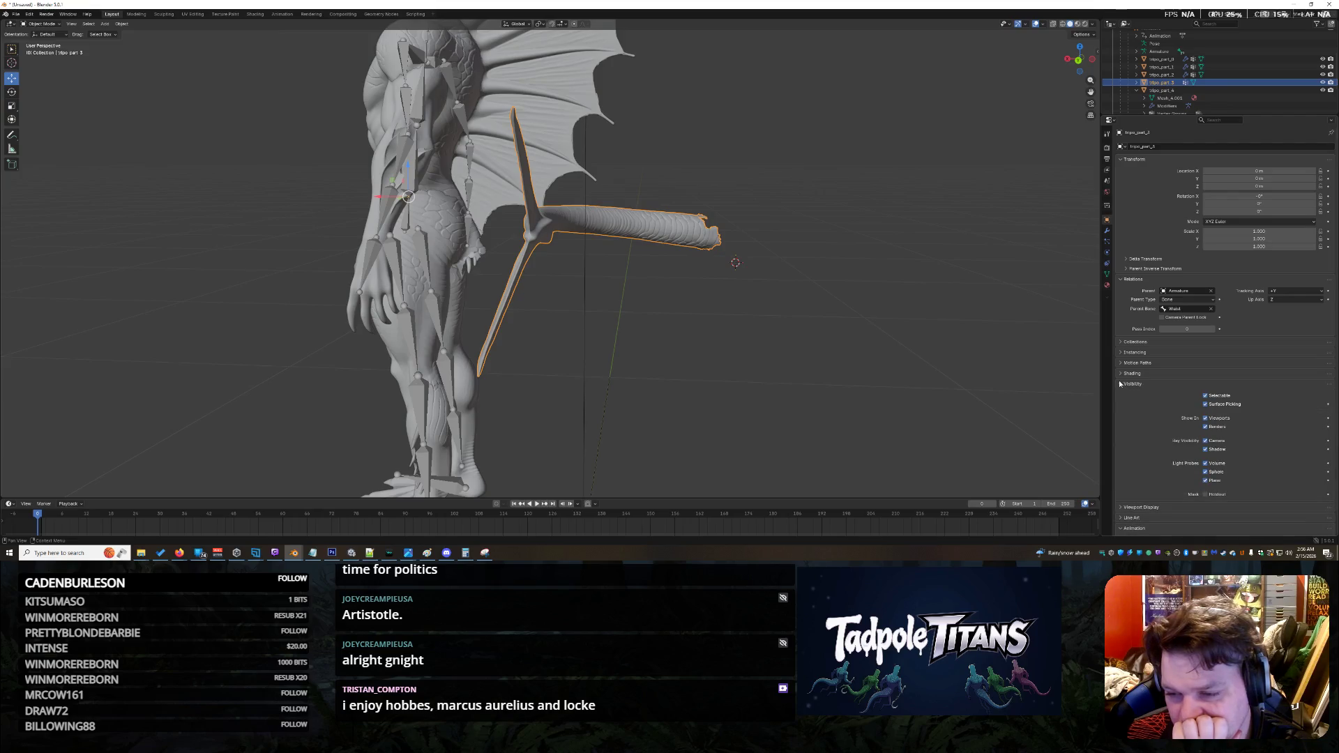
left_click(1120, 383)
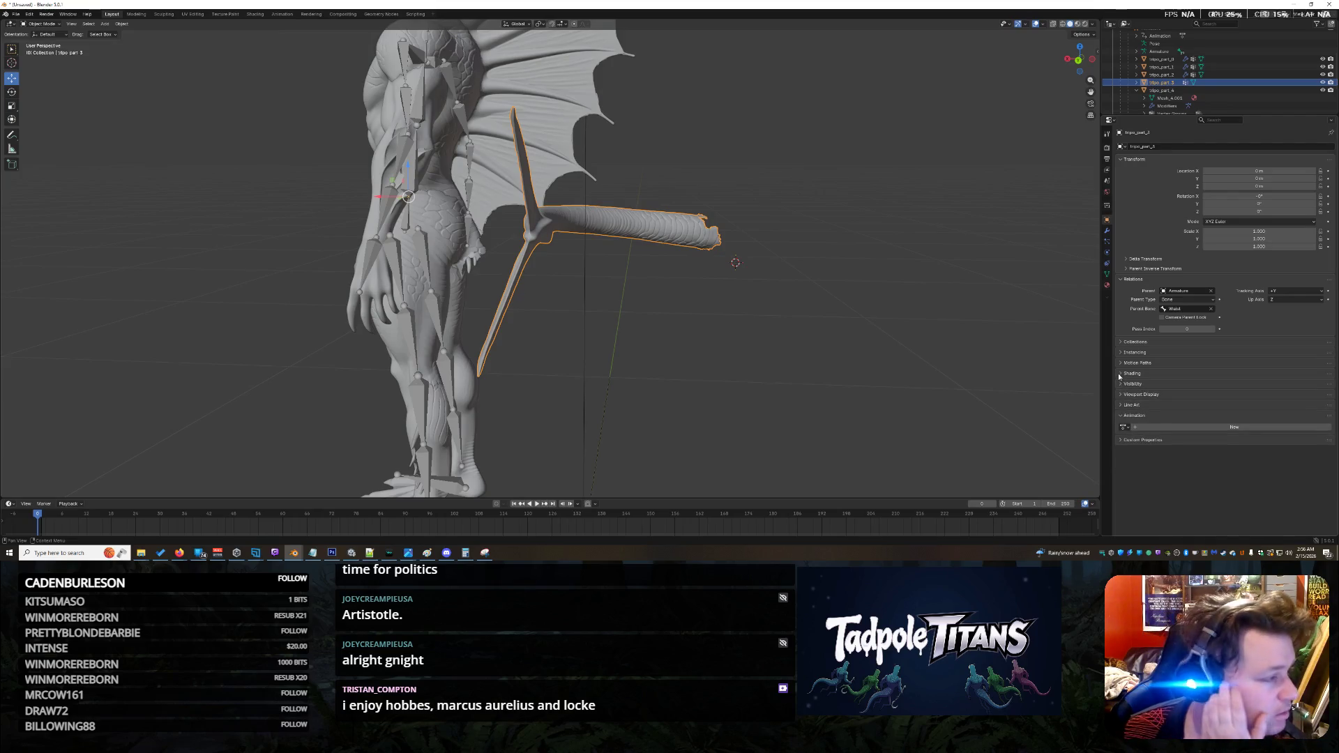
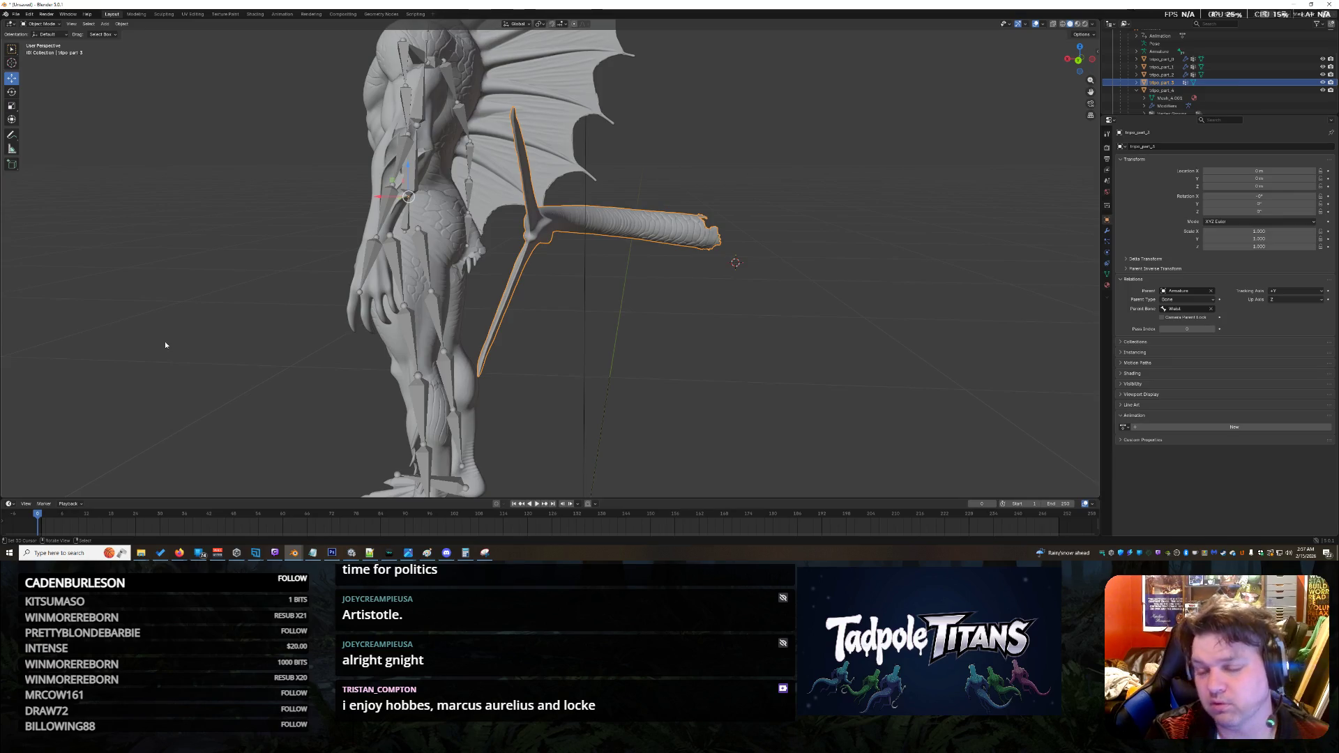
Step: Inspect the tail part's pass index, parent inverse, rotation mode and transform settings
left_click(1188, 329)
key("Return")
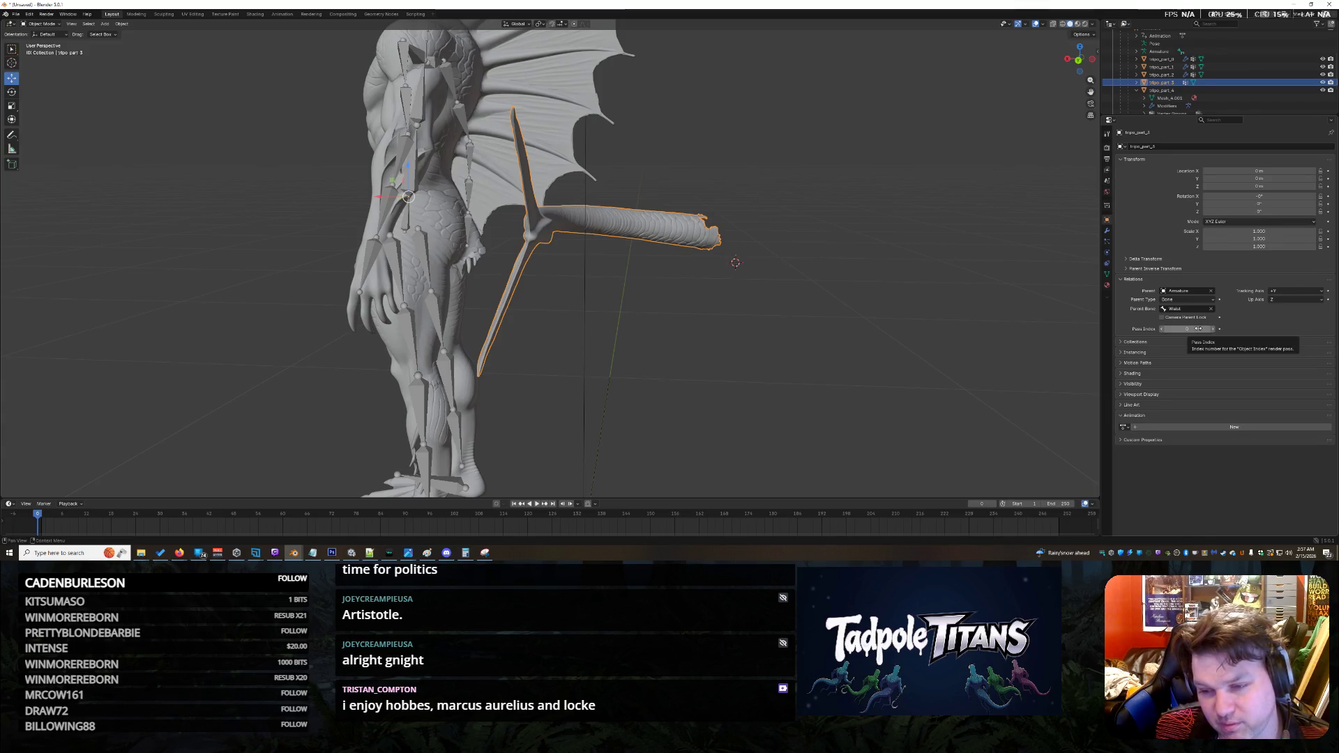
mouse_move(1199, 329)
left_mouse_down()
mouse_move(1231, 329)
mouse_move(1198, 329)
left_mouse_up()
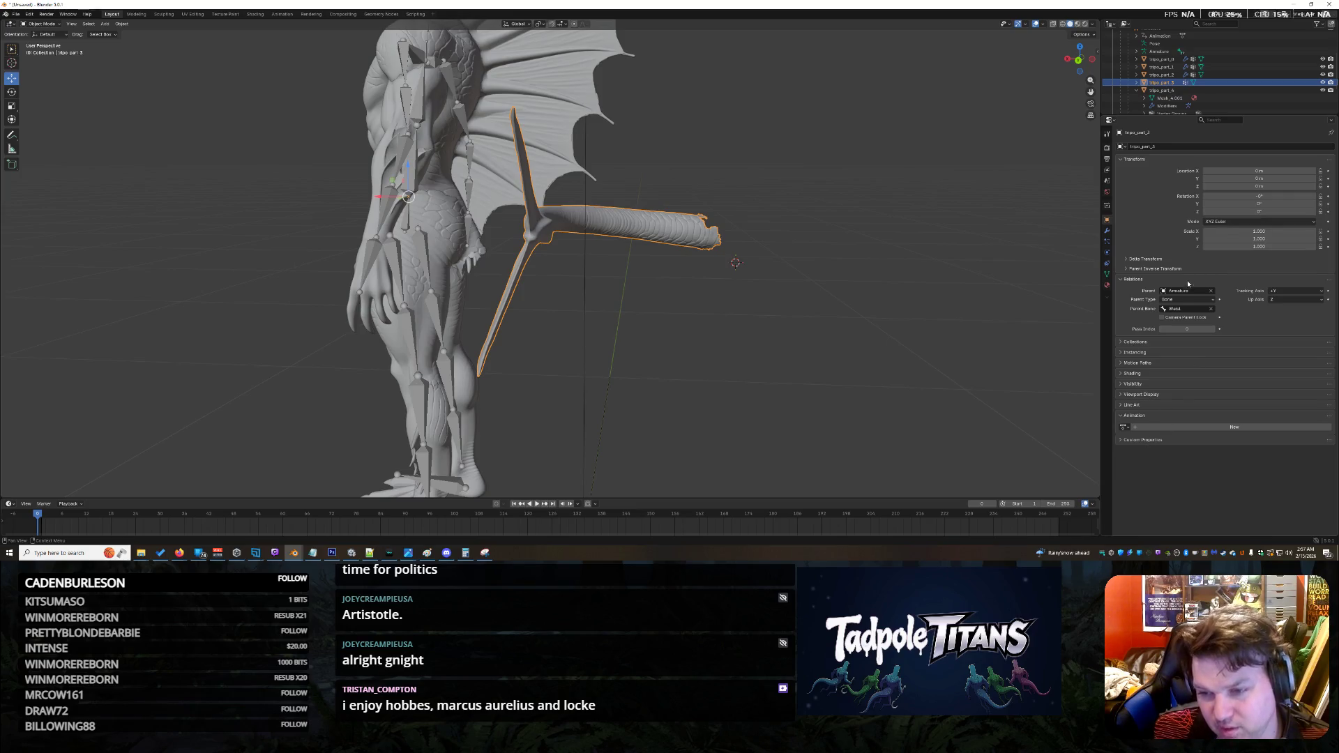
left_click(1148, 270)
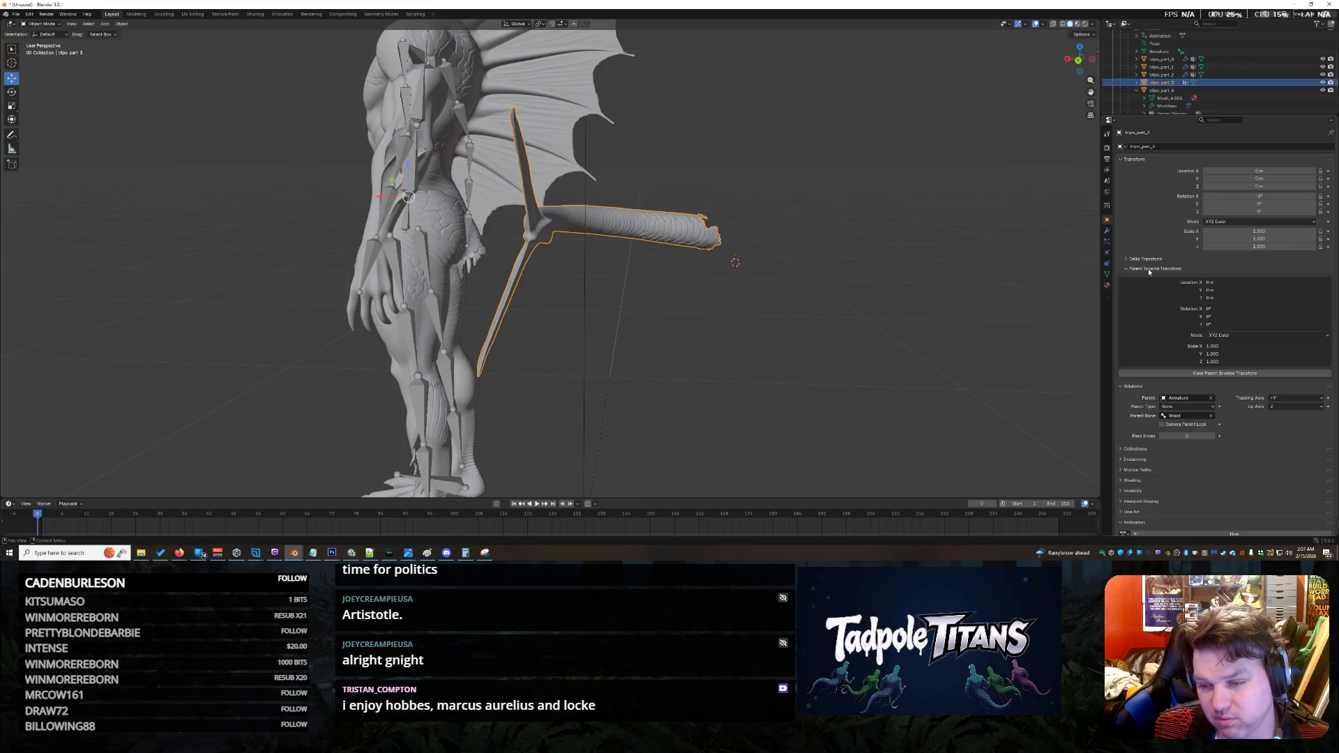
left_click(1149, 269)
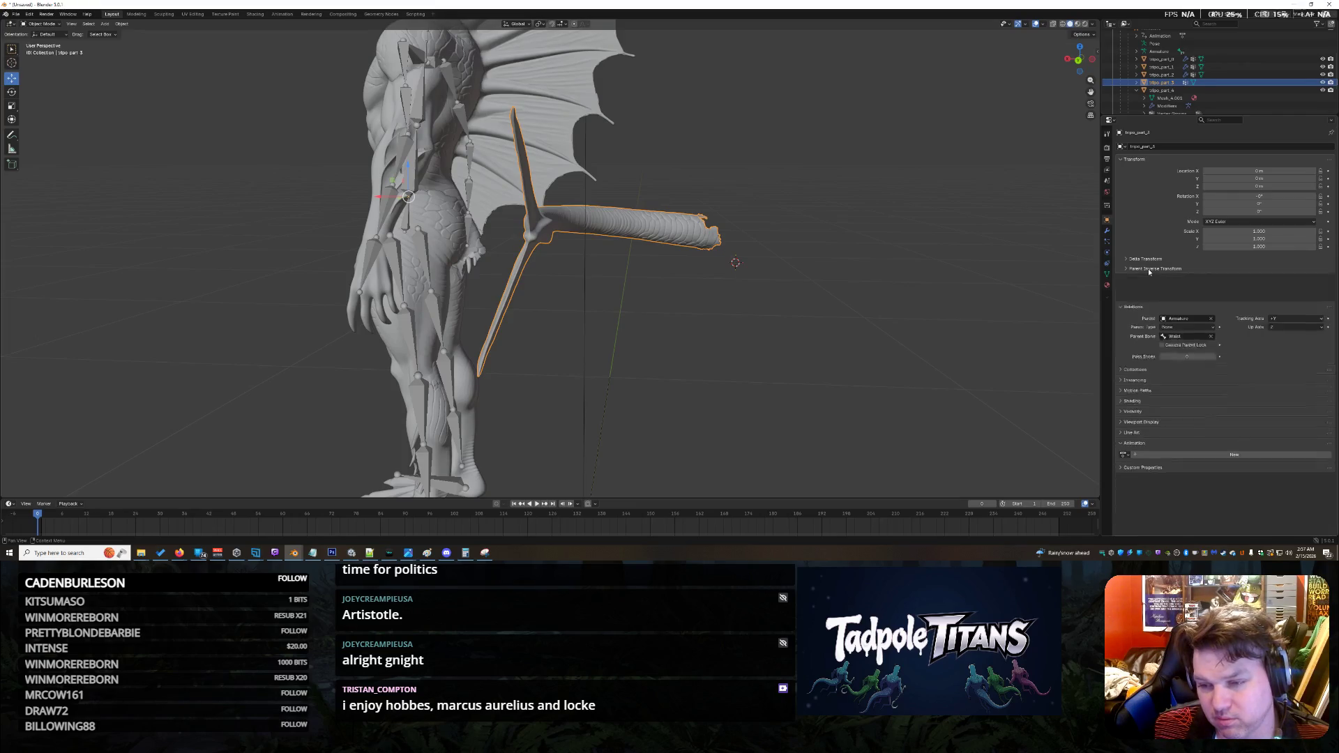
left_click(1218, 222)
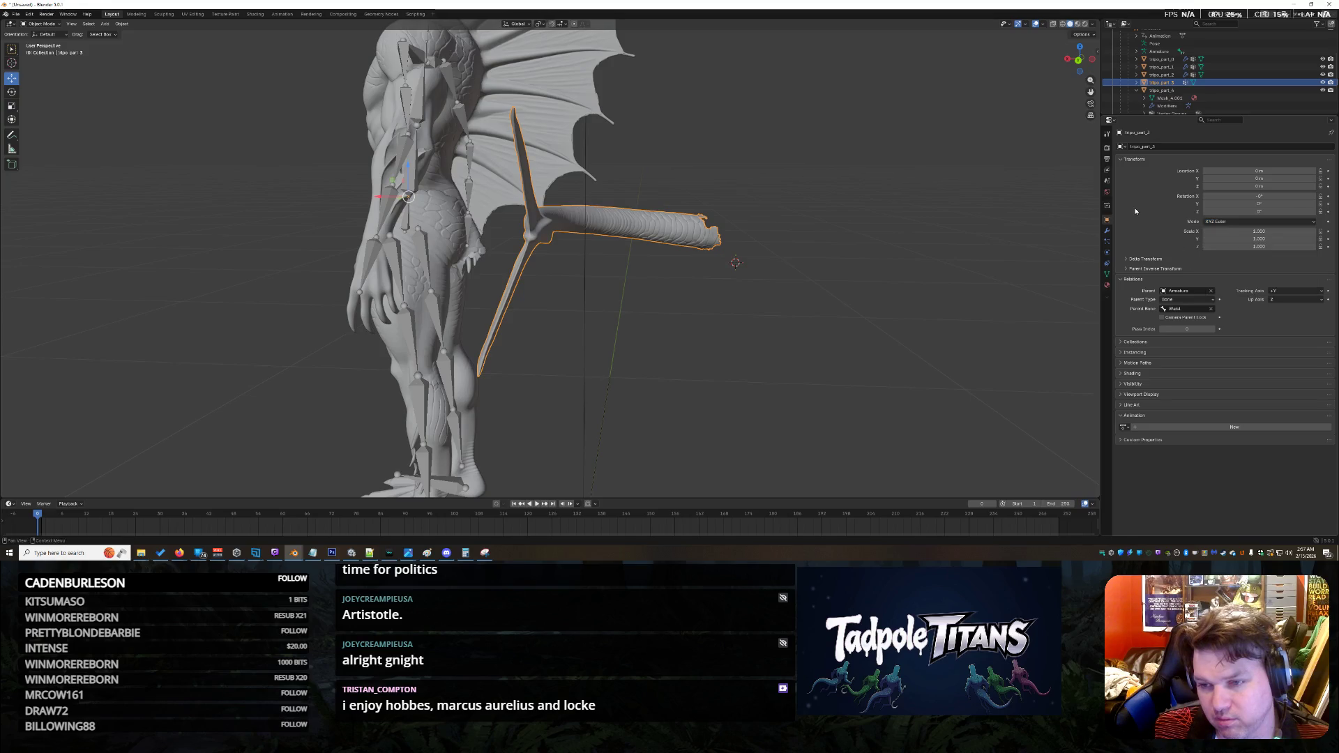
left_click(1123, 160)
left_click(1123, 160)
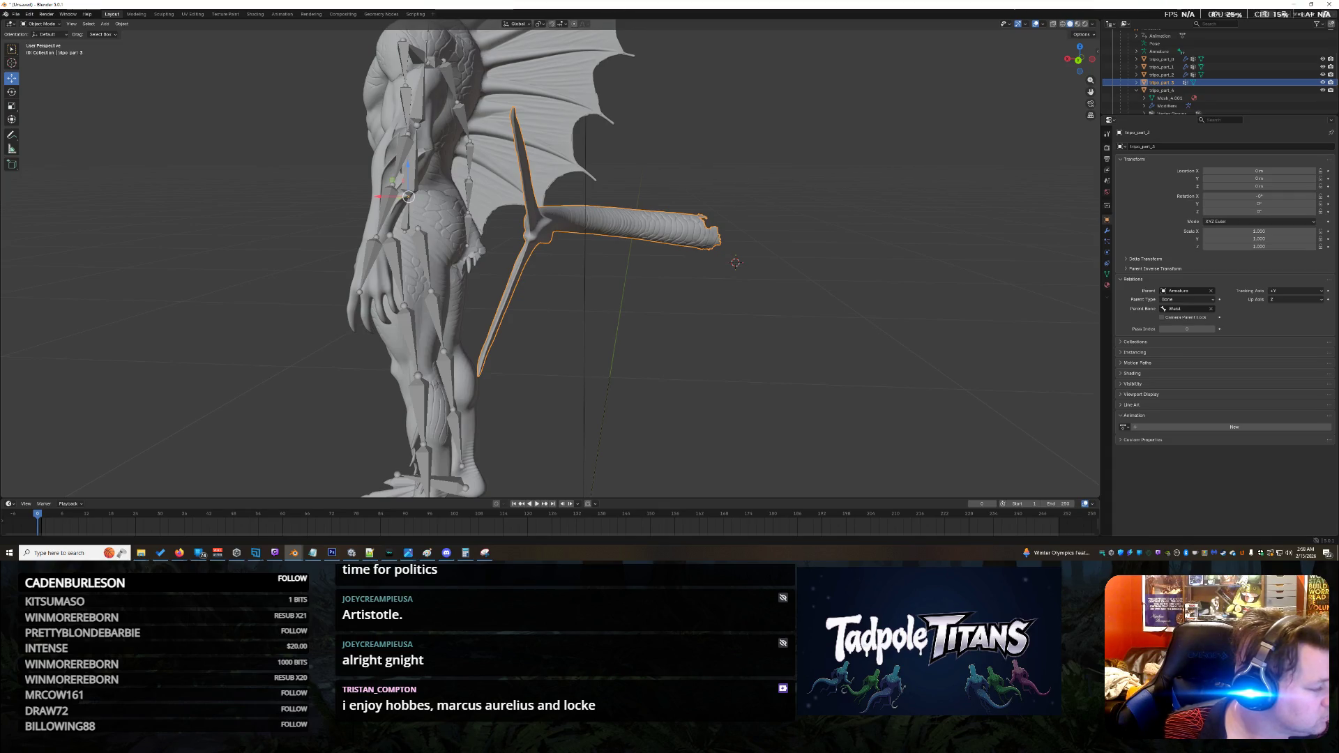
Step: Rotate the tail part by about 50 degrees with the Rotate tool
scroll(676, 306, "up", 4)
mouse_move(676, 305)
middle_mouse_down()
mouse_move(679, 328)
mouse_move(657, 328)
middle_mouse_up()
middle_click_drag(610, 326, 706, 338)
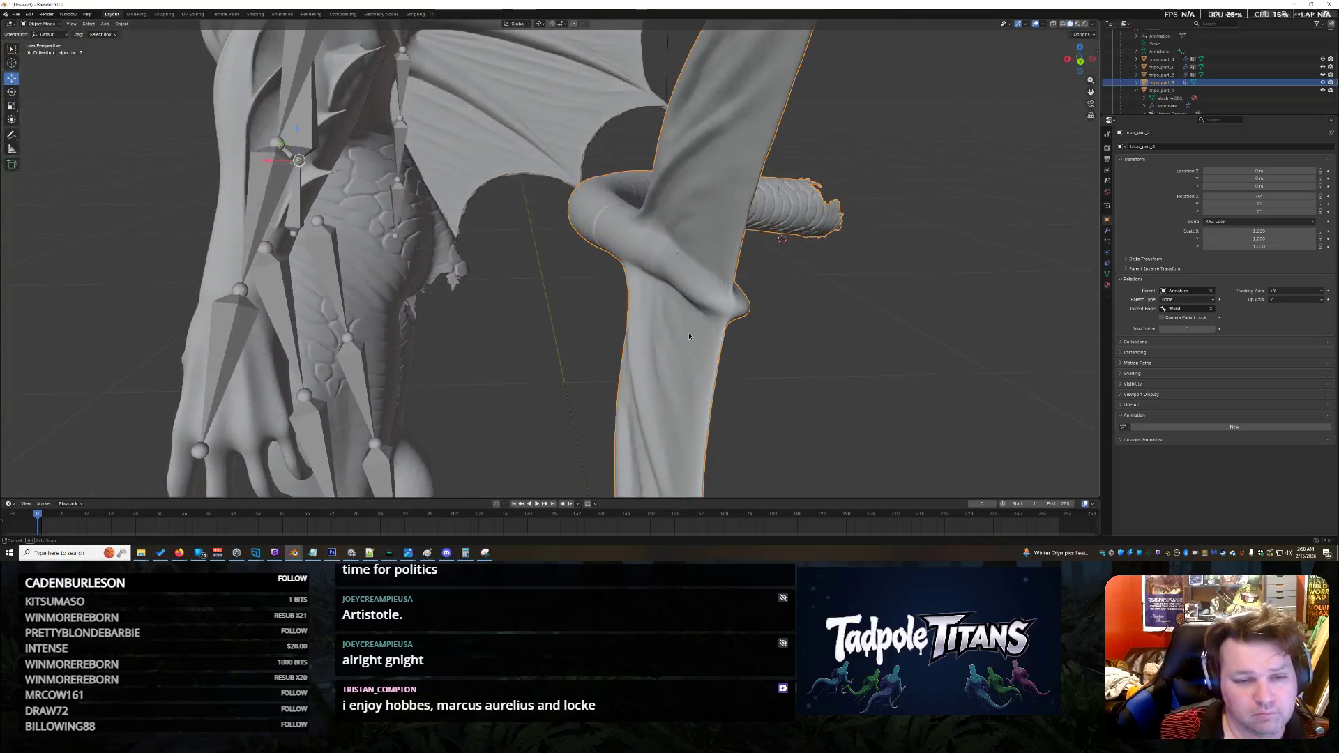
left_click(12, 92)
middle_click_drag(418, 238, 453, 230)
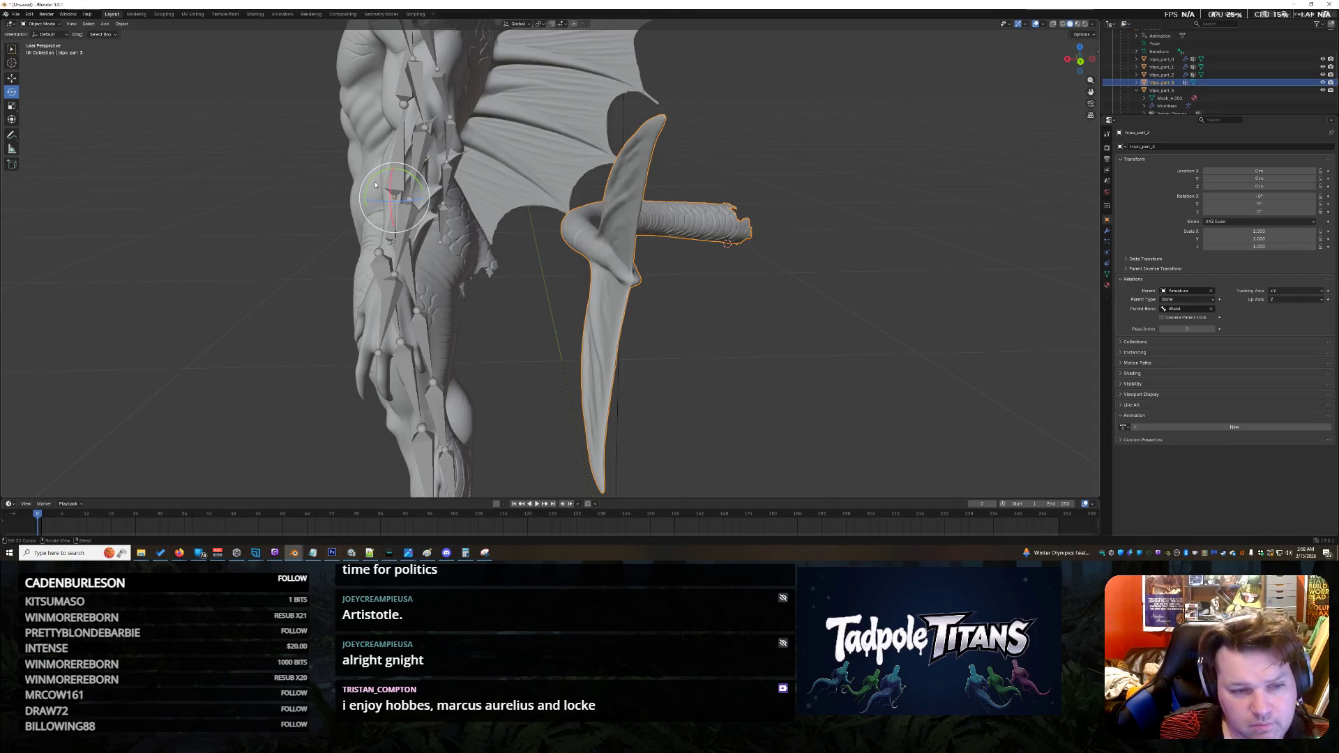
left_click_drag(371, 184, 364, 235)
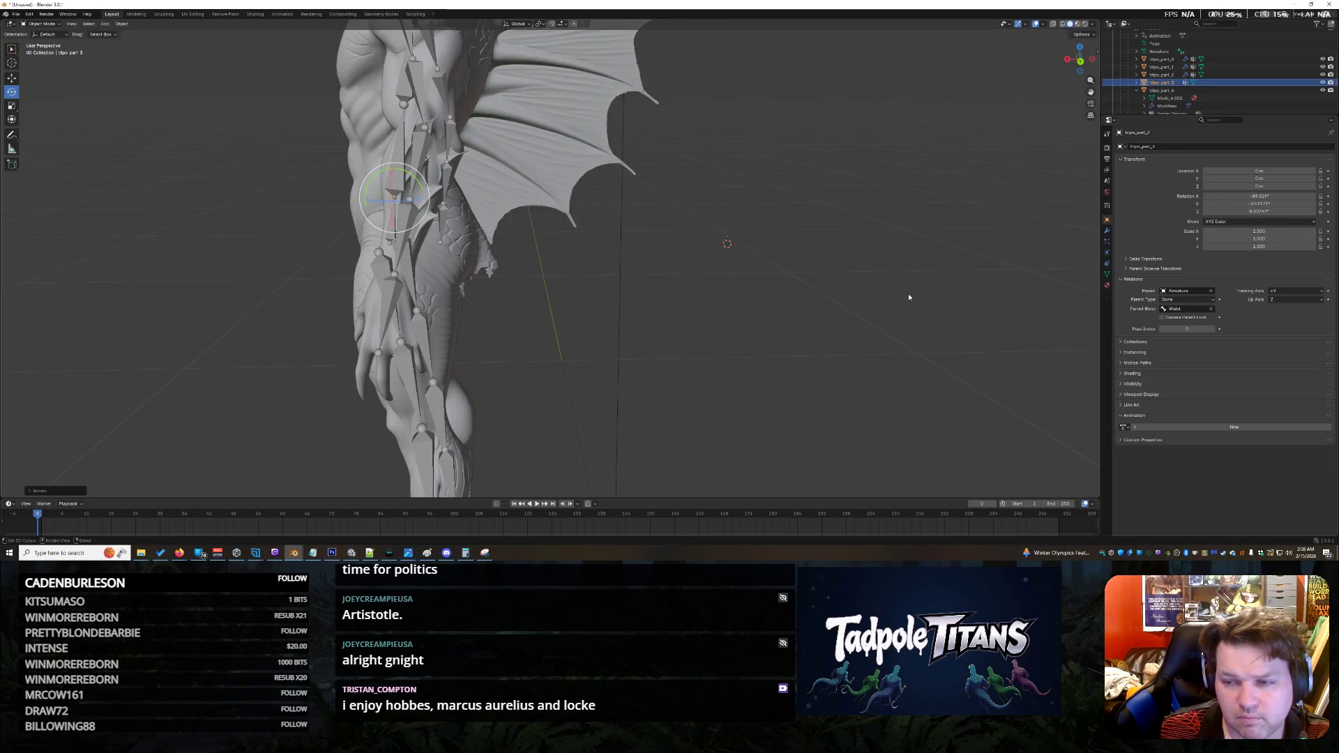
Step: Set the tail part's X rotation to -90° in Object Properties
left_click(1298, 196)
type("-90")
key("Return")
scroll(808, 164, "down", 3)
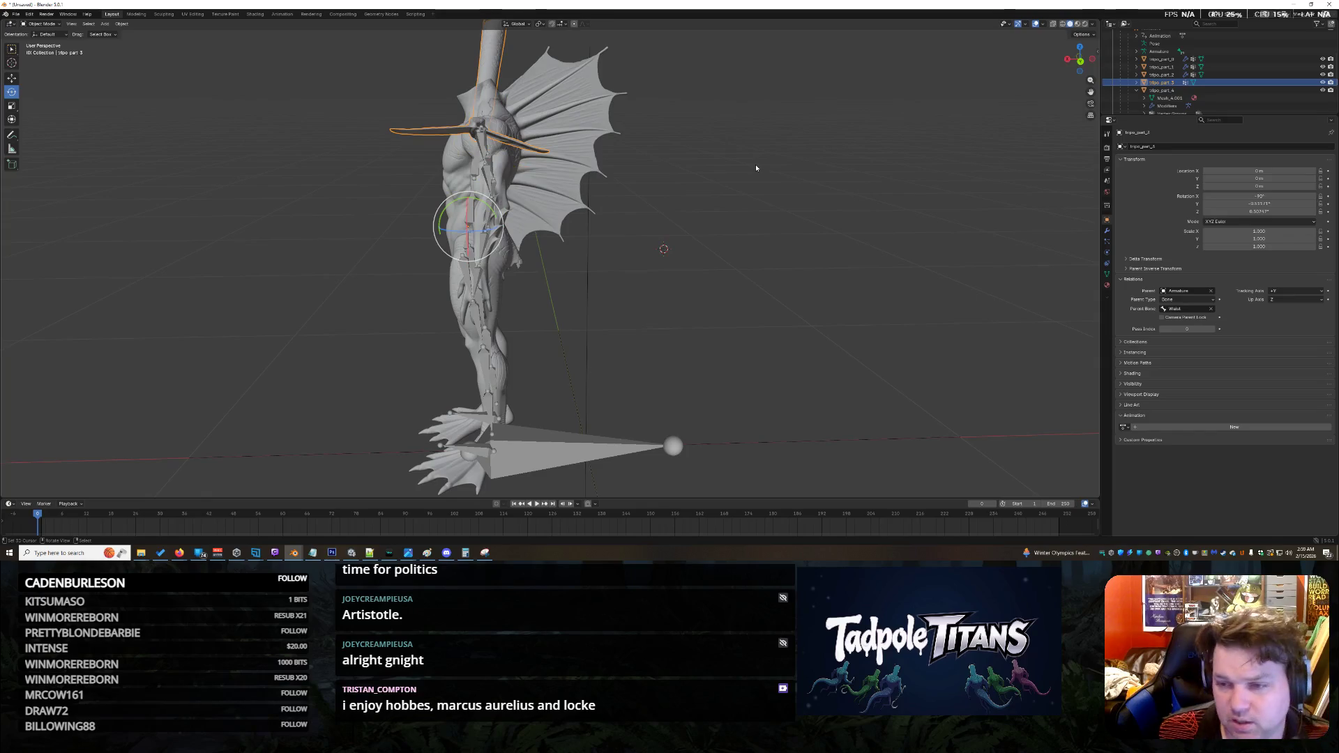
mouse_move(750, 163)
middle_mouse_down()
mouse_move(813, 153)
mouse_move(756, 168)
middle_mouse_up()
Step: Cancel a started delete so the tail part is kept, and return to the Move tool
key("x")
left_click(780, 161)
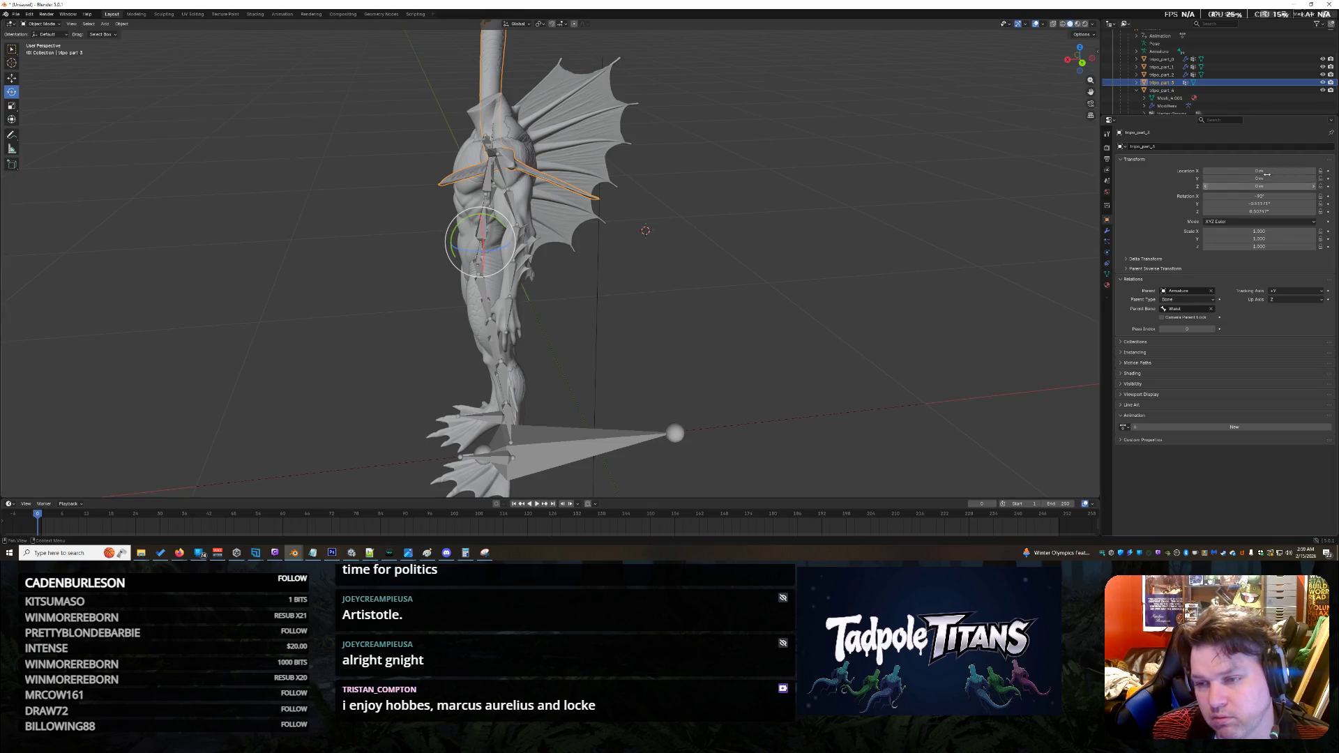
left_click(12, 78)
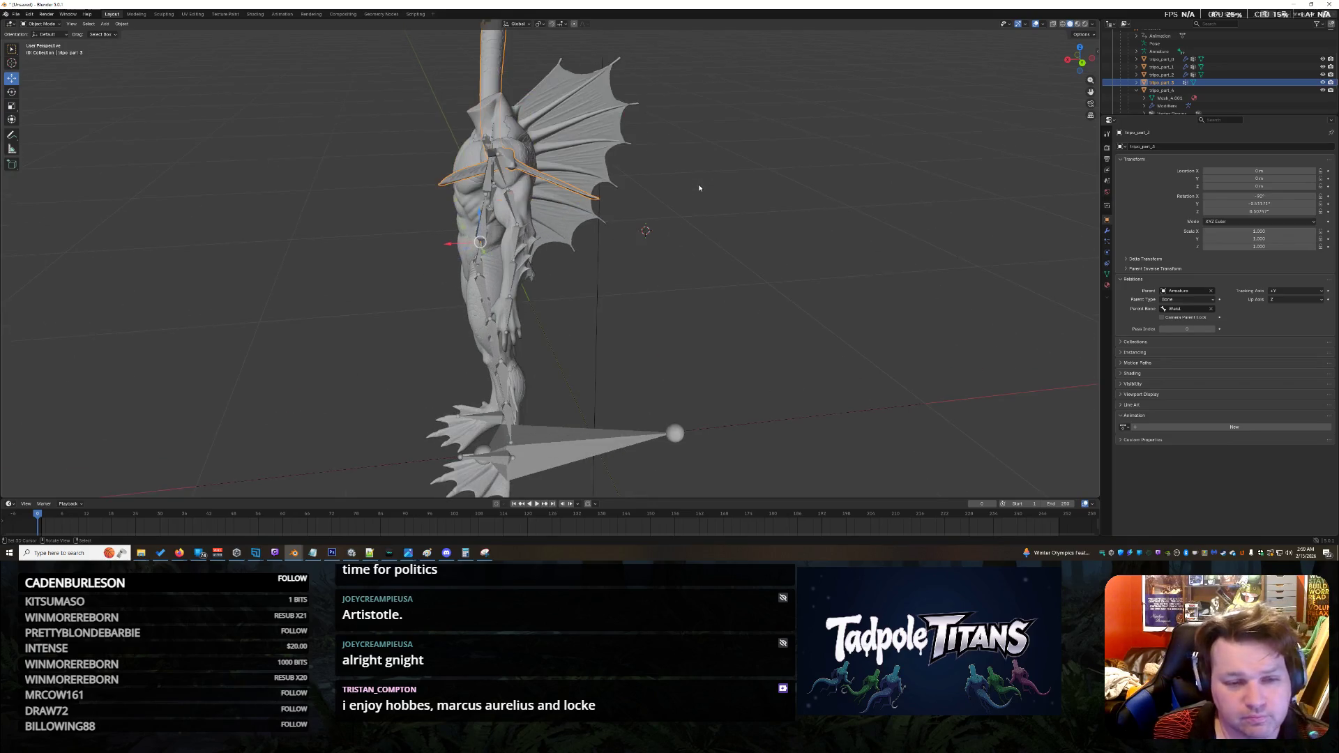
Step: Clear the tail part's rotation with Alt+R and undo to restore its hip position
key("alt+r")
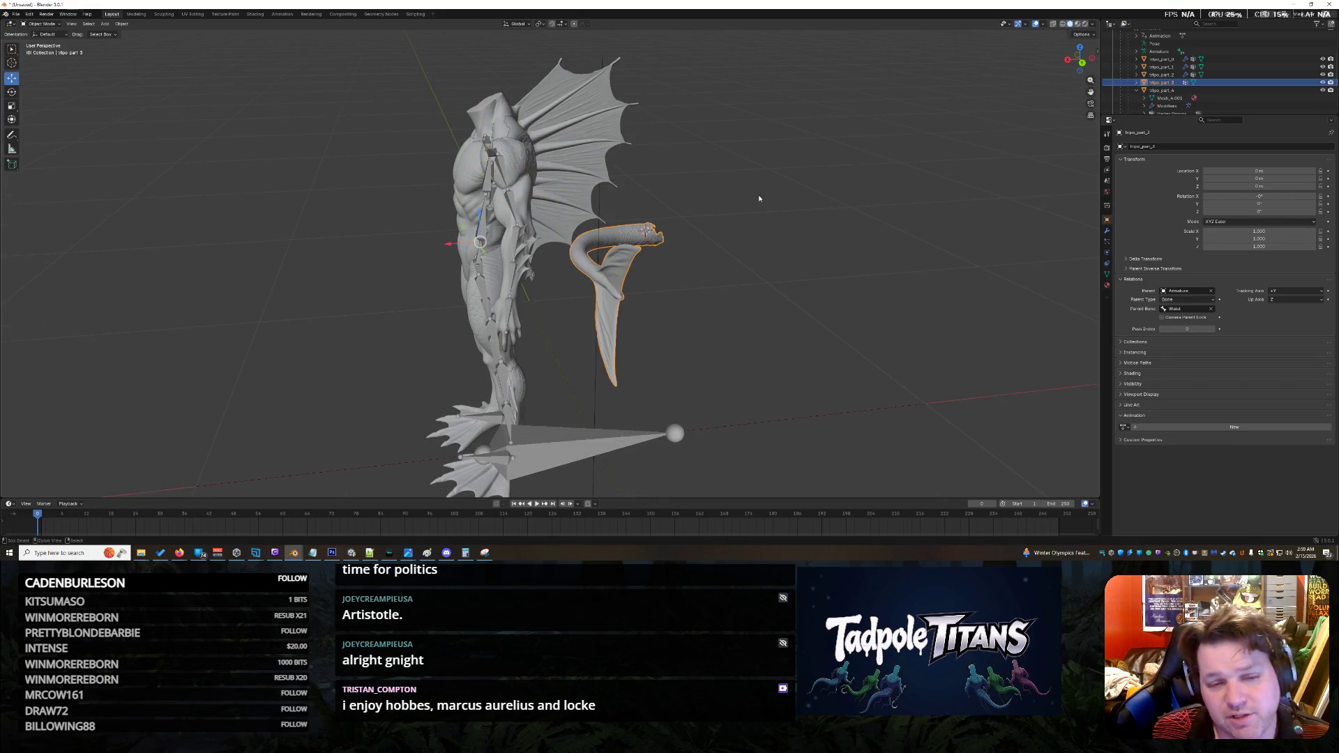
key("ctrl+z")
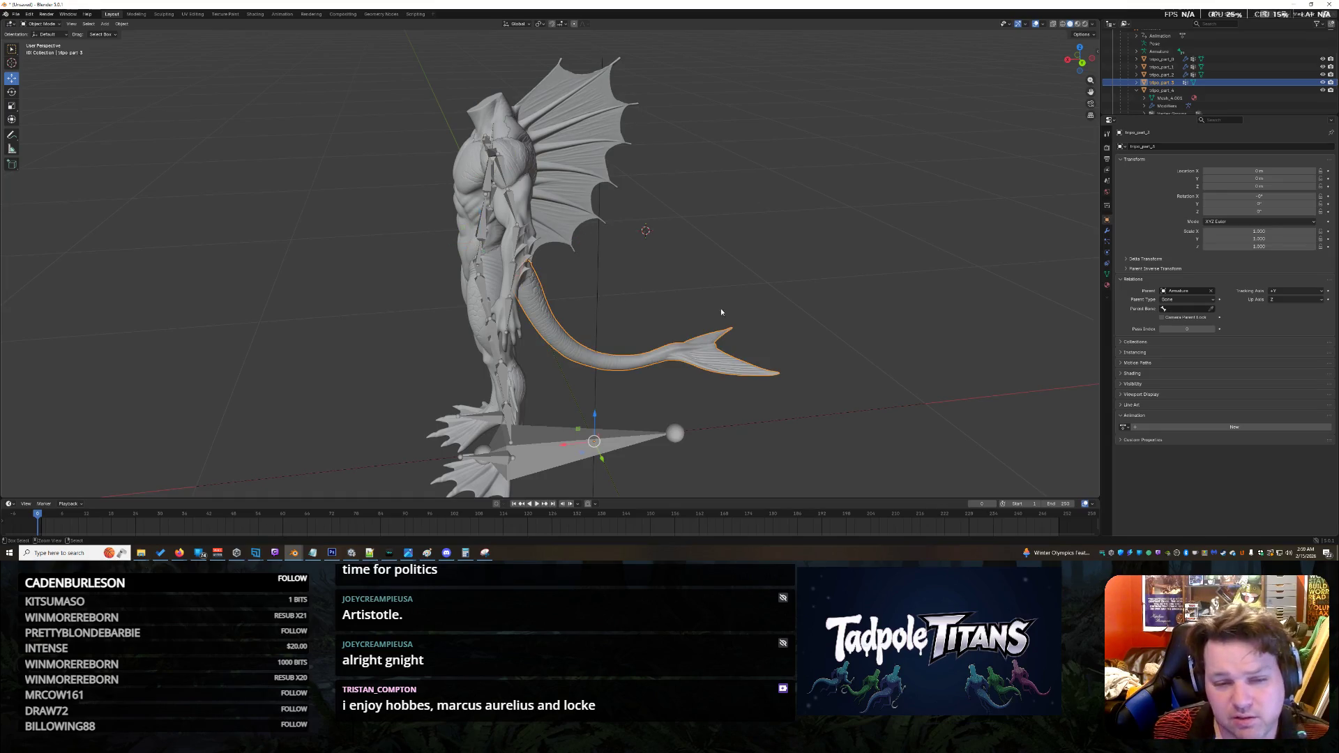
middle_click_drag(705, 283, 648, 273)
scroll(648, 273, "up", 5)
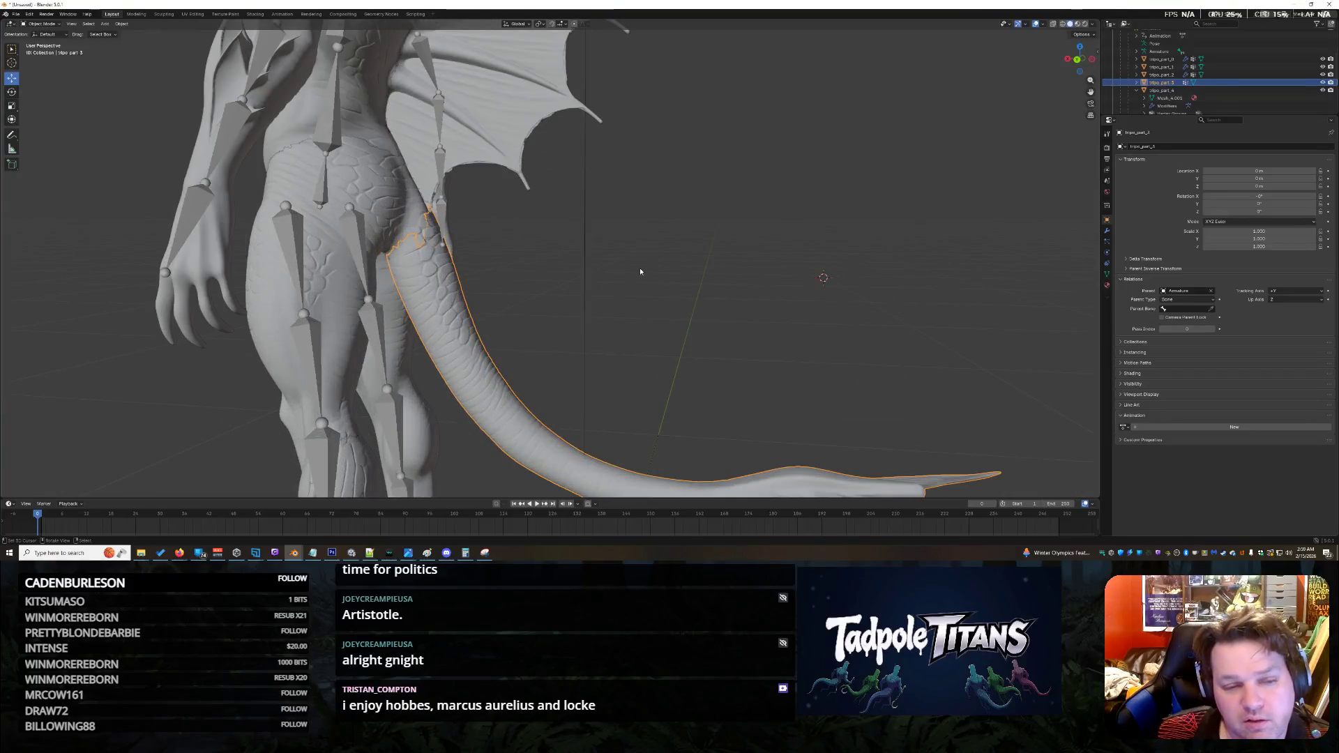
middle_click_drag(703, 272, 693, 270)
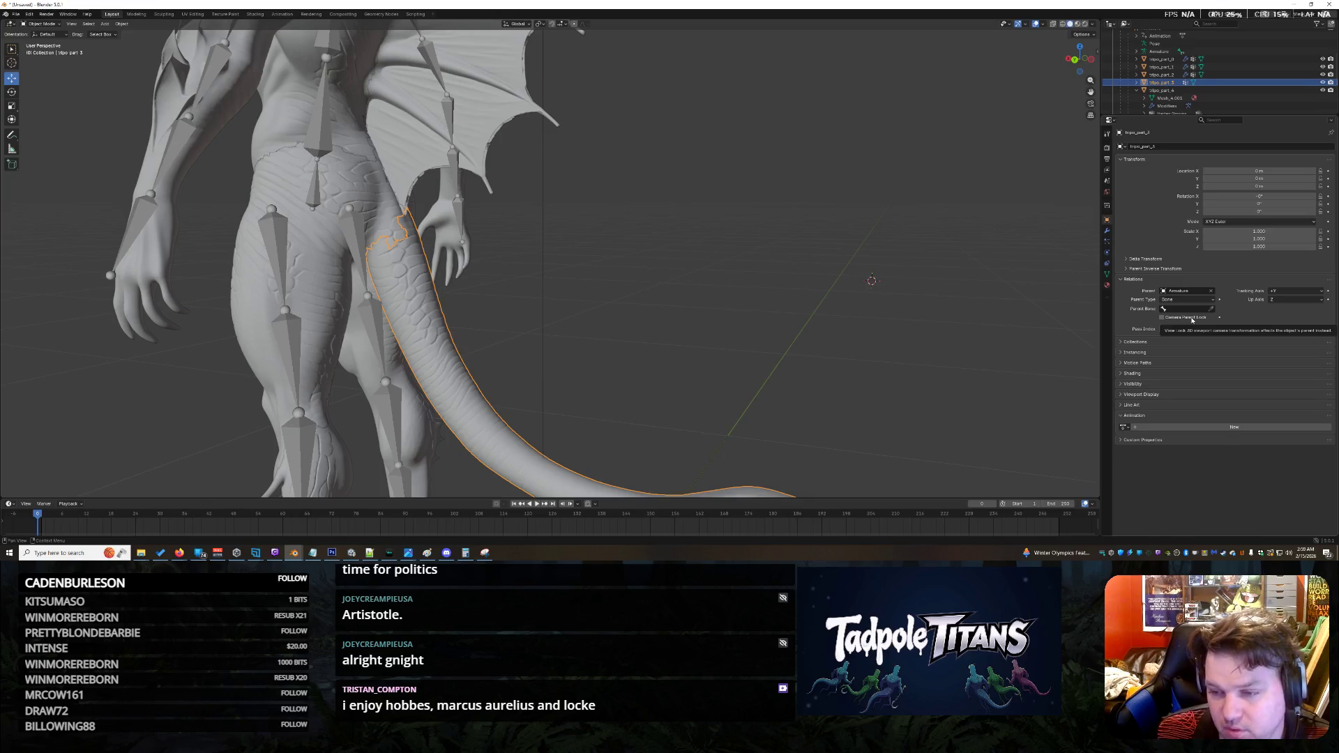
Step: Orbit and zoom around the creature to check the wing and tail fin
left_click(1123, 352)
left_click(1121, 353)
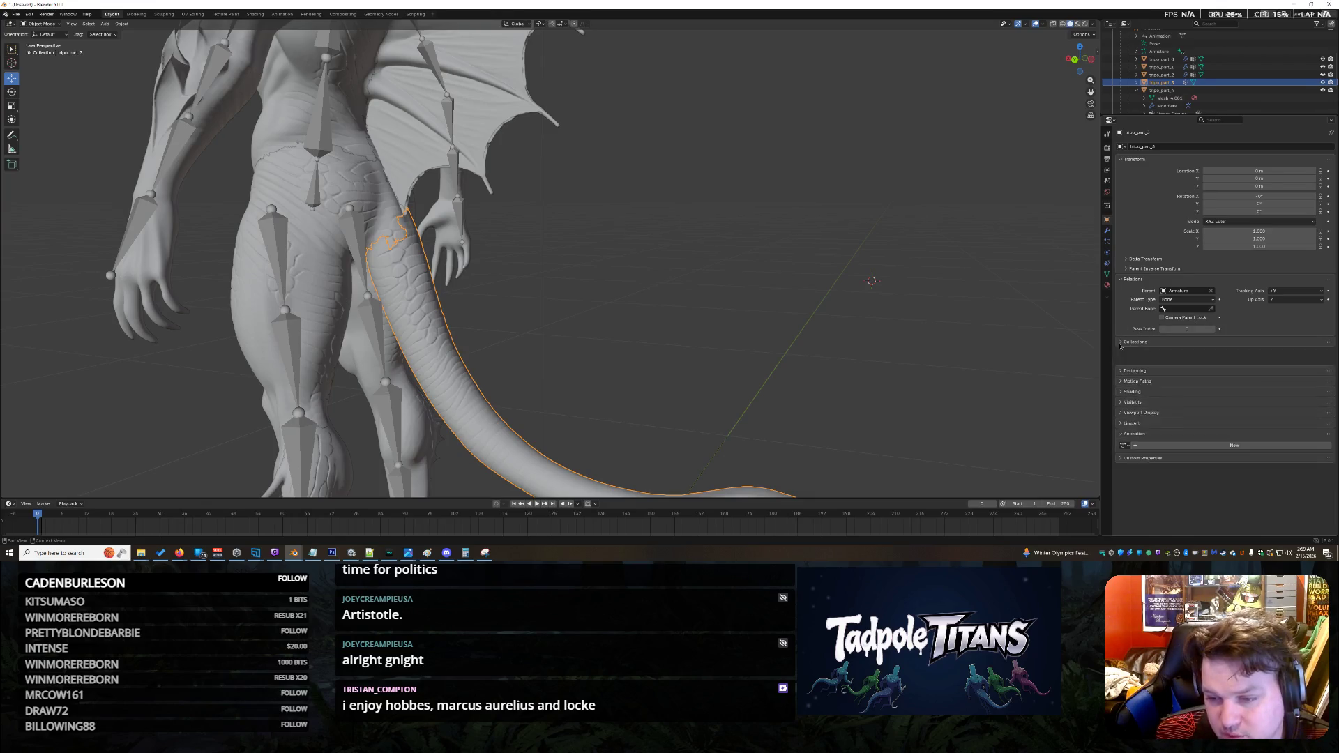
middle_click_drag(680, 286, 588, 300)
scroll(587, 299, "down", 5)
scroll(554, 320, "up", 8)
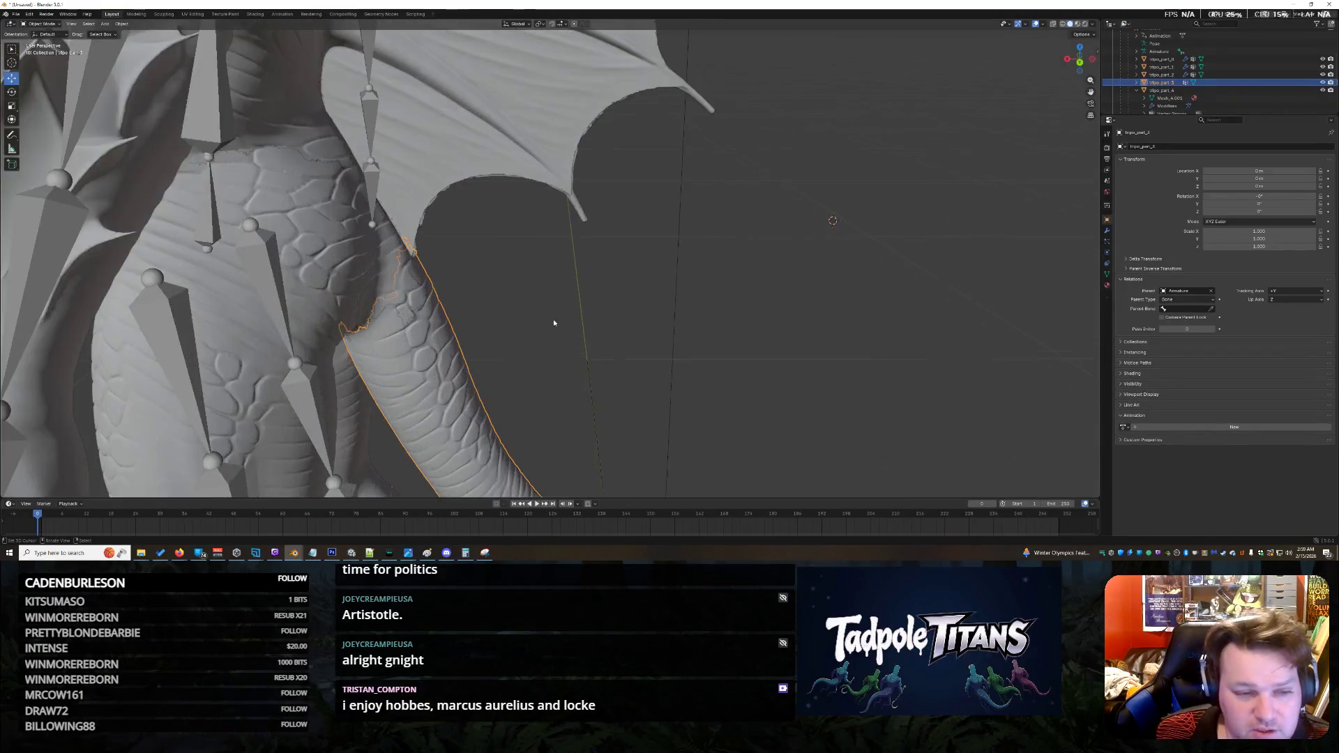
scroll(555, 320, "down", 5)
scroll(488, 300, "up", 5)
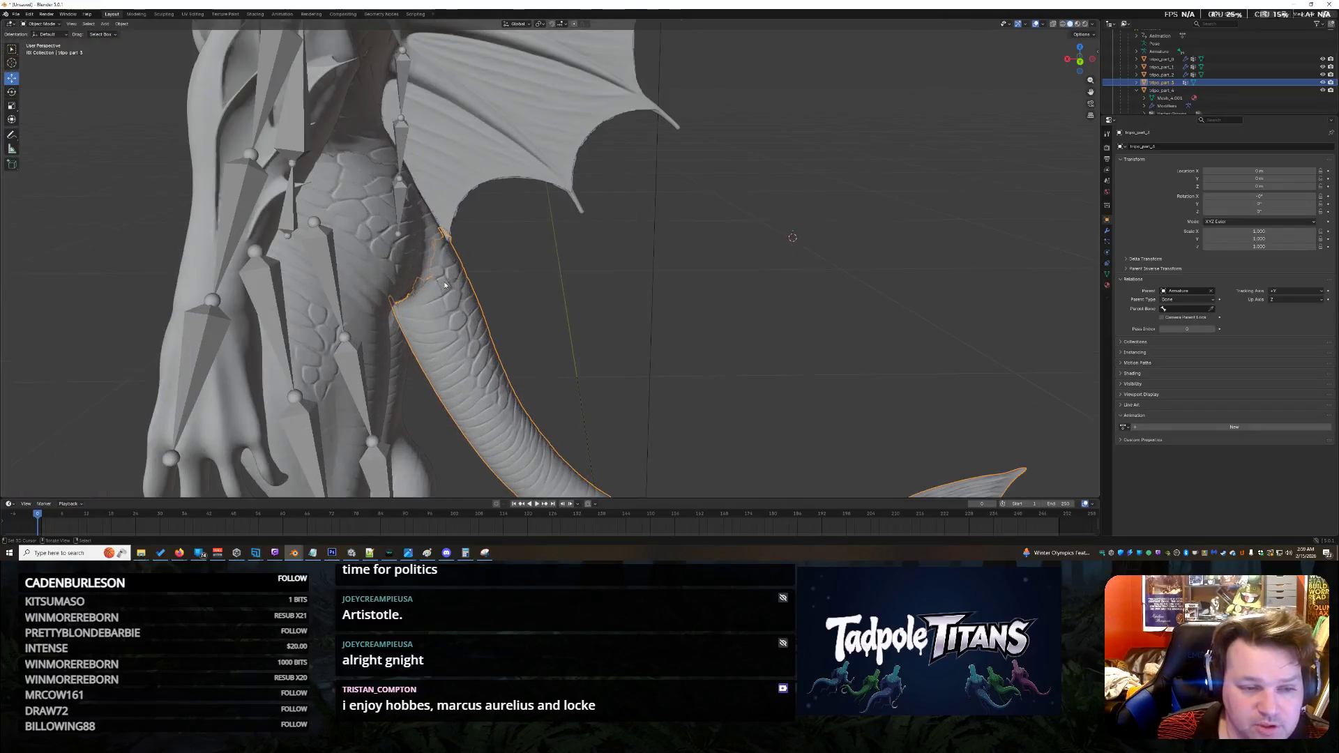
left_click(290, 225, "shift")
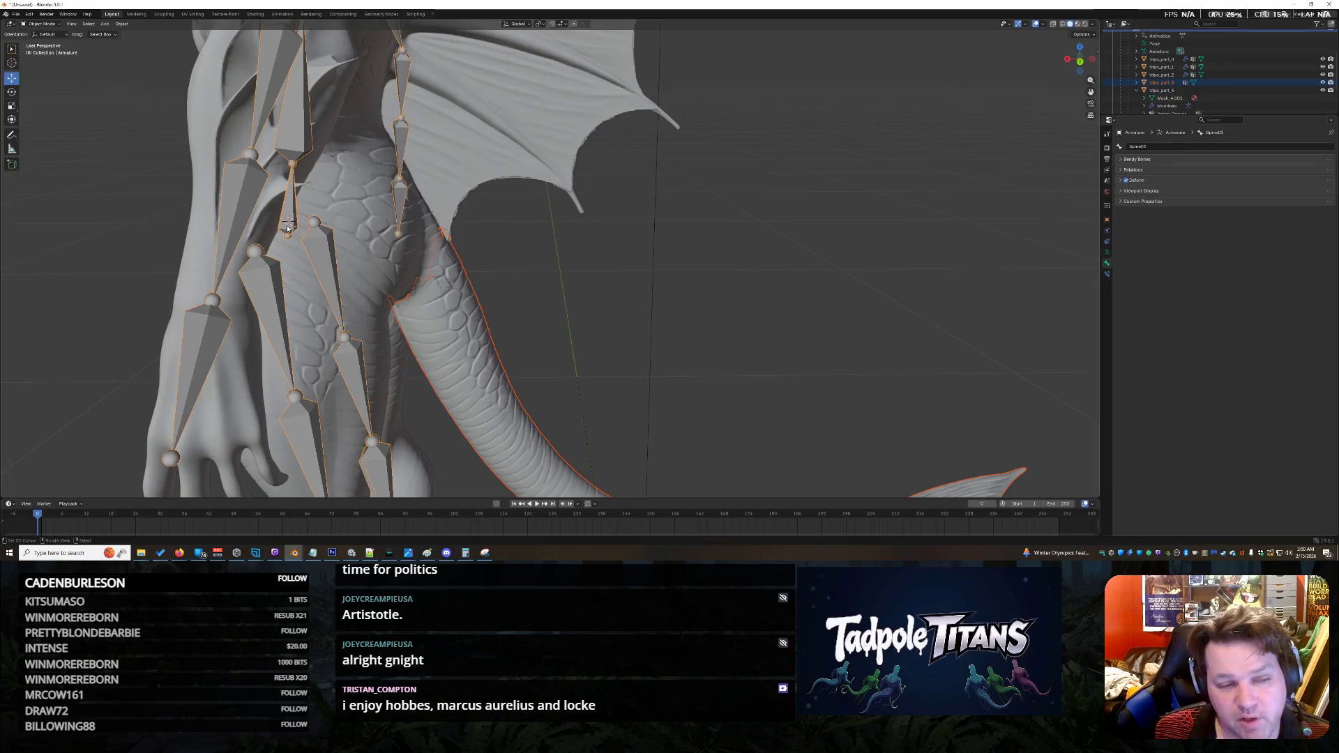
left_click(445, 322)
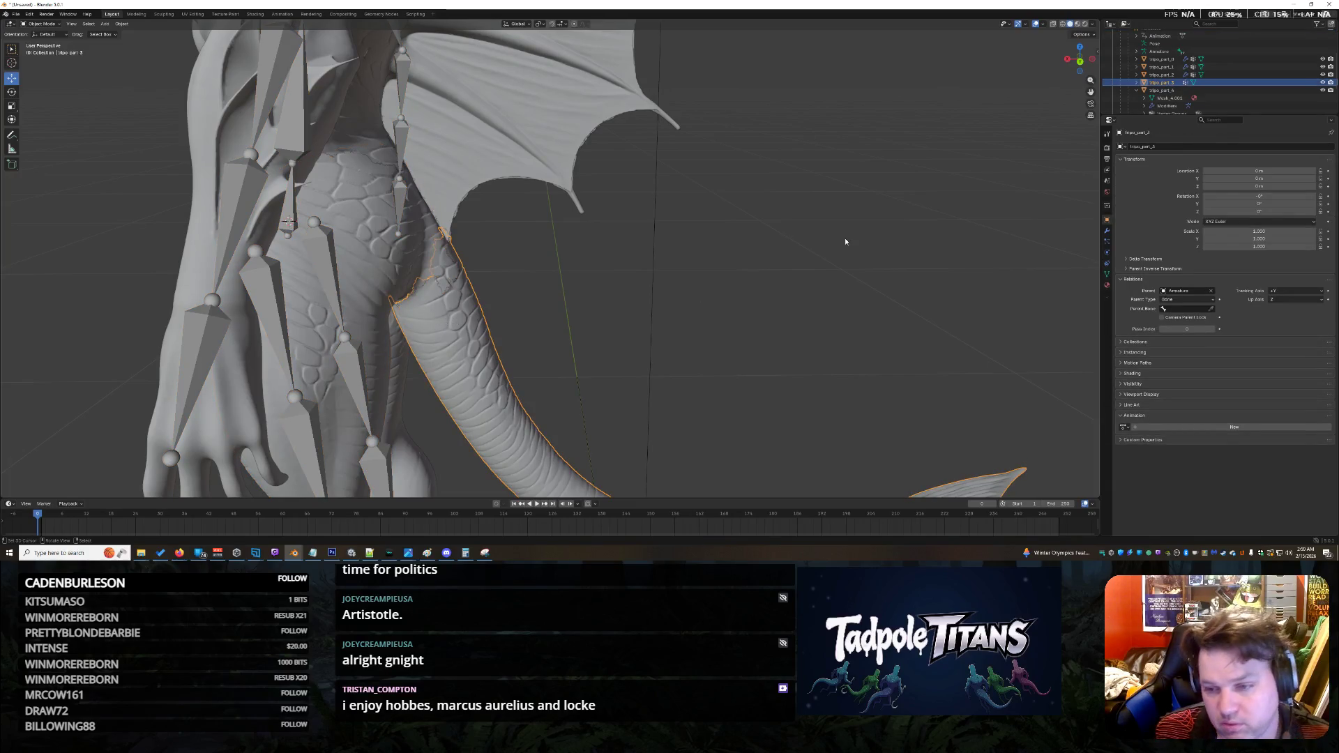
left_click(1120, 405)
left_click(1119, 404)
left_click(1121, 395)
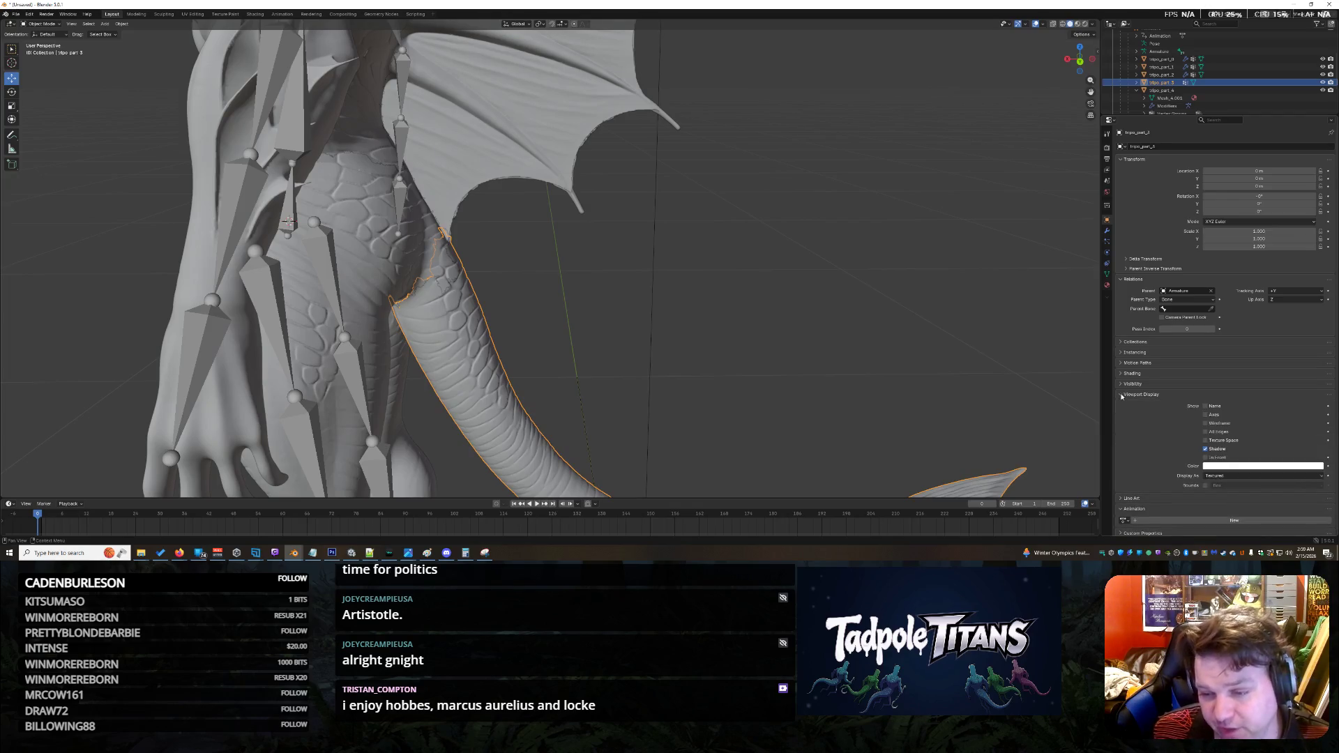
left_click(1122, 397)
left_click(1123, 385)
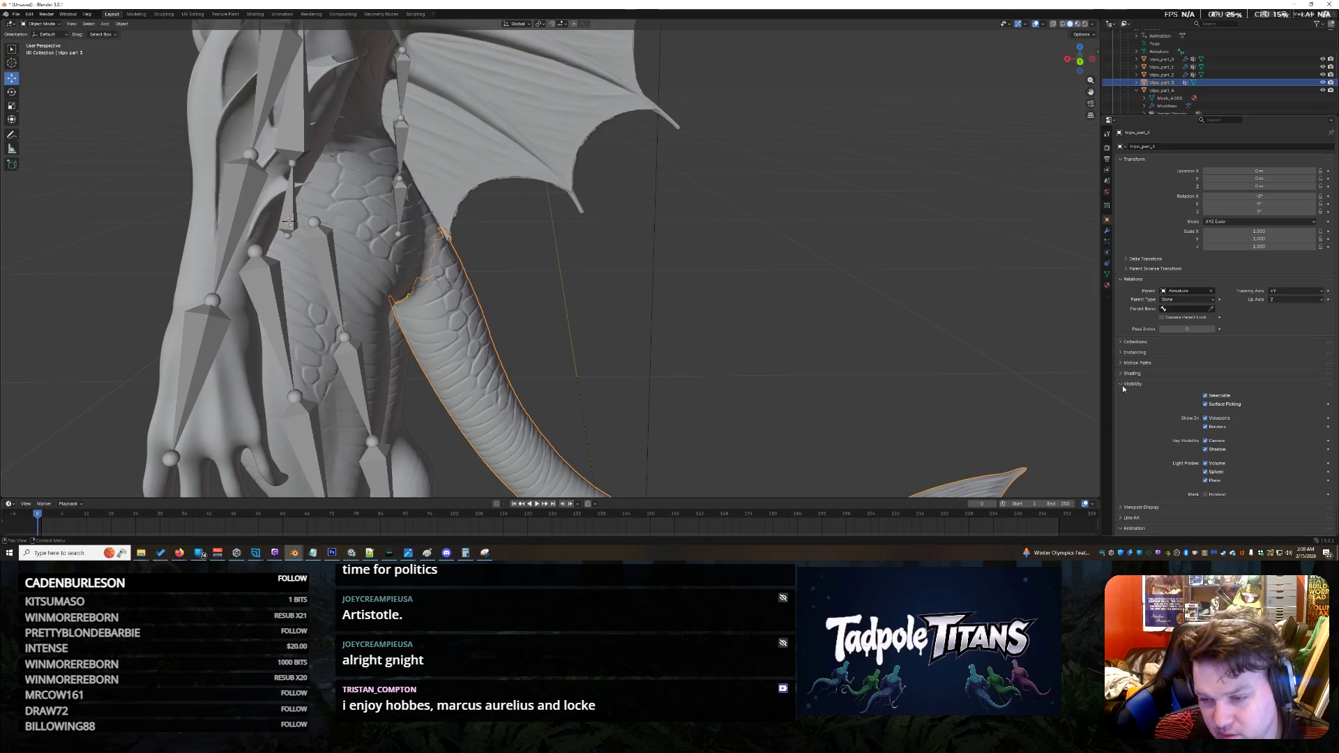
left_click(1123, 386)
left_click(1125, 374)
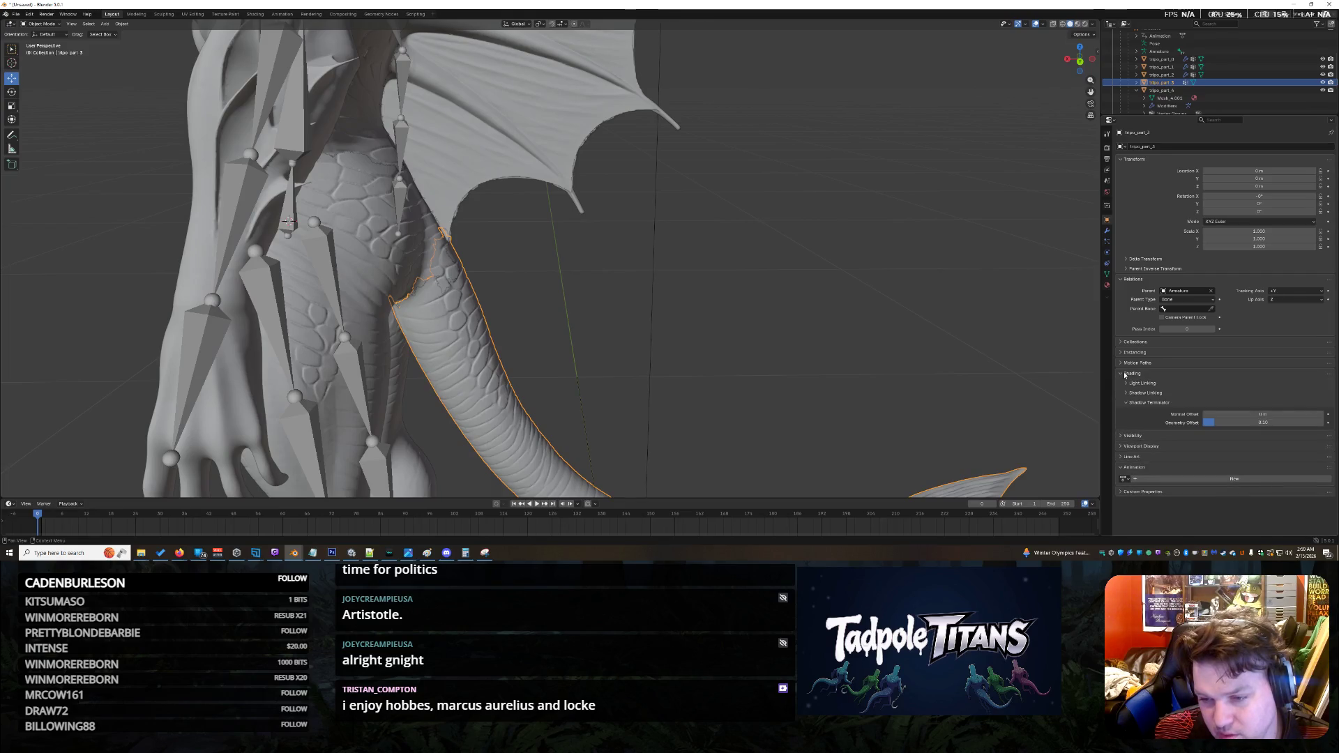
left_click(1124, 375)
left_click(1121, 364)
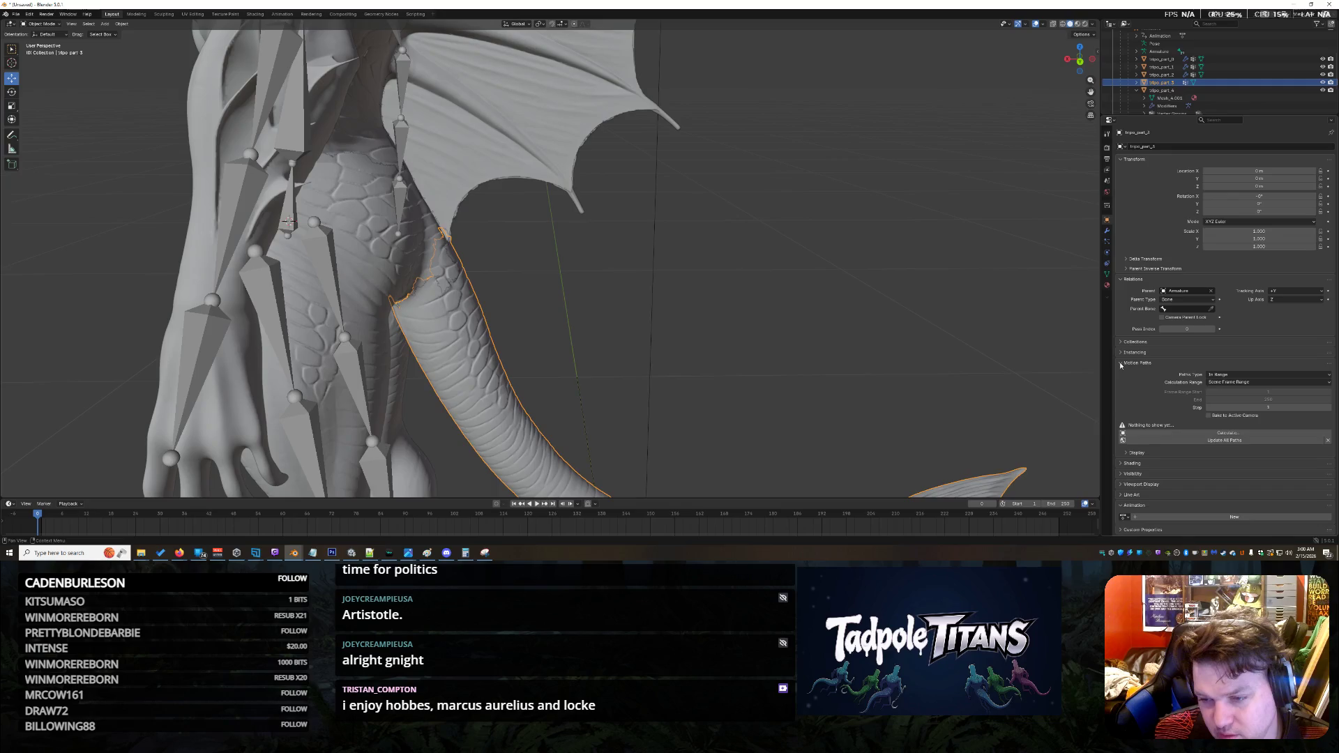
left_click(1121, 363)
mouse_move(572, 293)
middle_mouse_down()
mouse_move(627, 323)
mouse_move(622, 351)
mouse_move(637, 321)
middle_mouse_up()
scroll(637, 321, "up", 2)
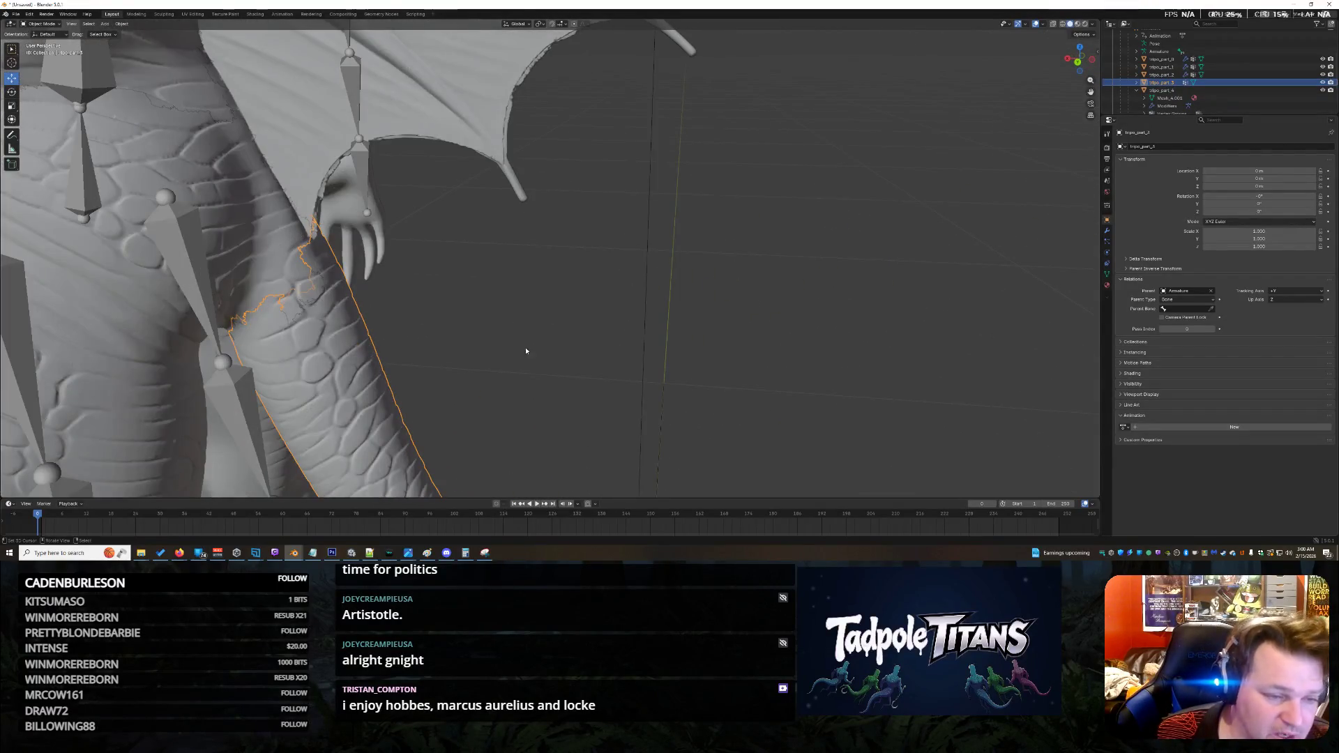
scroll(526, 351, "down", 4)
scroll(394, 292, "up", 2)
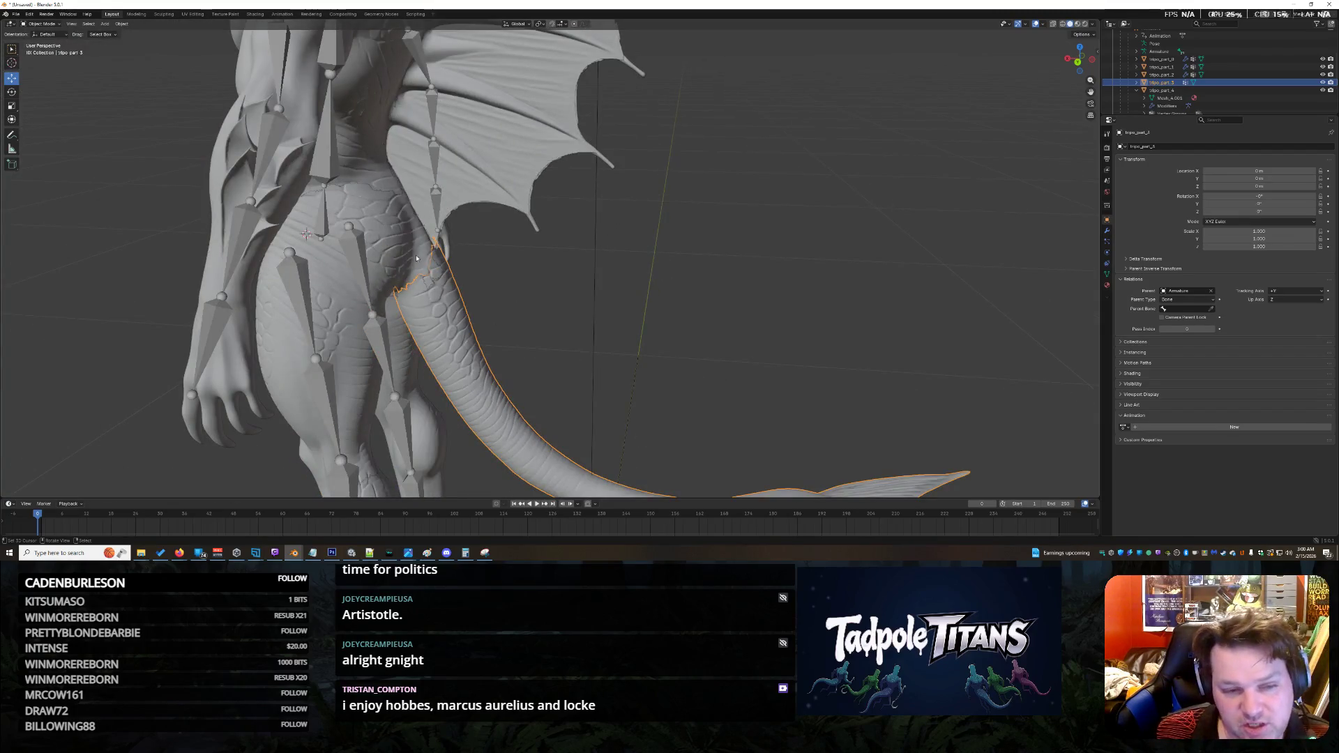
mouse_move(759, 350)
middle_mouse_down()
mouse_move(715, 345)
mouse_move(767, 346)
middle_mouse_up()
scroll(769, 346, "up", 3)
scroll(769, 346, "down", 2)
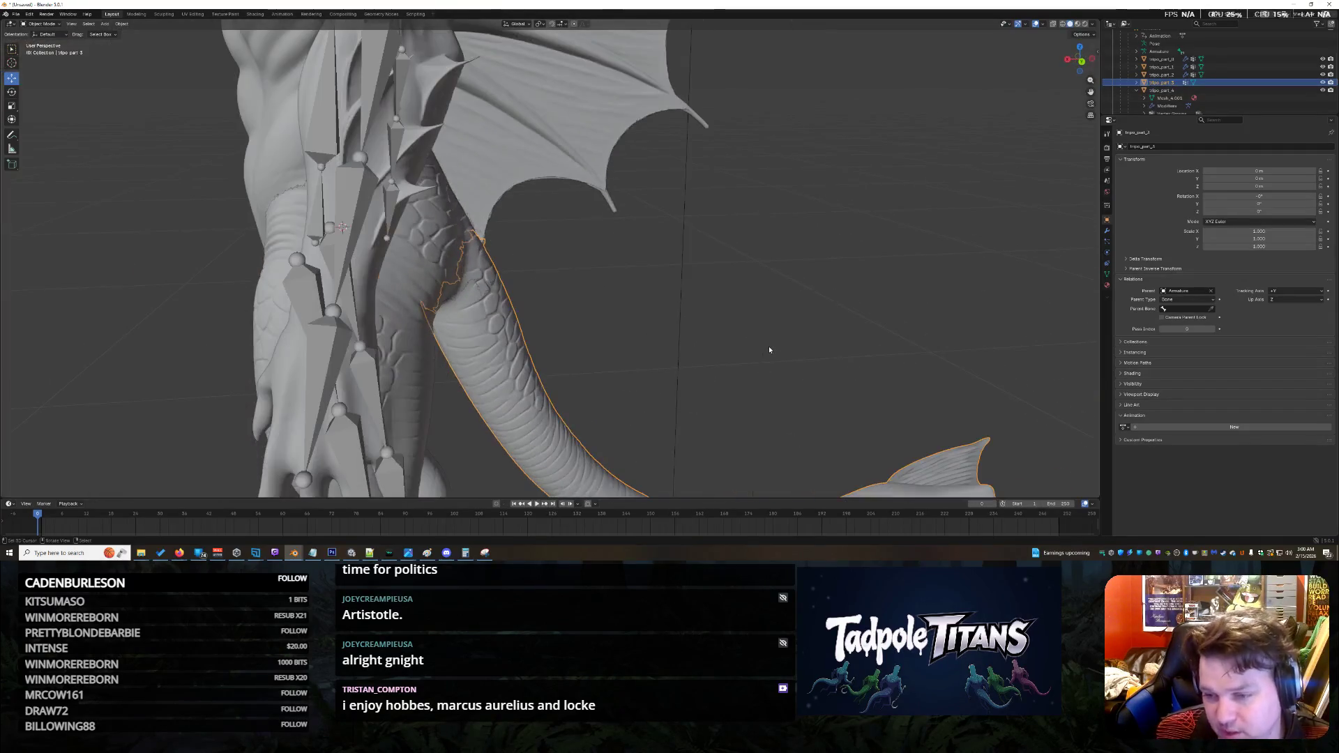
left_click(1119, 363)
left_click(1119, 363)
scroll(752, 274, "down", 3)
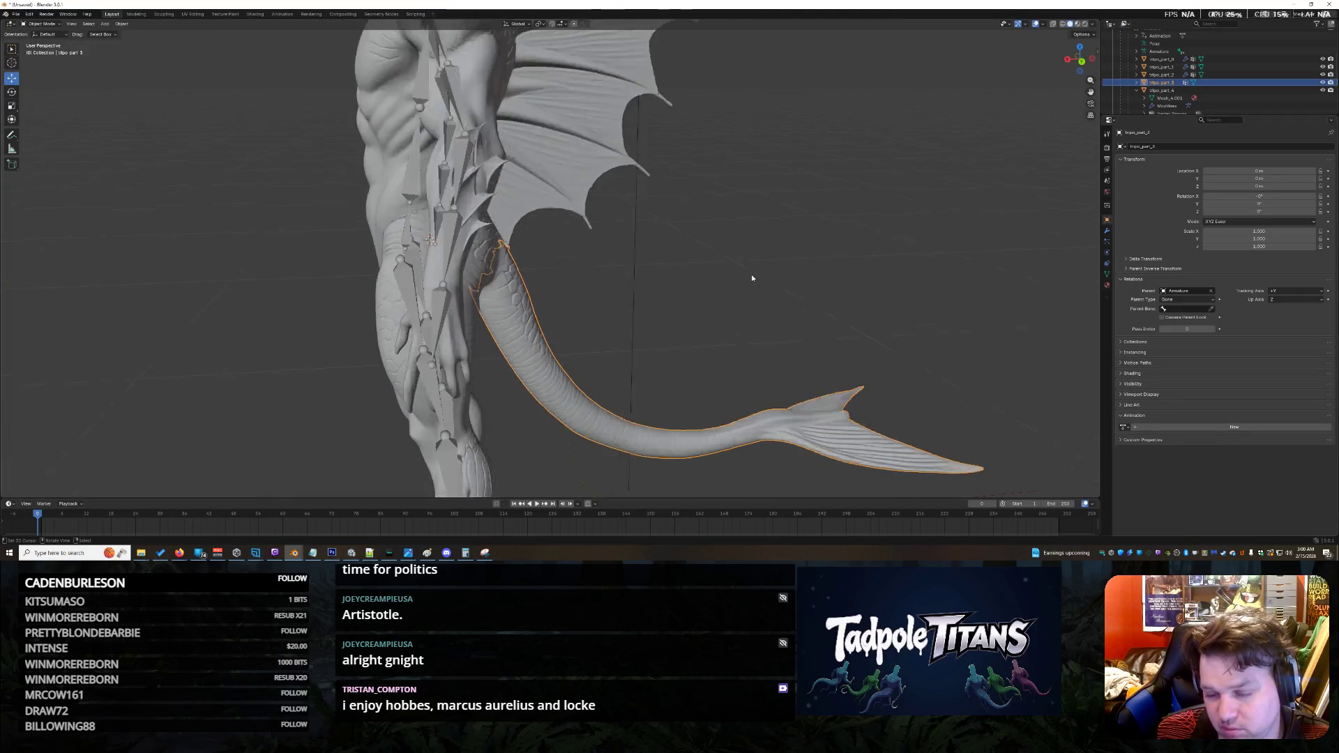
scroll(752, 278, "up", 5)
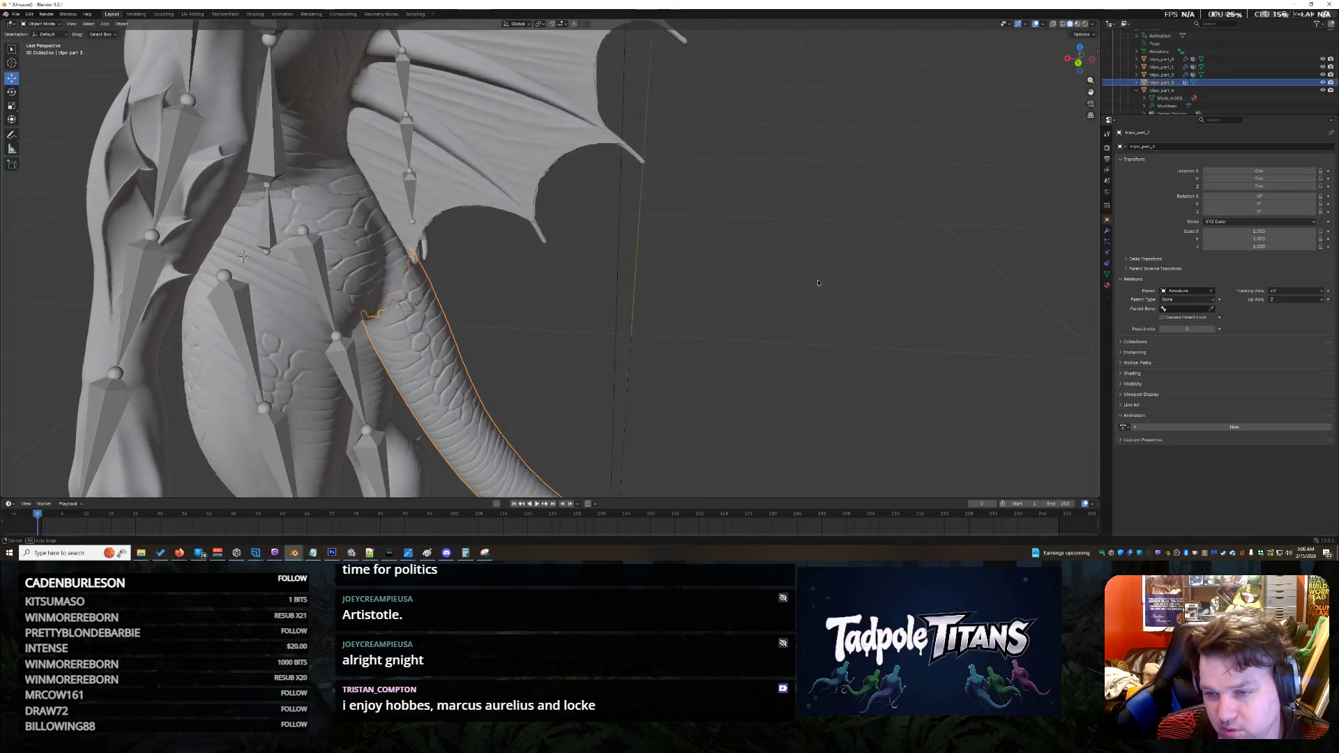
middle_click_drag(818, 282, 807, 281)
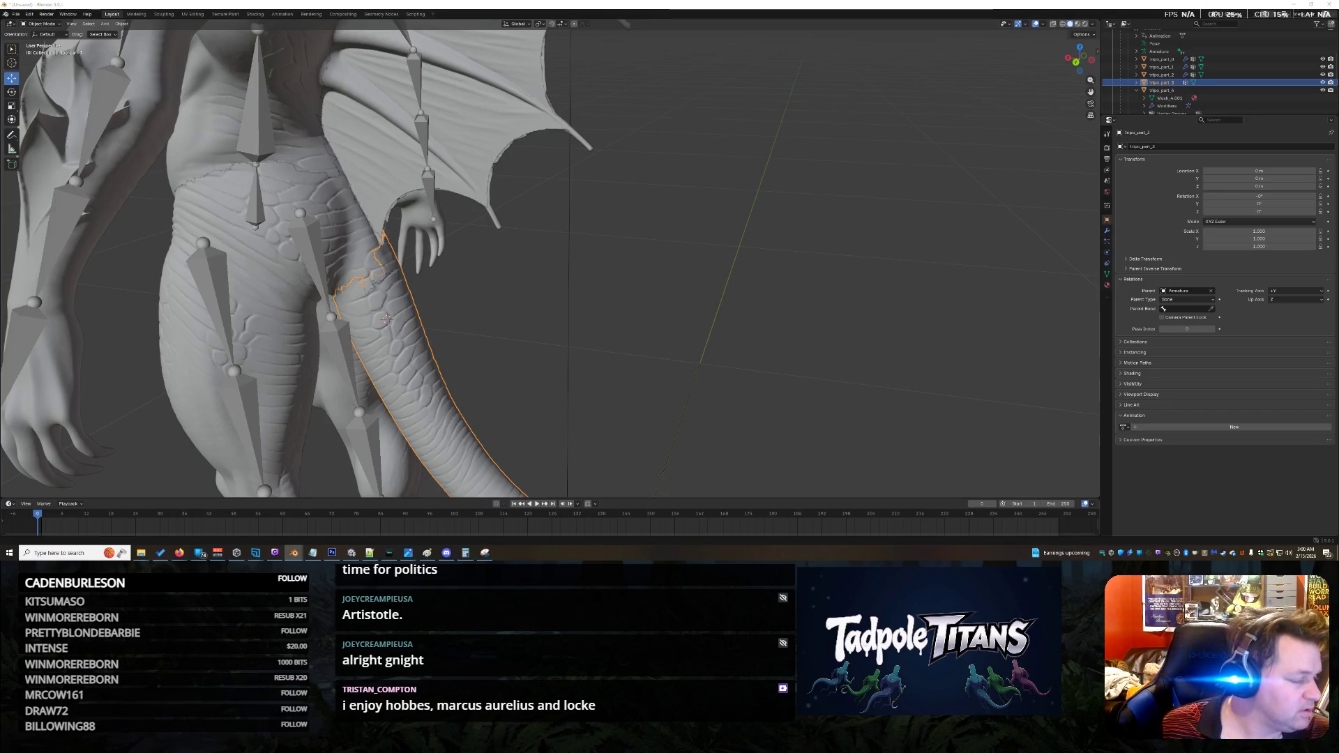
Step: Check the tail part's Parent Inverse and Delta Transform values, then go to the Scripting workspace
key("alt+Tab")
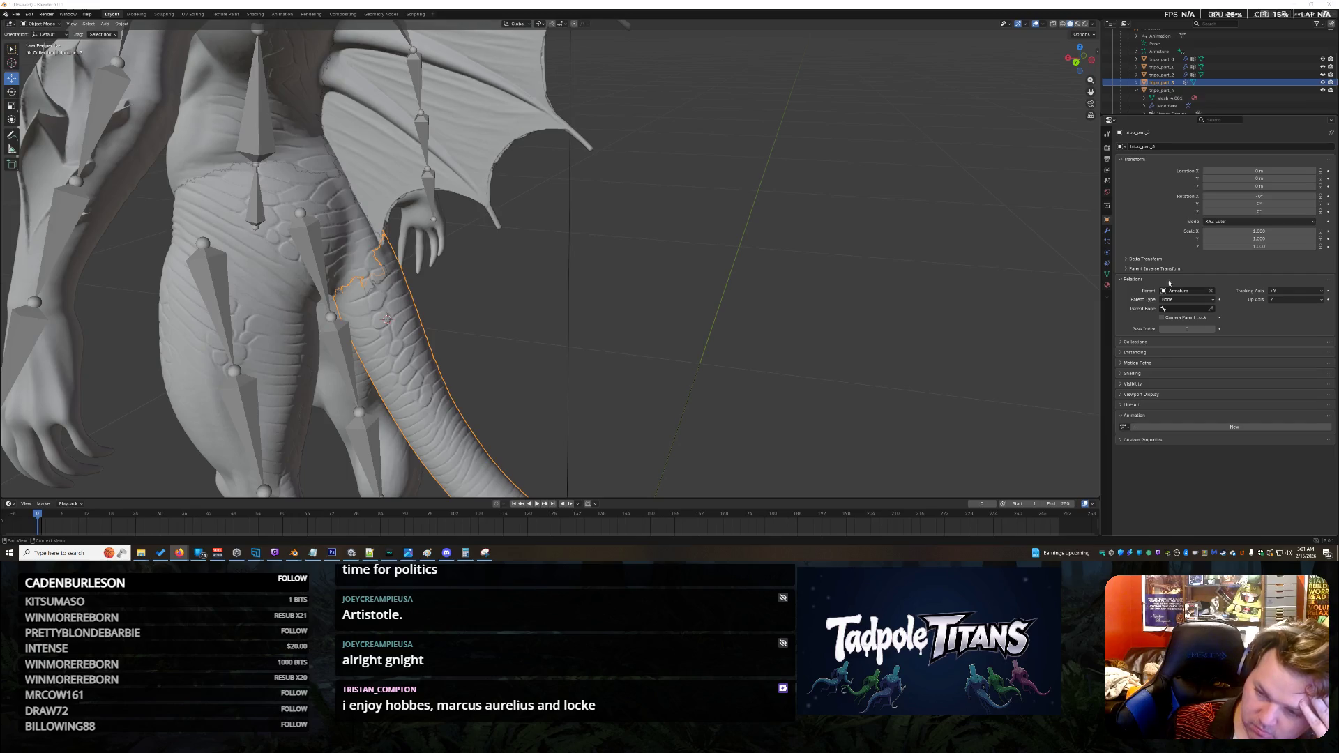
left_click(1126, 269)
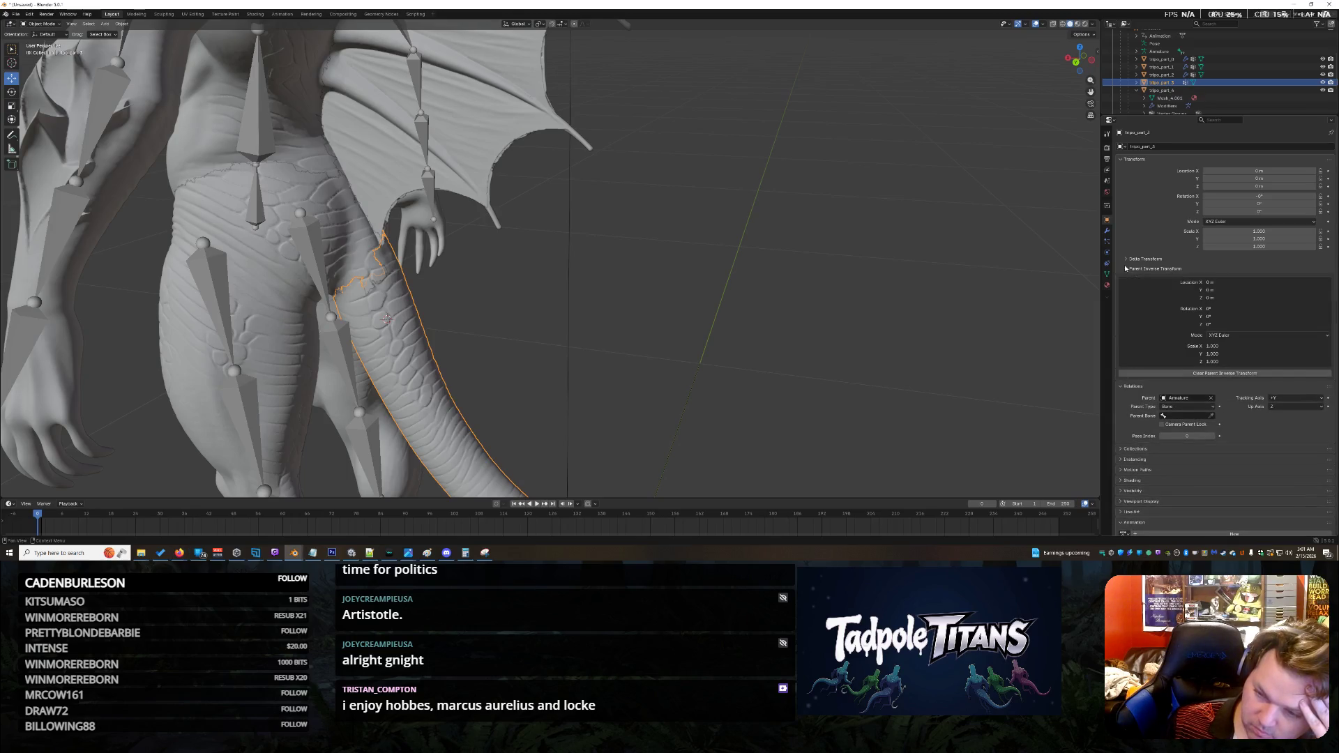
left_click(1127, 269)
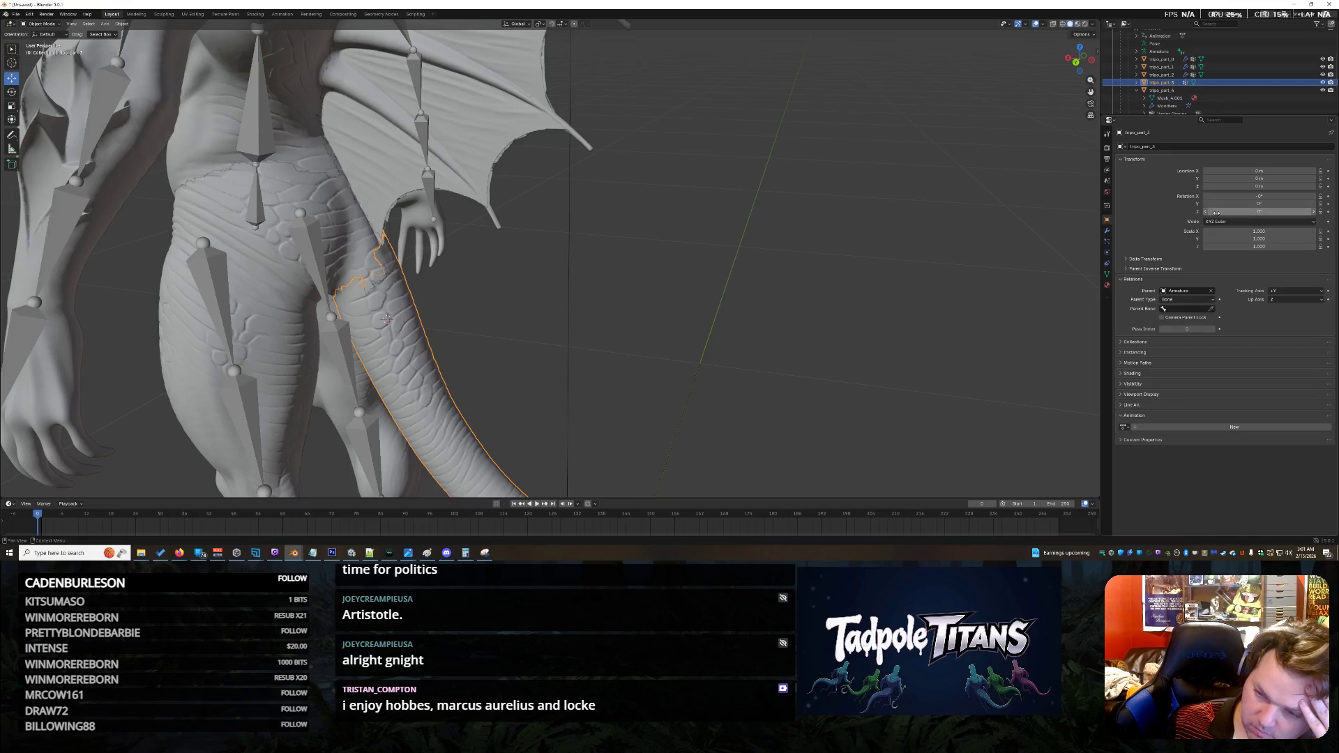
left_click(1129, 259)
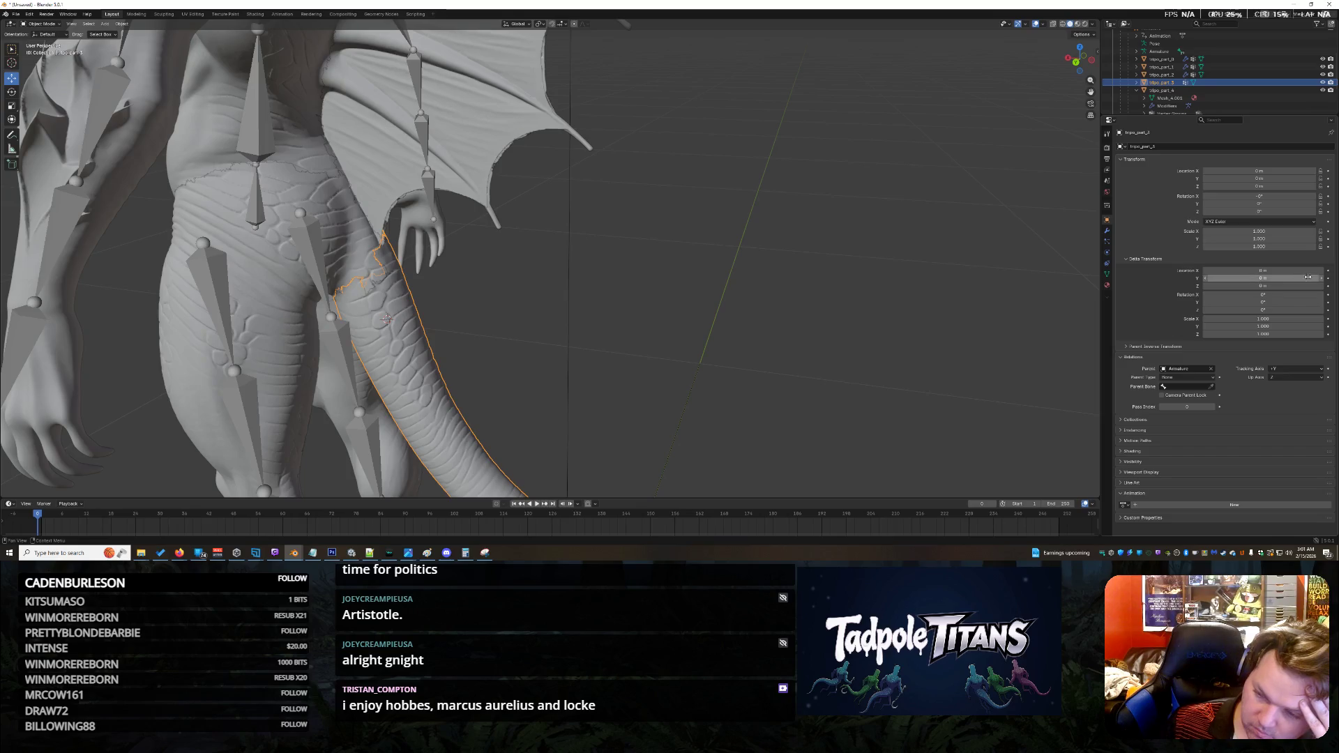
mouse_move(1262, 271)
left_mouse_down()
mouse_move(1319, 270)
mouse_move(1228, 270)
mouse_move(1298, 271)
left_mouse_up()
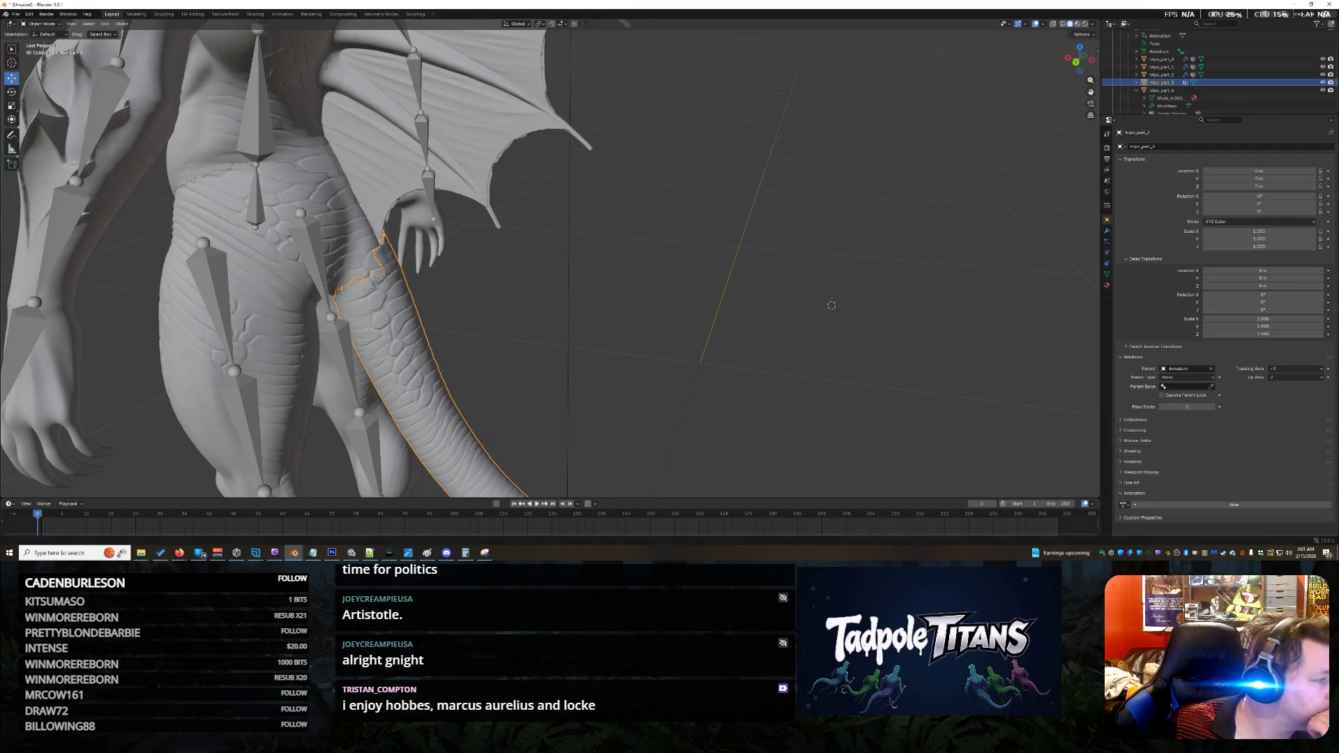
left_click(416, 14)
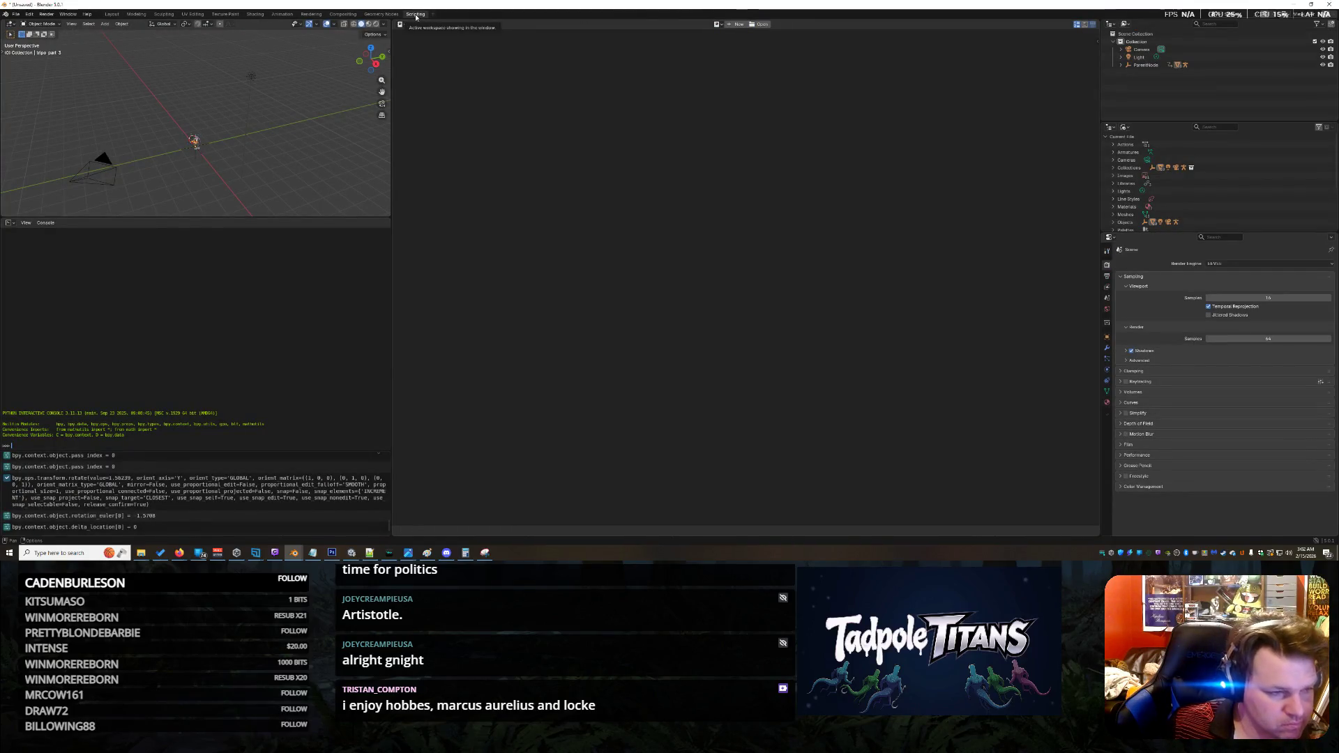
Step: Create a new text, paste the relative-transform script and run it
left_click(737, 24)
key("ctrl+v")
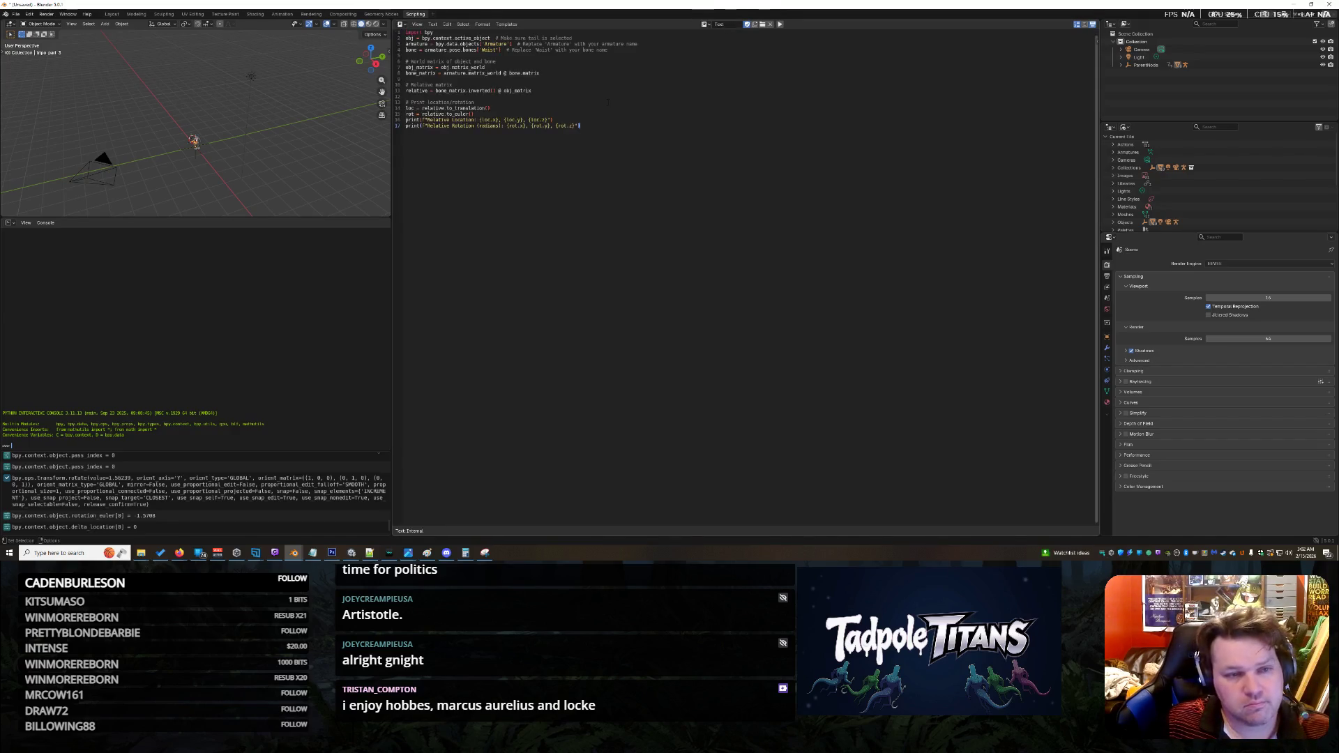
key("BackSpace")
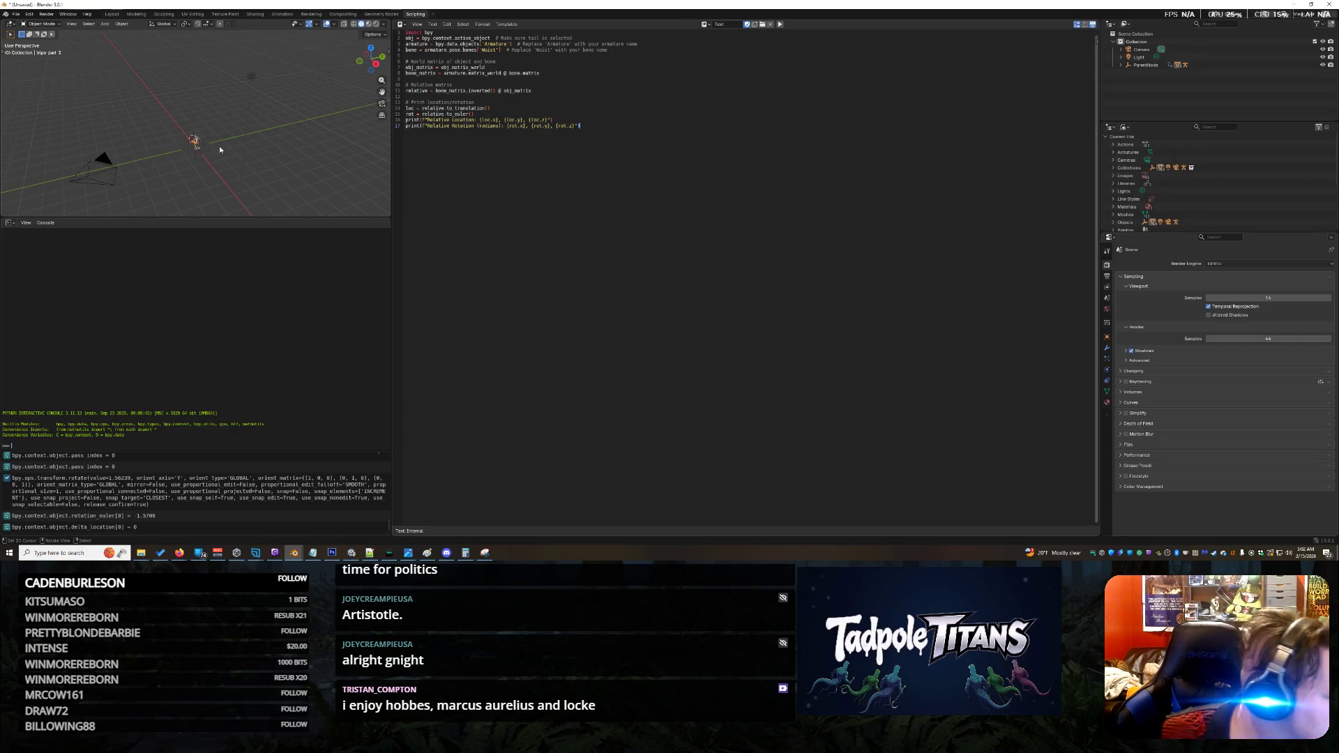
key("alt+Tab")
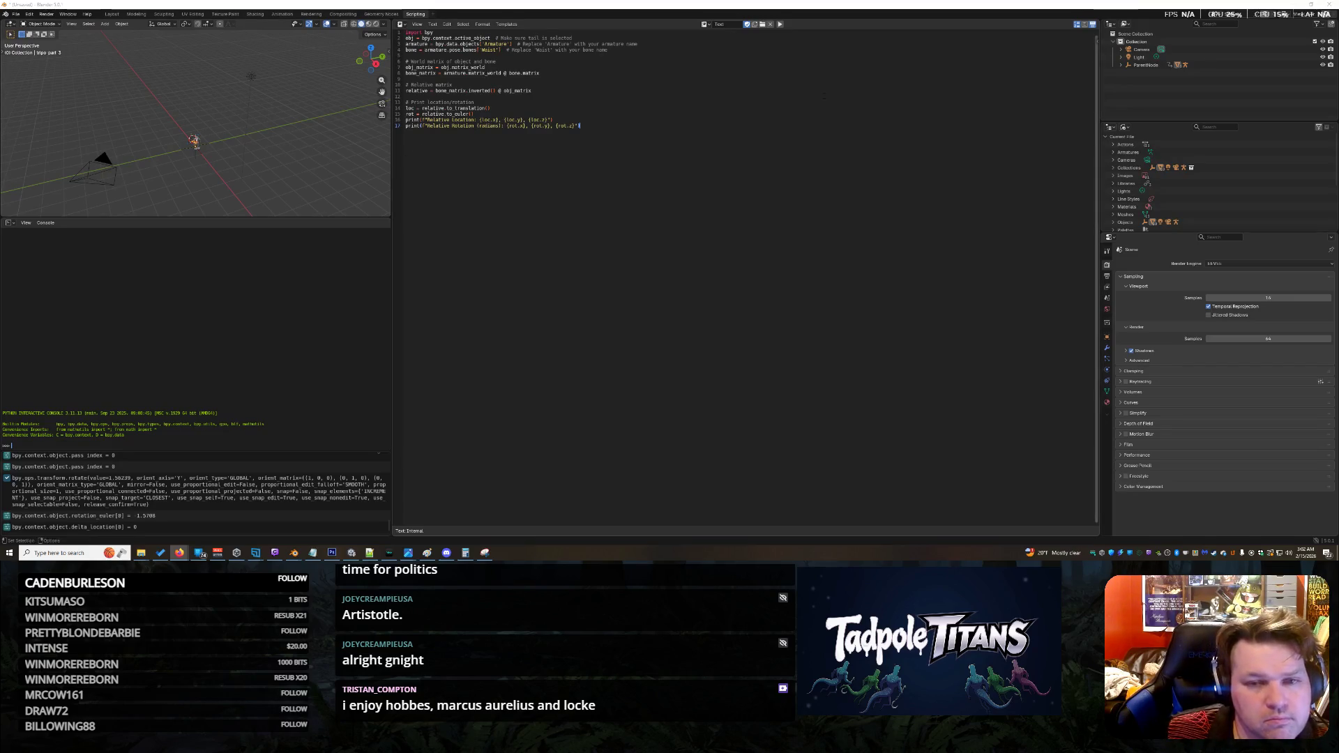
left_click(781, 25)
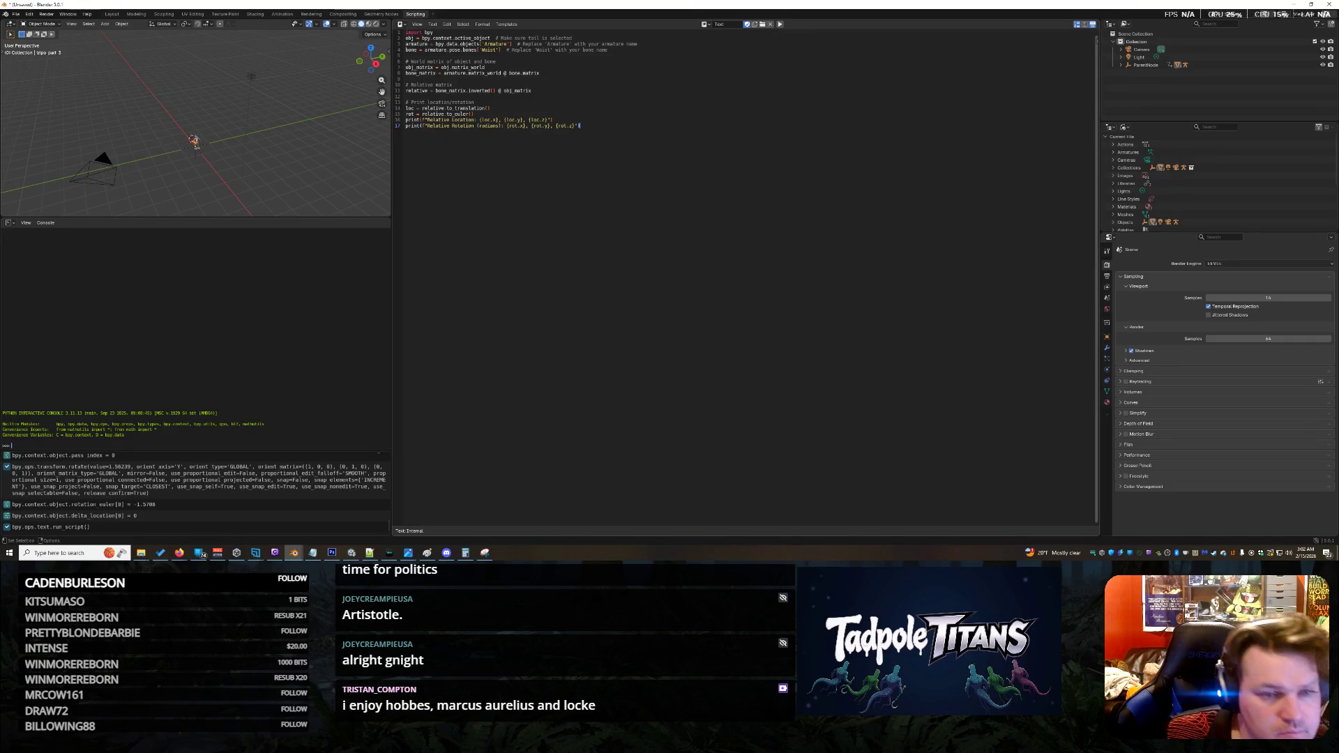
Step: Shrink the console and script areas to enlarge the 3D view, then rerun the script
scroll(210, 165, "up", 5)
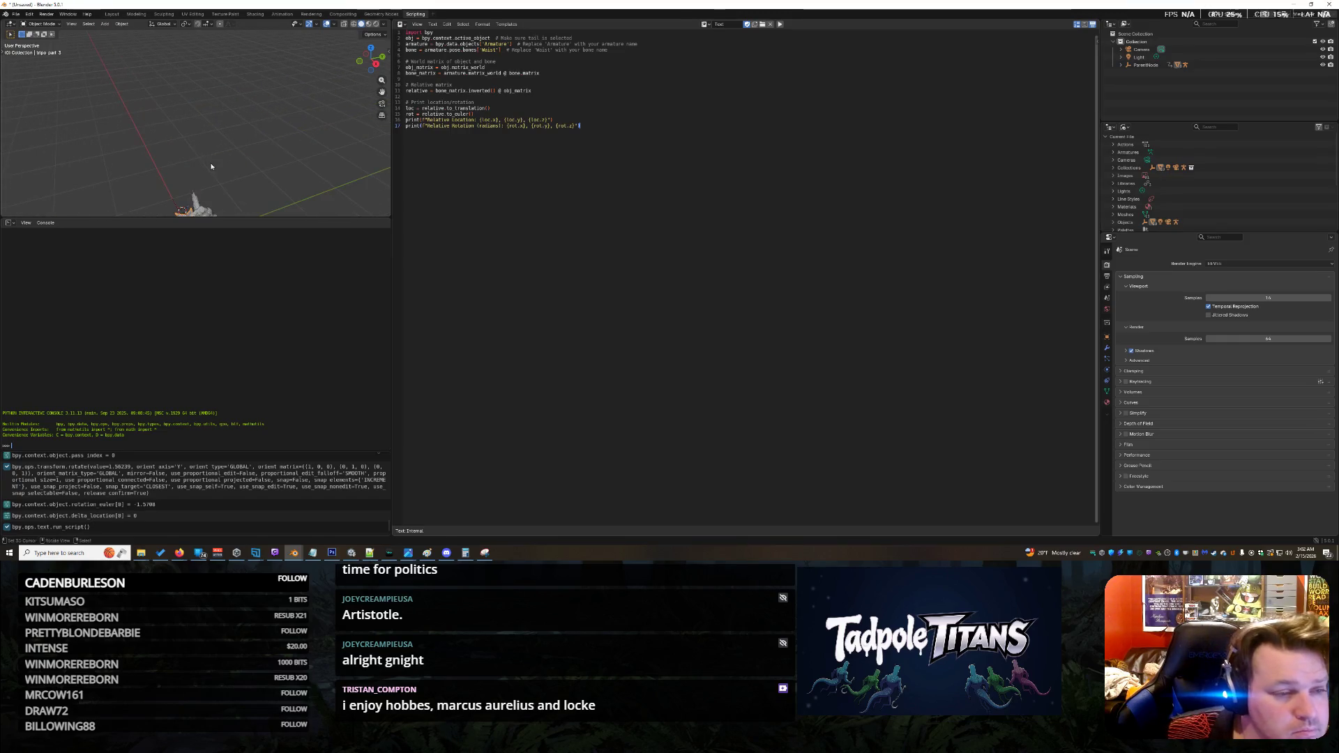
mouse_move(289, 167)
middle_mouse_down()
mouse_move(107, 159)
mouse_move(178, 209)
middle_mouse_up()
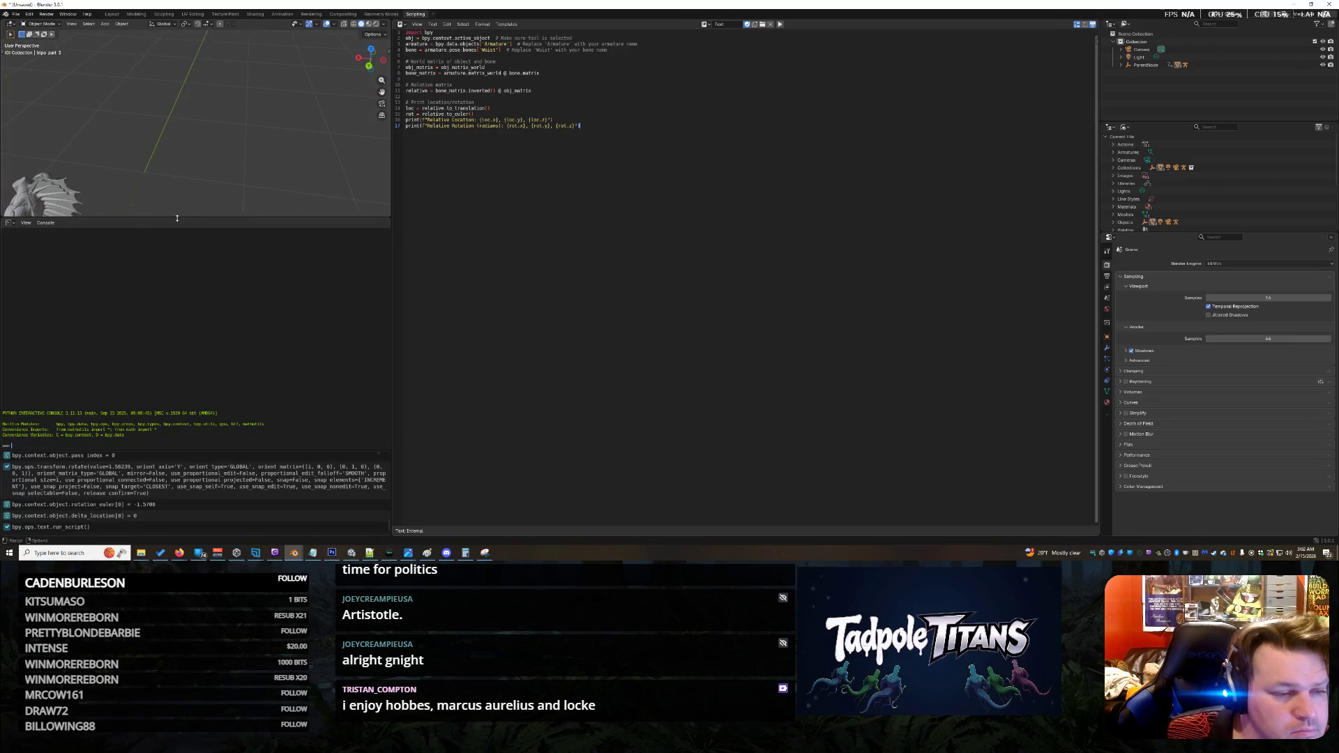
left_click_drag(177, 217, 177, 369)
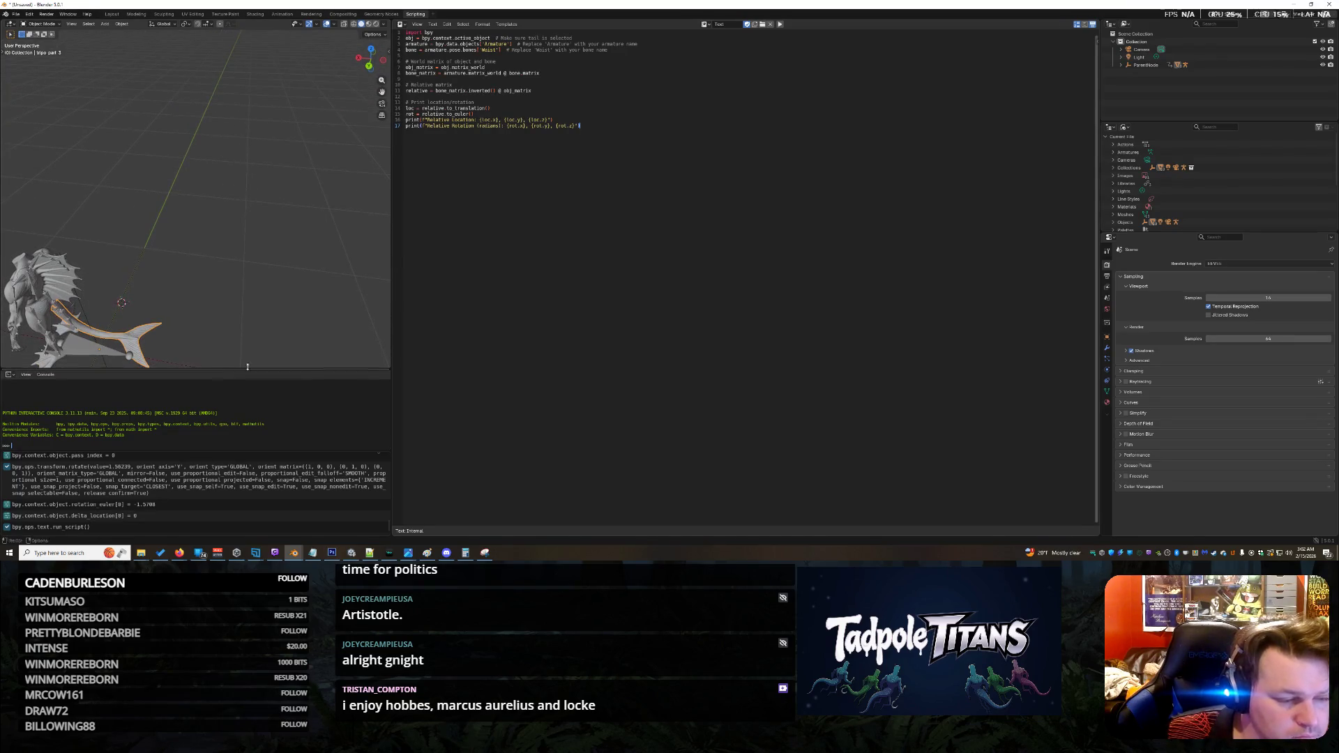
left_click_drag(392, 318, 641, 318)
middle_click_drag(244, 311, 303, 307)
scroll(302, 307, "up", 6)
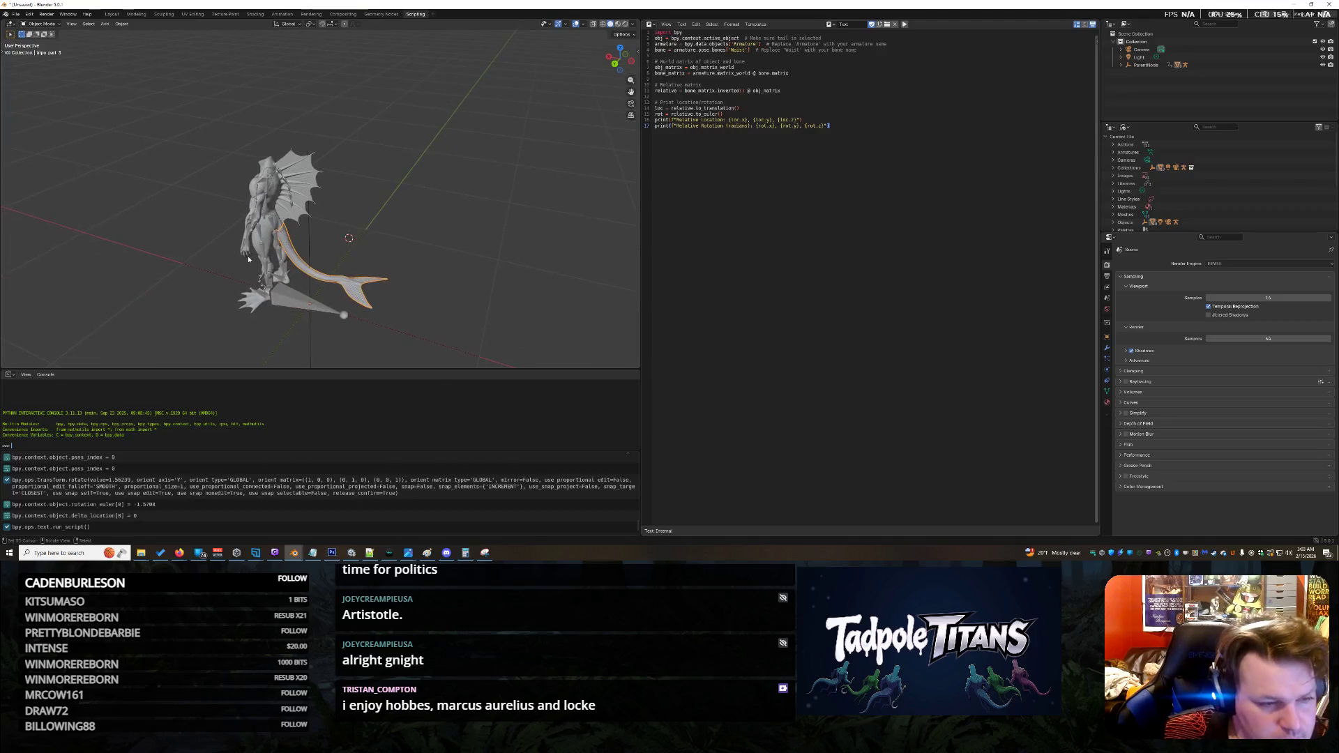
mouse_move(244, 258)
middle_mouse_down()
mouse_move(255, 314)
mouse_move(305, 248)
mouse_move(243, 275)
mouse_move(444, 180)
mouse_move(508, 168)
mouse_move(553, 217)
mouse_move(537, 212)
middle_mouse_up()
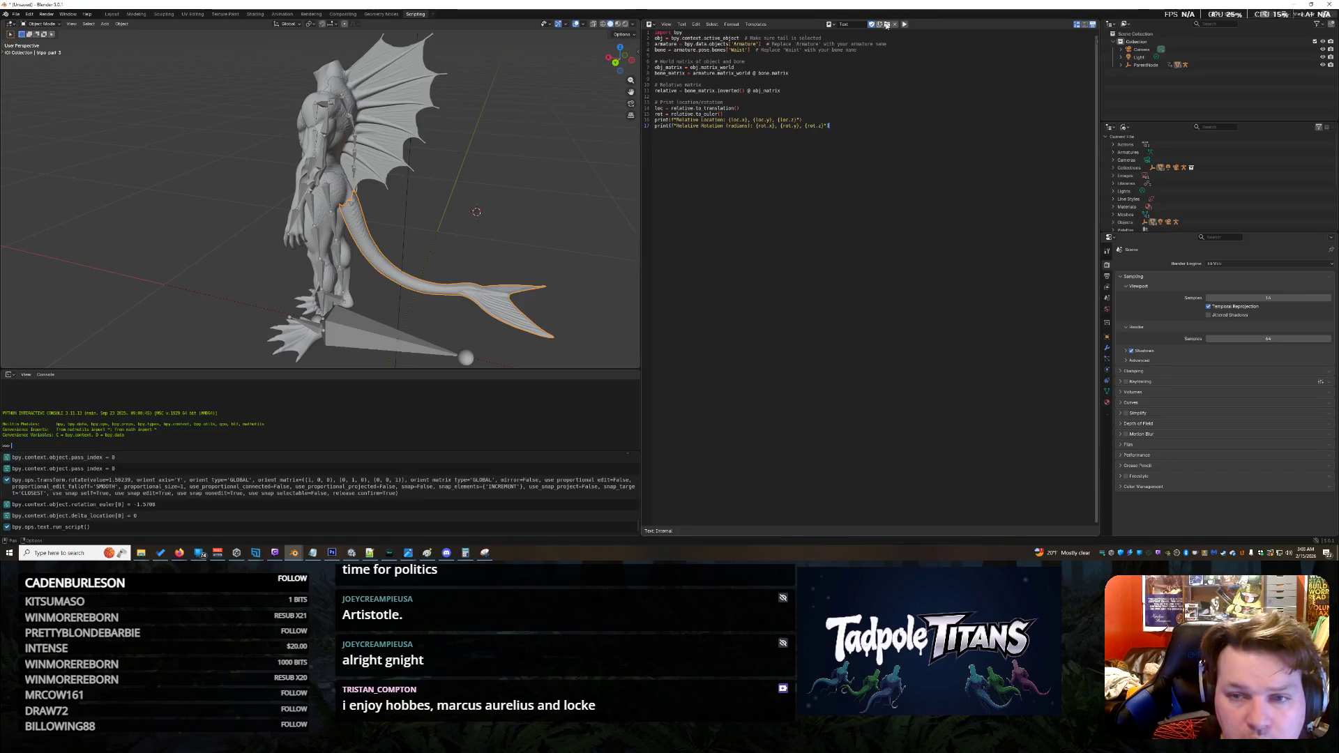
left_click(907, 25)
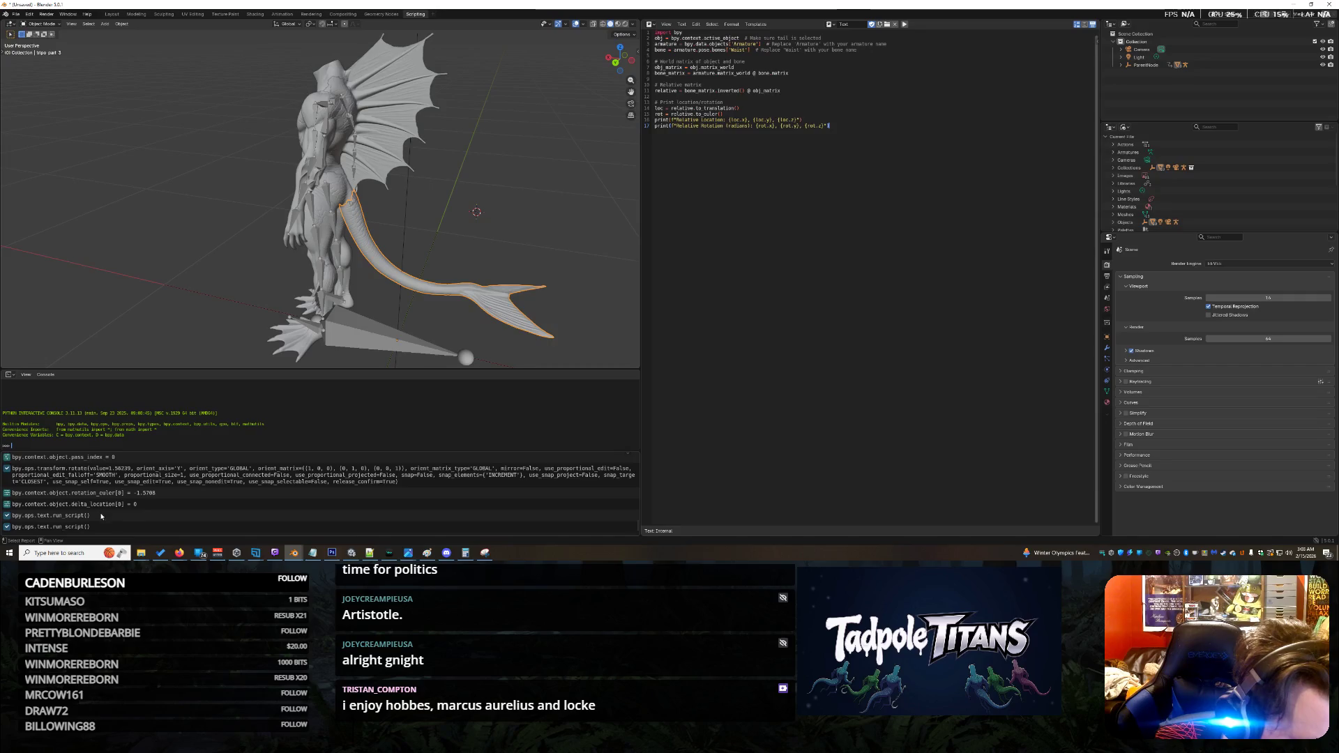
Step: Select the run_script and rotate entries in the Info log and resize the console area
left_click(108, 517)
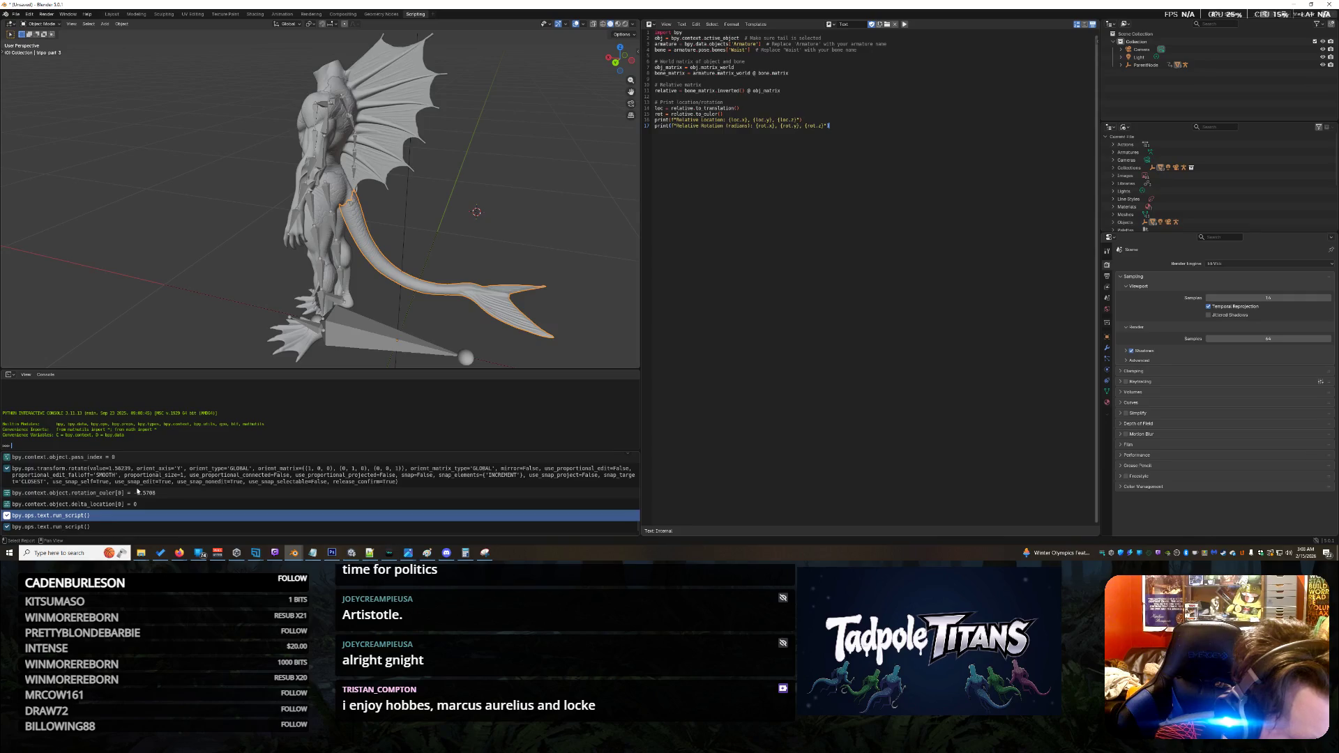
left_click_drag(150, 533, 7, 451)
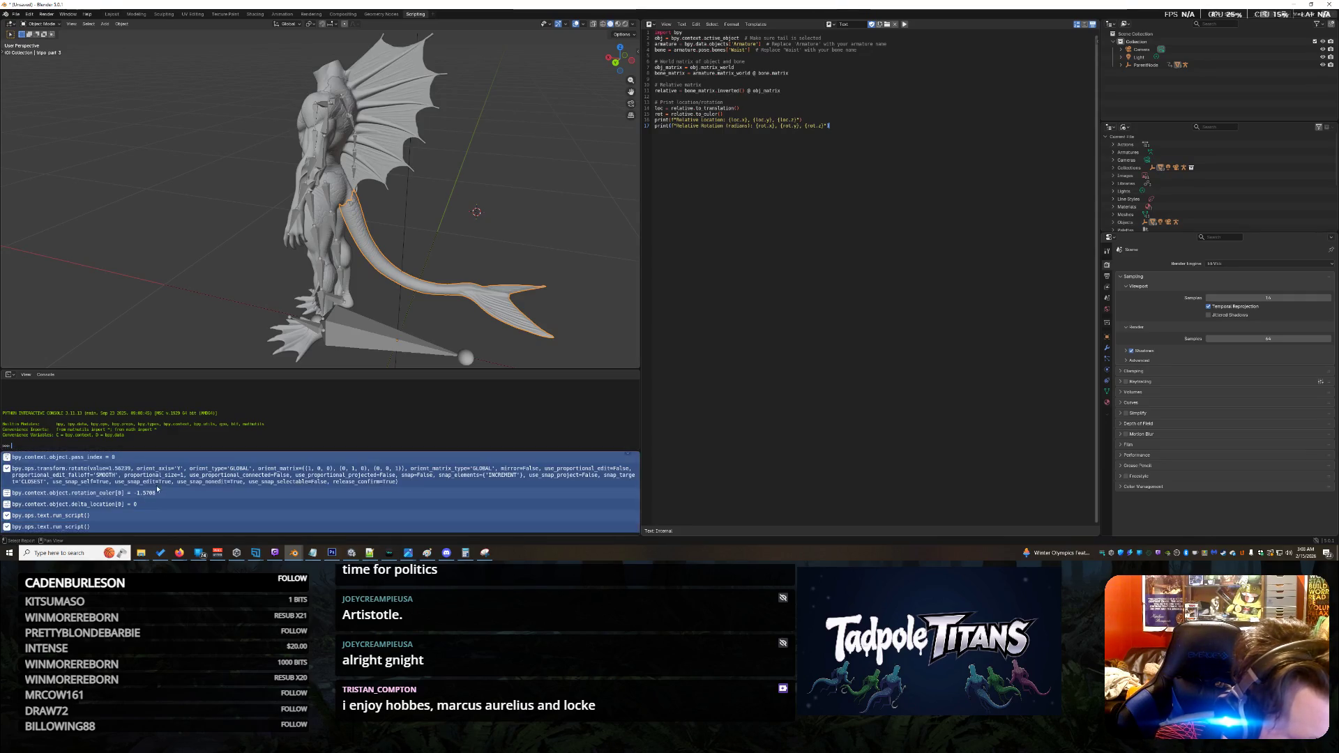
left_click(293, 474)
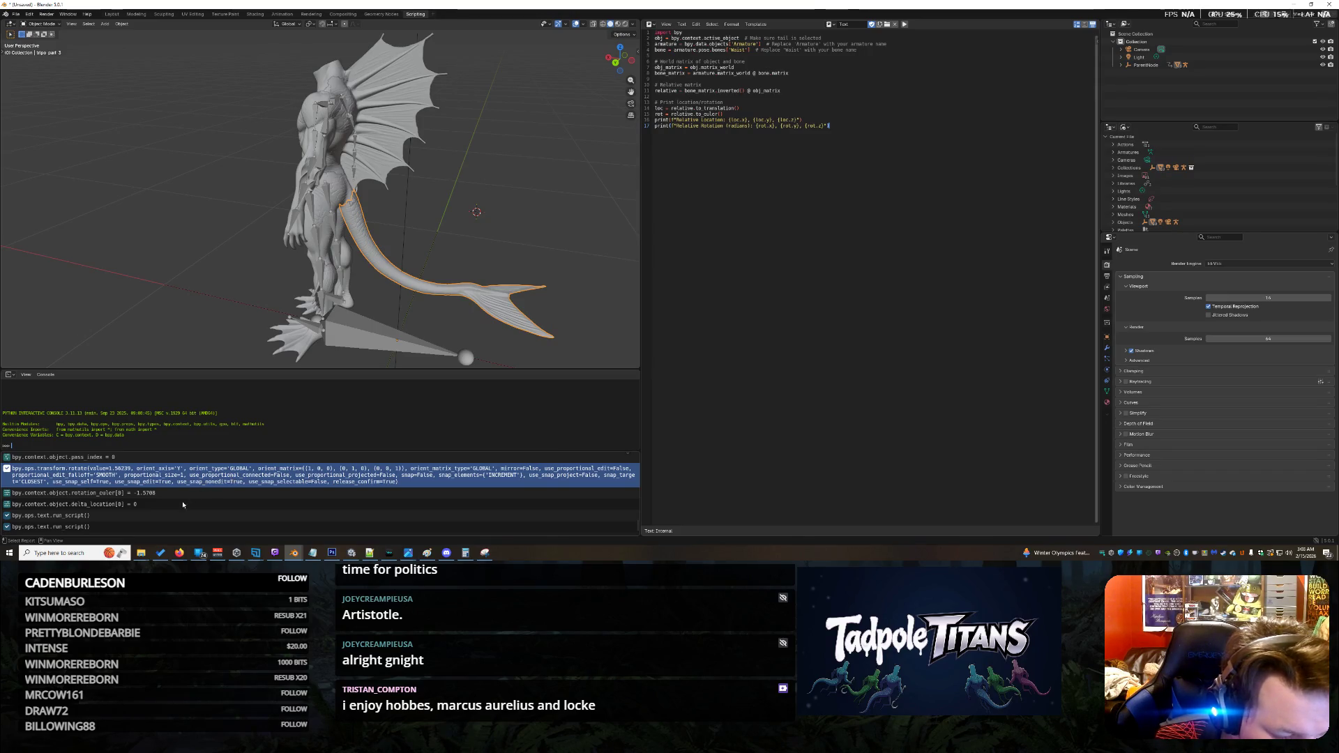
left_click(29, 516)
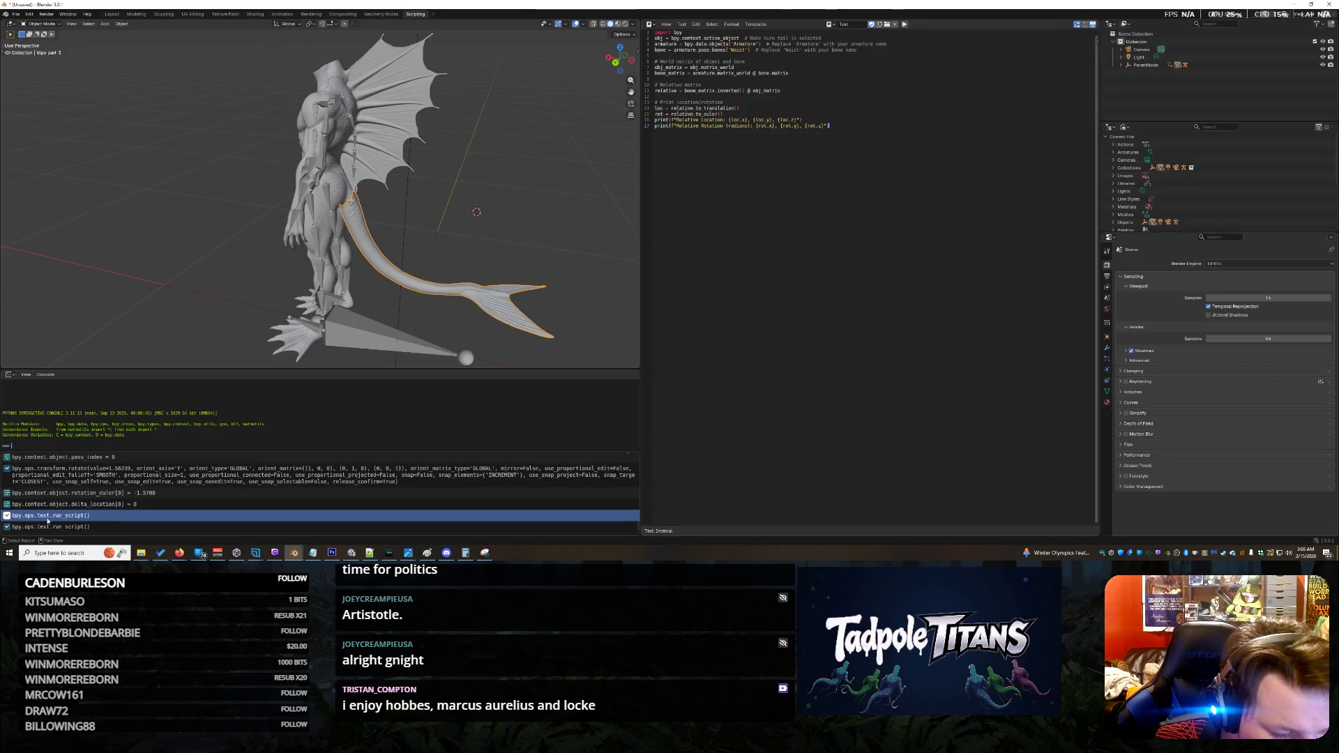
left_click(102, 527)
left_click(102, 516)
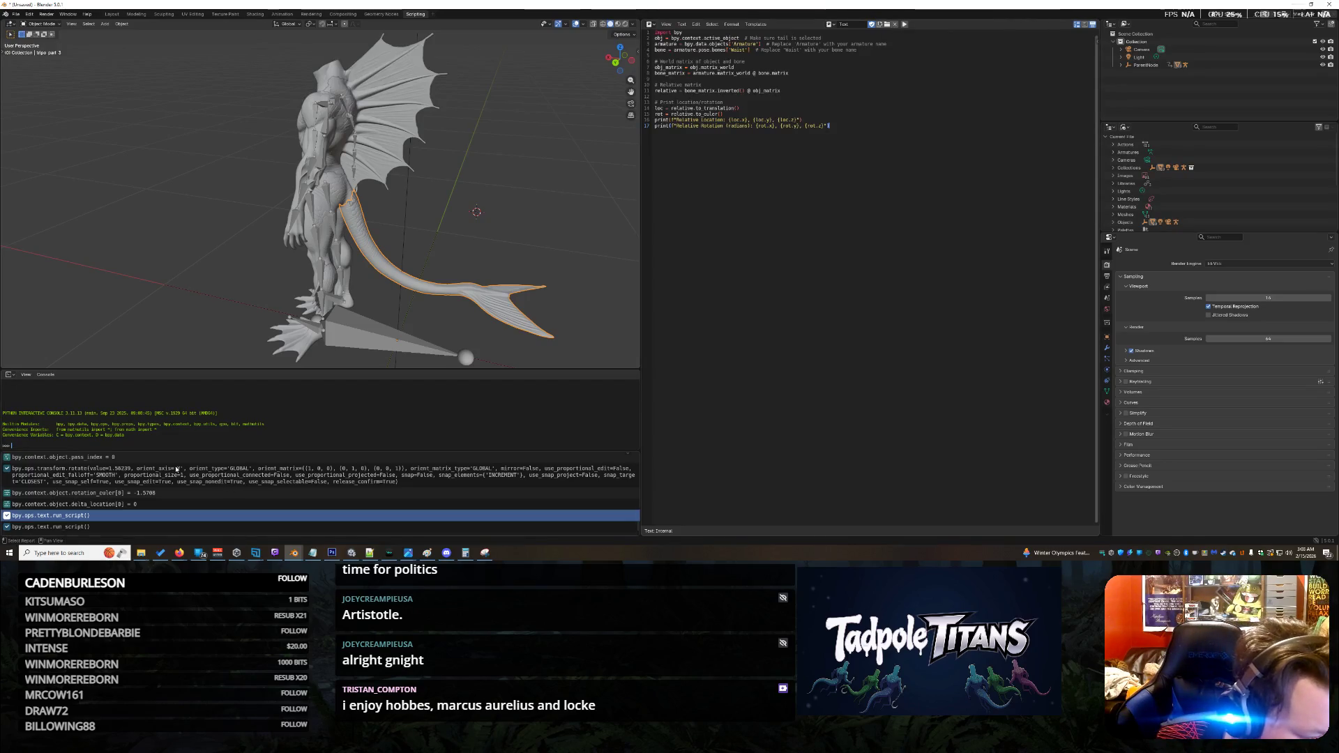
left_click_drag(134, 456, 150, 380)
key("Escape")
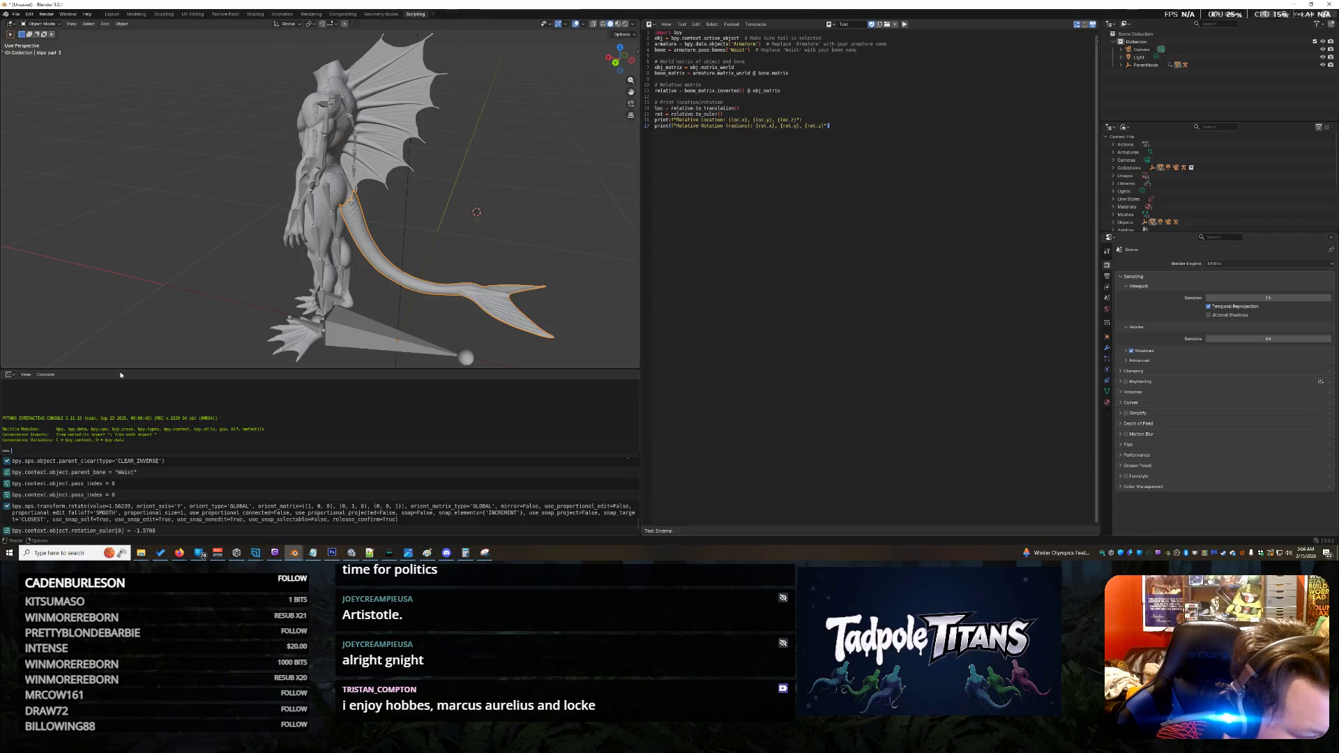
left_click_drag(120, 369, 129, 296)
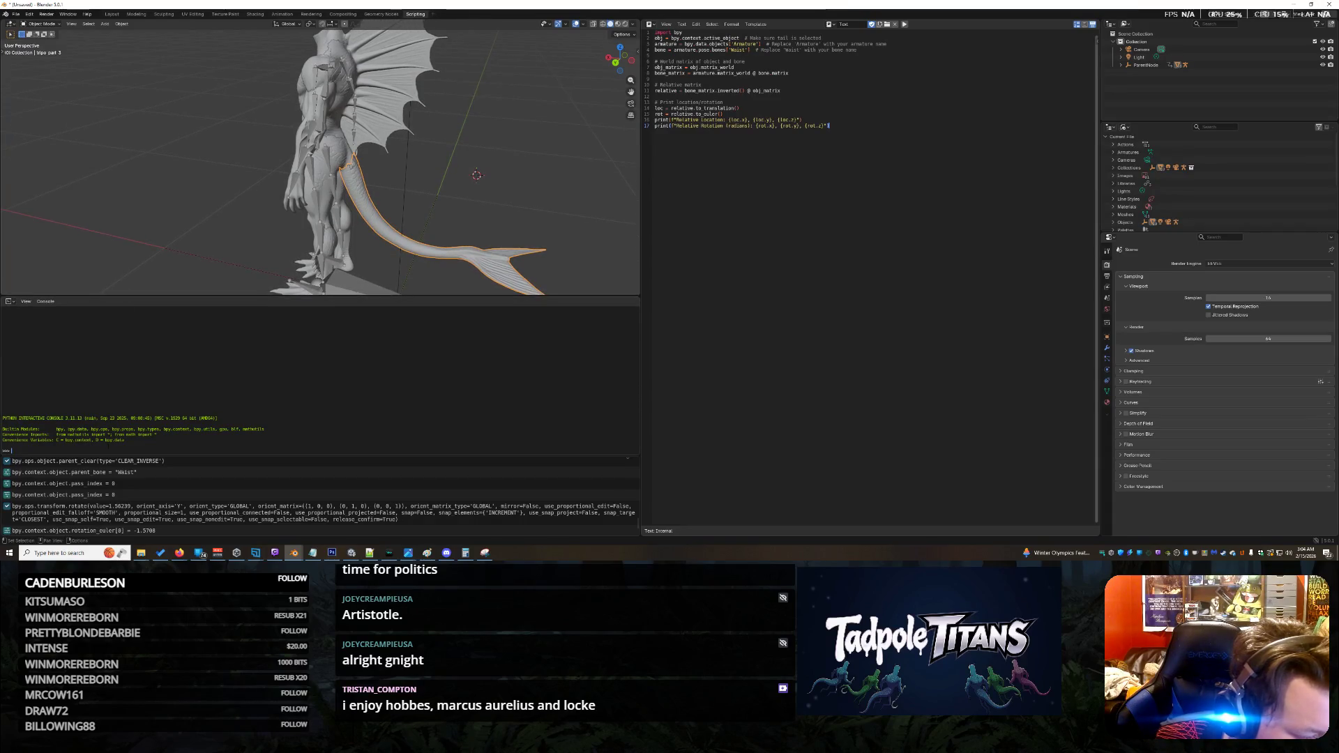
Step: Enlarge the Info log, pick the rotate entry, and expand ParentNode to show Animation and Armature
mouse_move(126, 456)
left_mouse_down()
mouse_move(141, 290)
mouse_move(132, 363)
mouse_move(150, 431)
left_mouse_up()
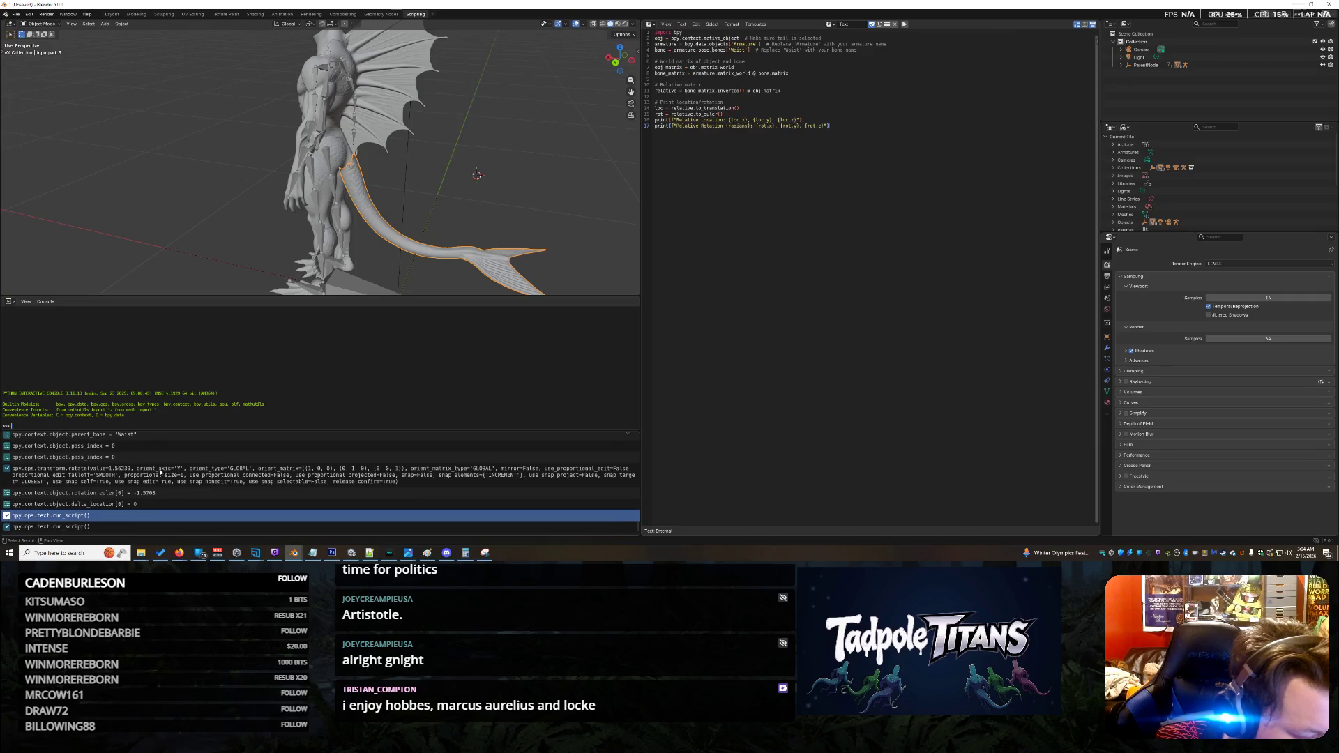
left_click(160, 475)
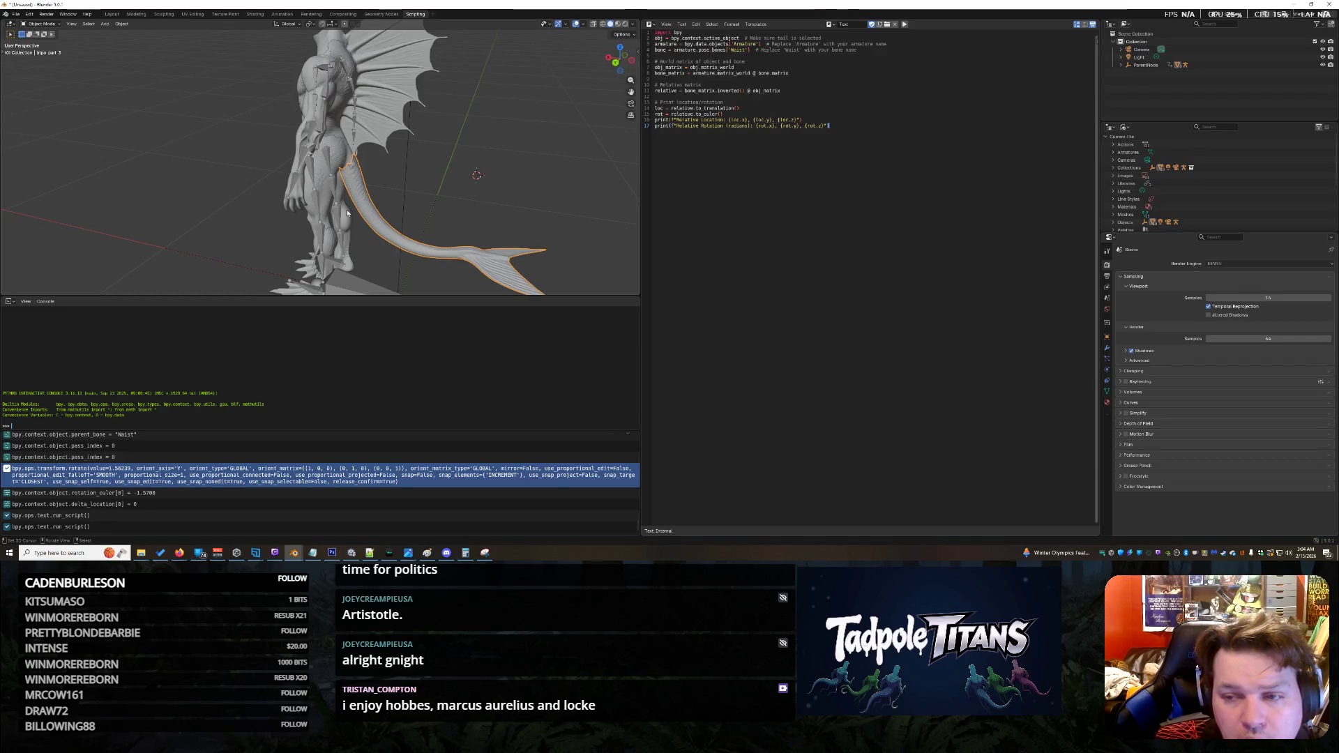
left_click(1122, 65)
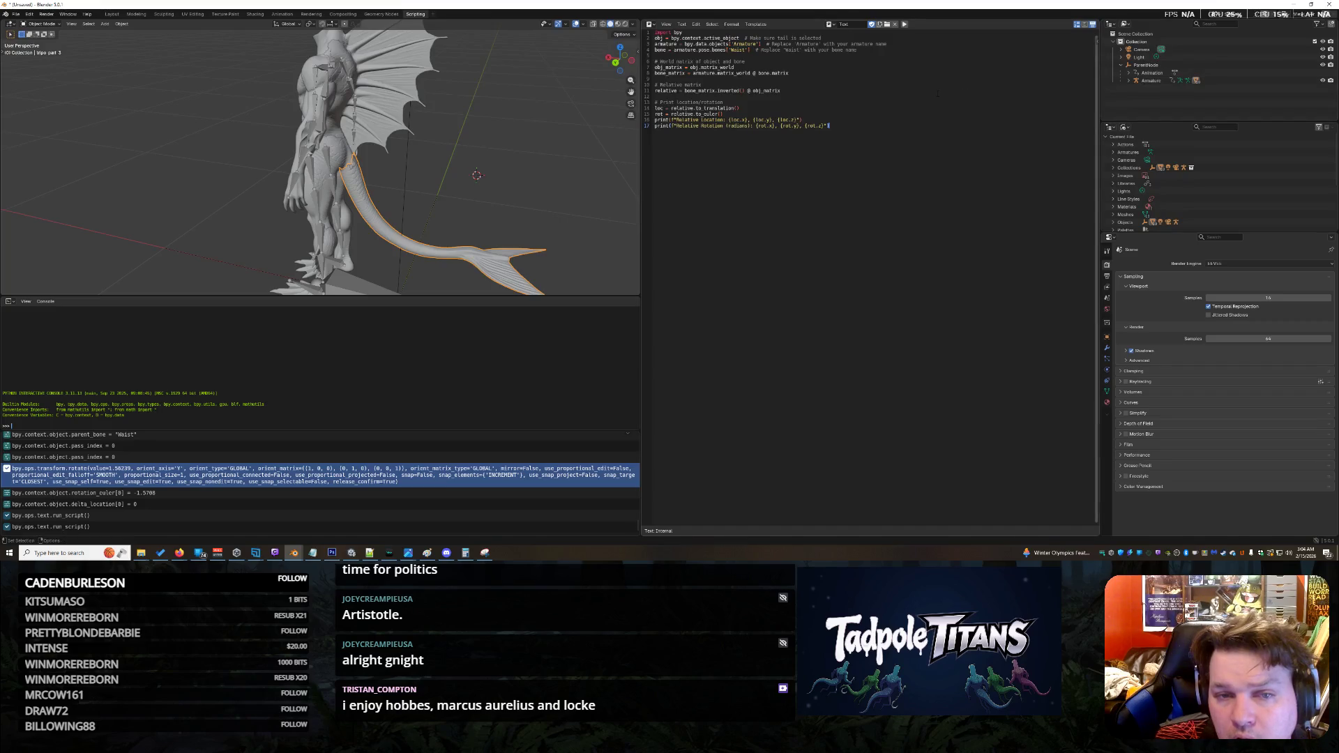
key("ctrl+a")
right_click(724, 62)
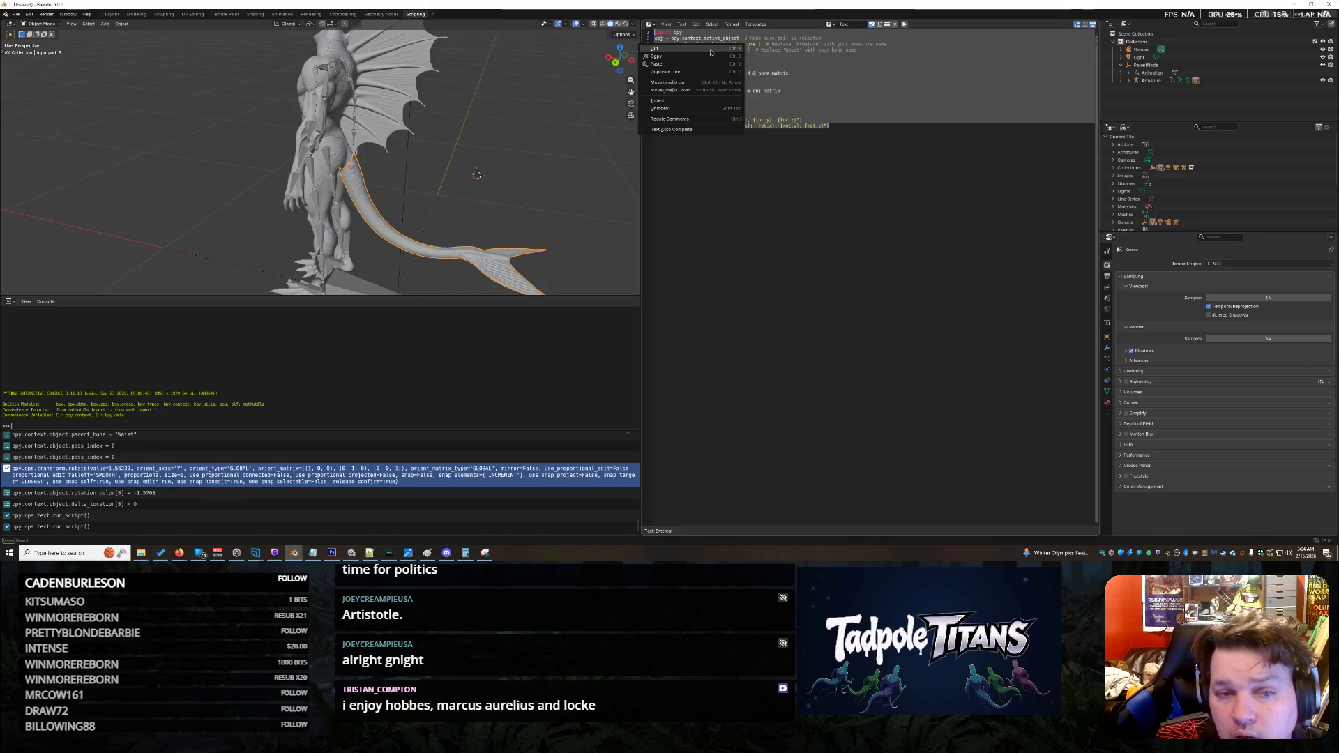
left_click(717, 56)
left_click(754, 126)
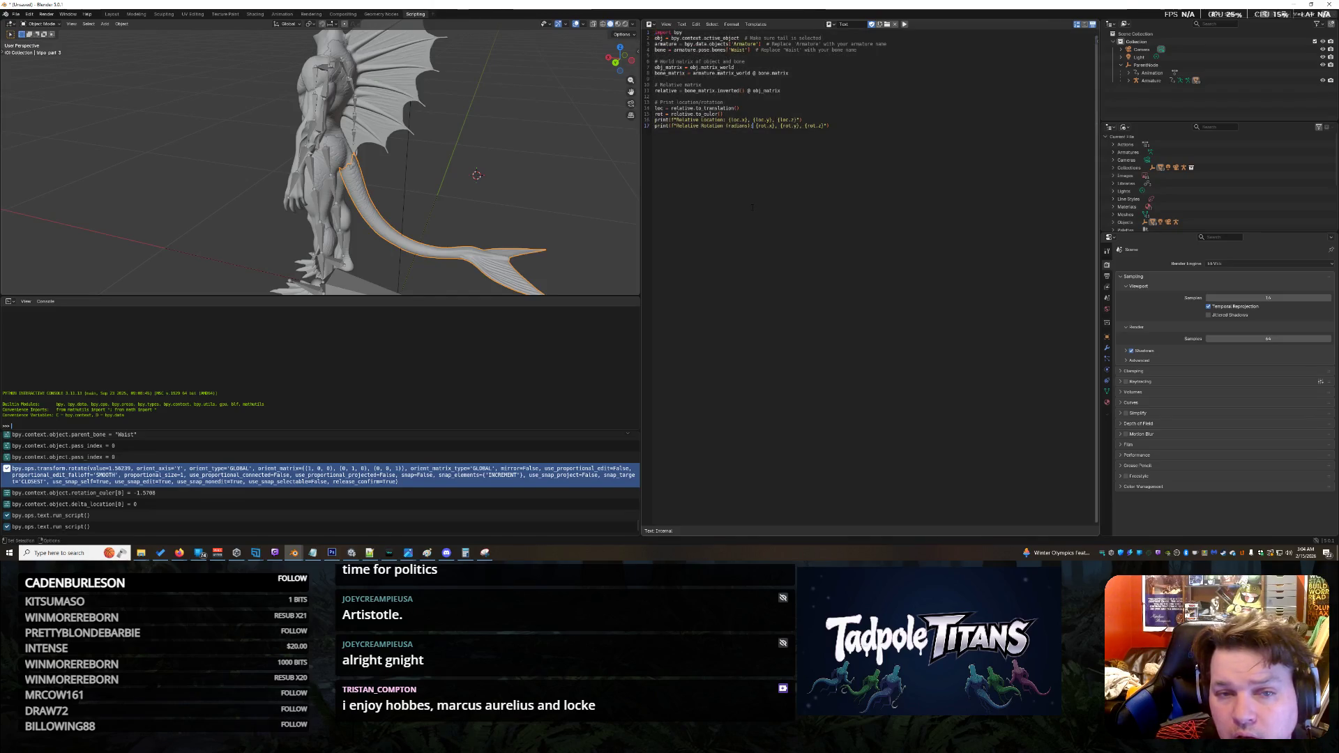
scroll(169, 493, "up", 10)
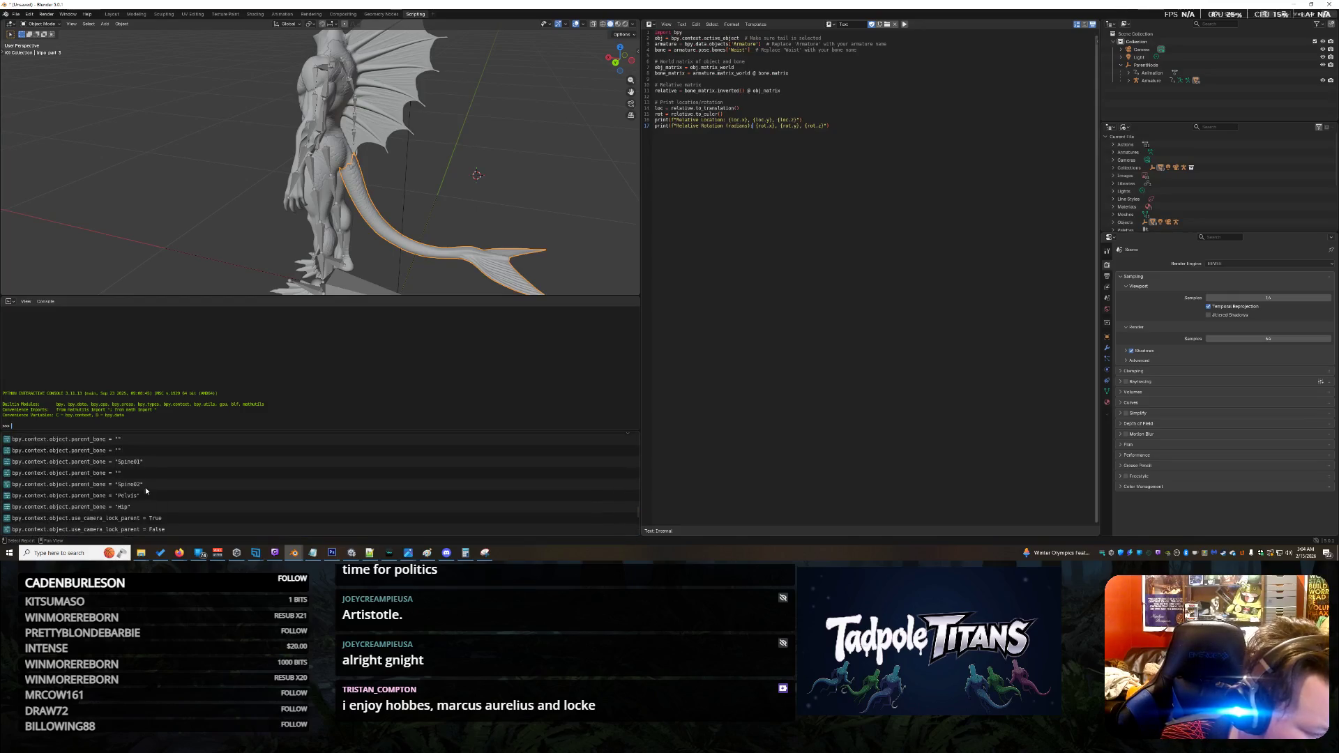
scroll(169, 493, "up", 8)
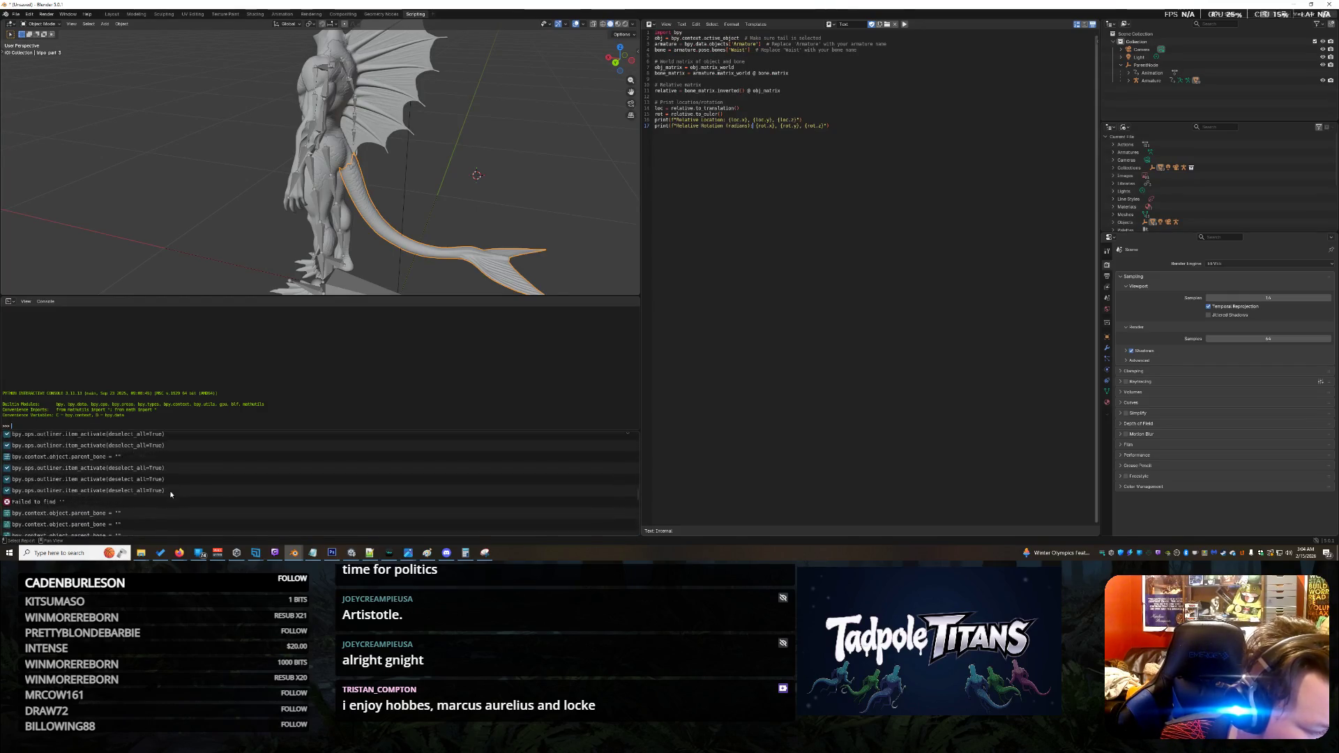
scroll(170, 495, "up", 10)
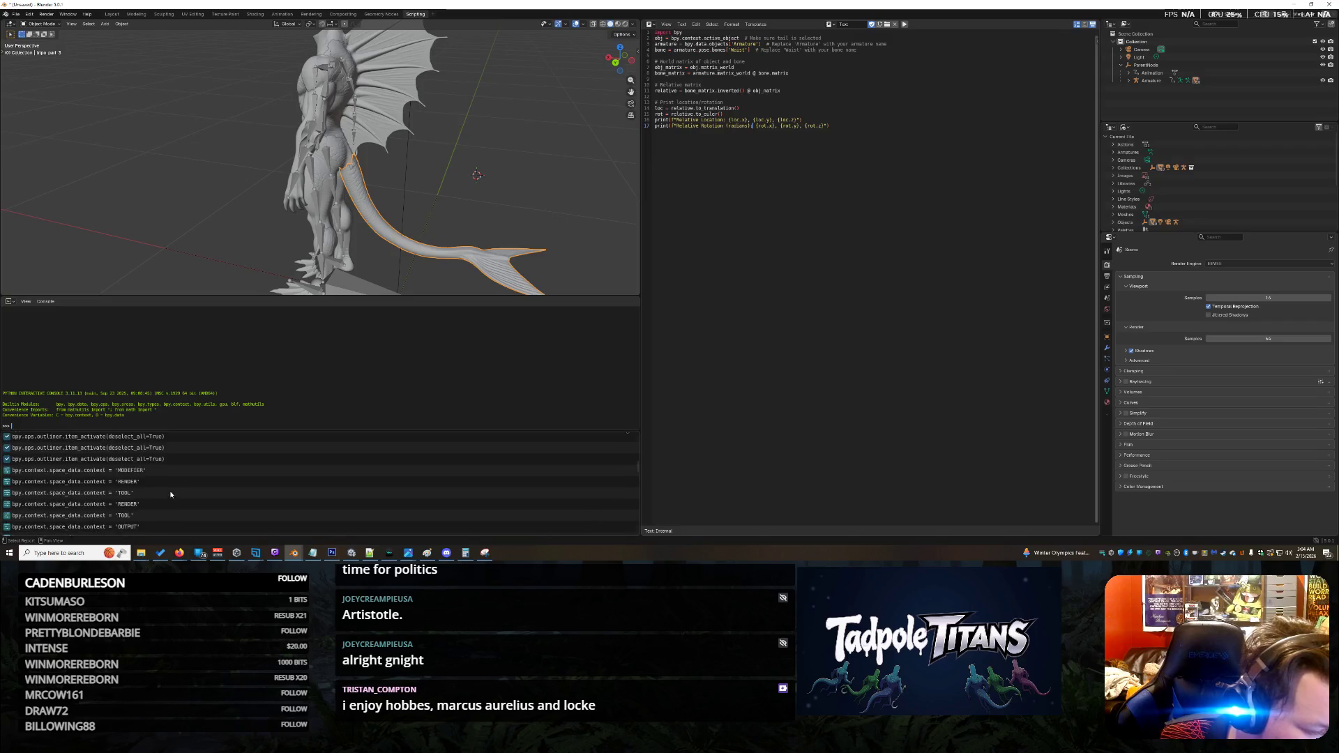
scroll(171, 494, "up", 8)
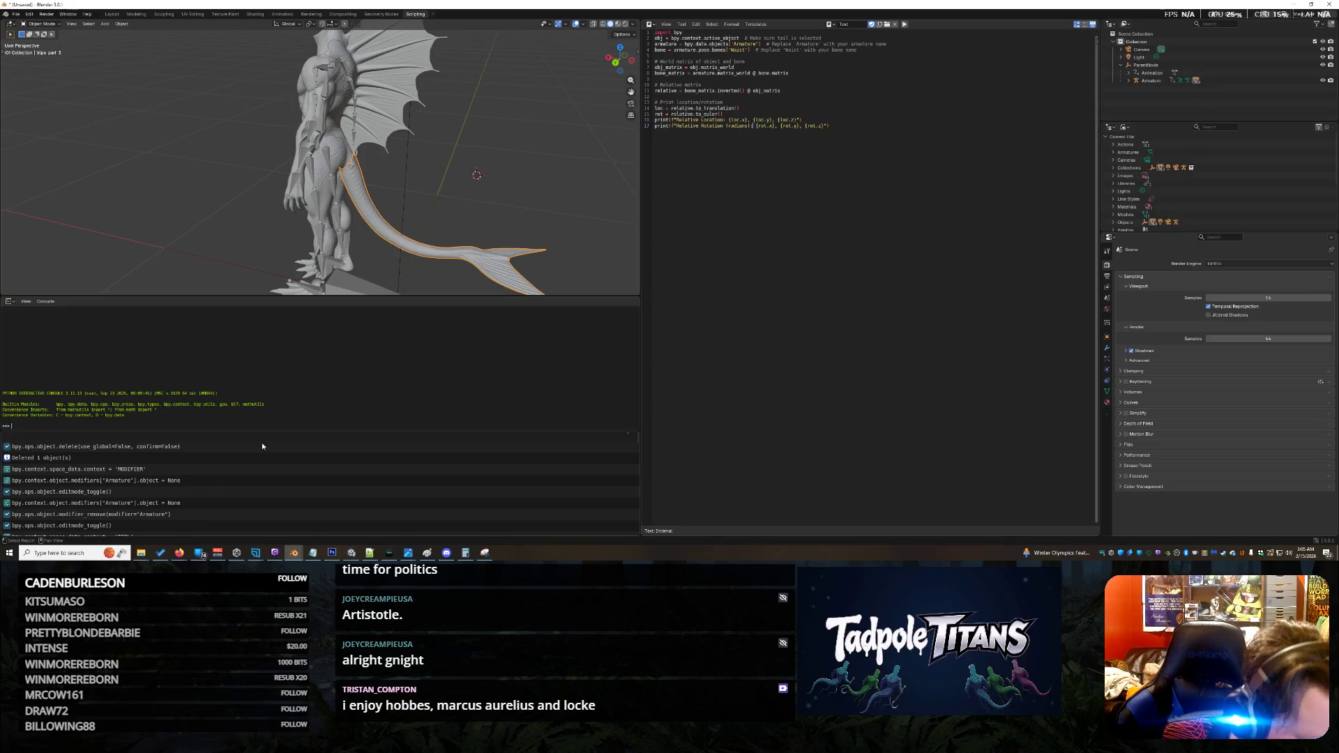
scroll(226, 477, "down", 5)
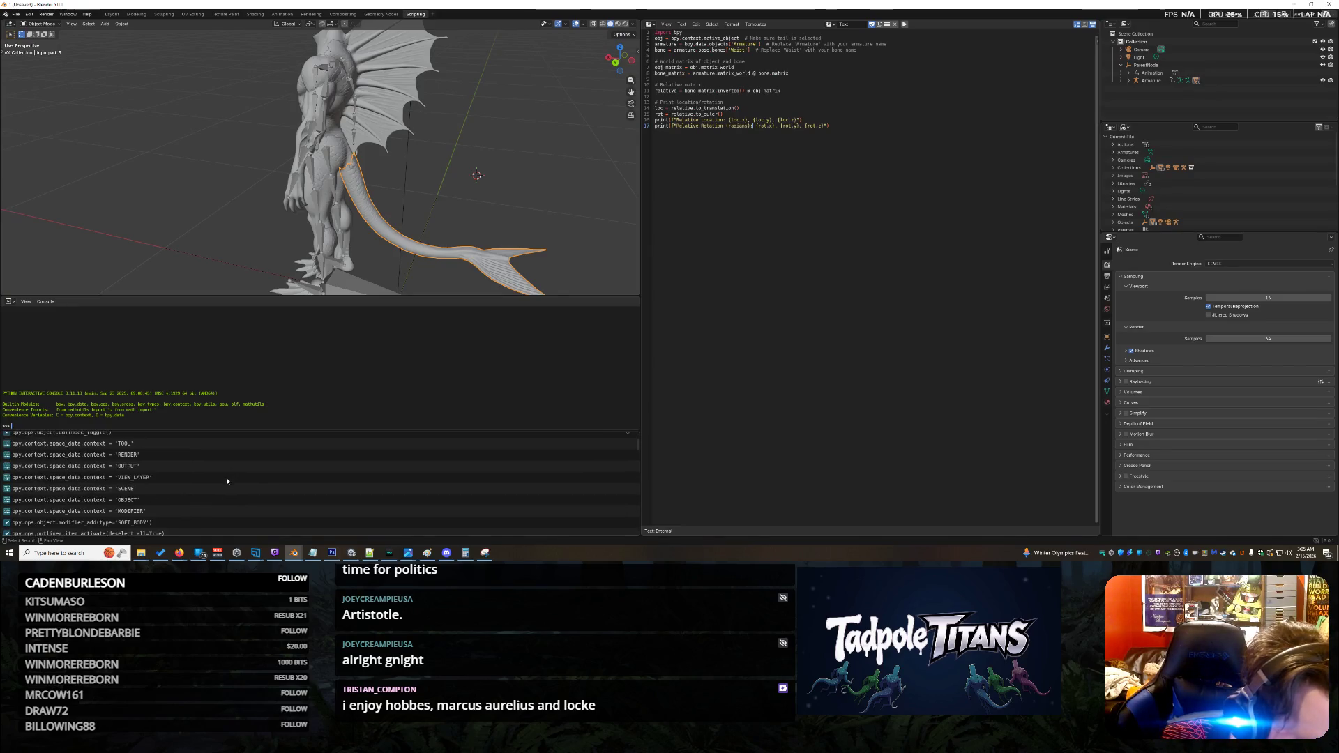
scroll(227, 481, "down", 10)
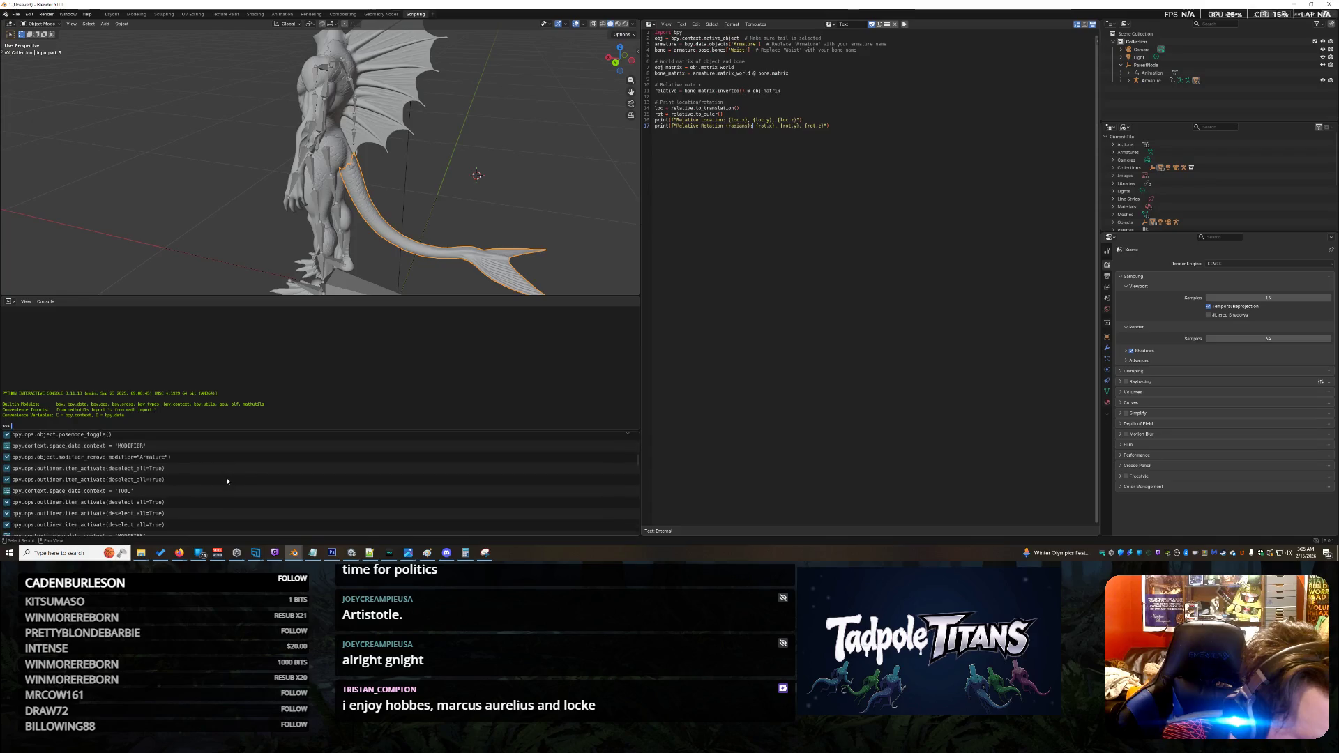
scroll(227, 481, "down", 8)
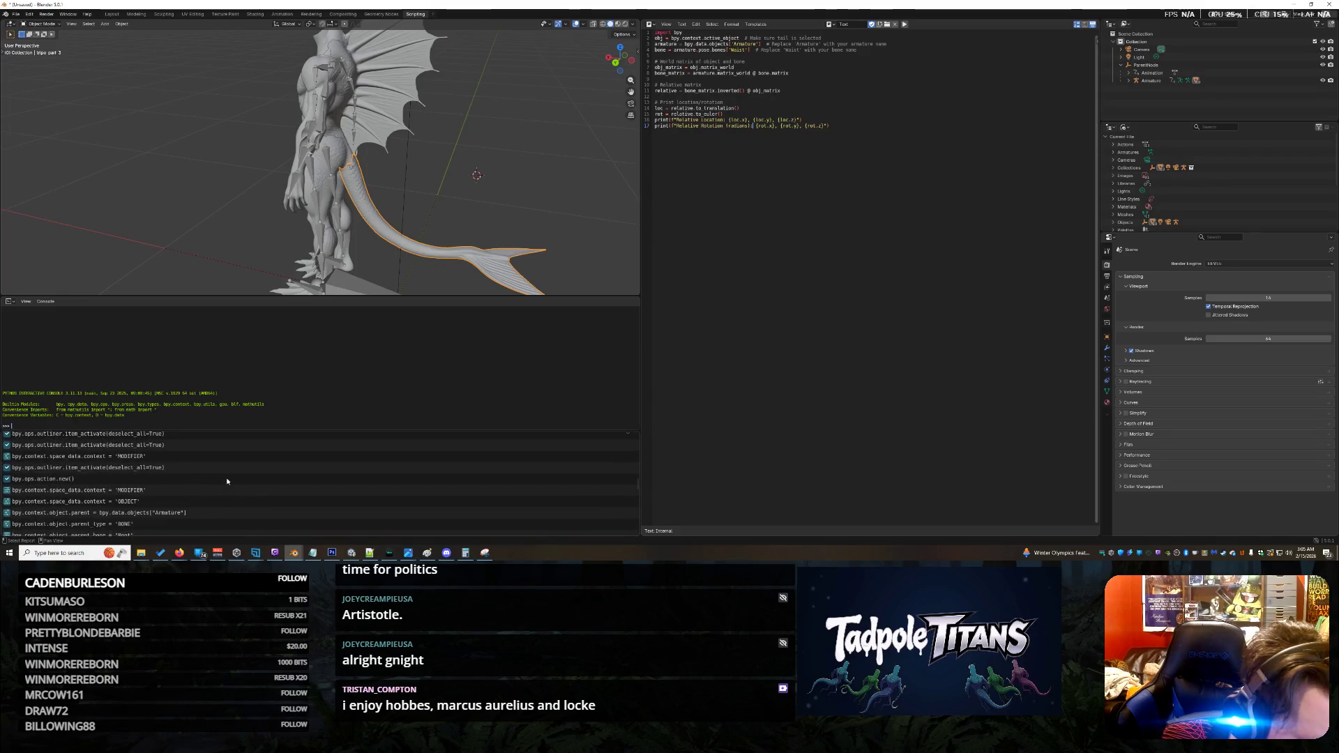
scroll(227, 481, "down", 7)
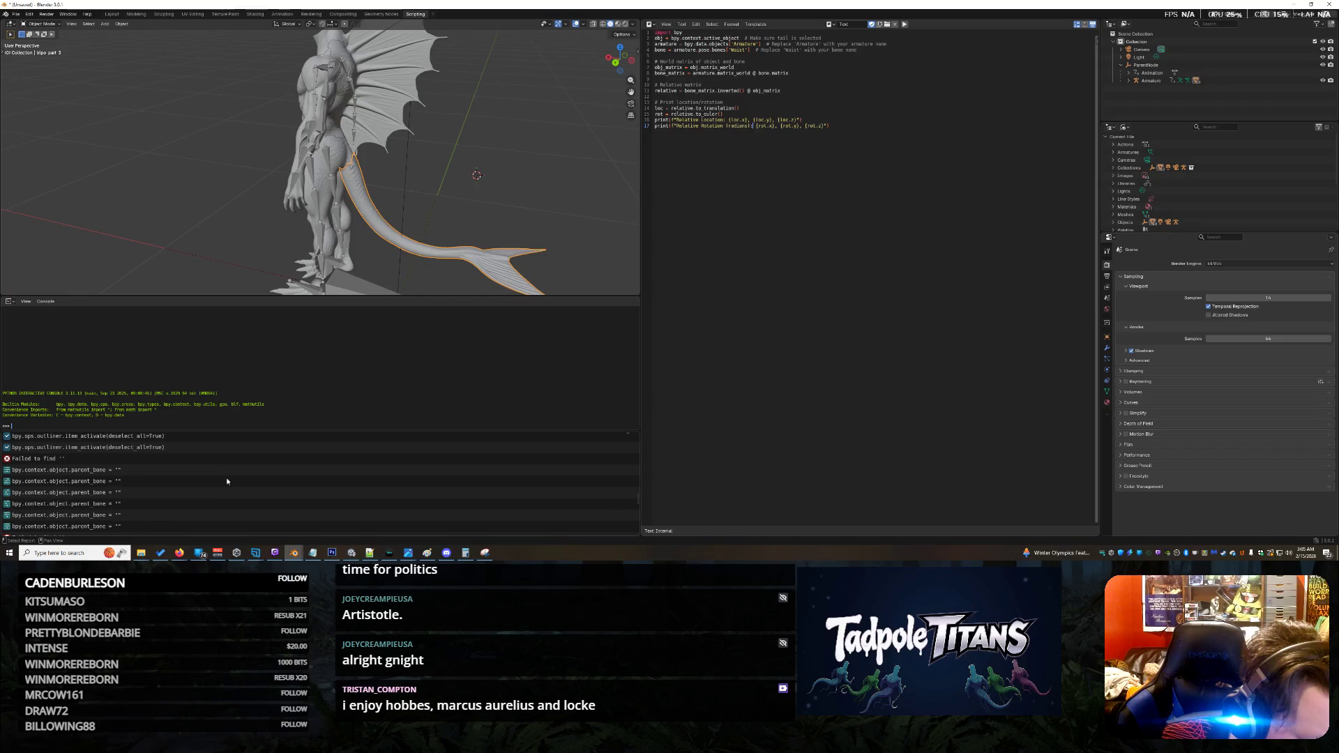
scroll(234, 477, "down", 8)
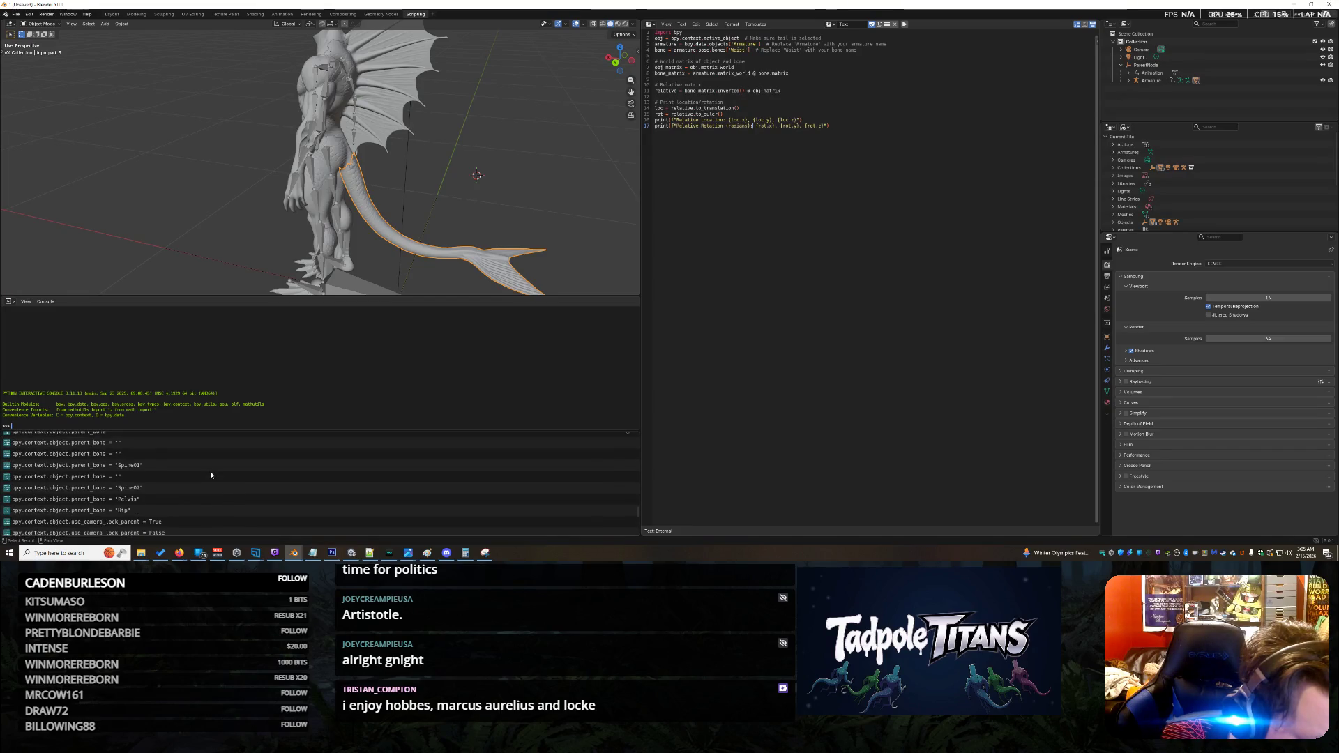
scroll(212, 475, "down", 5)
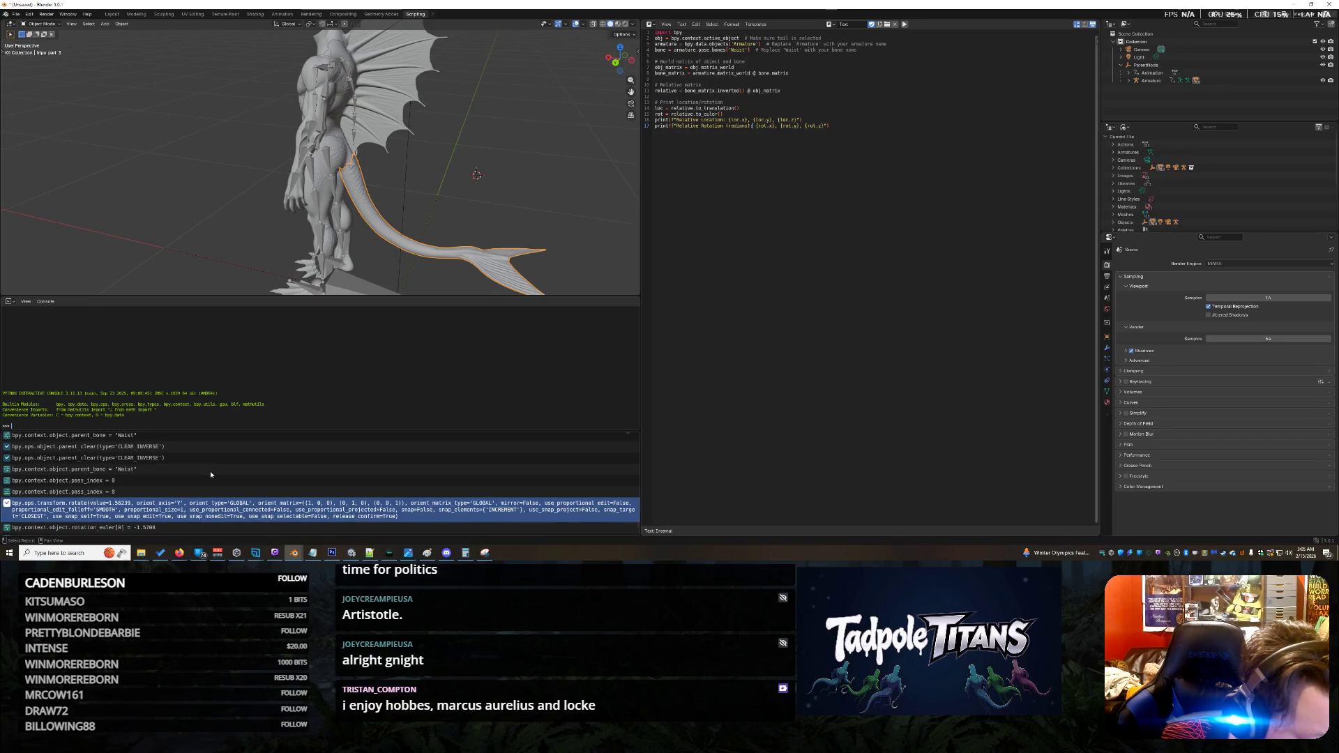
scroll(211, 474, "down", 1)
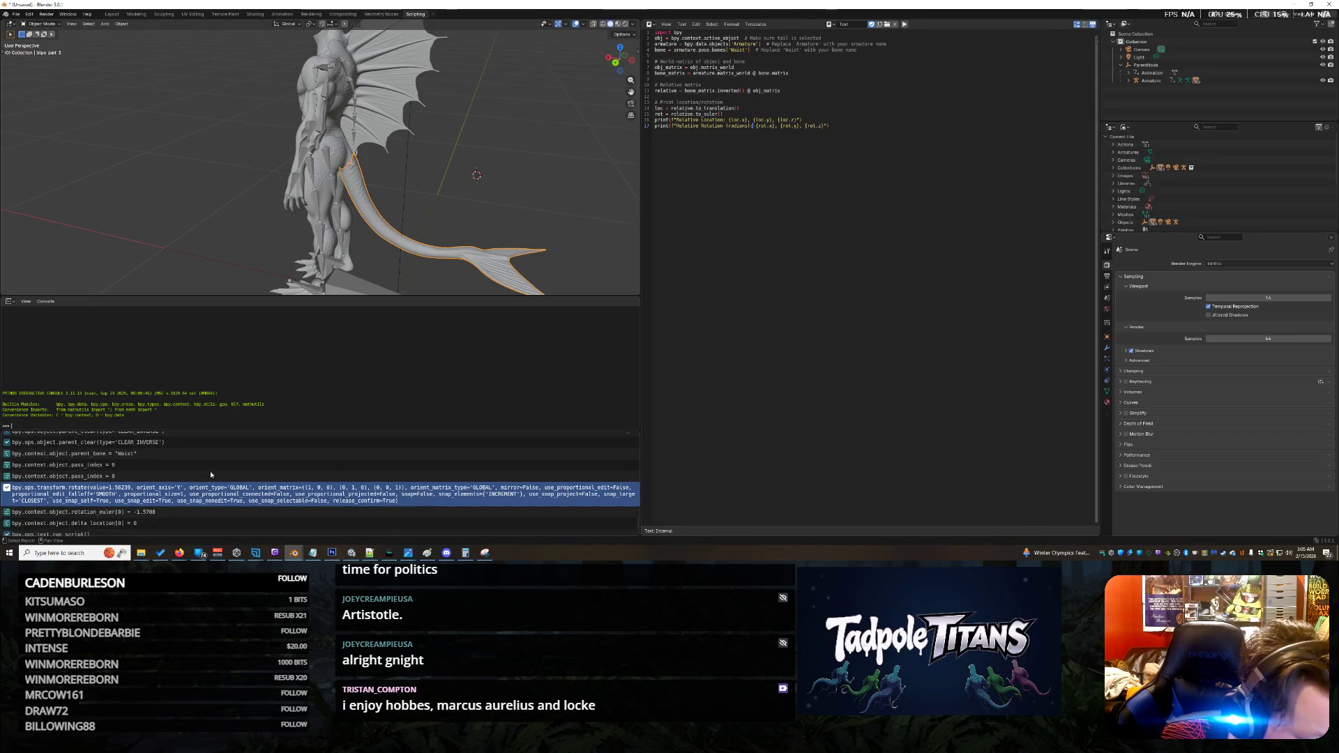
scroll(210, 474, "down", 1)
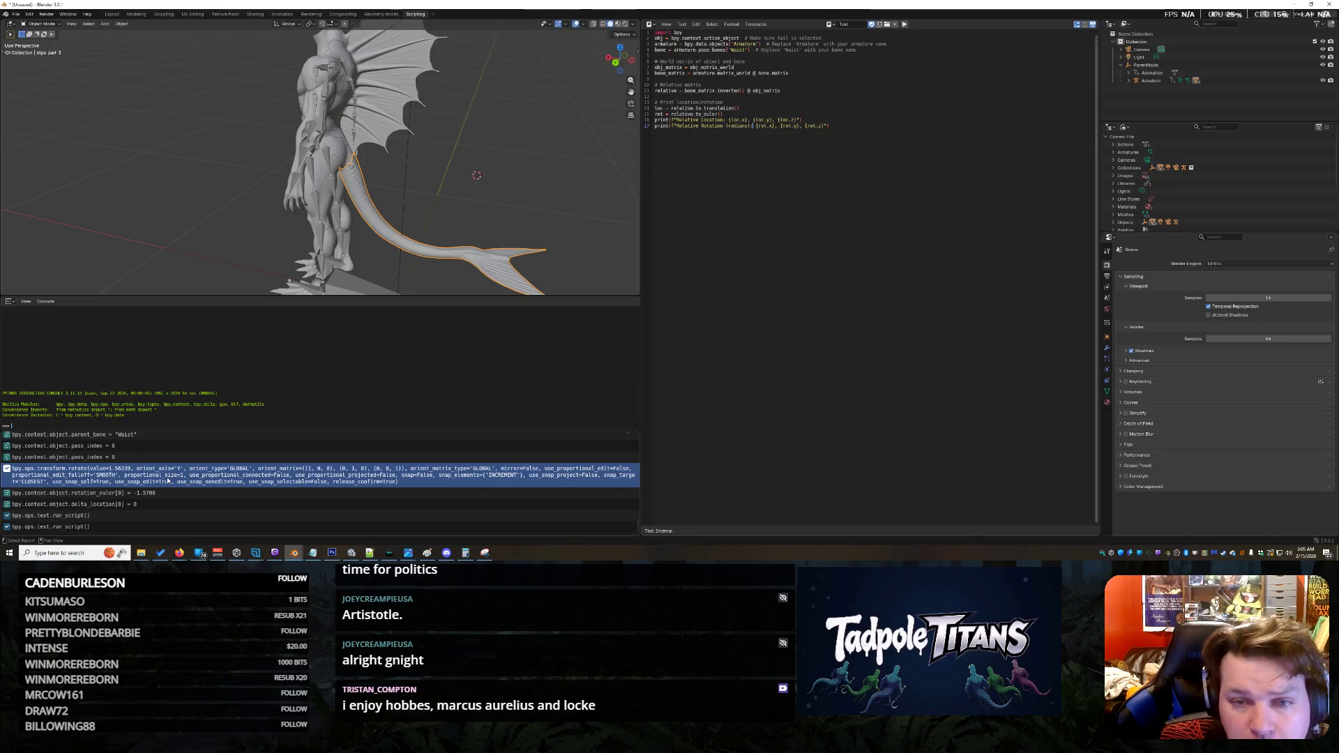
left_click(153, 493)
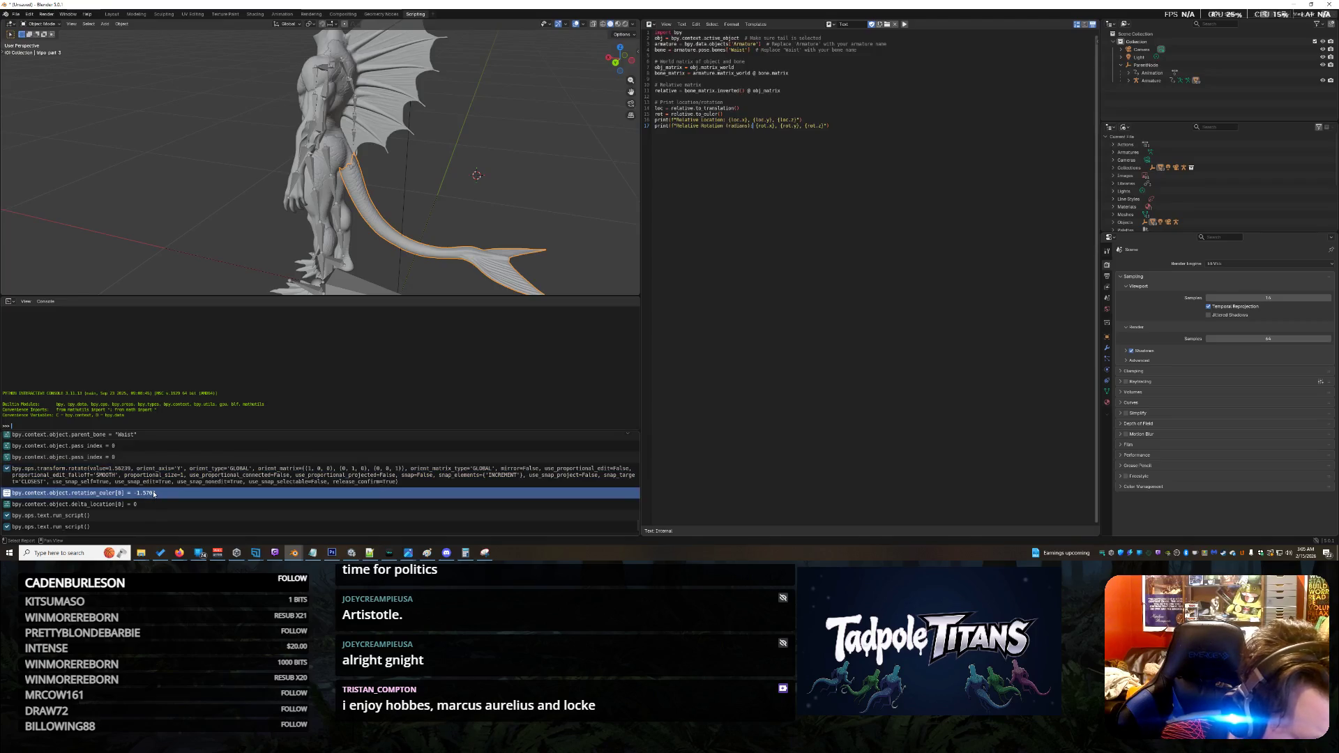
Step: Pick the rotate log entry and browse the console's menus without making changes
left_click(155, 482)
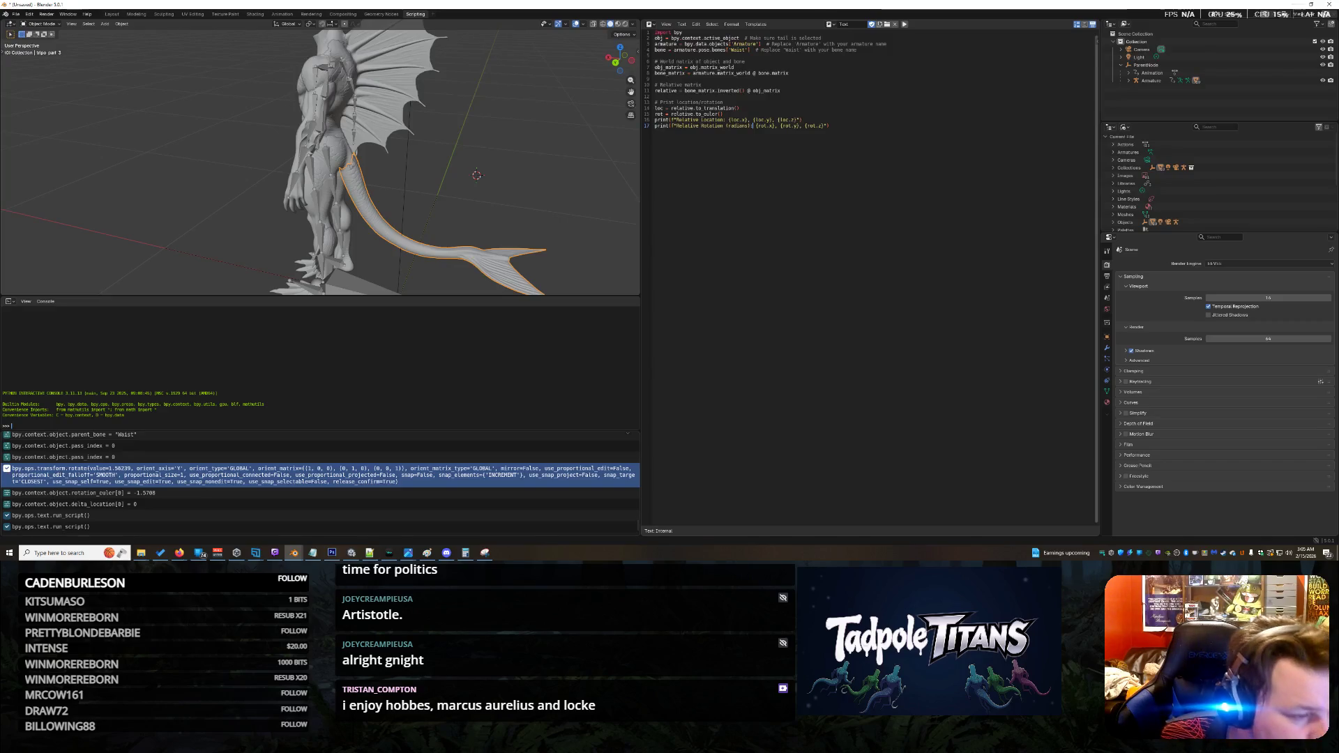
left_click(46, 296)
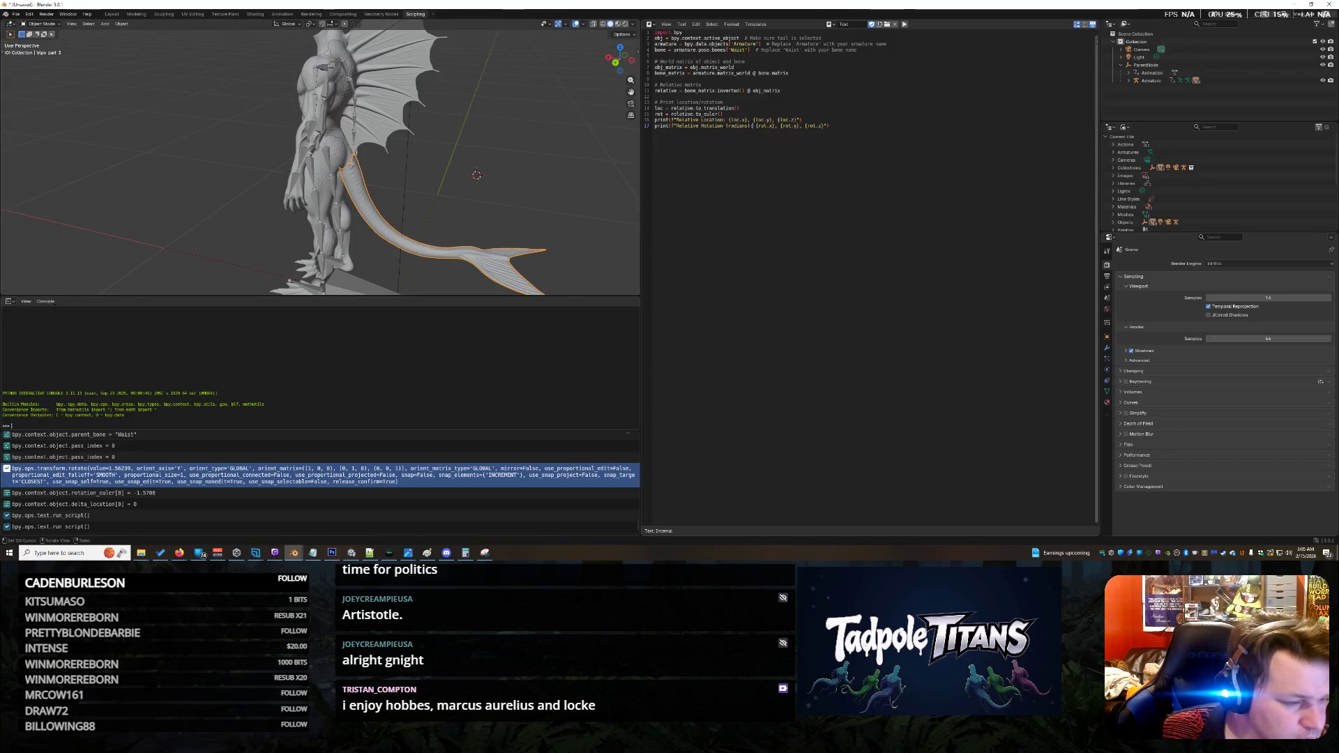
left_click(45, 301)
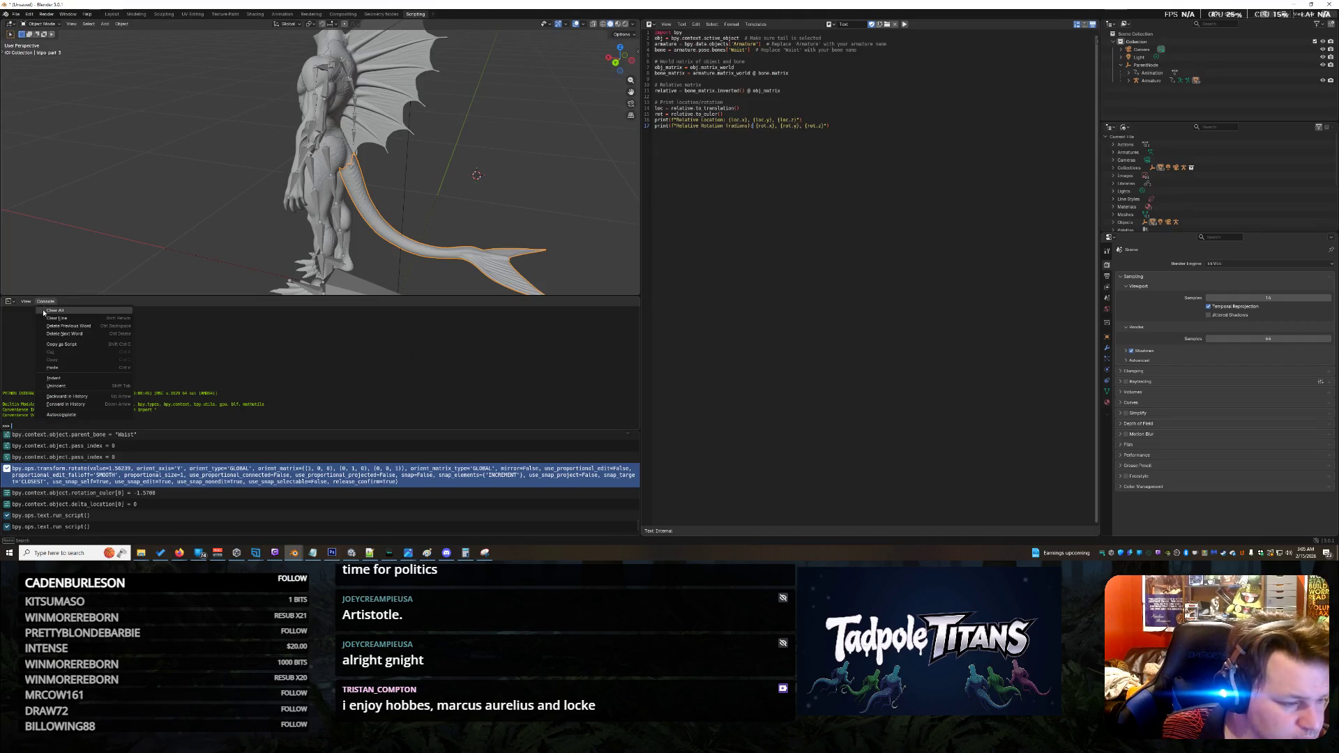
left_click(14, 302)
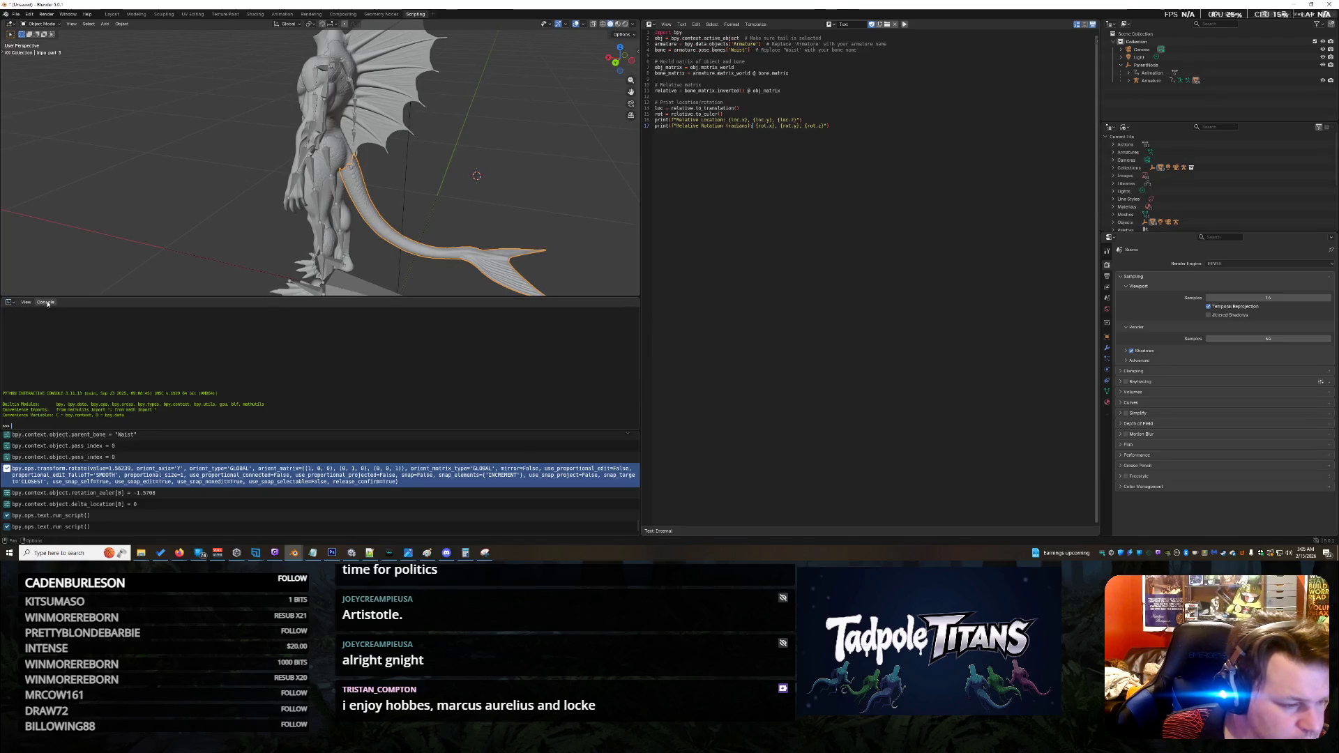
left_click(45, 302)
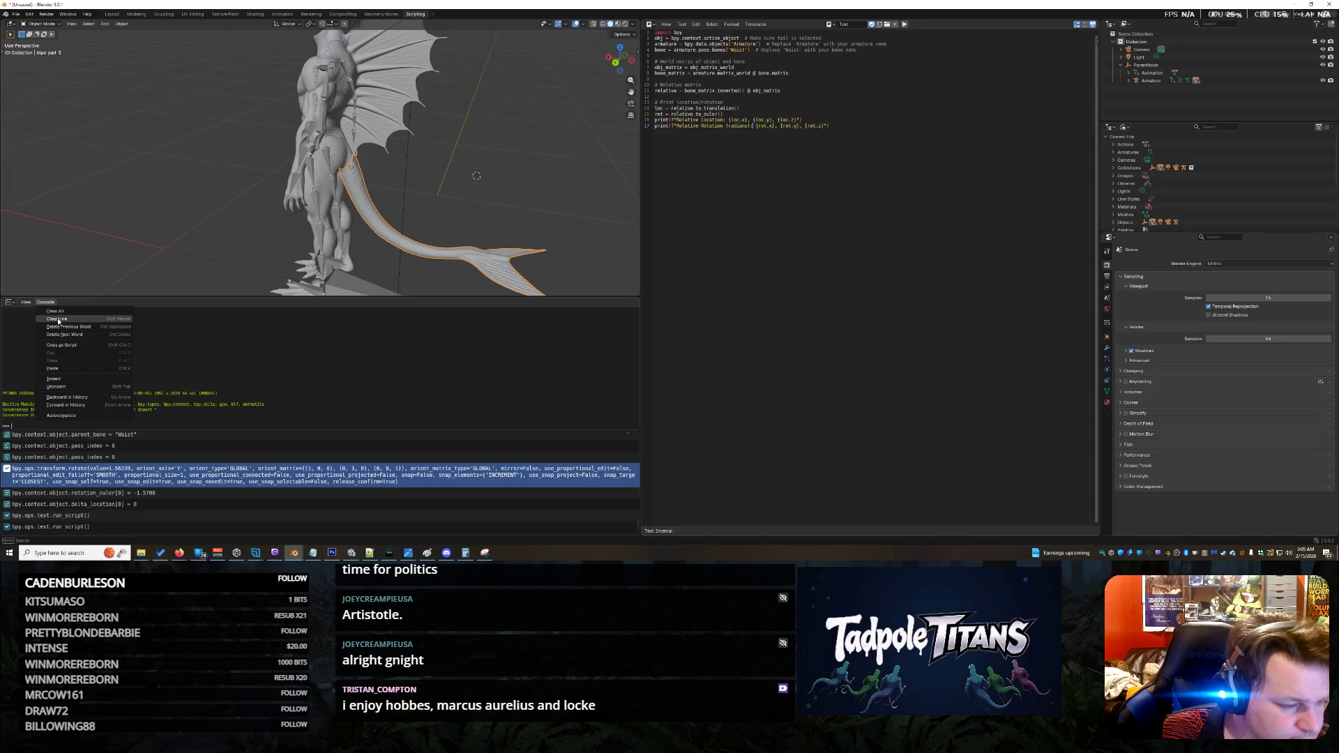
left_click(58, 317)
Step: Select the script-run, pass index and rotate log entries and delete them
left_click(80, 528)
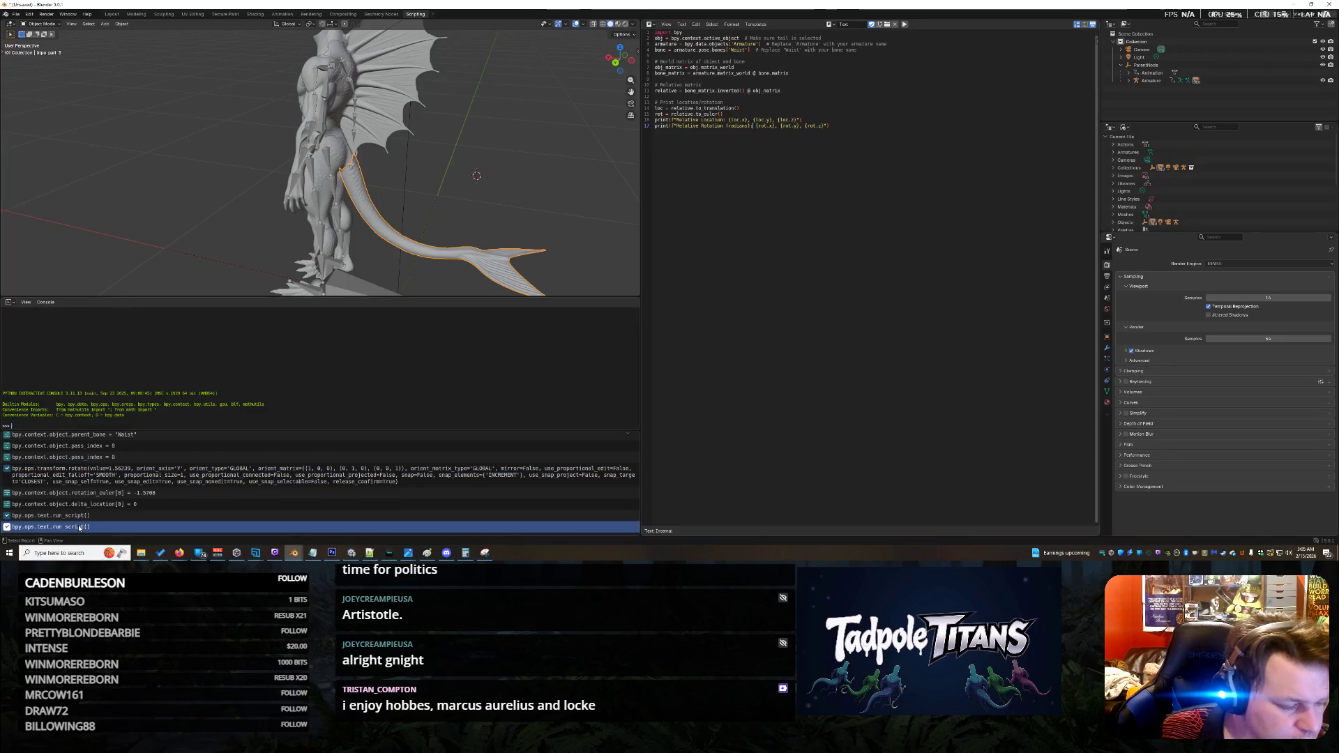
left_click(90, 445, "ctrl")
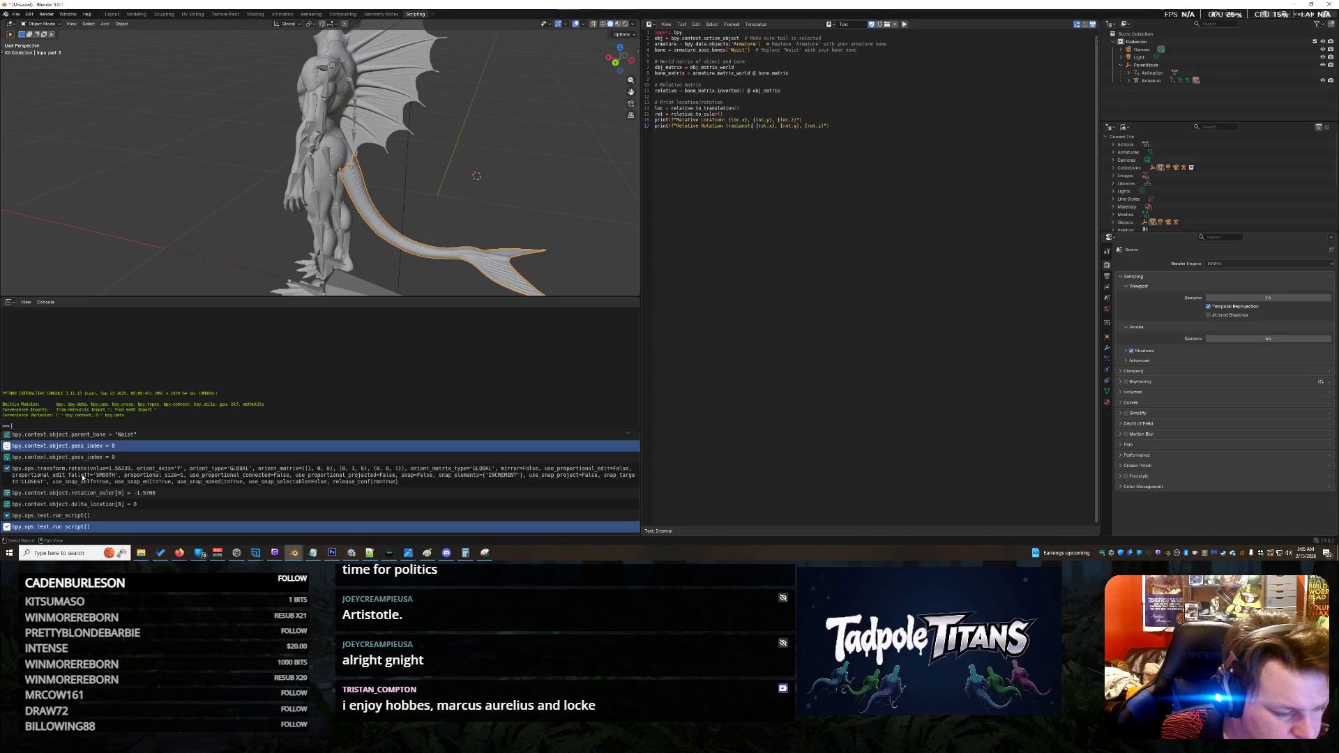
left_click(84, 477, "ctrl")
left_click(84, 504, "ctrl")
left_click(84, 516, "ctrl")
left_click(85, 504, "ctrl")
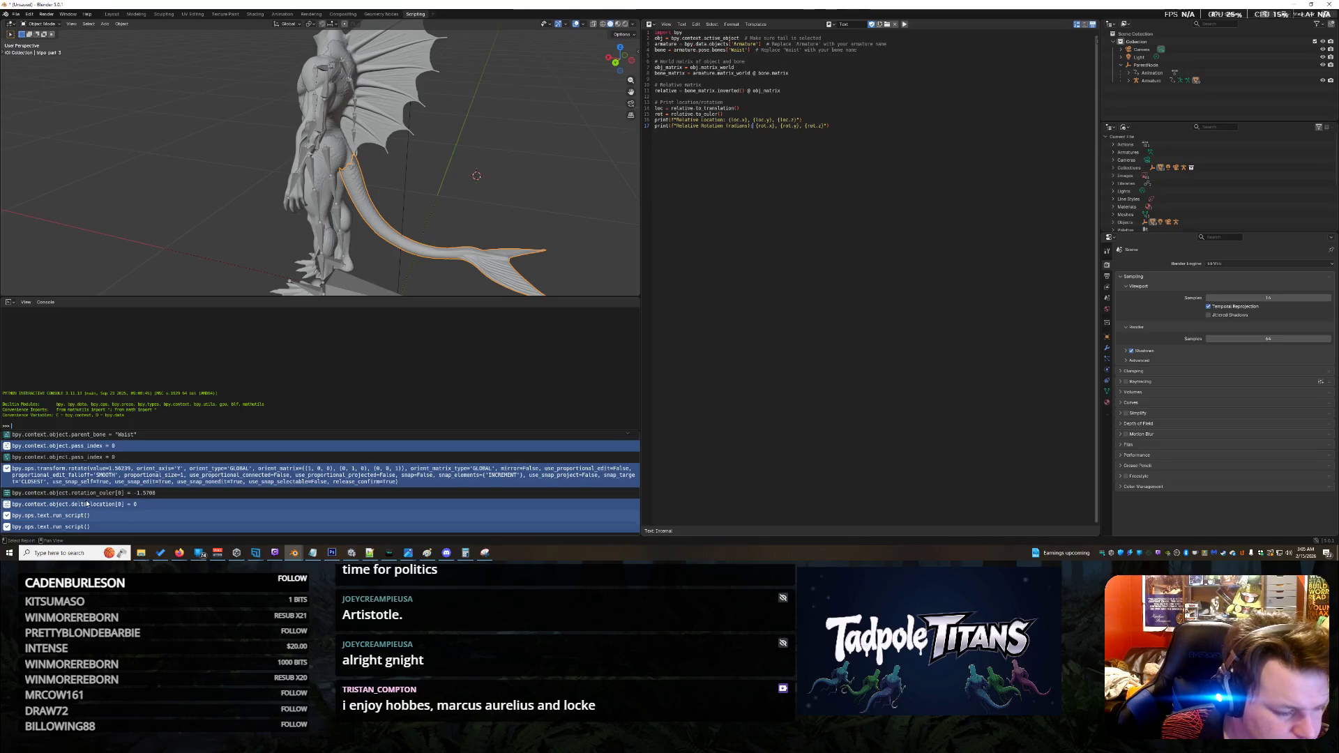
left_click(90, 492, "ctrl")
key("Delete")
Step: Delete the Hip, camera-lock, parent-clear and Waist parent-bone log entries
left_click(56, 470)
left_click(55, 448, "ctrl")
key("Delete")
left_click(56, 492)
key("Delete")
left_click(55, 493)
key("Delete")
key("Down")
key("Down")
key("Down")
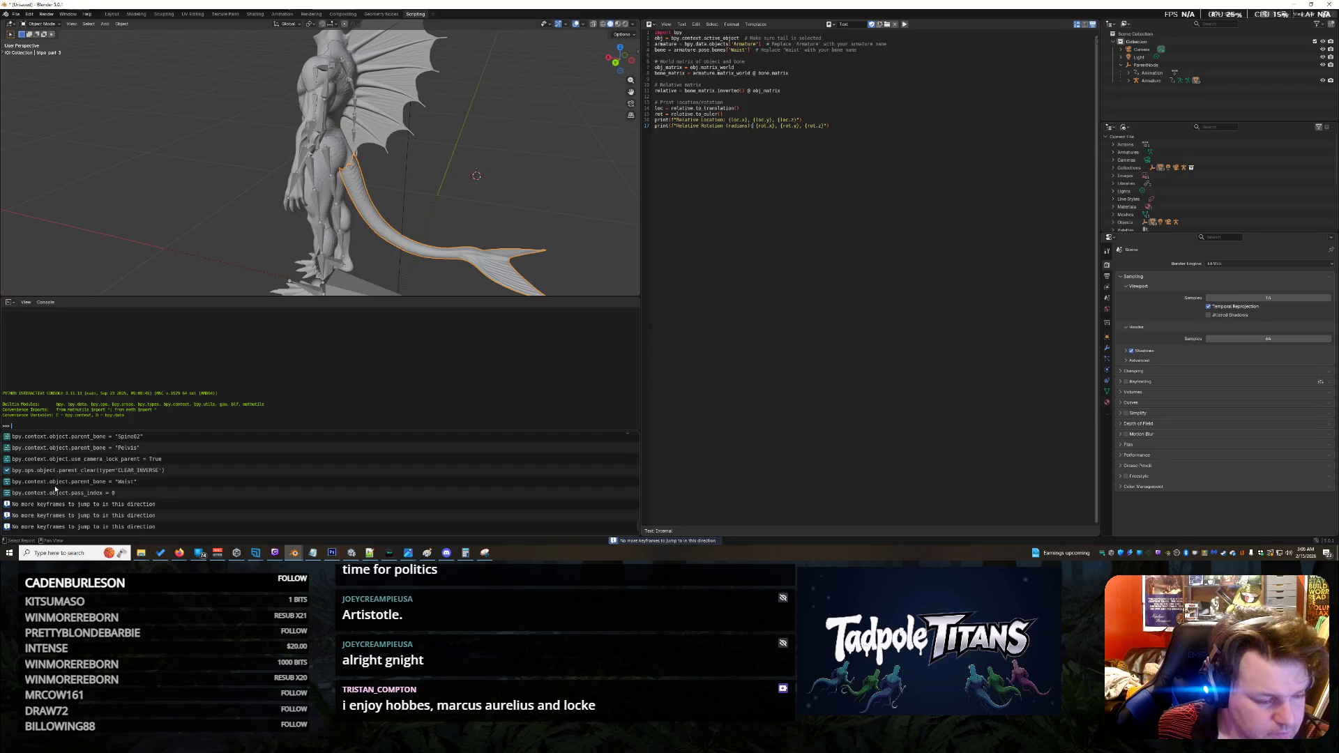
Step: Scroll up the log and delete the Spine01 through Spine02 entries
scroll(74, 516, "up", 3)
scroll(74, 517, "up", 5)
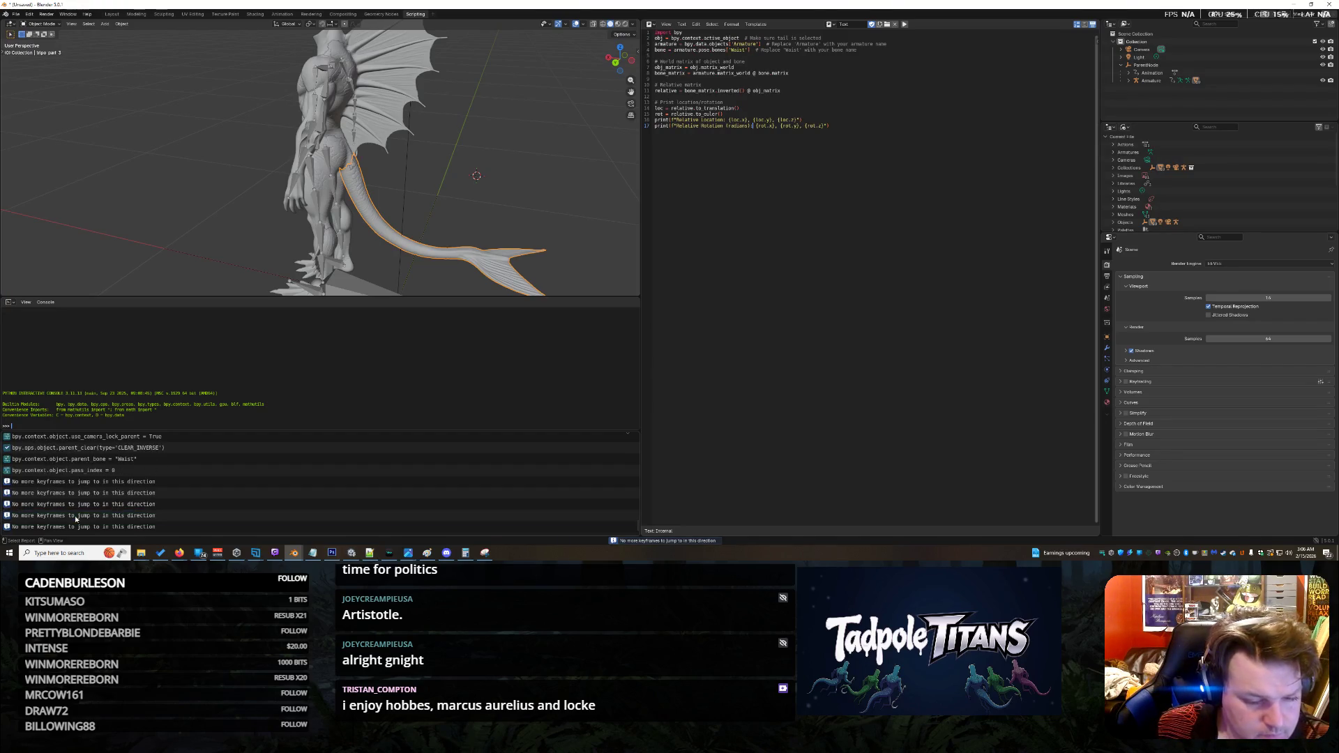
scroll(77, 520, "up", 3)
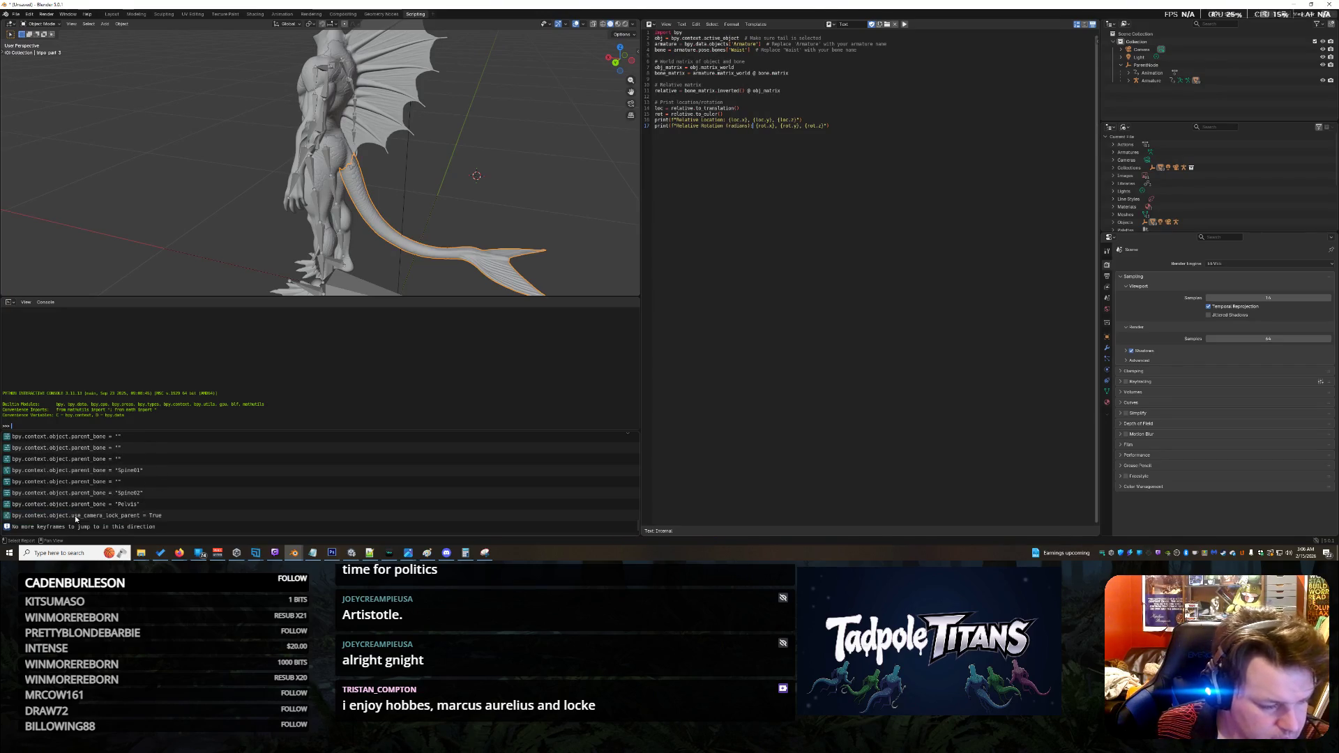
left_click_drag(60, 472, 28, 492)
key("Delete")
Step: Make the log taller and box-delete several ranges of older entries
mouse_move(20, 431)
left_mouse_down()
mouse_move(32, 332)
mouse_move(177, 534)
left_mouse_up()
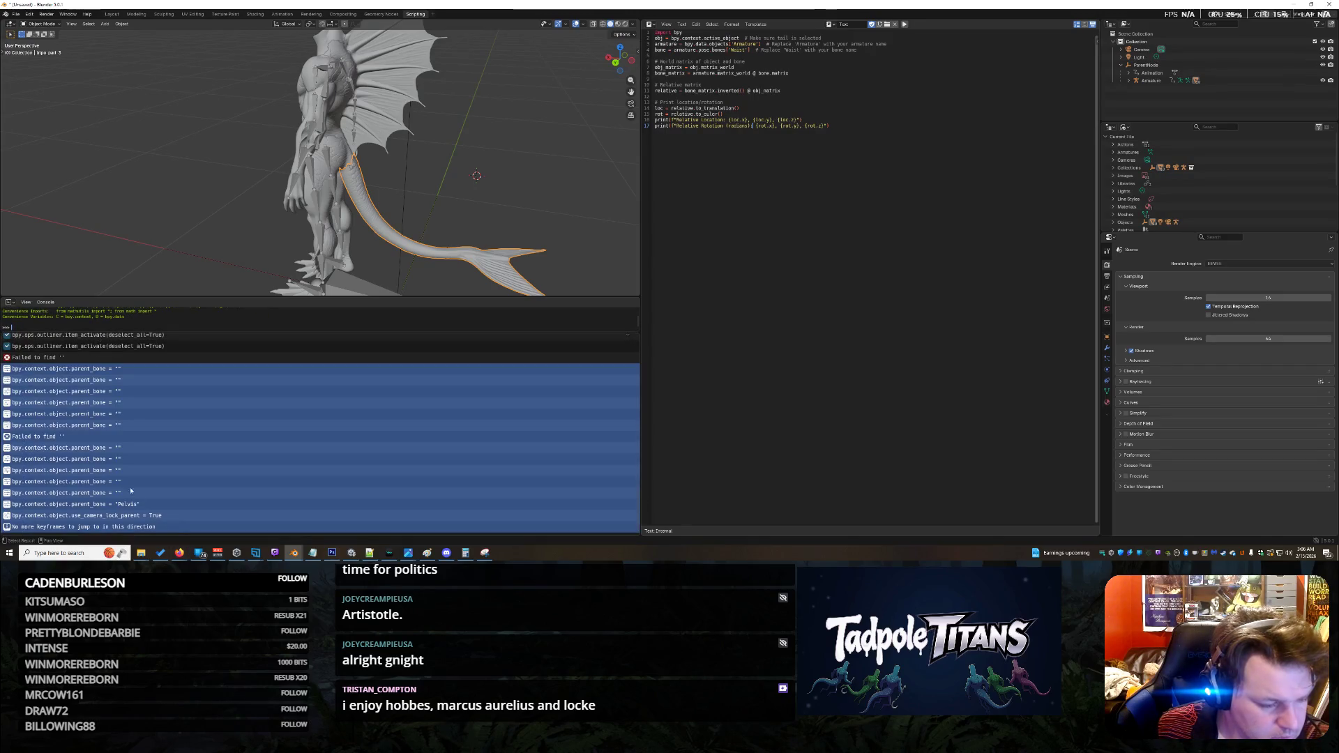
key("Delete")
left_click_drag(23, 367, 174, 531)
key("Delete")
mouse_move(9, 357)
left_mouse_down()
mouse_move(42, 391)
mouse_move(275, 526)
left_mouse_up()
key("Delete")
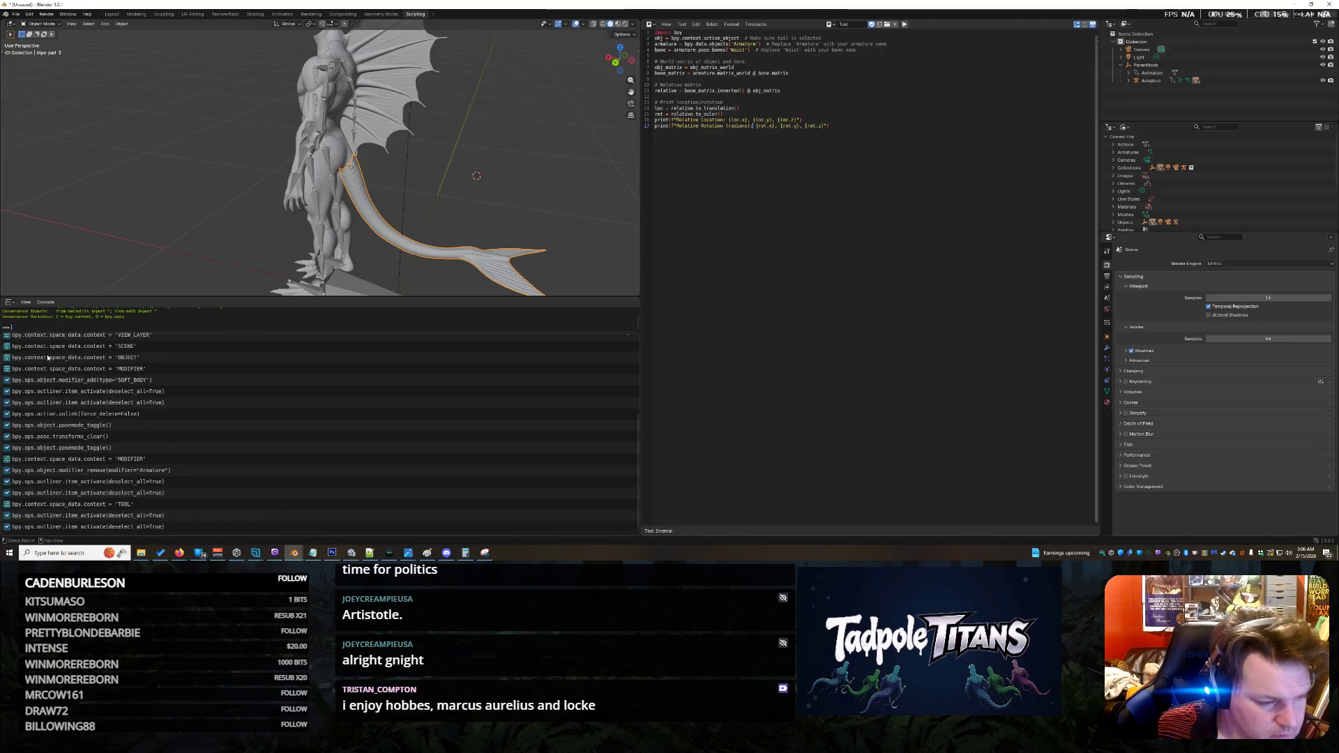
left_click_drag(42, 349, 175, 532)
key("Delete")
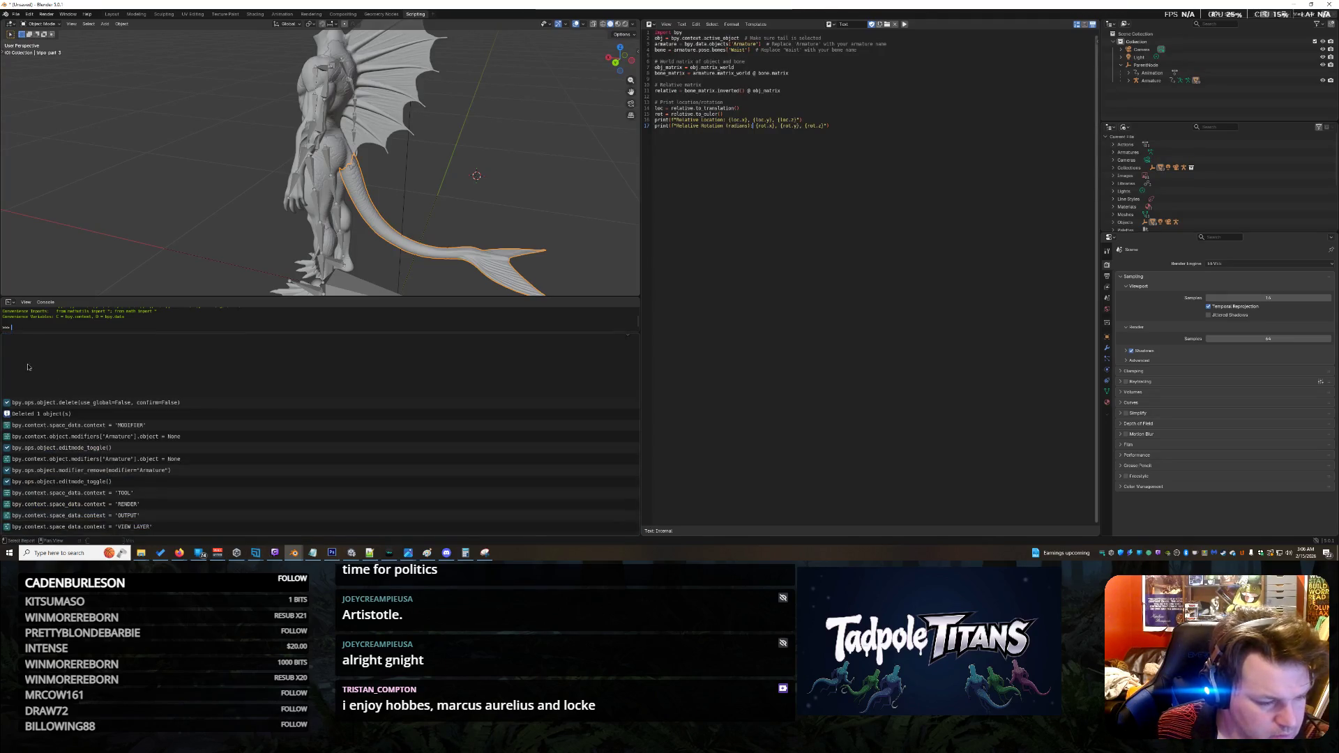
Step: Delete the last remaining log entries and shrink the emptied log area
left_click_drag(28, 367, 175, 532)
key("Delete")
left_click_drag(98, 333, 106, 362)
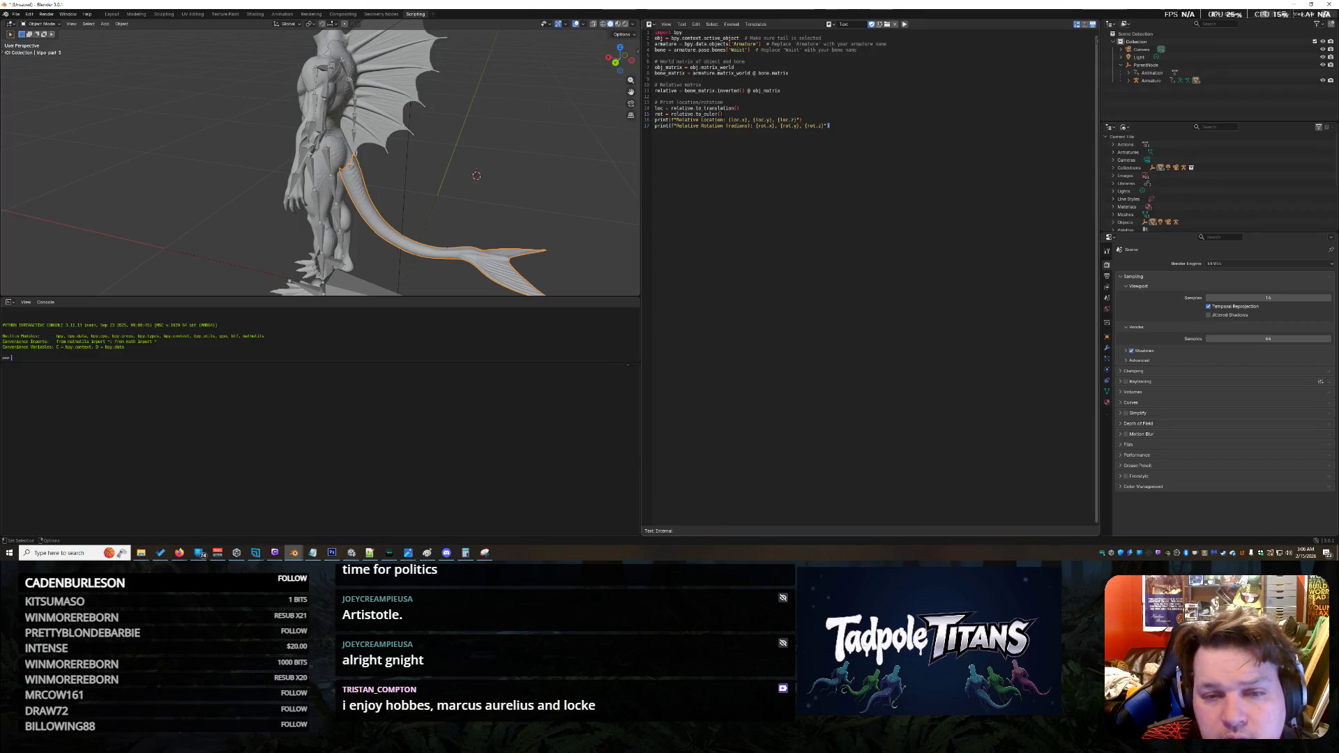
Step: Add a blank line after the euler conversion, keep the name 'Text', and run the script
key("Up")
key("Up")
key("Return")
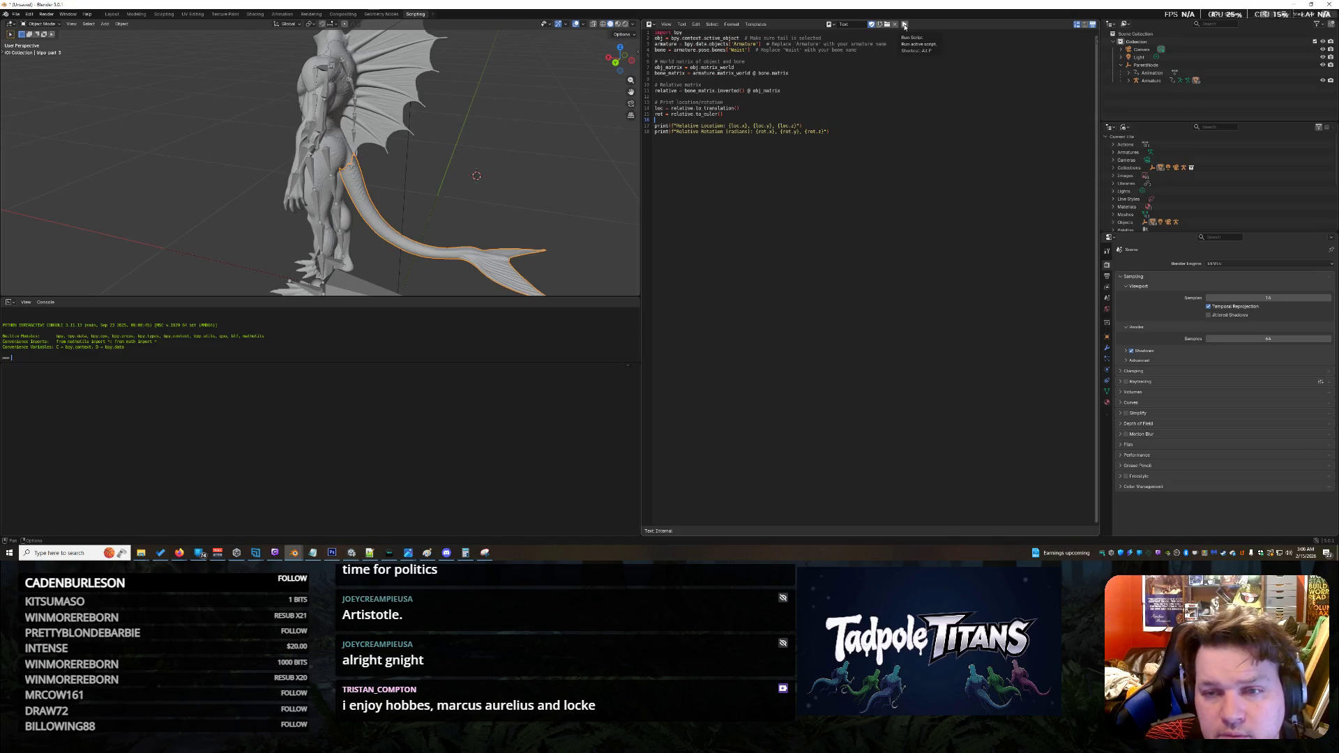
left_click(717, 25)
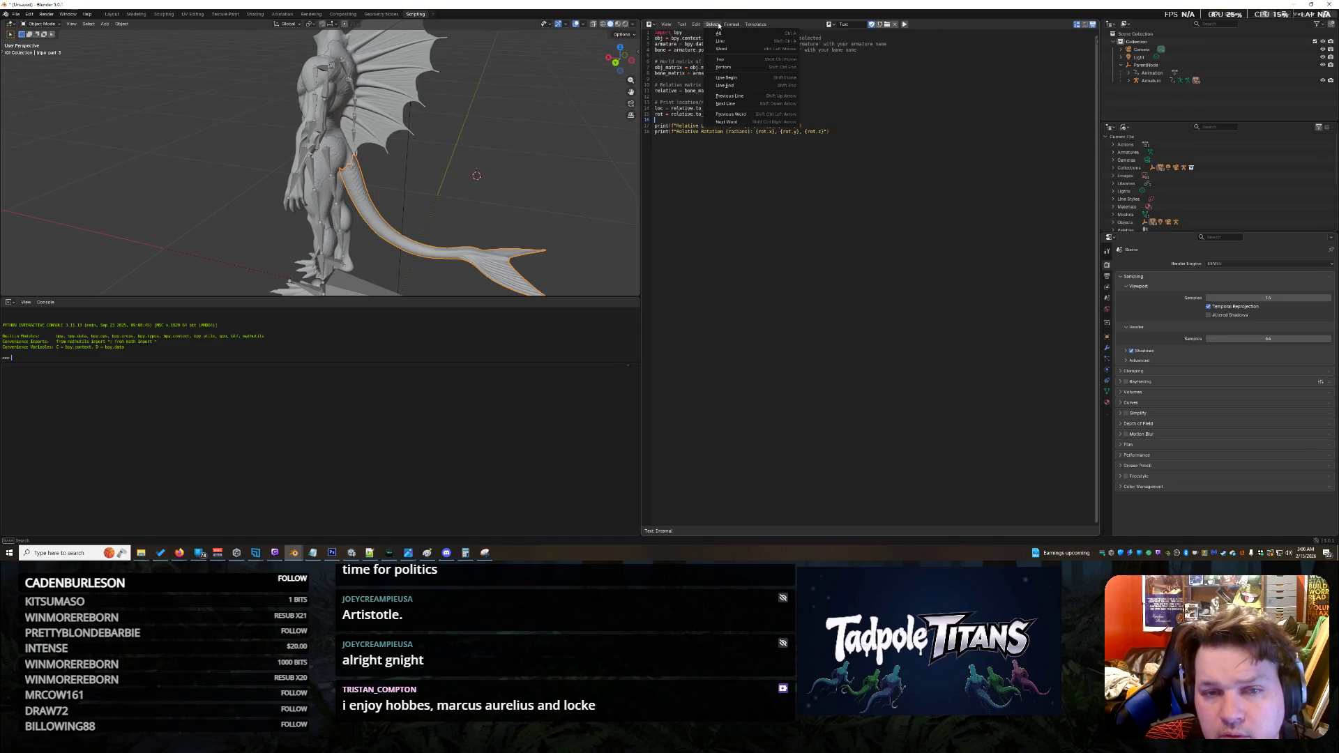
left_click(855, 24)
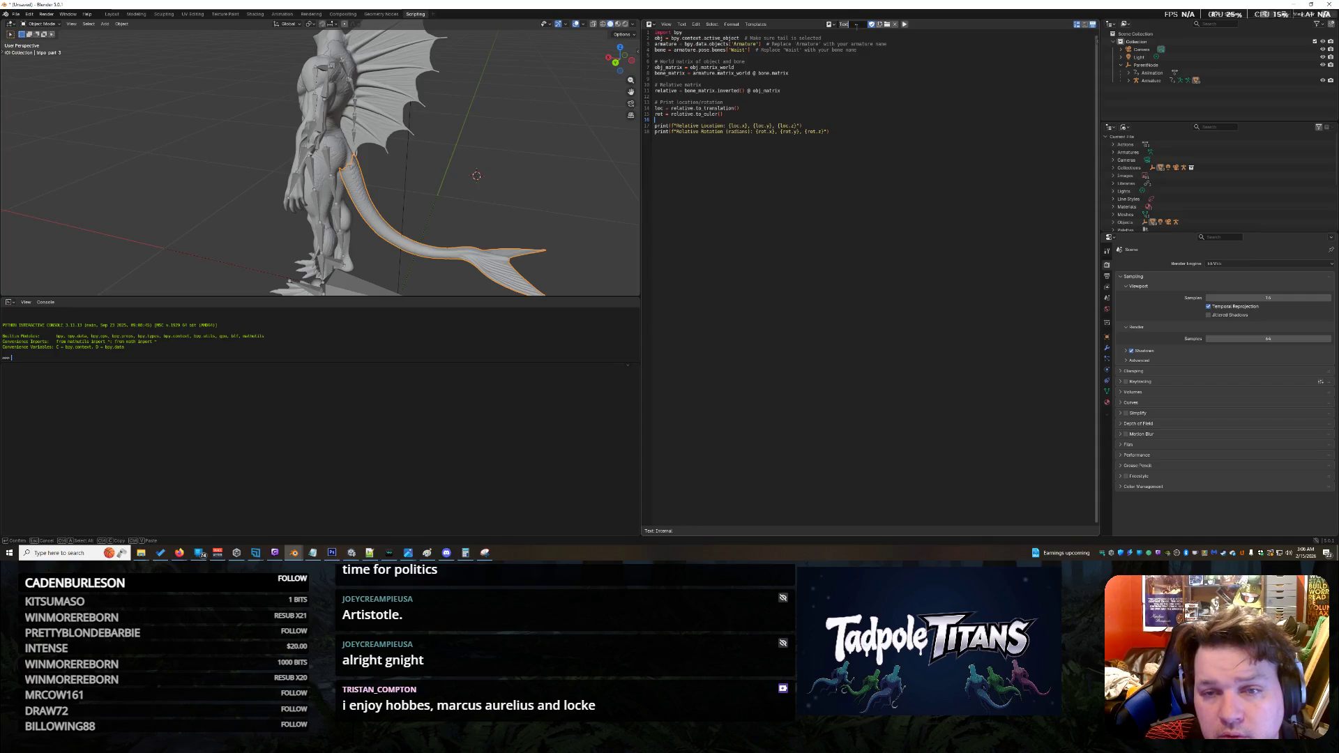
key("Return")
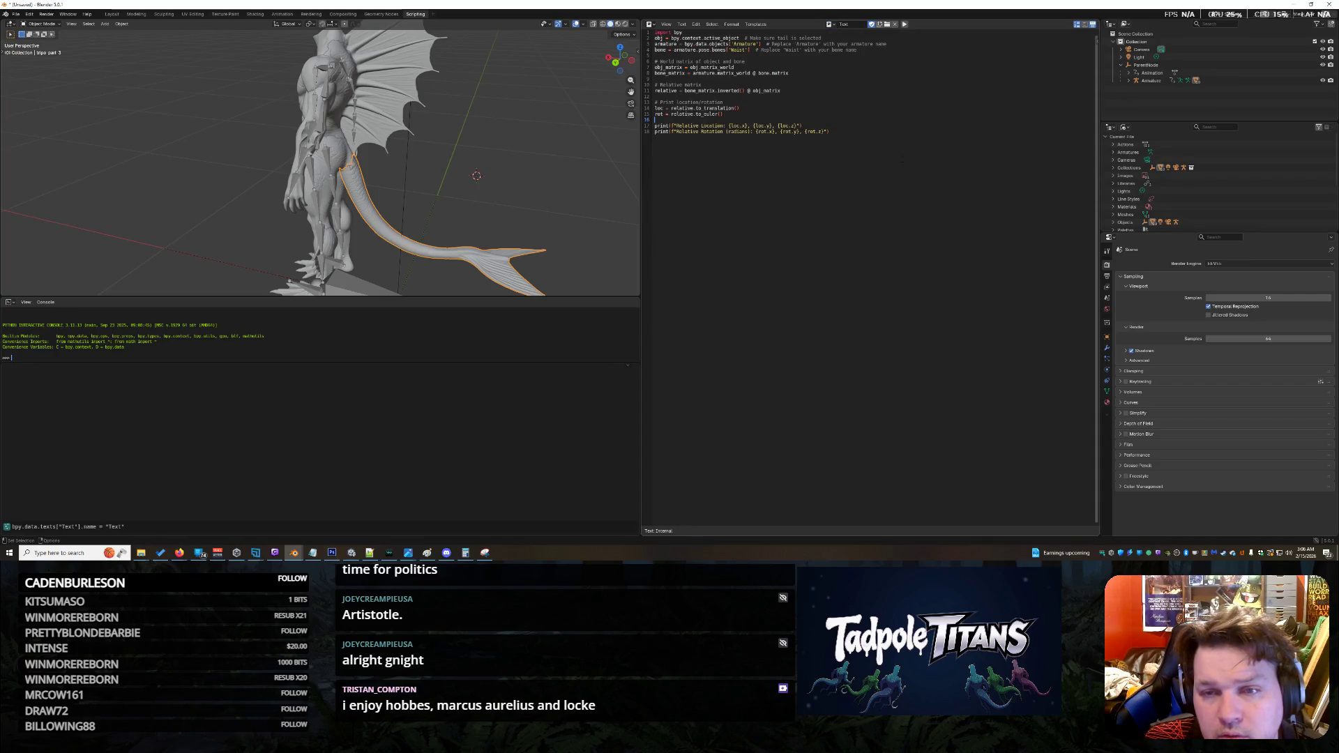
left_click(905, 25)
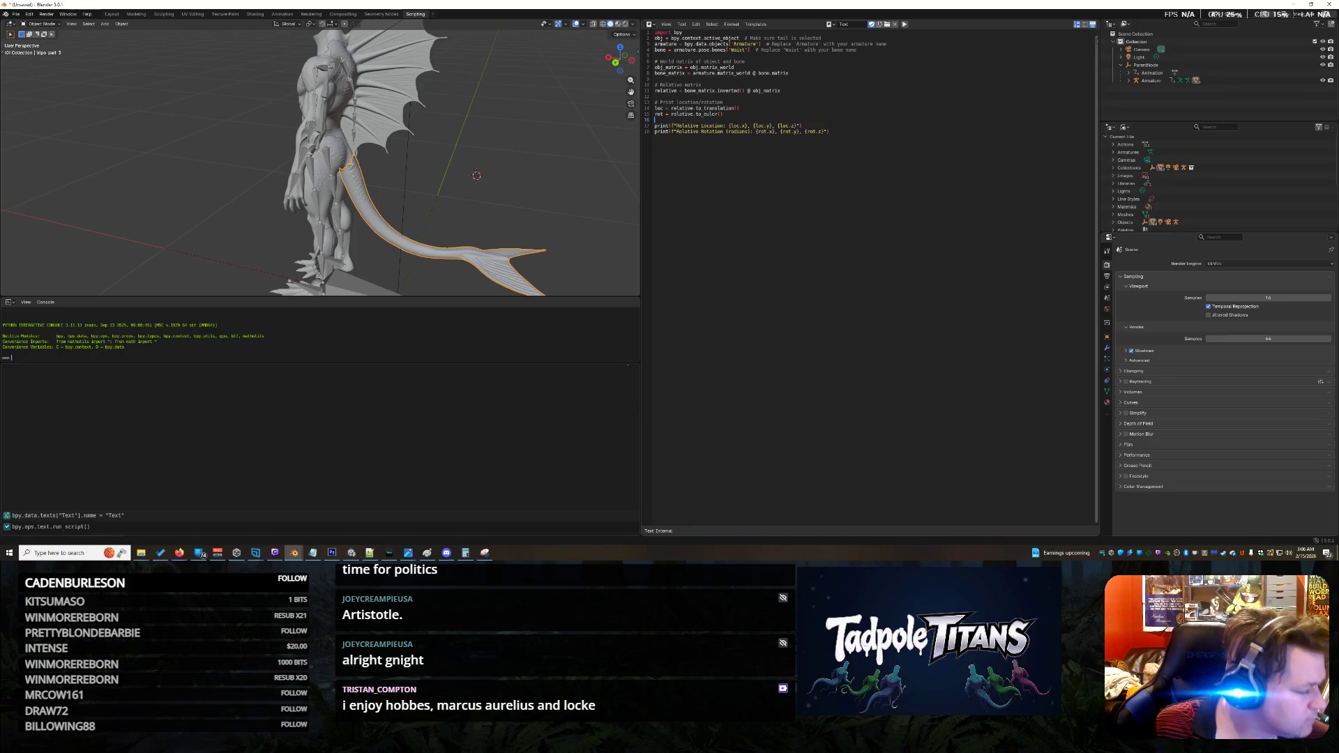
key("alt+Tab")
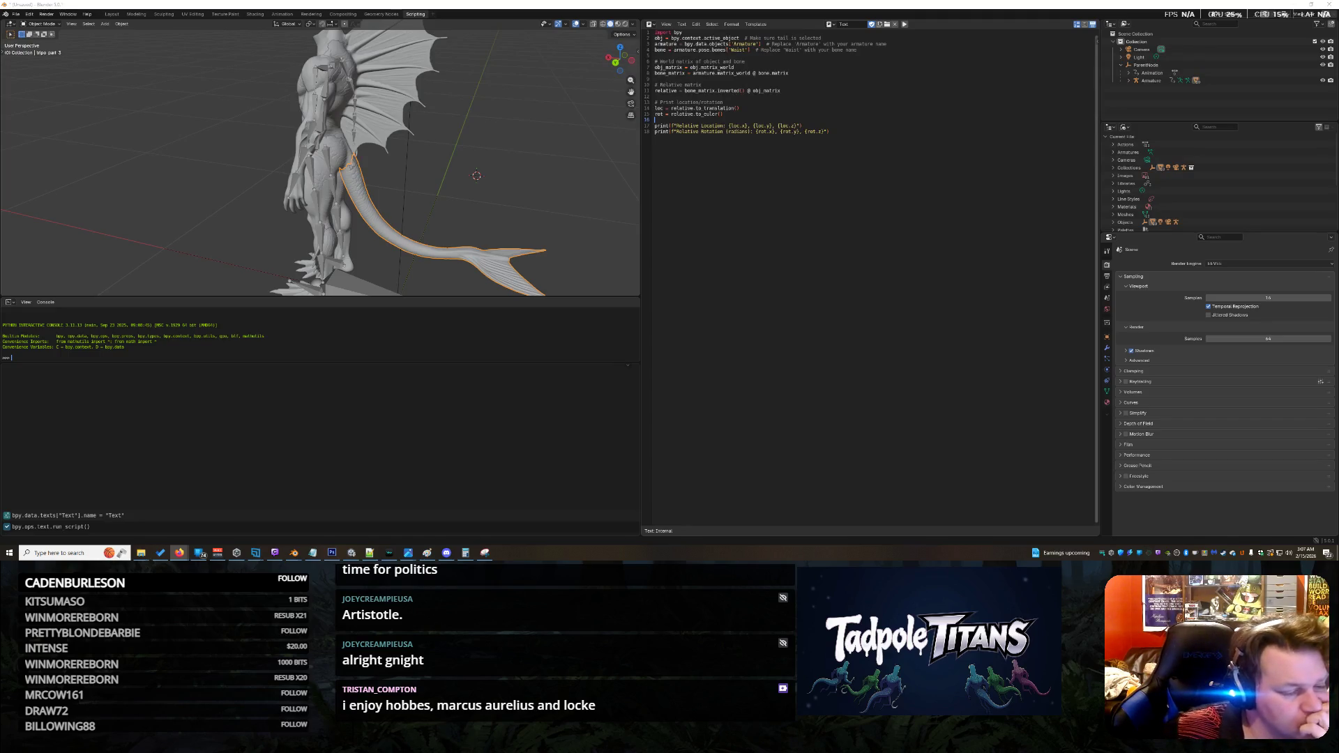
left_click(26, 302)
Step: Toggle the System Console from the Window menu to read the printed relative location and rotation
mouse_move(42, 304)
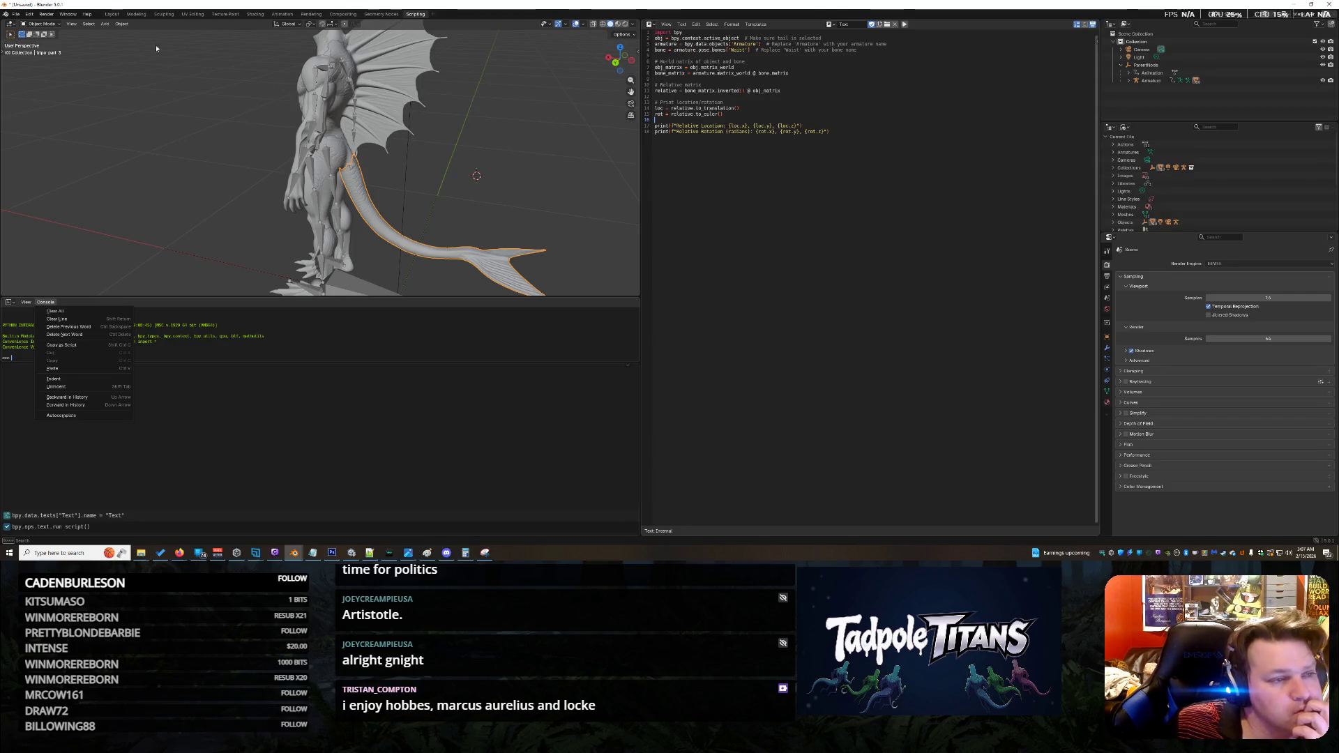
left_click(74, 14)
left_click(70, 14)
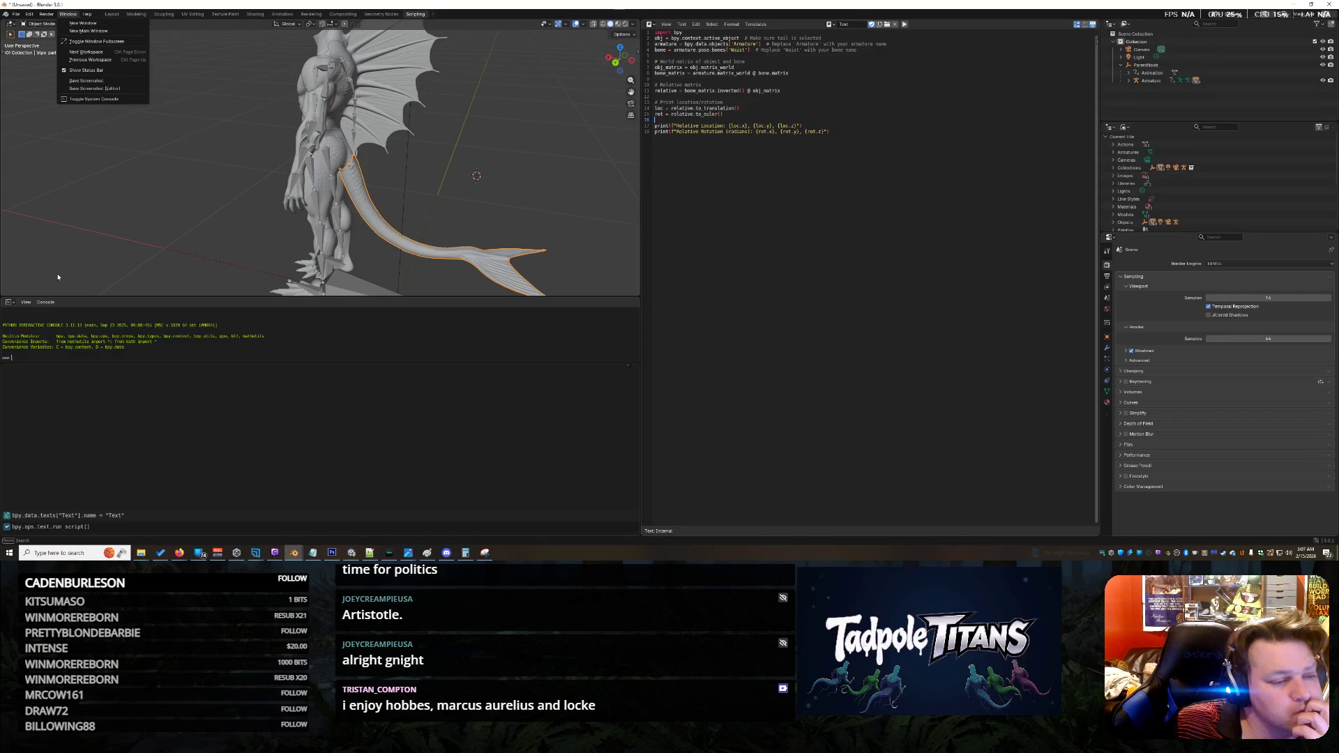
left_click(55, 300)
left_click(55, 301)
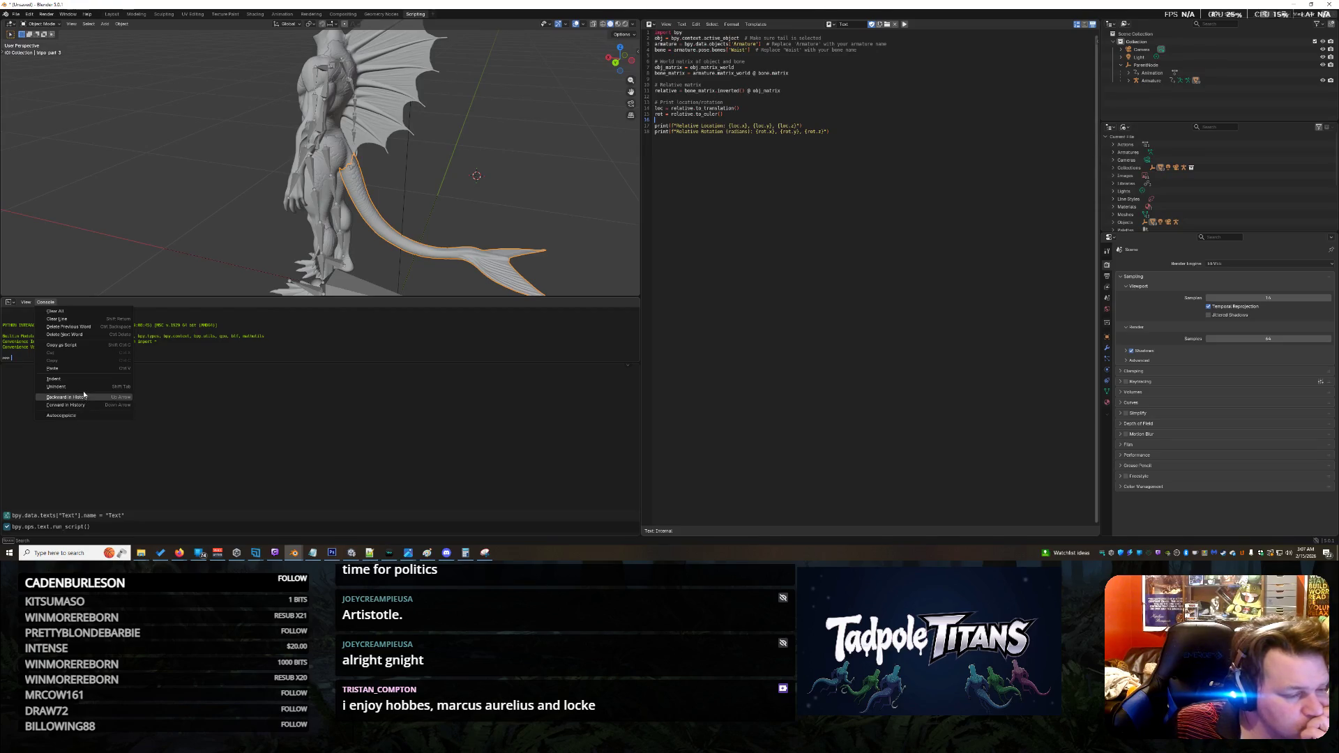
left_click(72, 14)
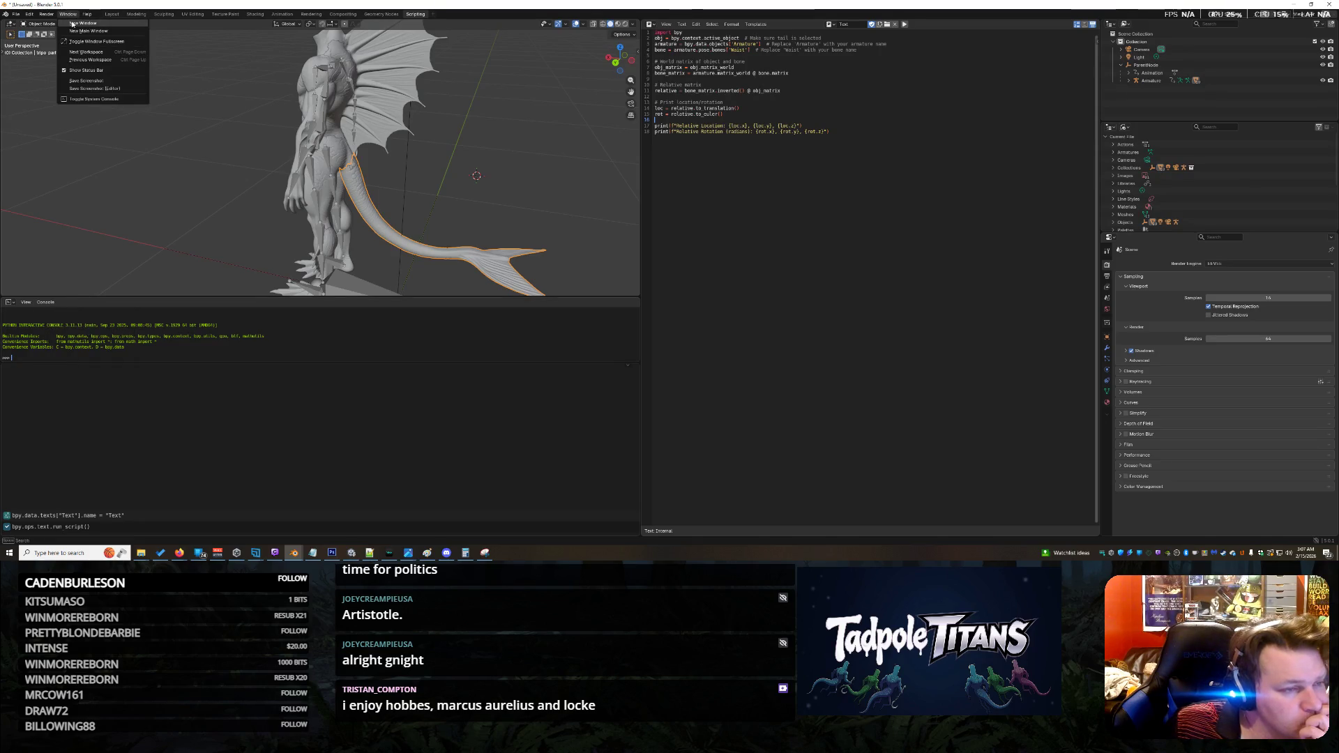
left_click(91, 101)
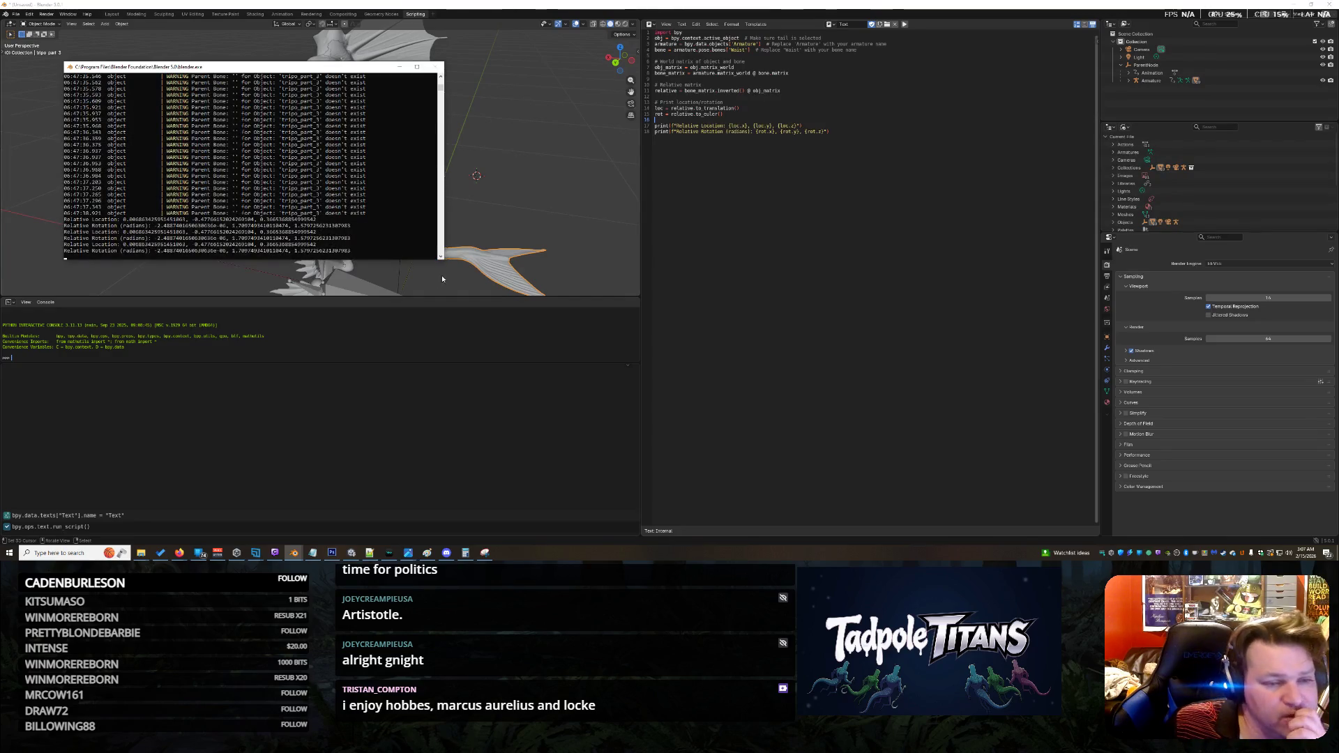
Step: Copy the Relative Location and Relative Rotation lines from the system console, then search Windows for notepad
left_click_drag(442, 259, 637, 360)
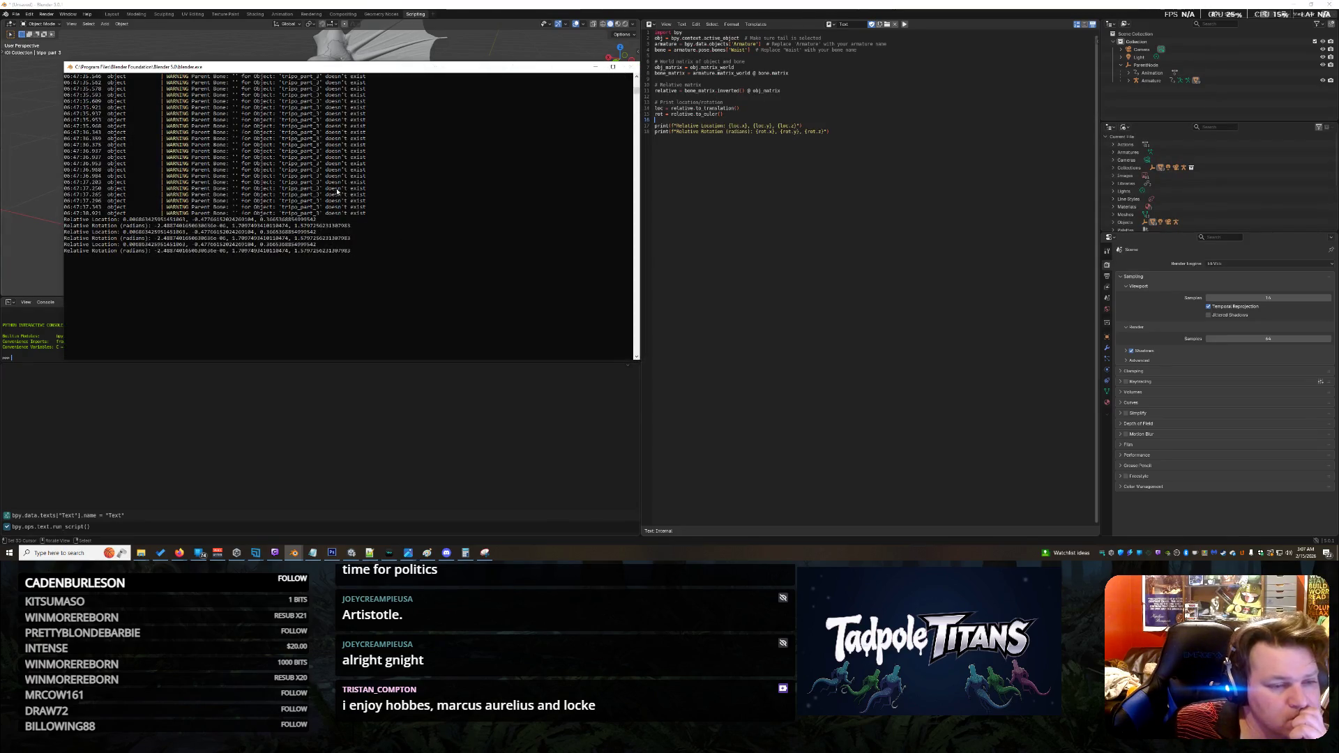
scroll(363, 206, "up", 15)
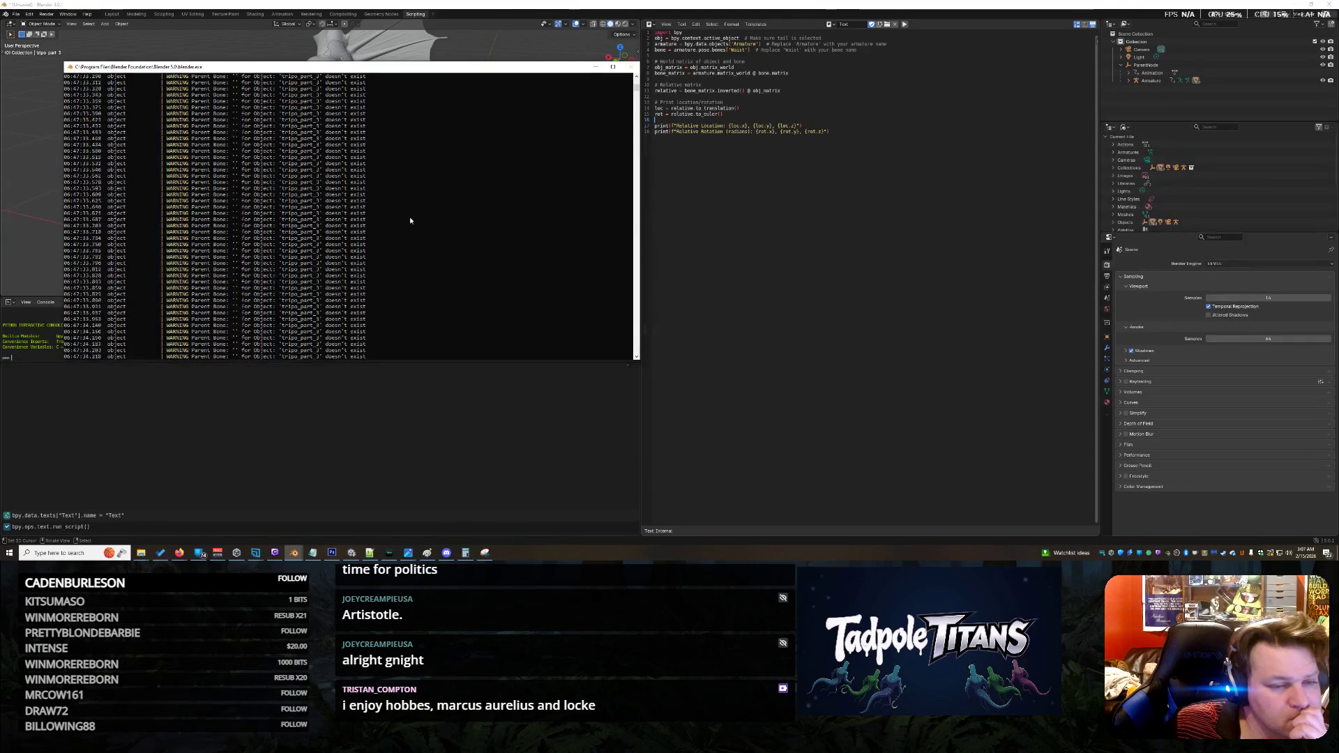
scroll(401, 231, "up", 15)
scroll(399, 238, "down", 20)
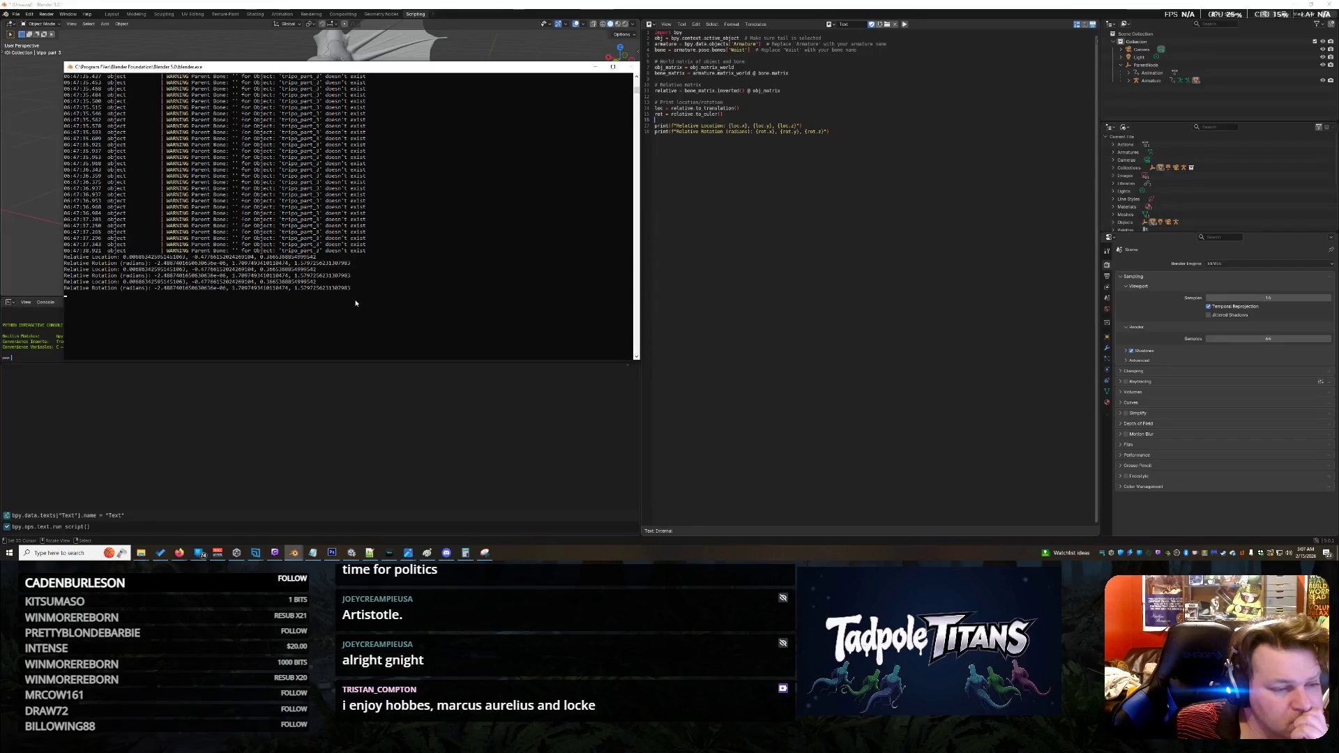
left_click_drag(364, 303, 79, 285)
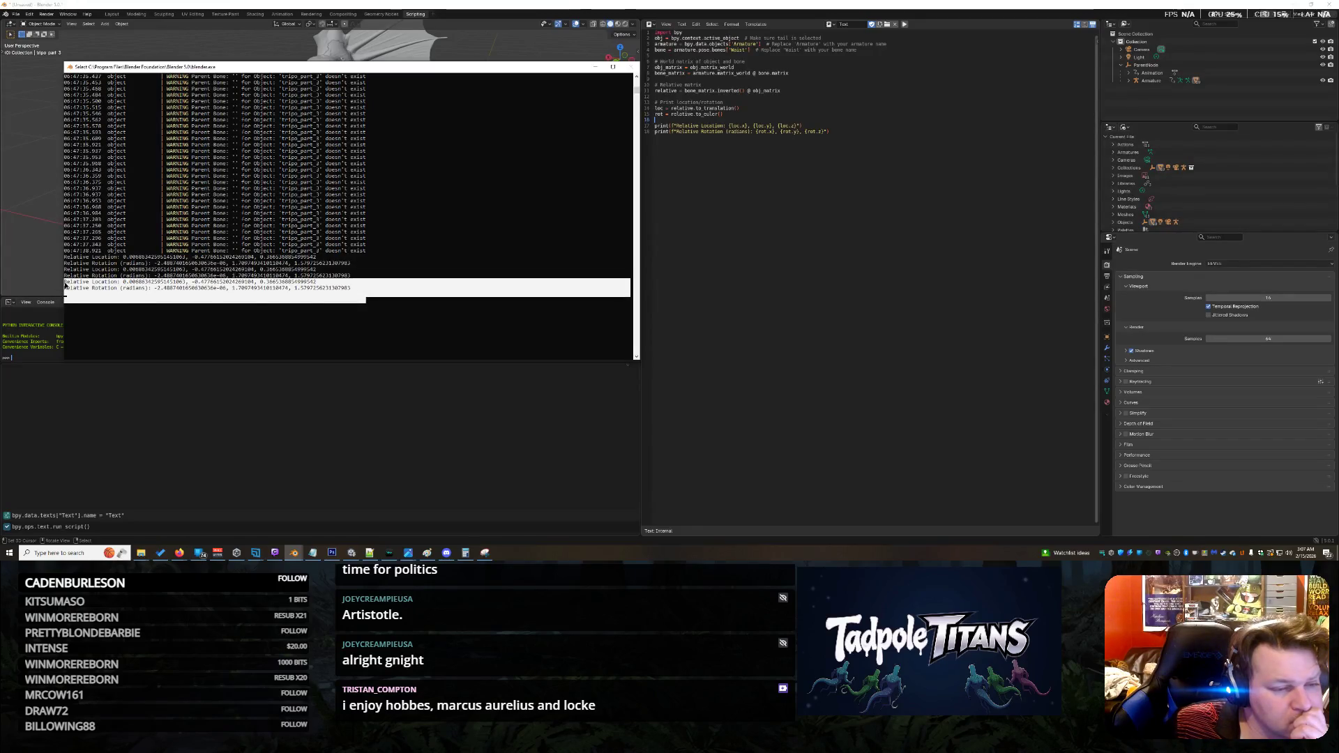
key("ctrl+c")
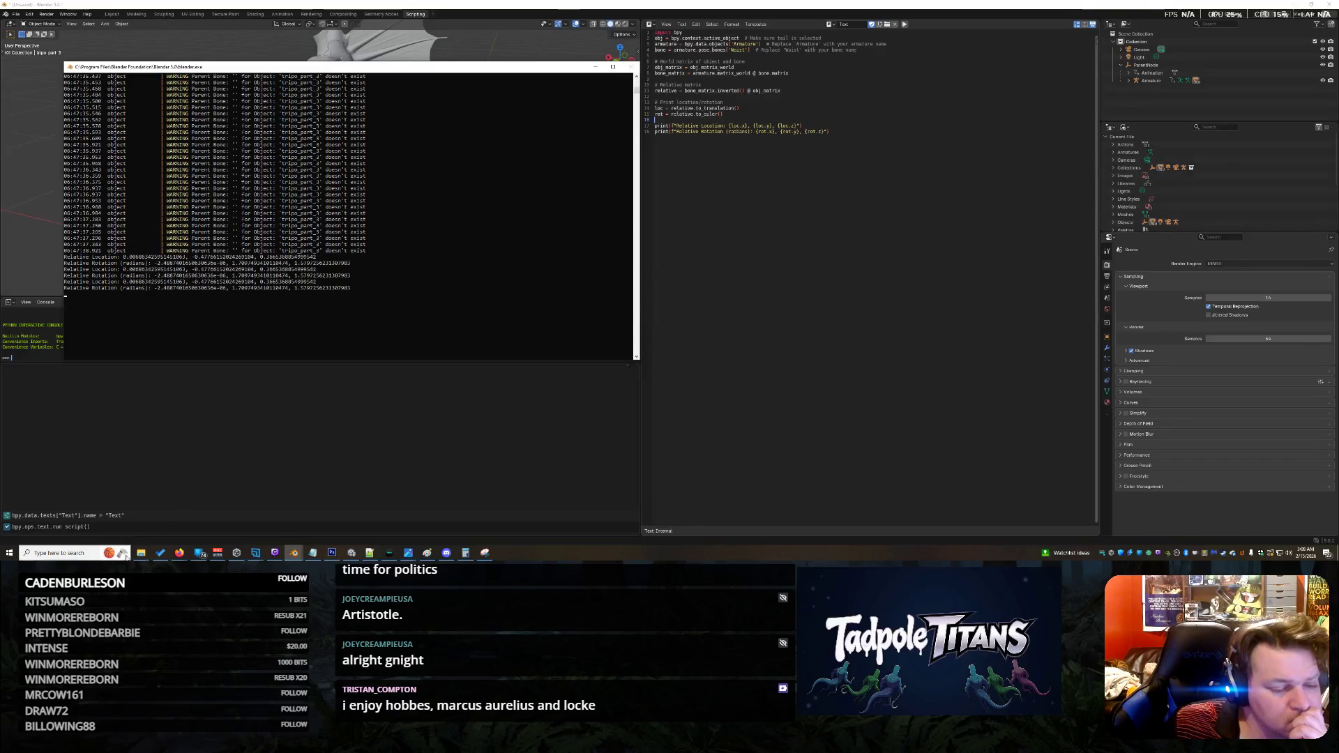
left_click(80, 556)
type("notepad")
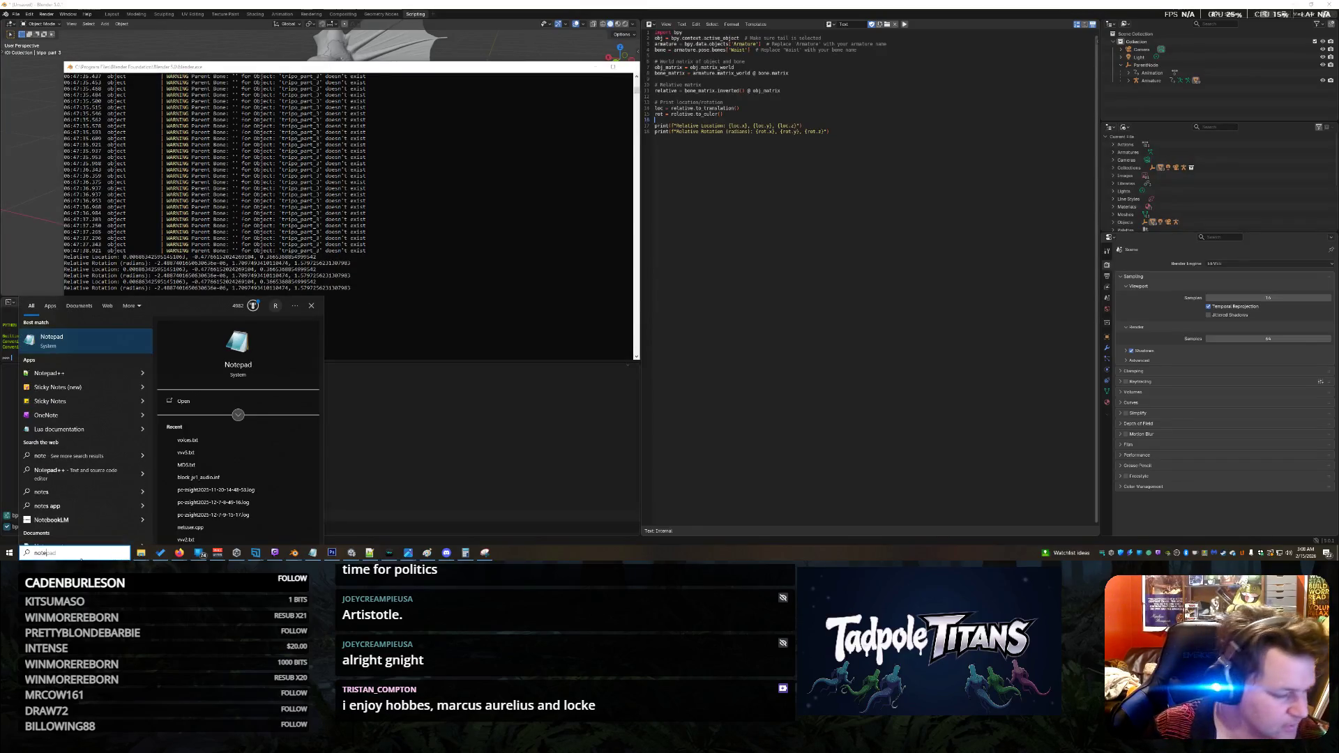
Step: Paste the relative location and rotation values into a widened Notepad, then minimise Notepad and the console
left_click(119, 342)
key("ctrl+v")
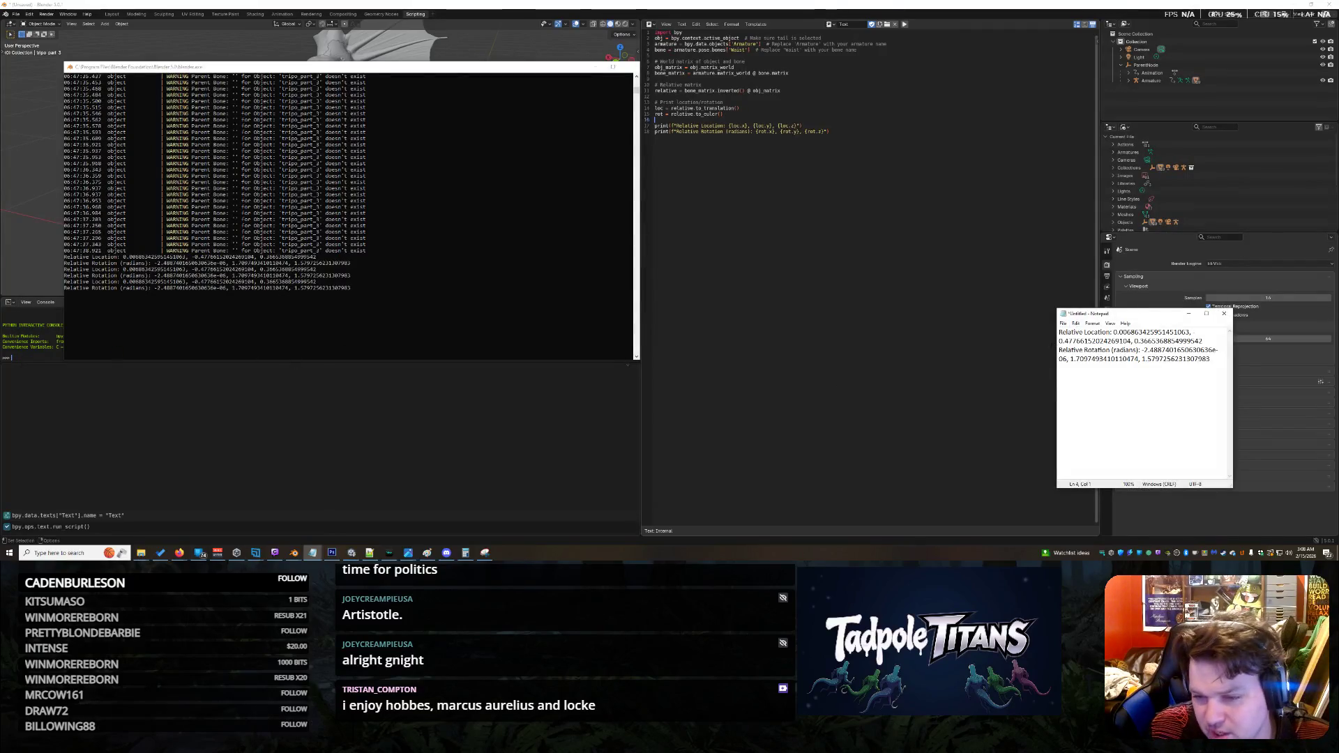
left_click_drag(1058, 346, 843, 347)
left_click(1189, 313)
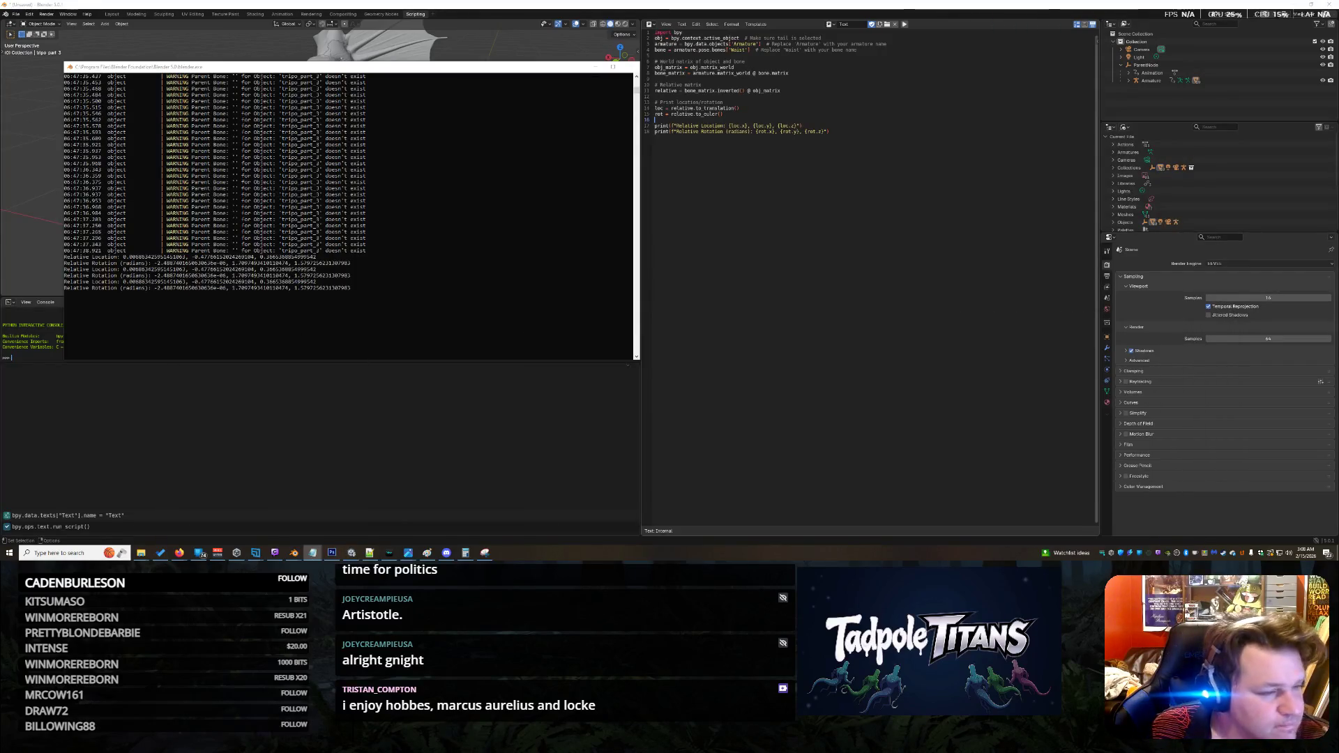
left_click(596, 69)
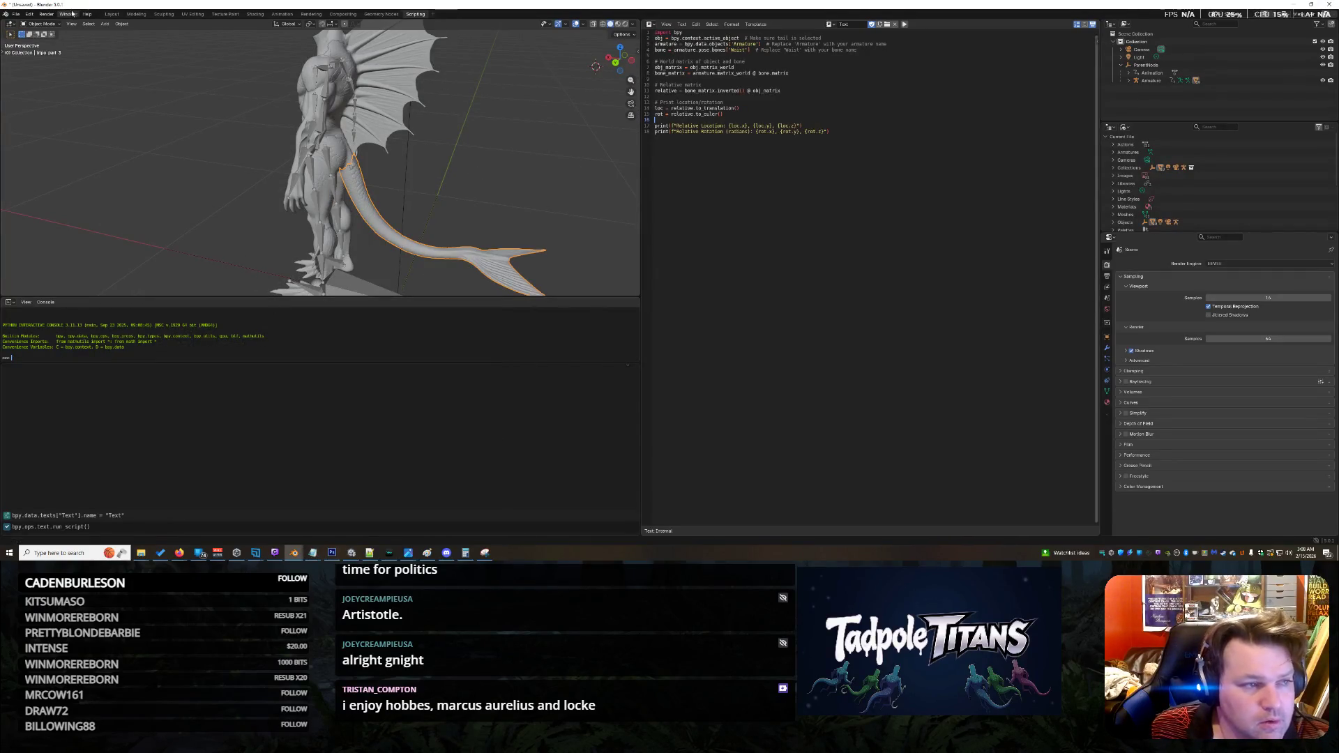
Step: In the Layout workspace, set the tail's Parent Bone to Waist under Object Relations
left_click(111, 14)
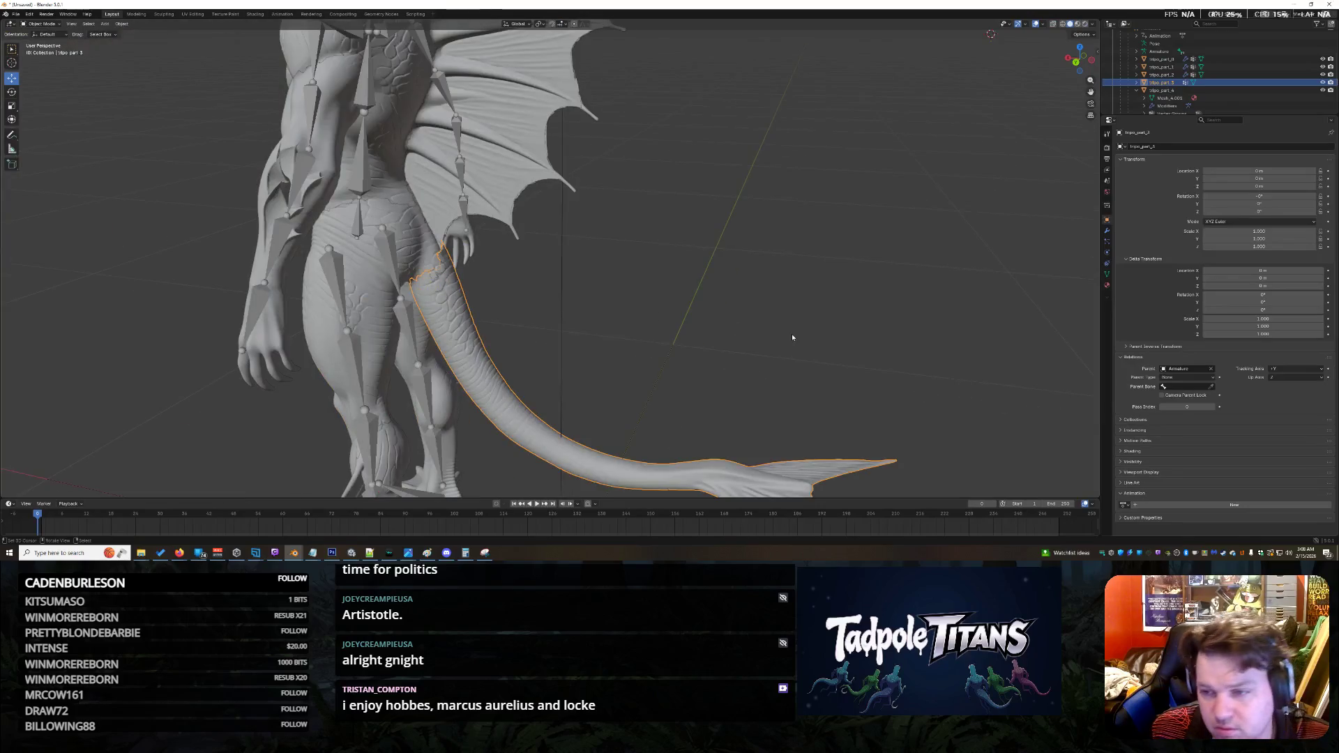
left_click(1165, 387)
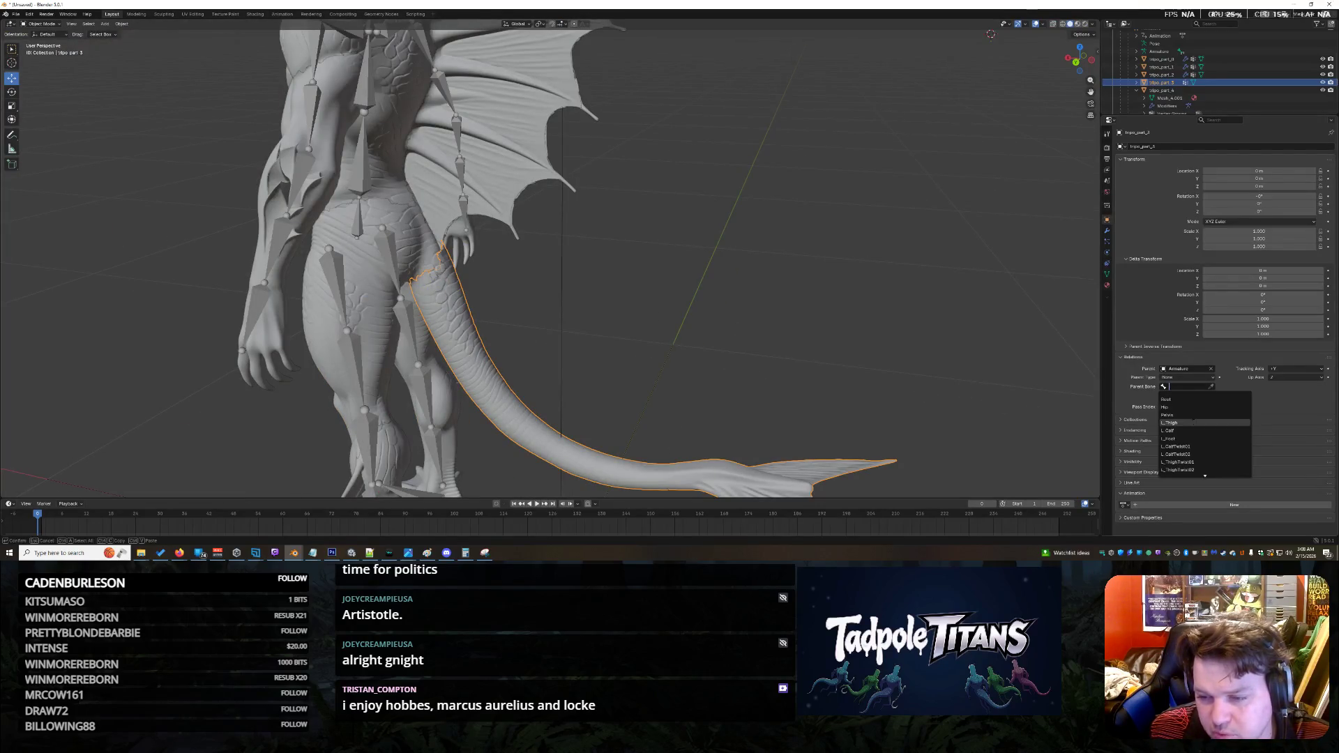
scroll(1206, 434, "down", 5)
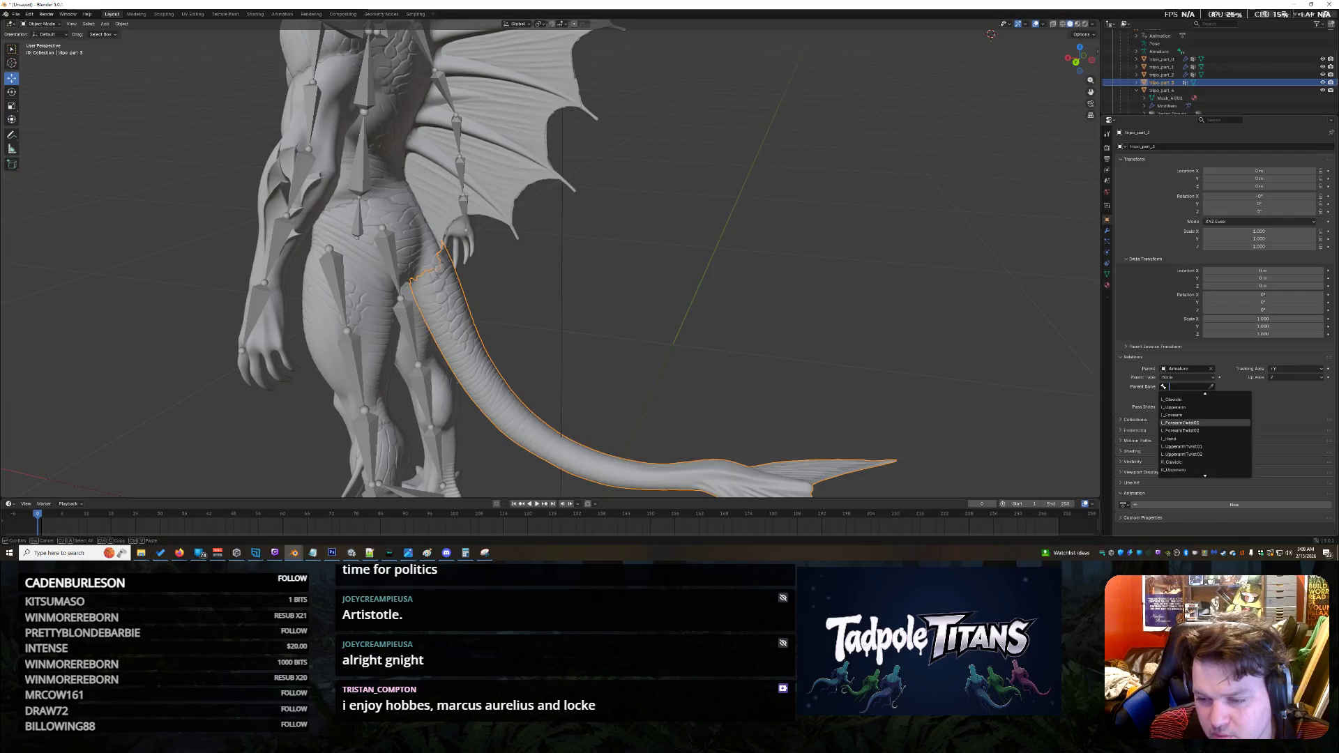
scroll(1206, 434, "up", 10)
scroll(1206, 434, "down", 20)
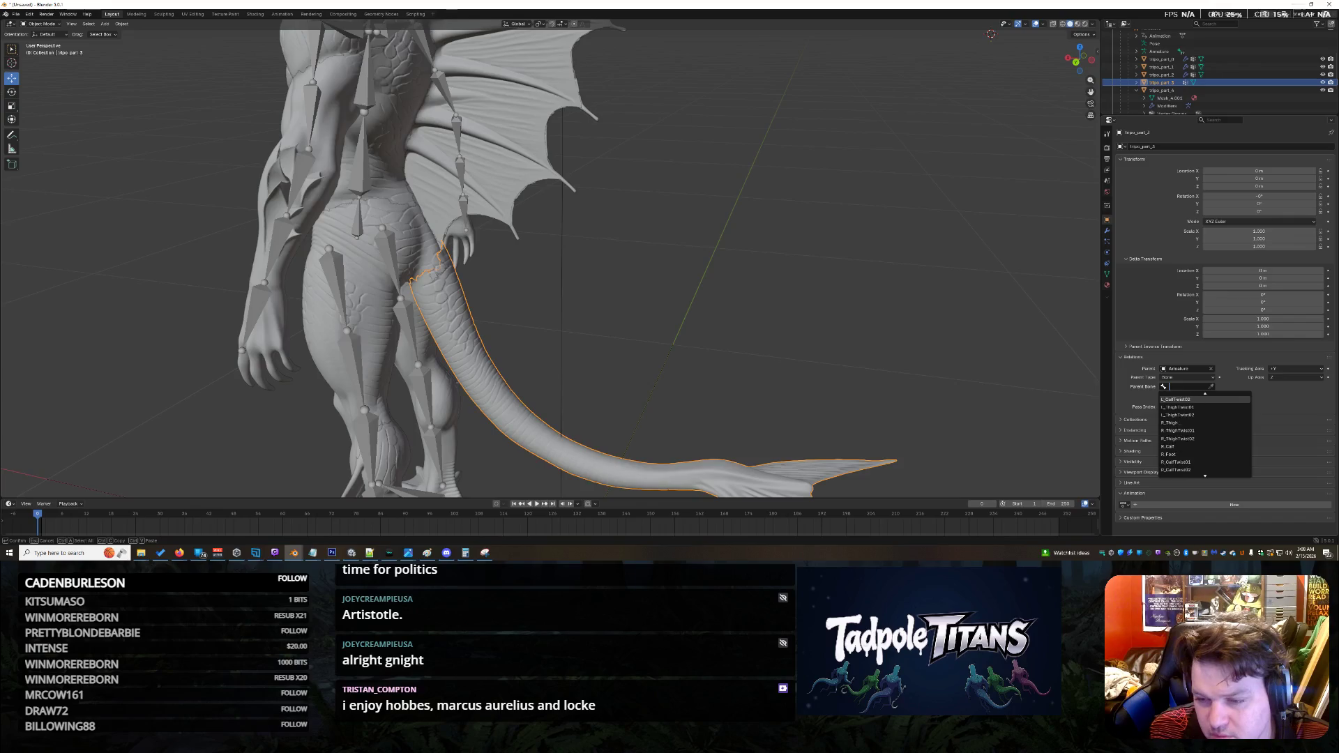
scroll(1186, 419, "up", 5)
left_click(1186, 411)
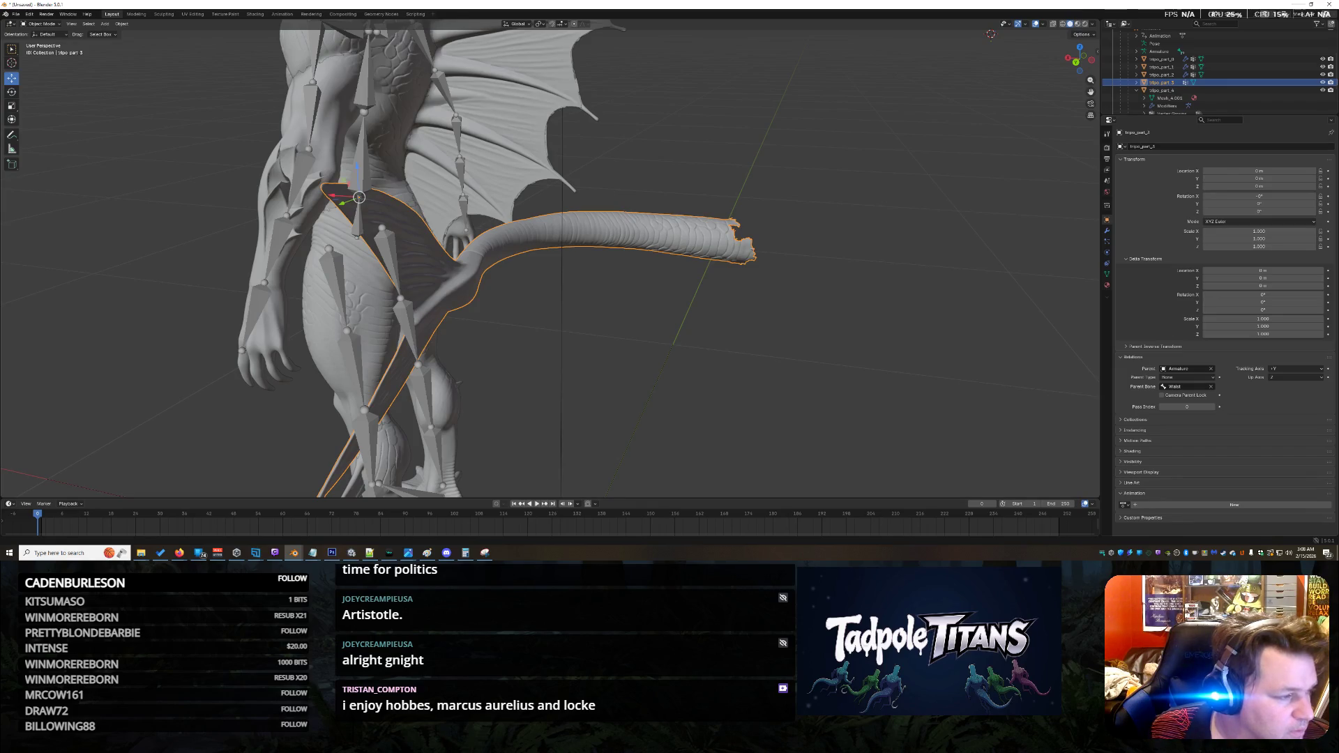
key("alt+Tab")
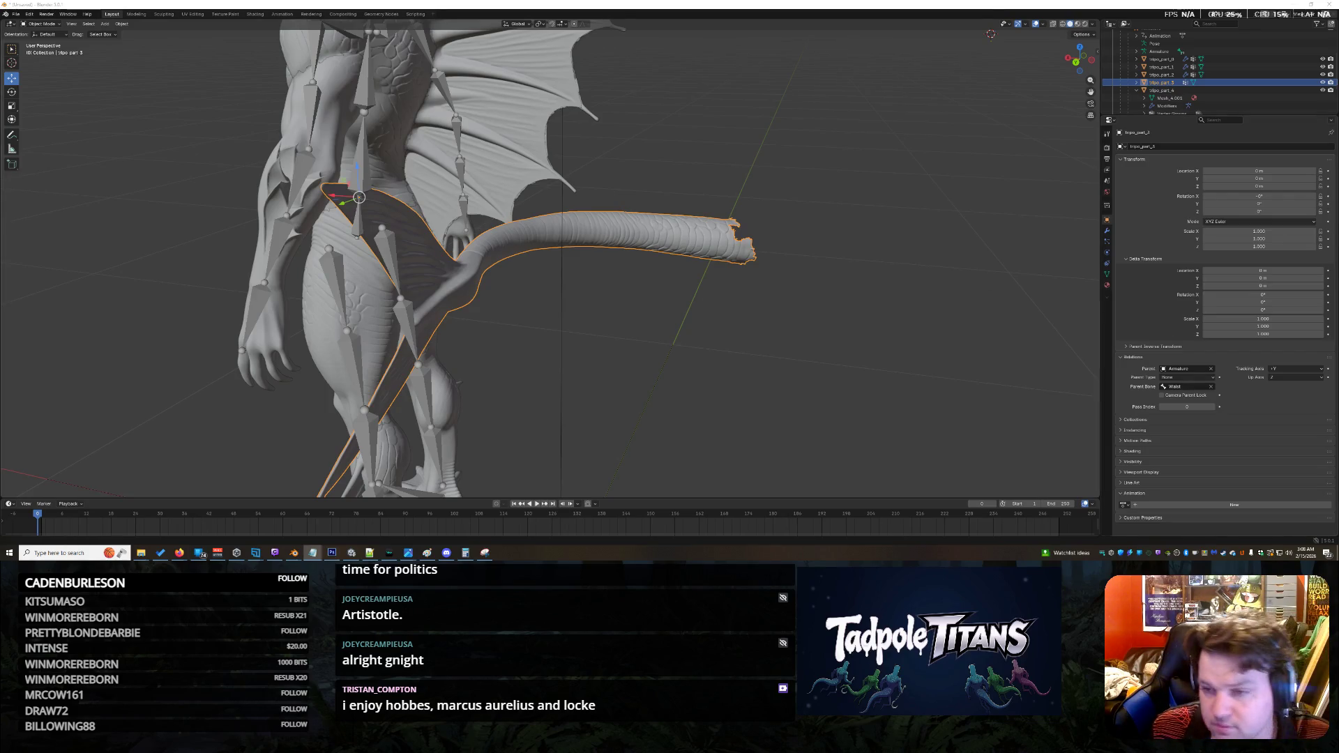
Step: Paste the computed X and Y location values into the tail's Transform panel
left_click(1258, 170)
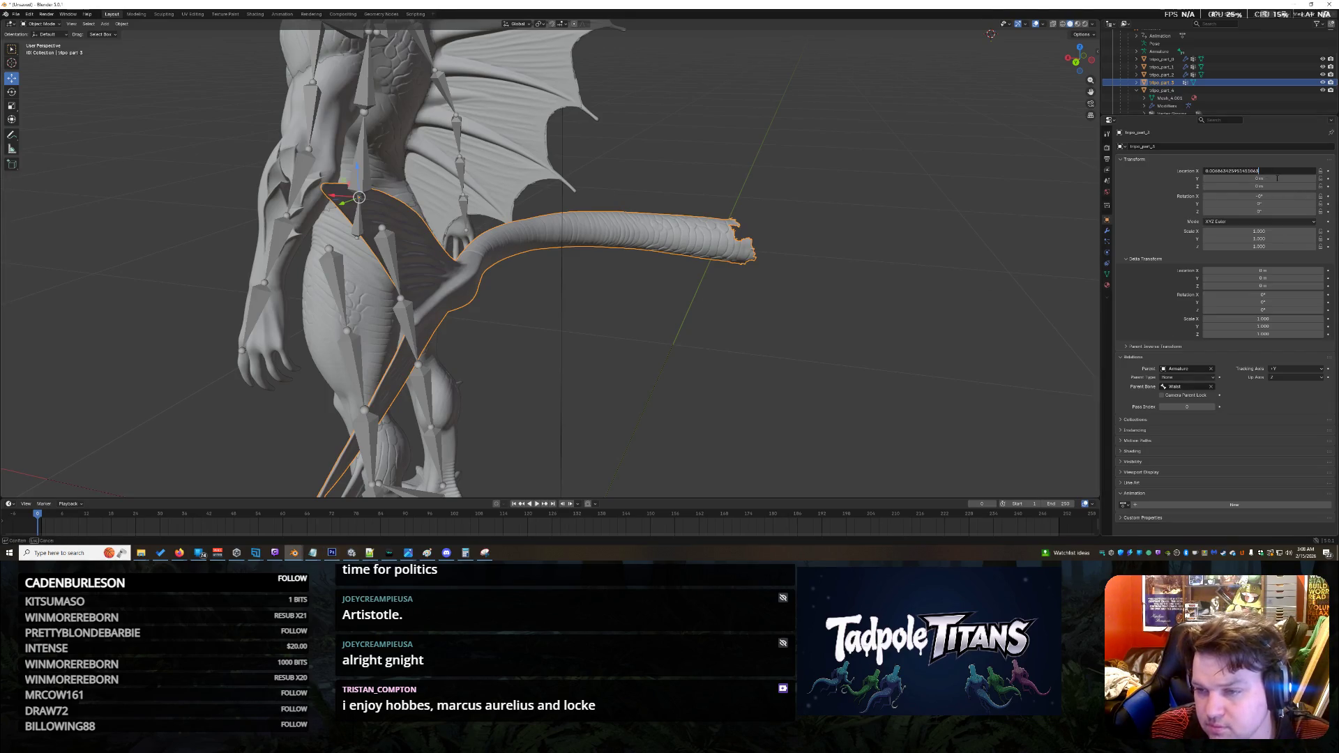
key("Return")
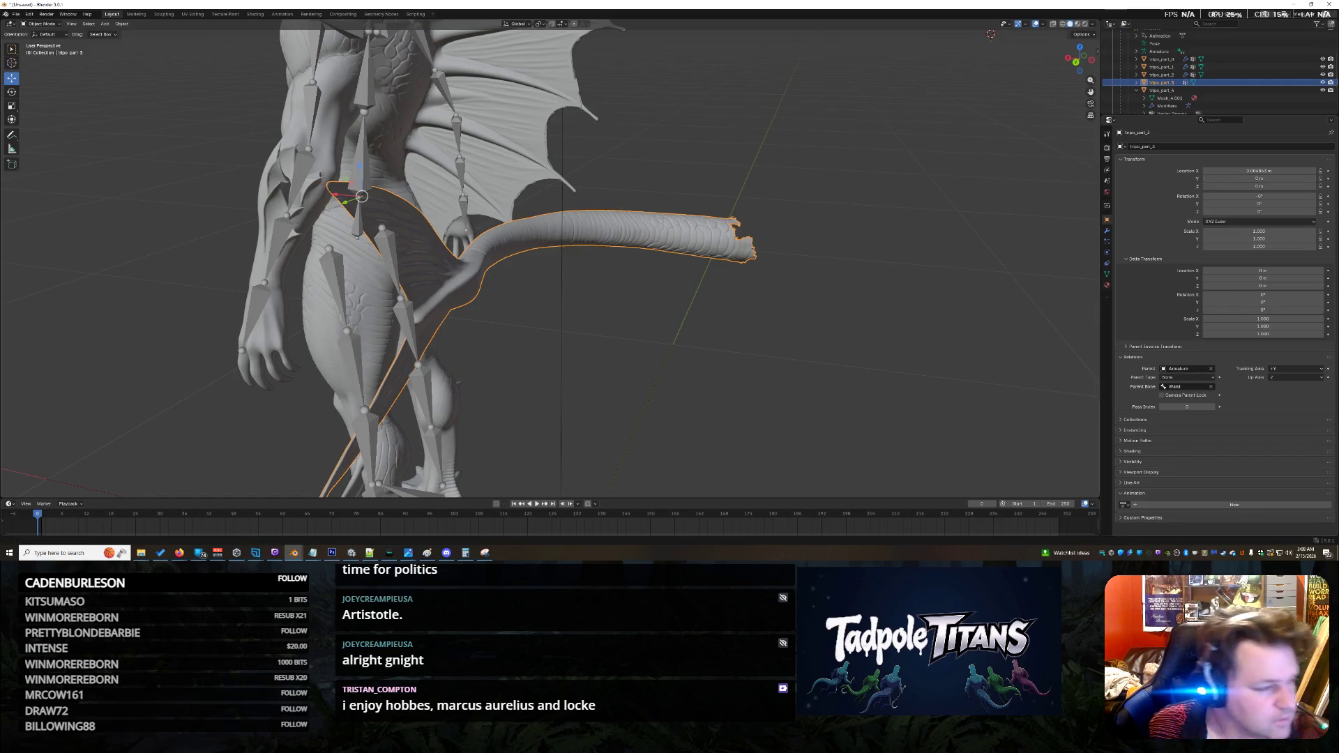
key("alt+Tab")
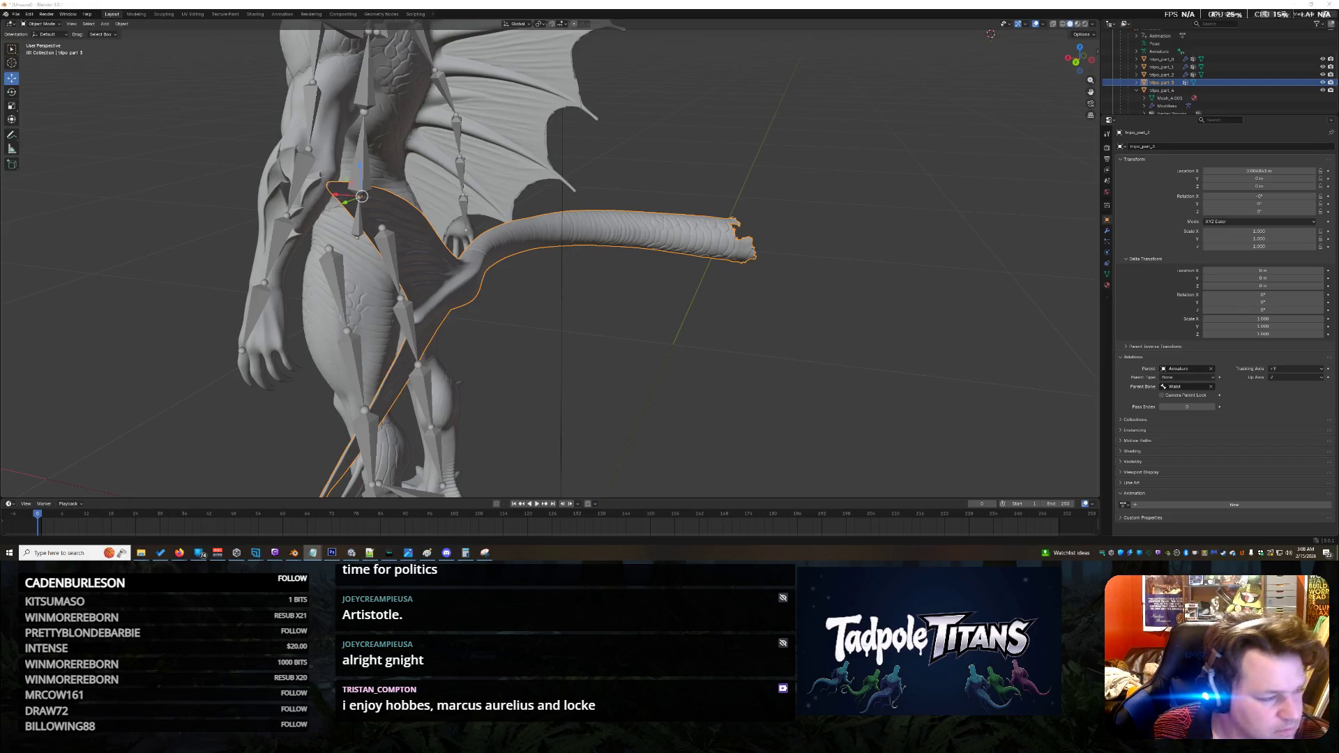
key("alt+Tab")
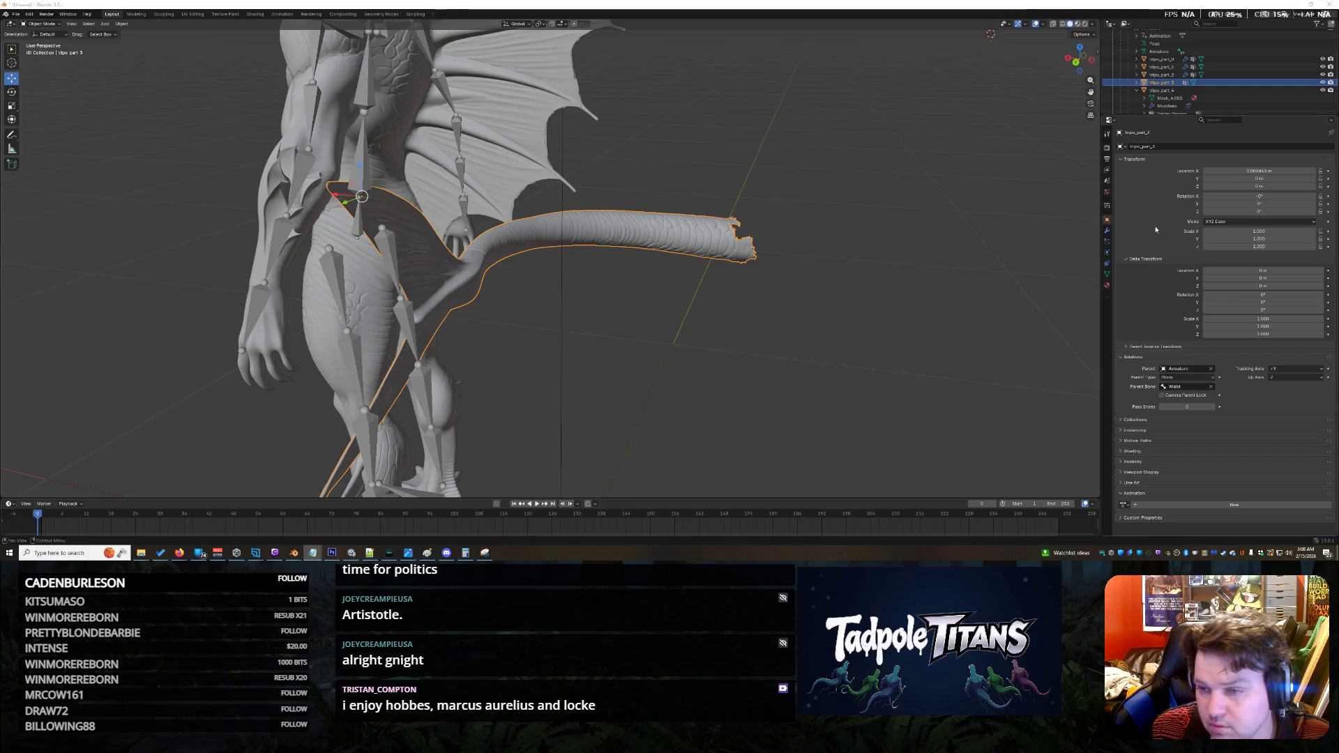
left_click(1314, 178)
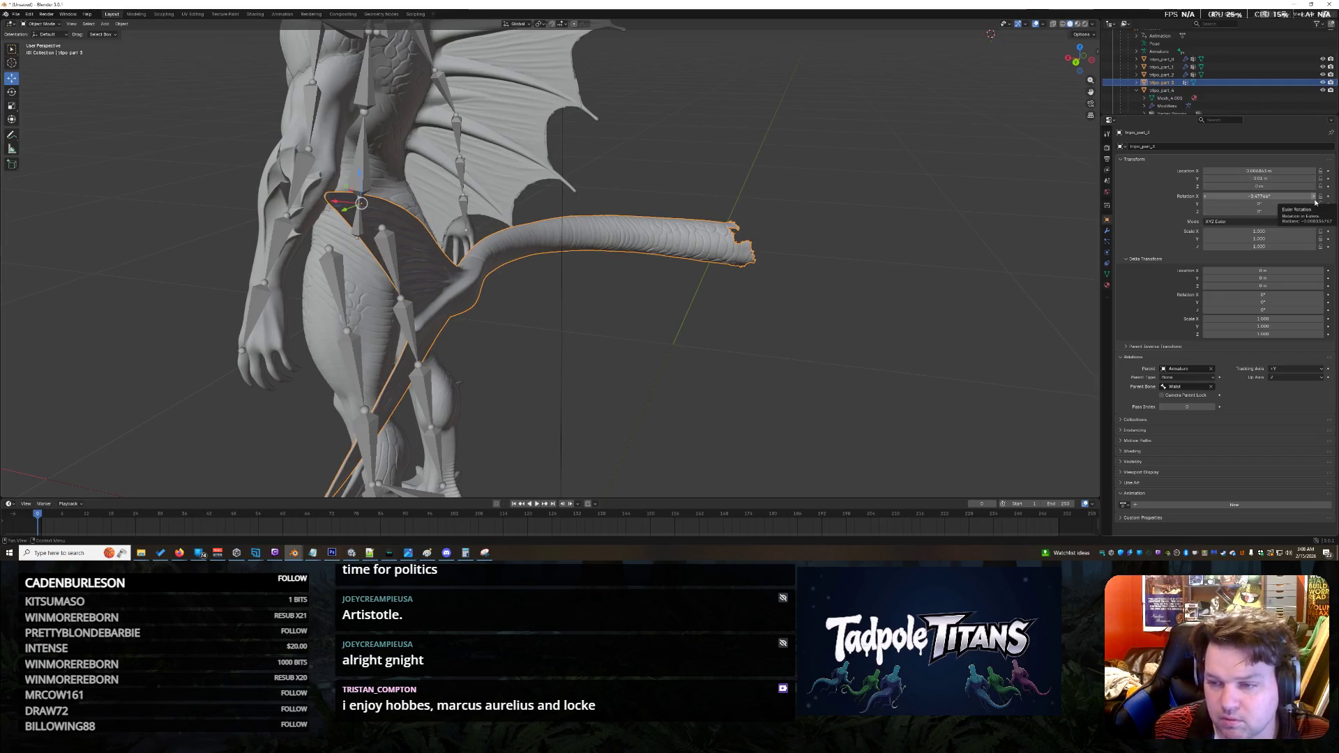
double_click(1259, 179)
type("0.47766152024269104")
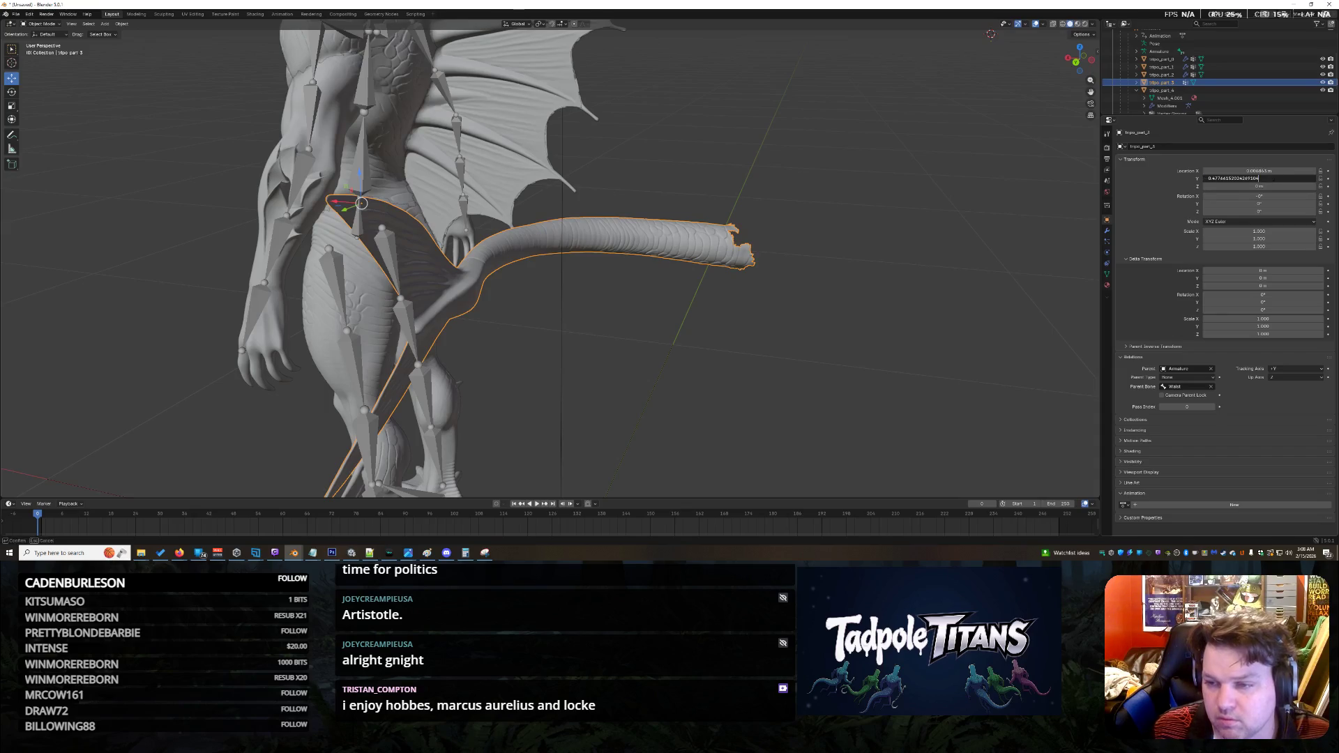
key("Return")
Step: Set the tail's Location Z to the computed 0.36654 m
scroll(894, 320, "down", 5)
middle_click_drag(893, 321, 791, 320)
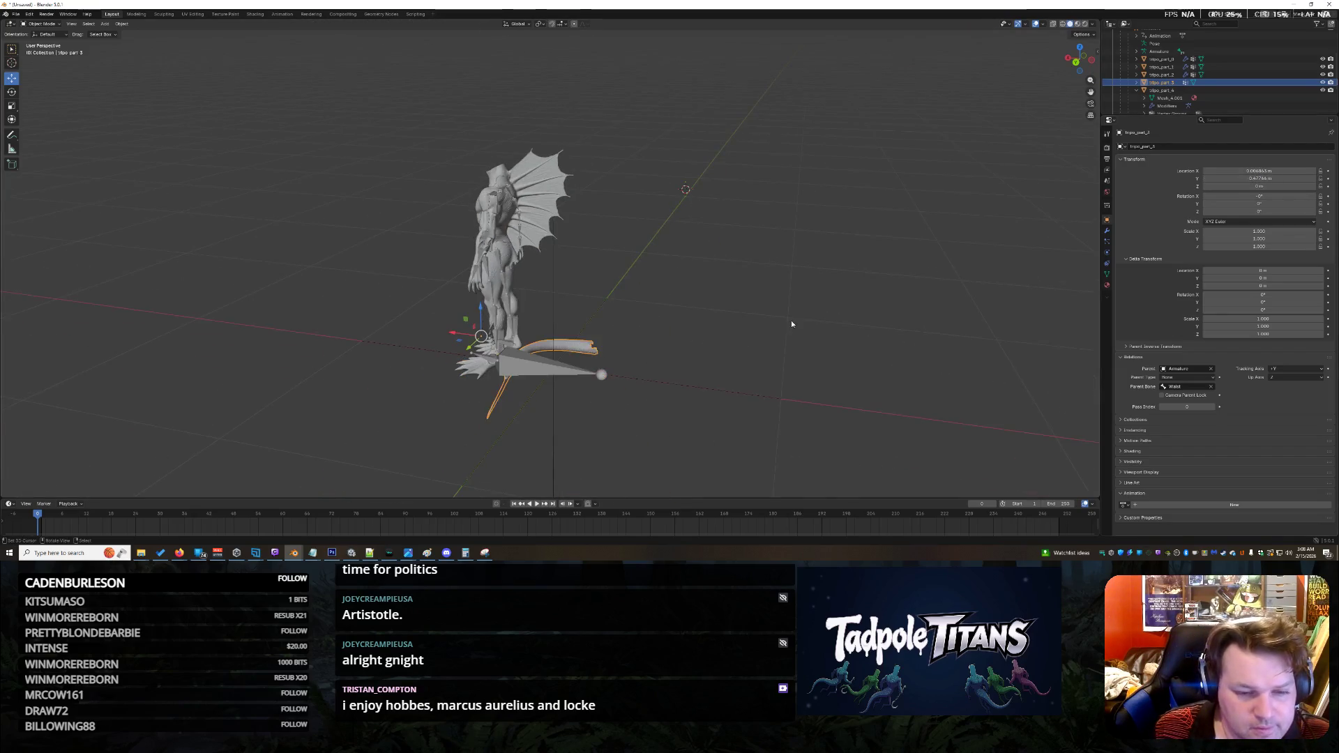
scroll(791, 320, "up", 4)
key("alt+Tab")
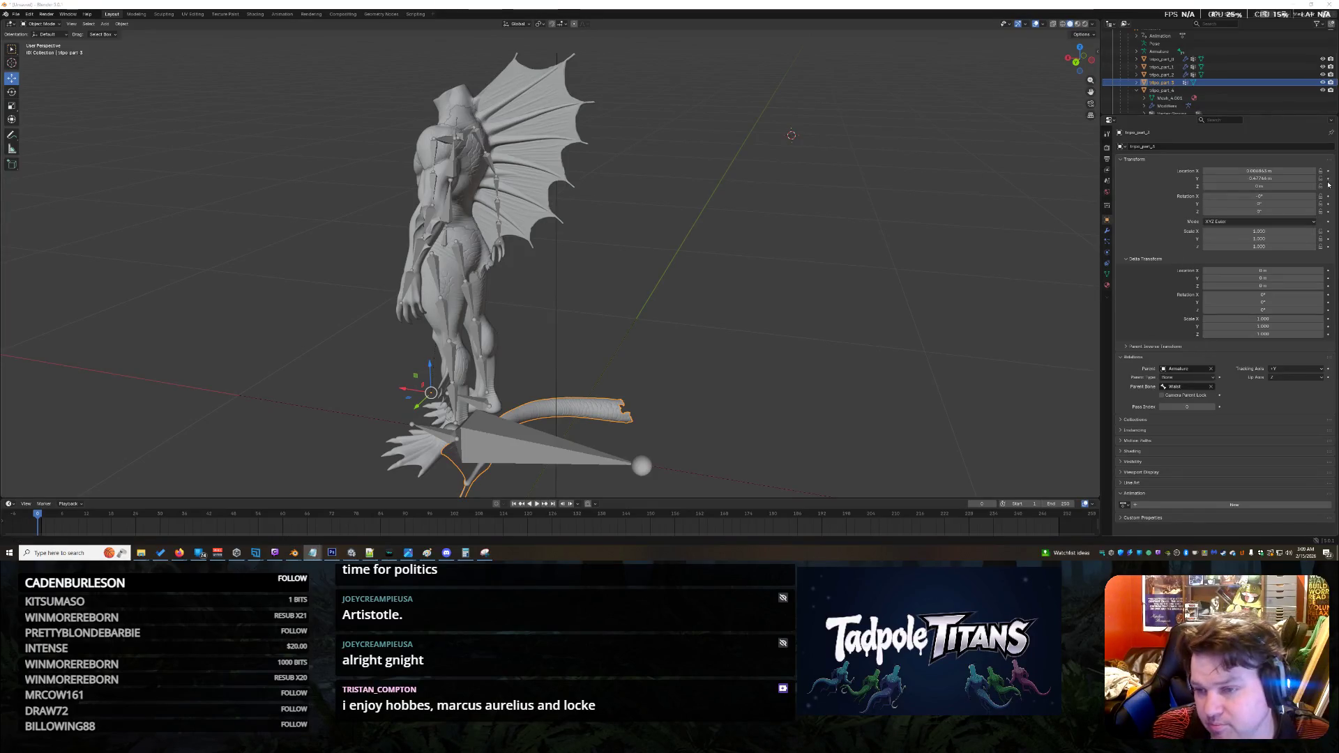
left_click(1283, 186)
key("ctrl+v")
key("Return")
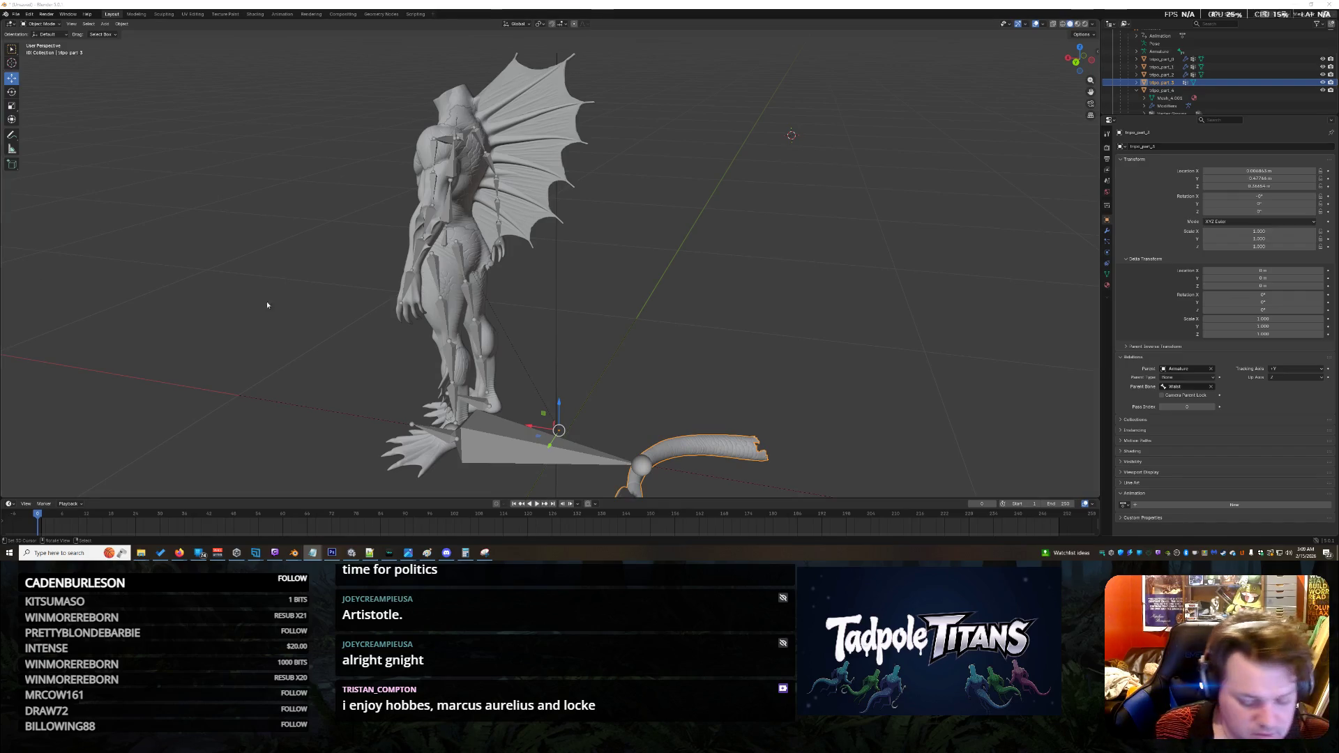
Step: Paste the computed X, Y and Z rotations into the tail, with Z at 1.5797°
left_click(1259, 196)
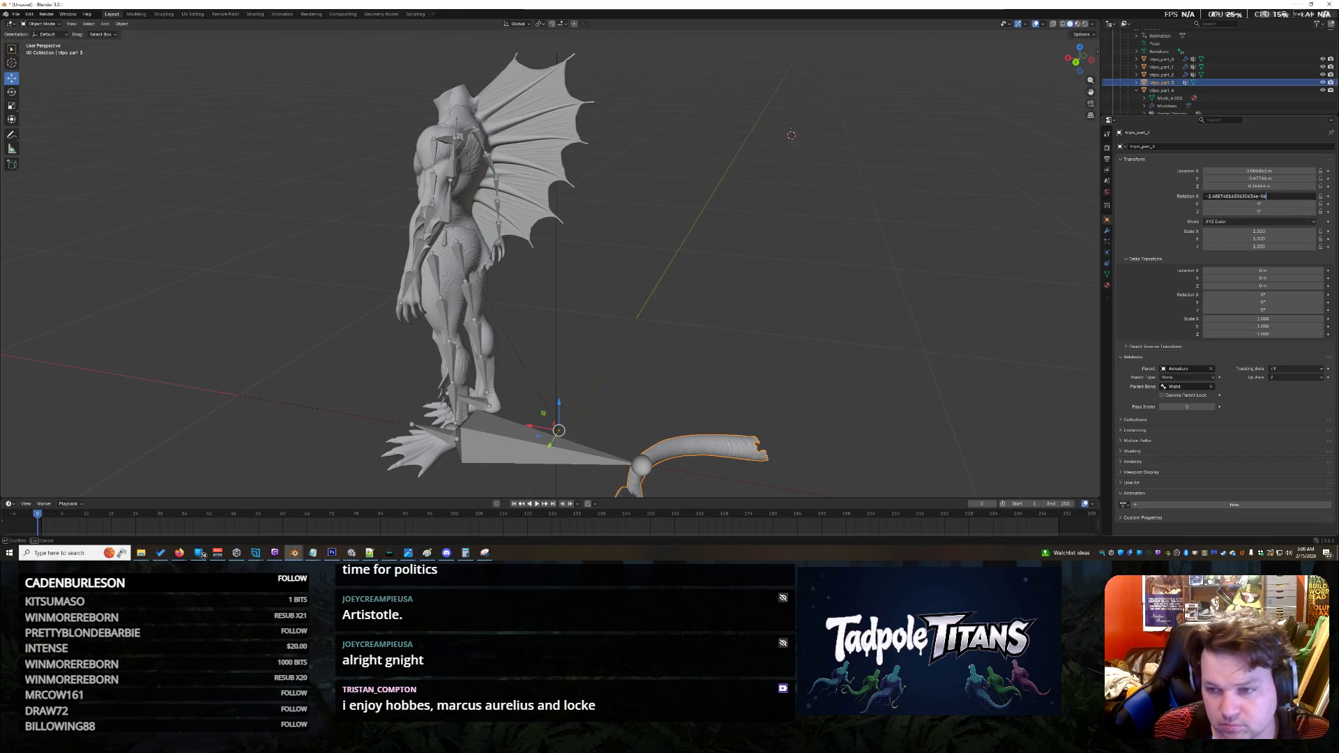
key("Return")
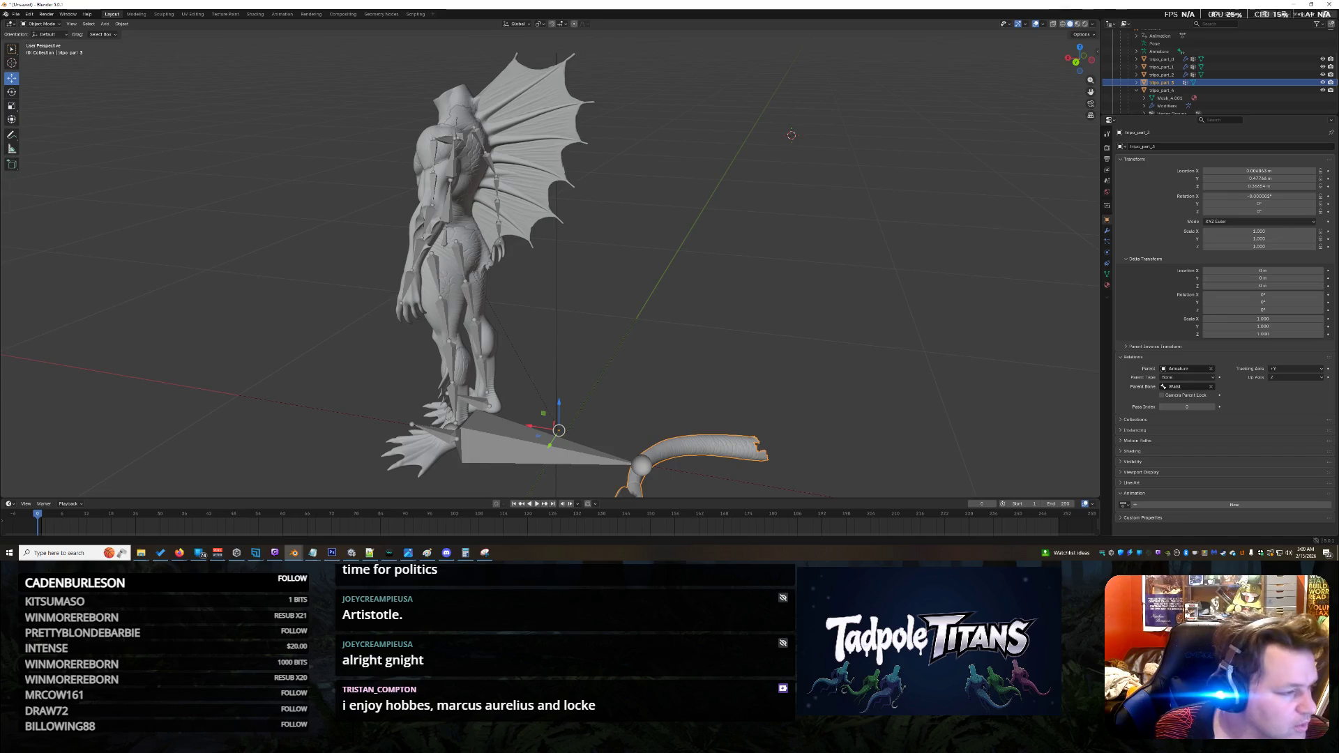
left_click(1109, 424)
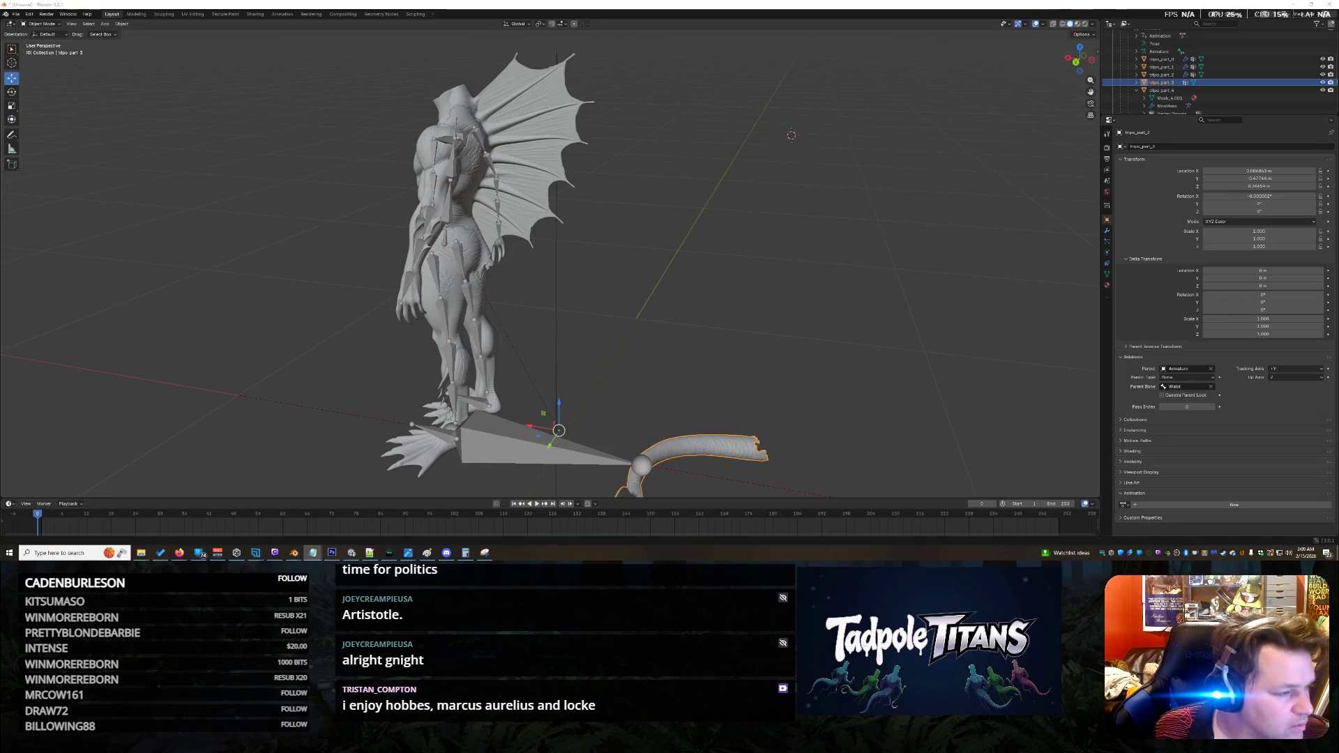
left_click(1259, 204)
key("ctrl+v")
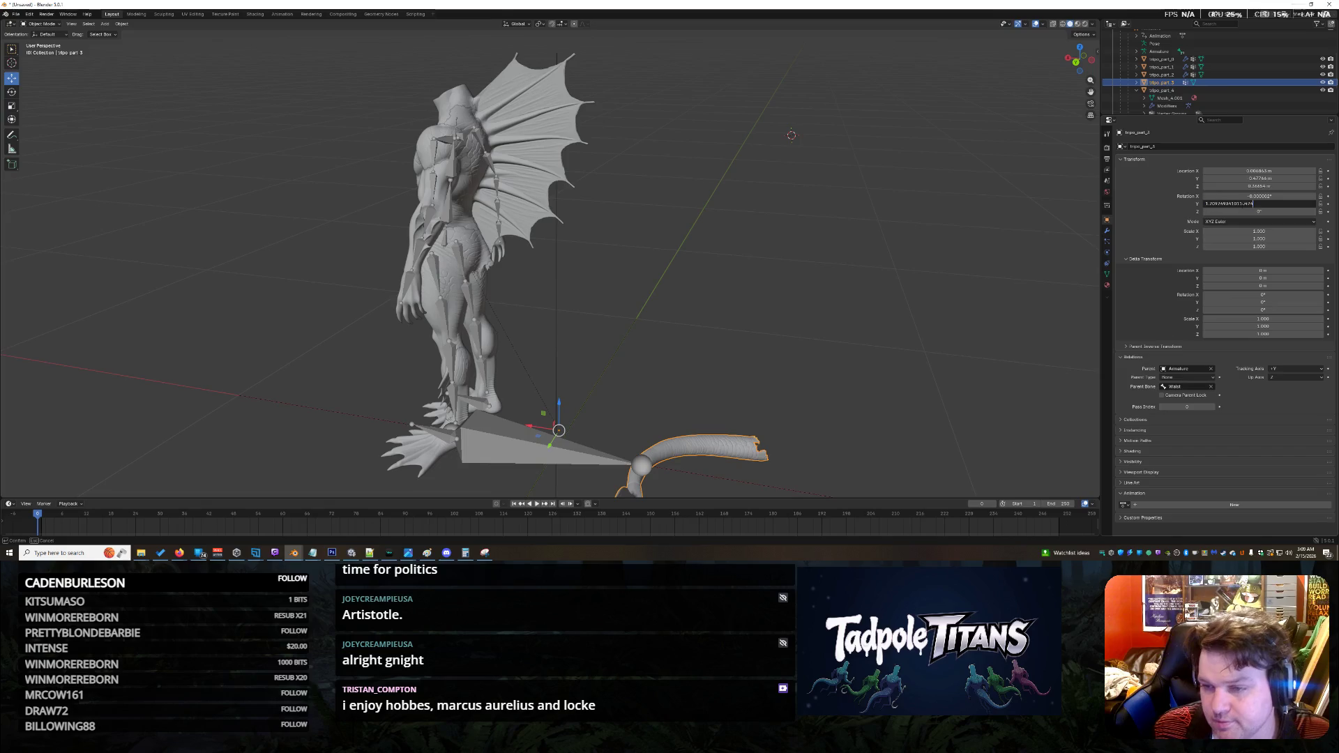
key("Return")
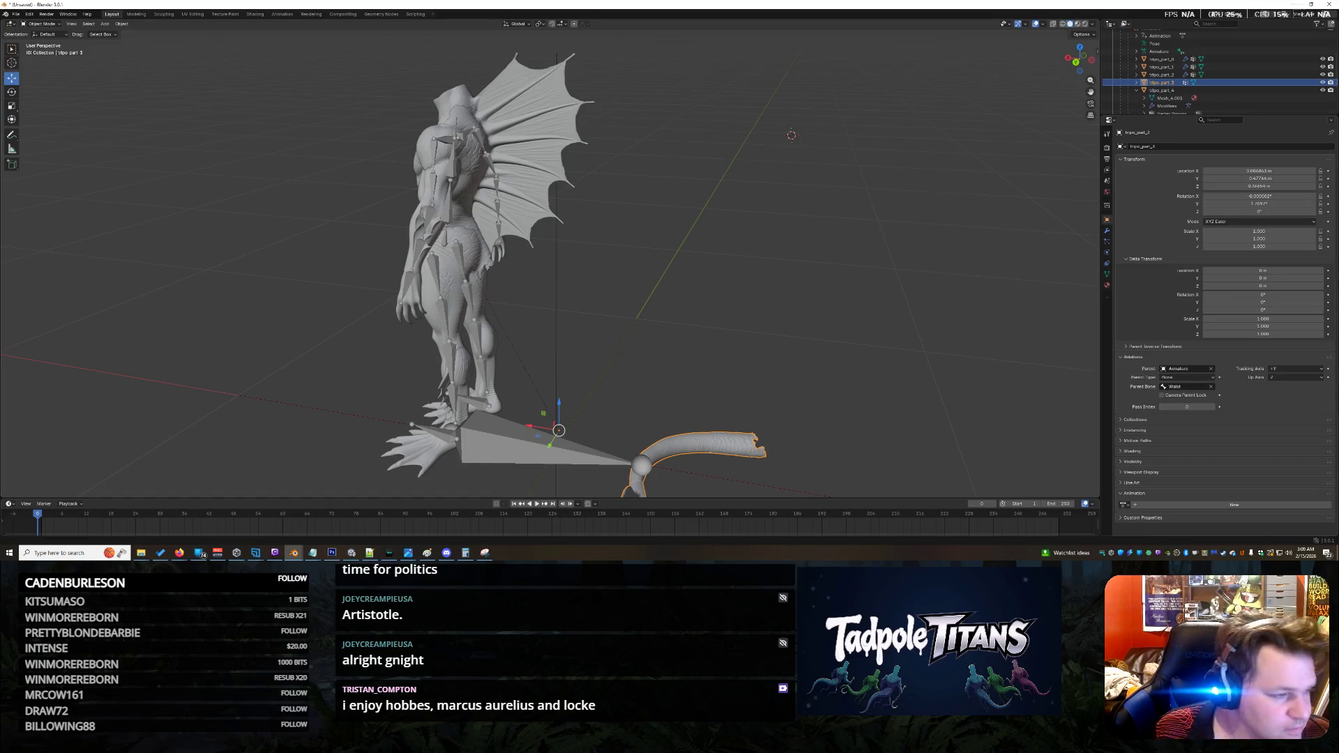
key("alt+Tab")
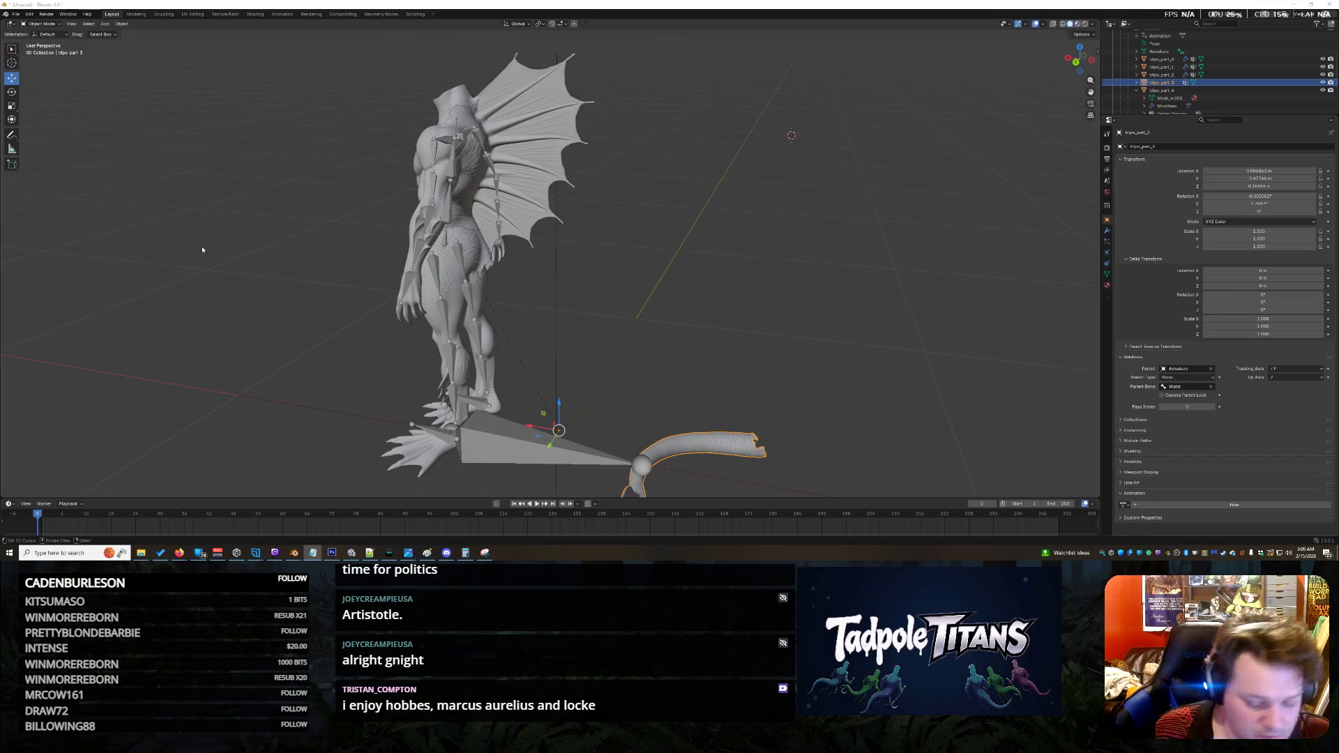
left_click(1244, 212)
key("ctrl+v")
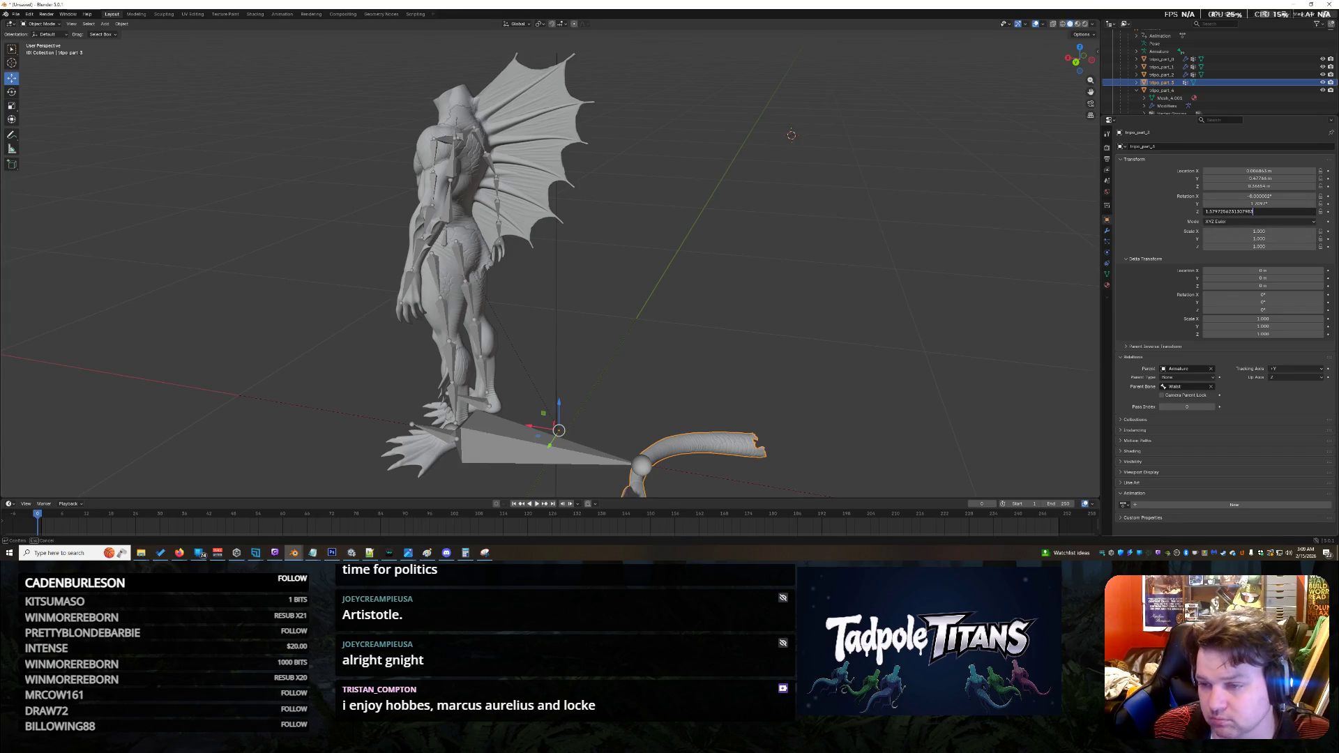
key("Return")
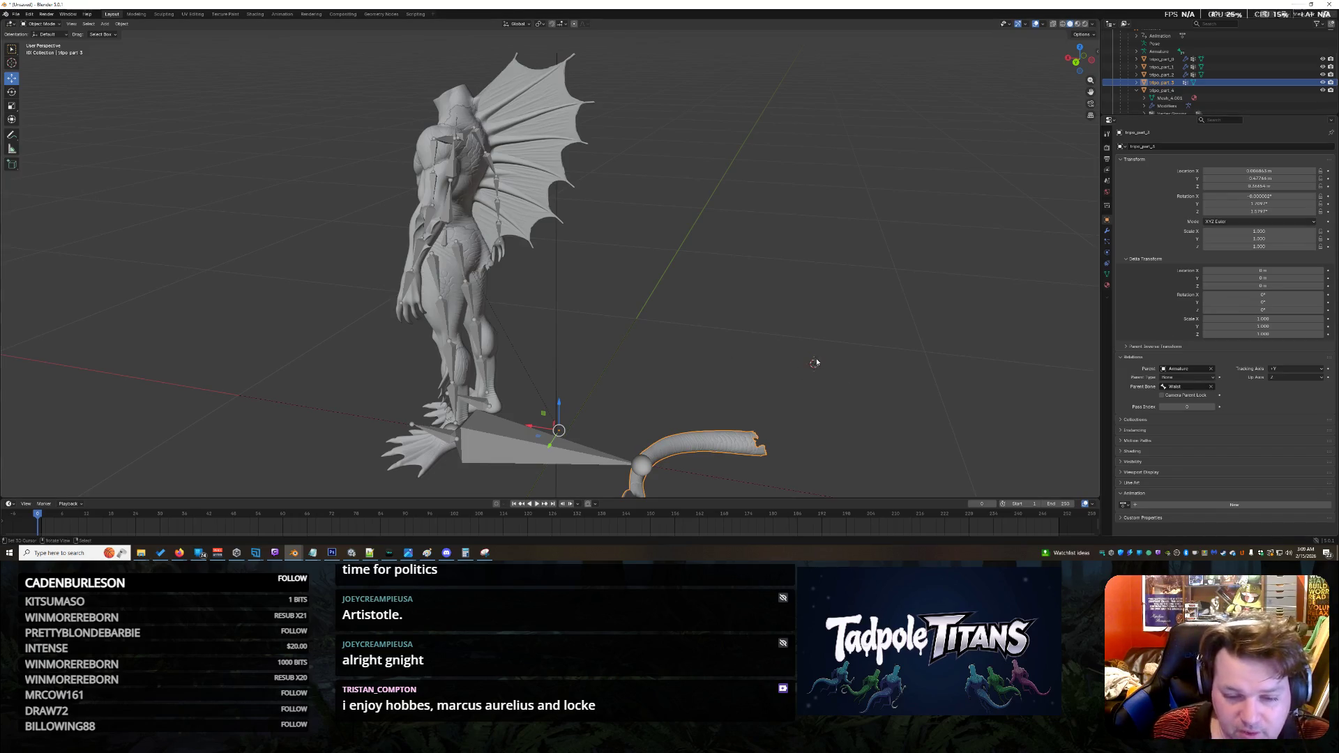
scroll(802, 356, "down", 10)
scroll(676, 335, "up", 10)
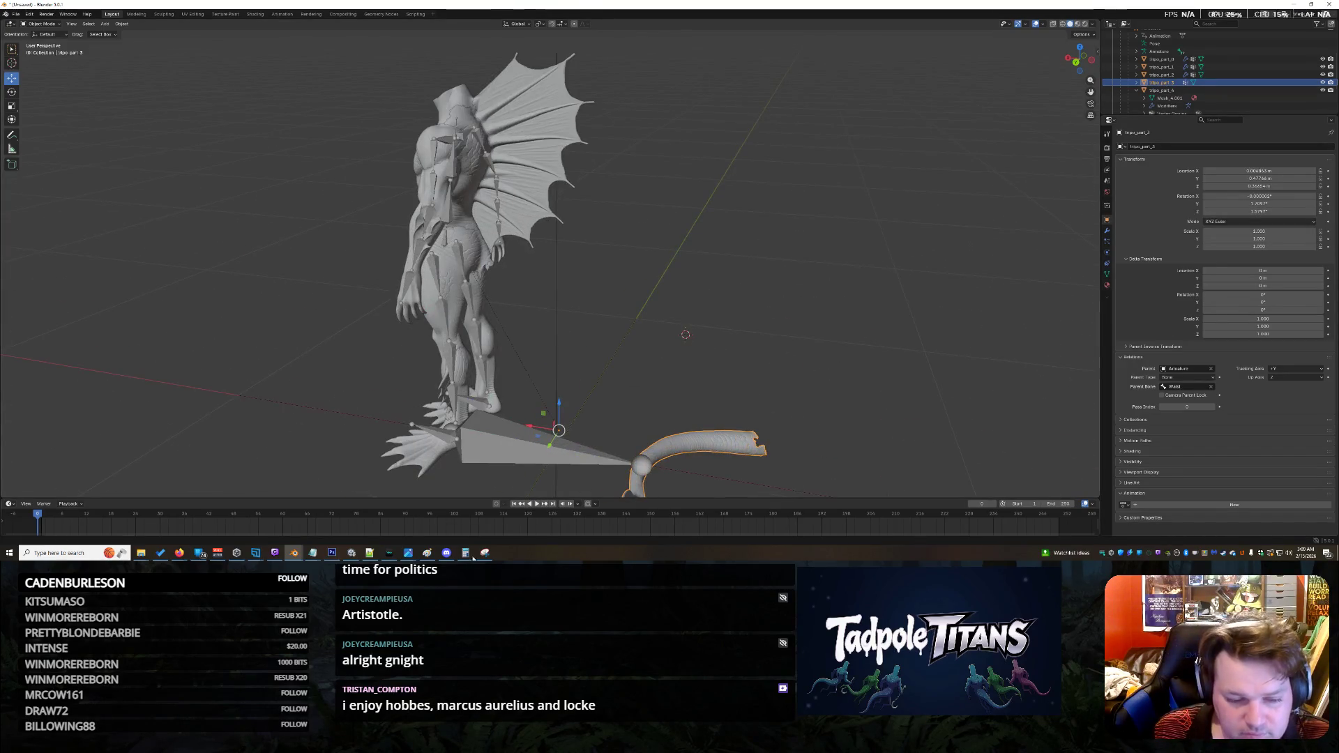
Step: Show the Blender system console via Window > Toggle System Console and return to Scripting
key("alt+Tab")
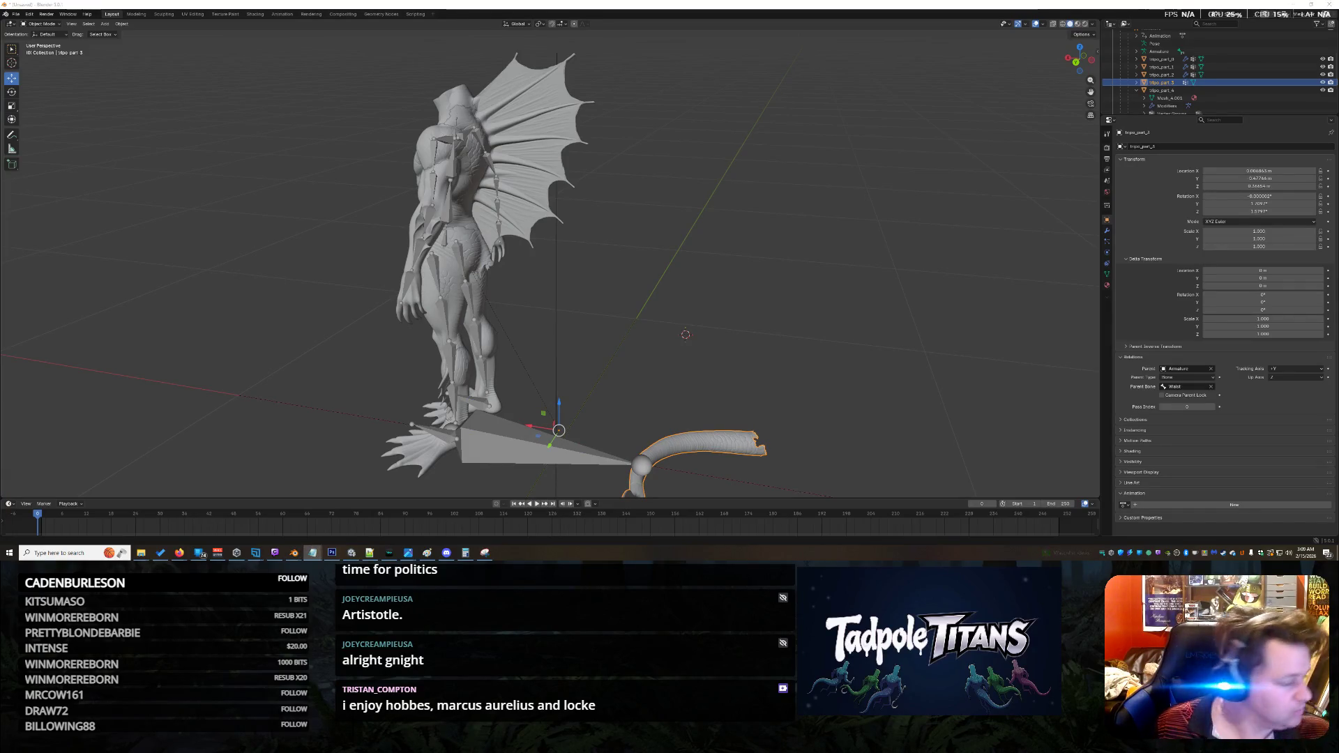
key("alt+Tab")
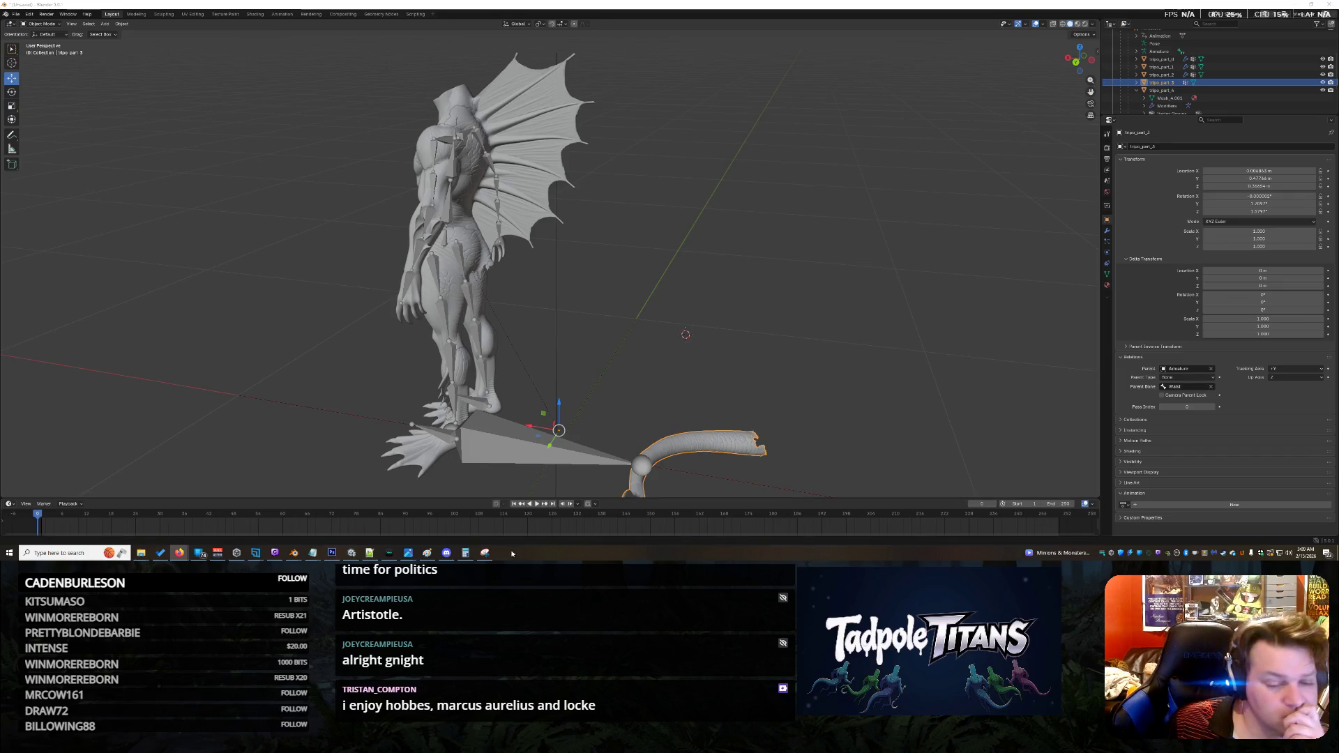
left_click(68, 14)
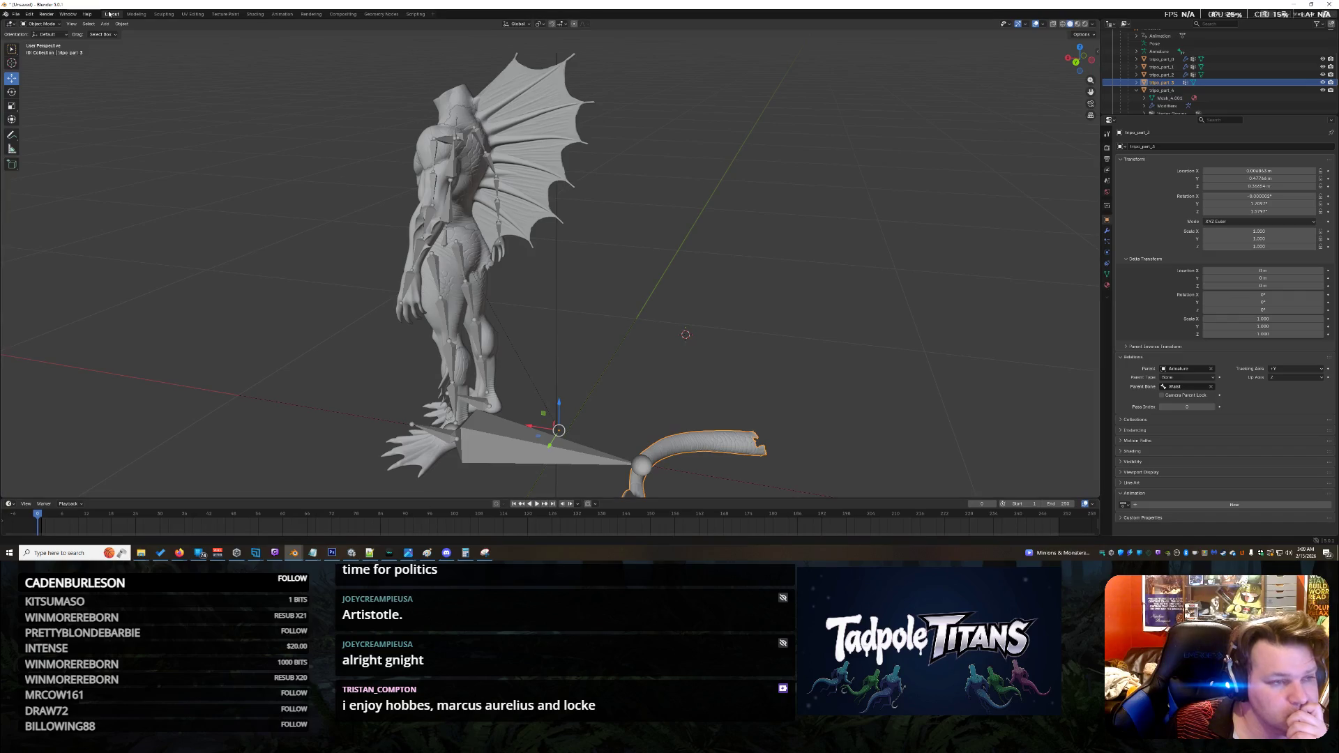
left_click(68, 14)
left_click(105, 99)
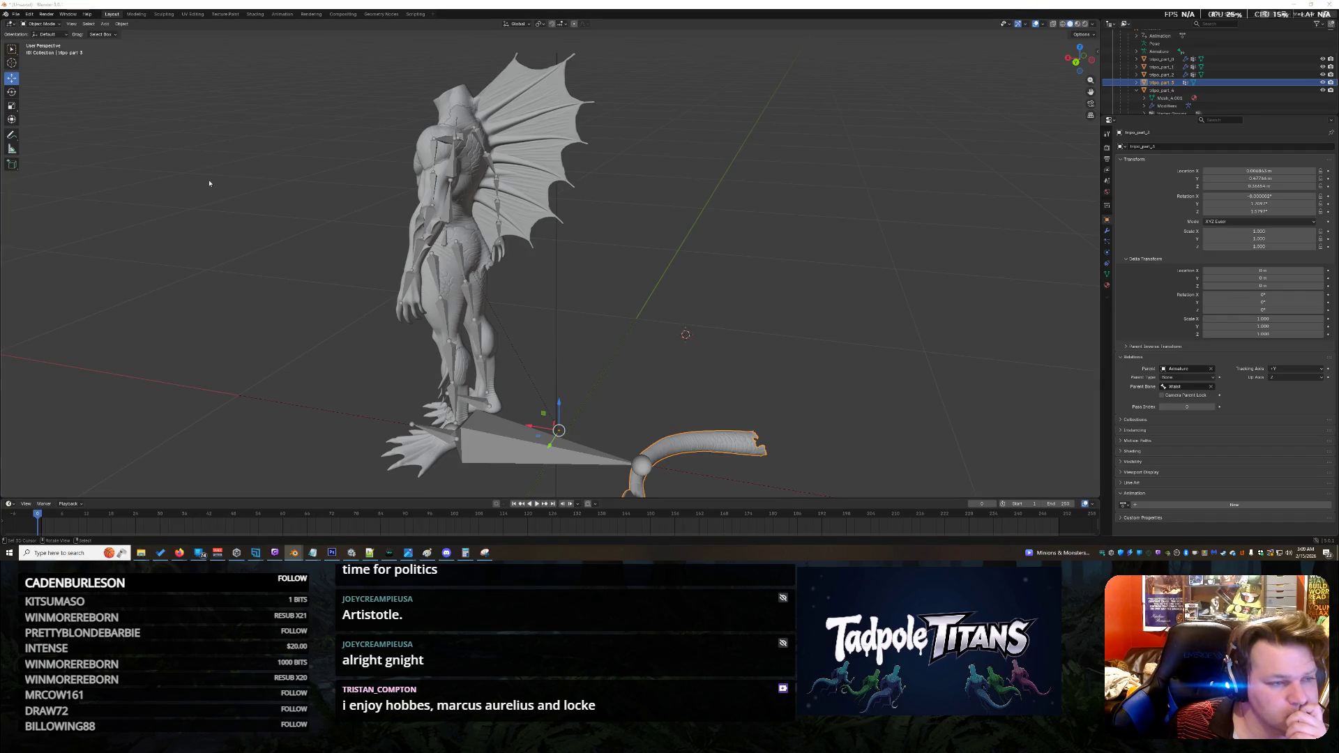
left_click(415, 14)
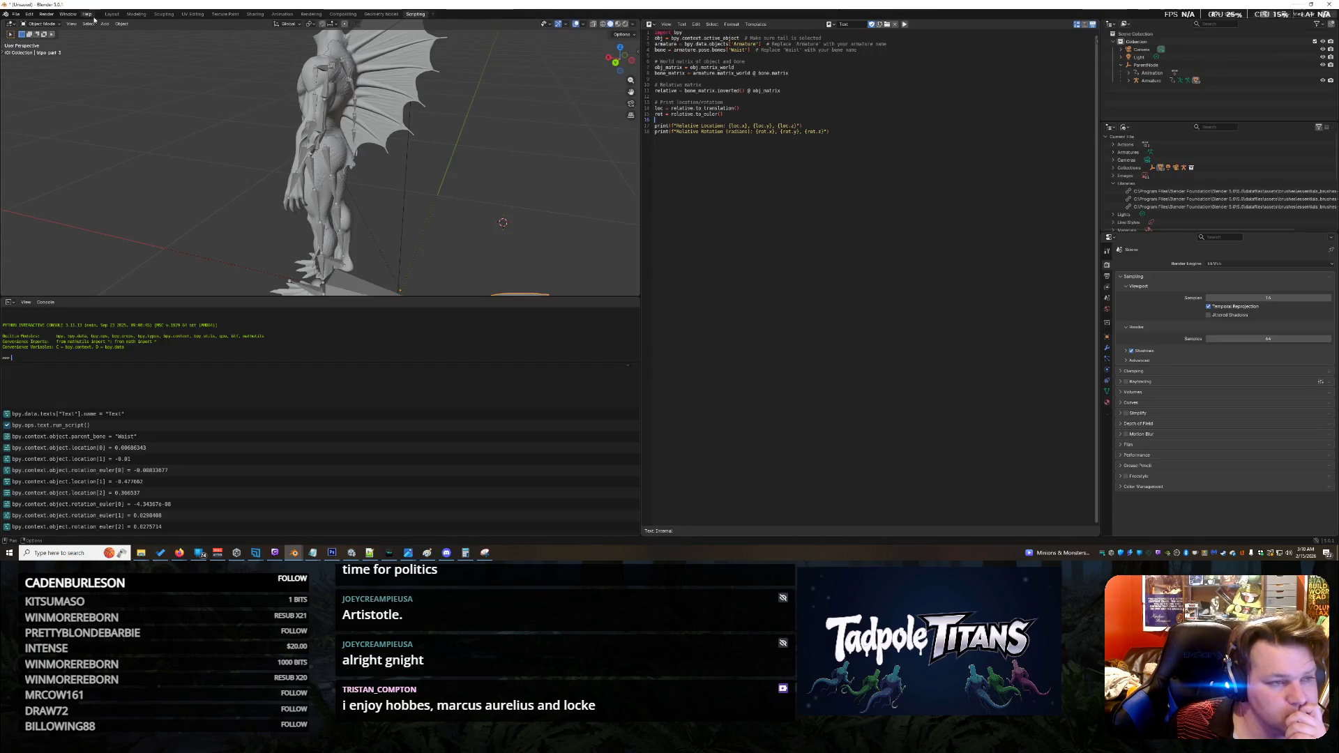
Step: Hide the system console and close the head-model Blender window without saving
left_click(72, 14)
left_click(99, 99)
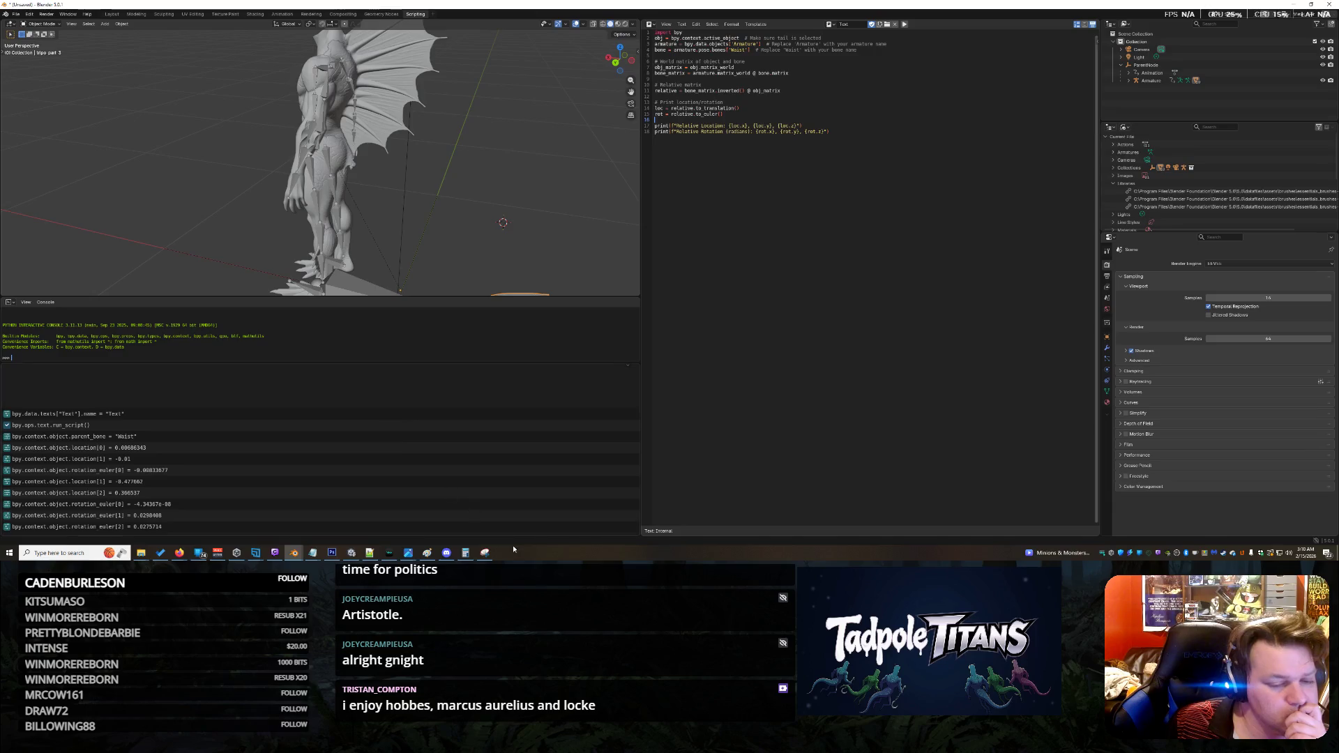
mouse_move(293, 556)
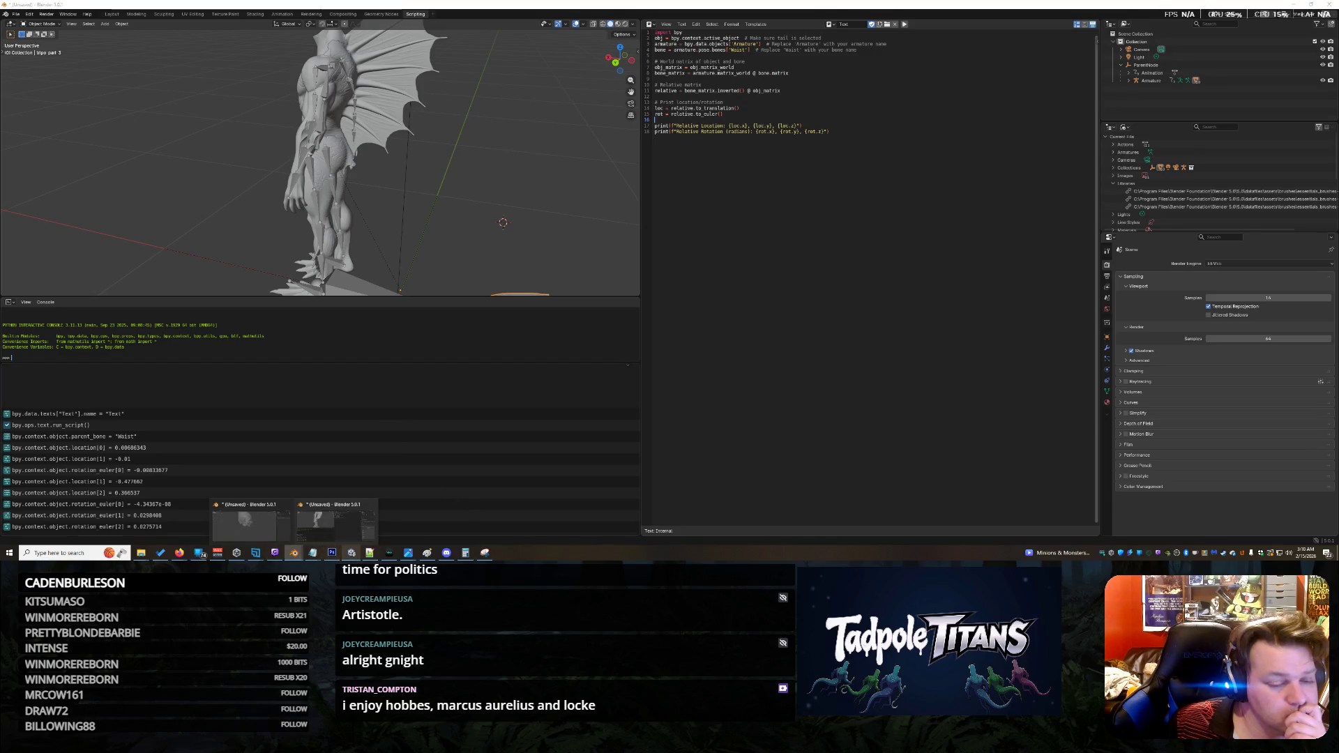
left_click(249, 522)
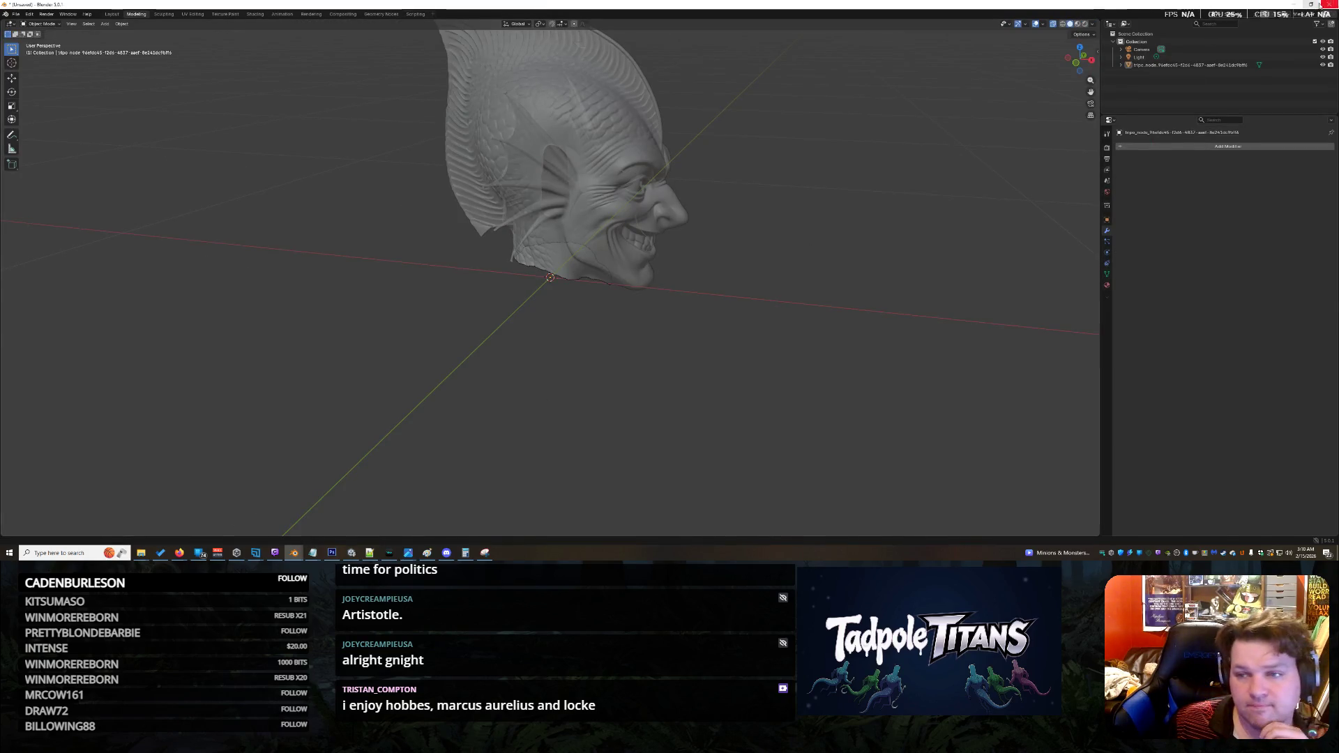
left_click(1324, 6)
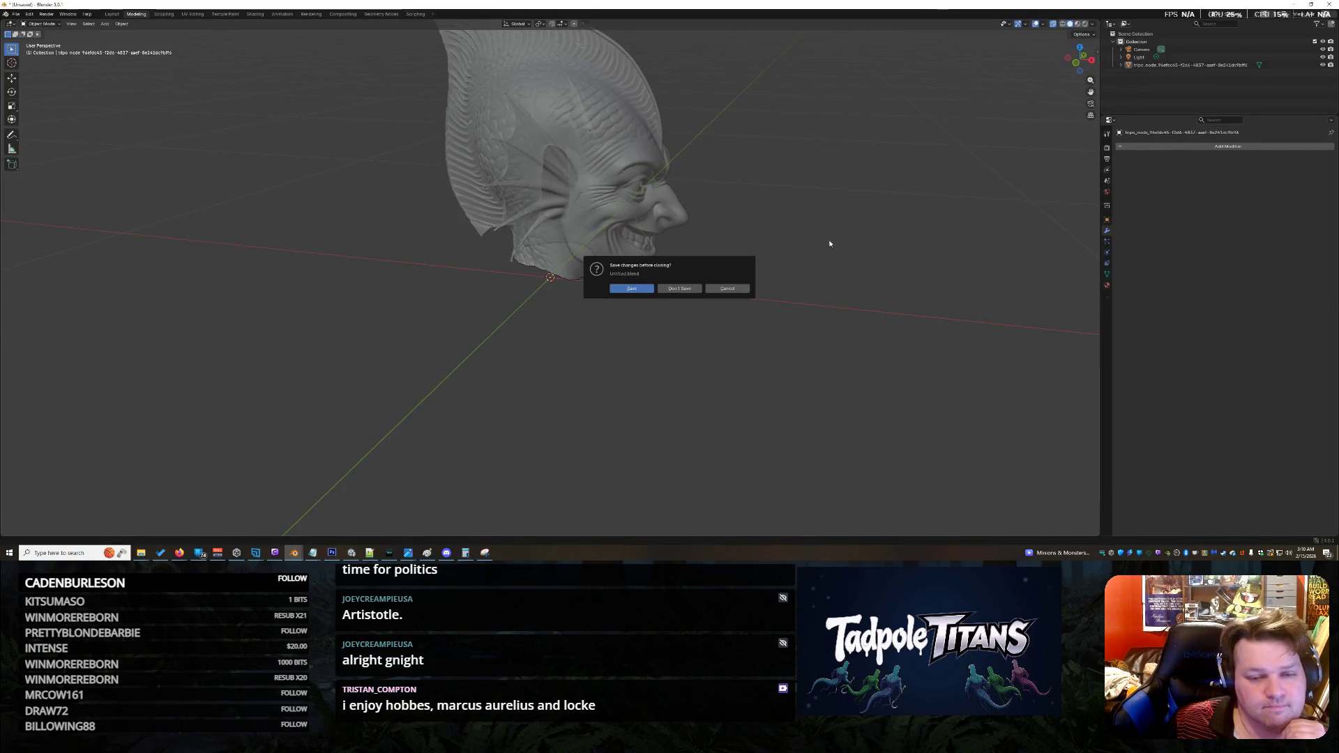
left_click(683, 289)
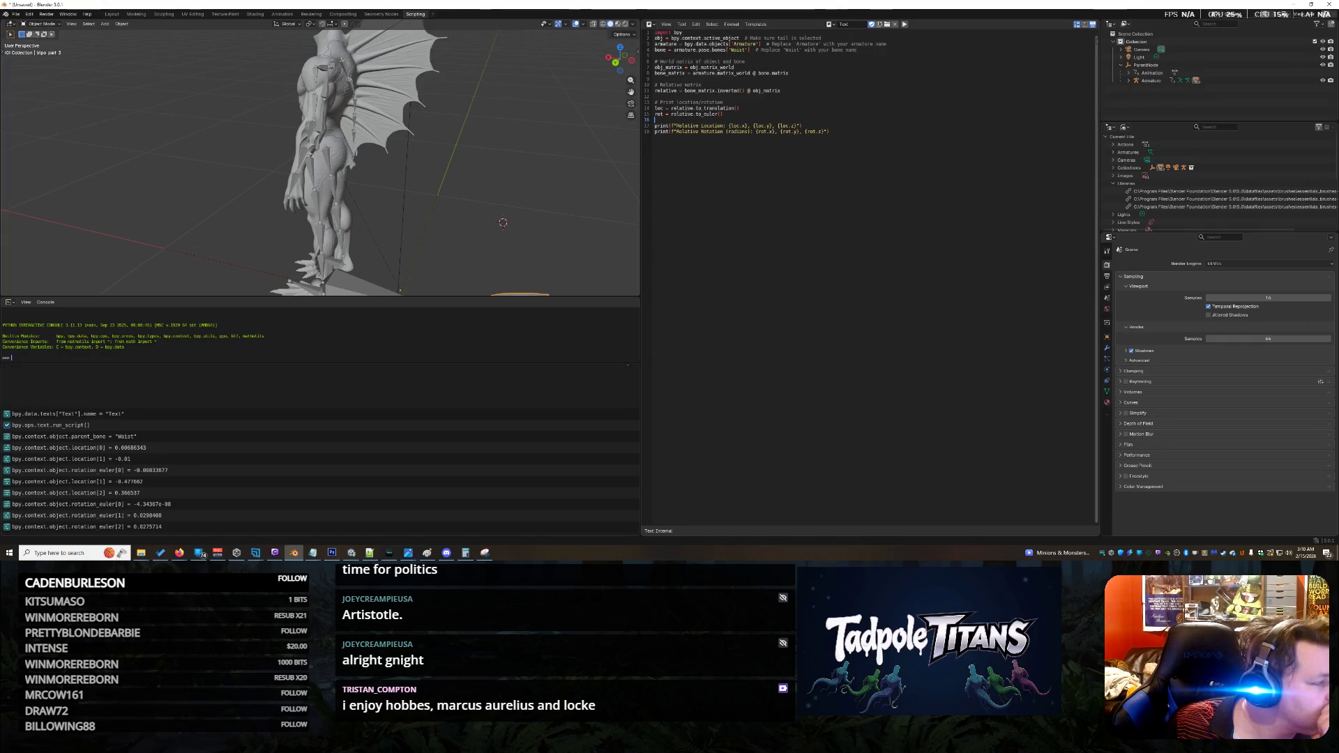
Step: Return to the Layout workspace with the tail's Location Y field ready for editing
key("alt+Tab")
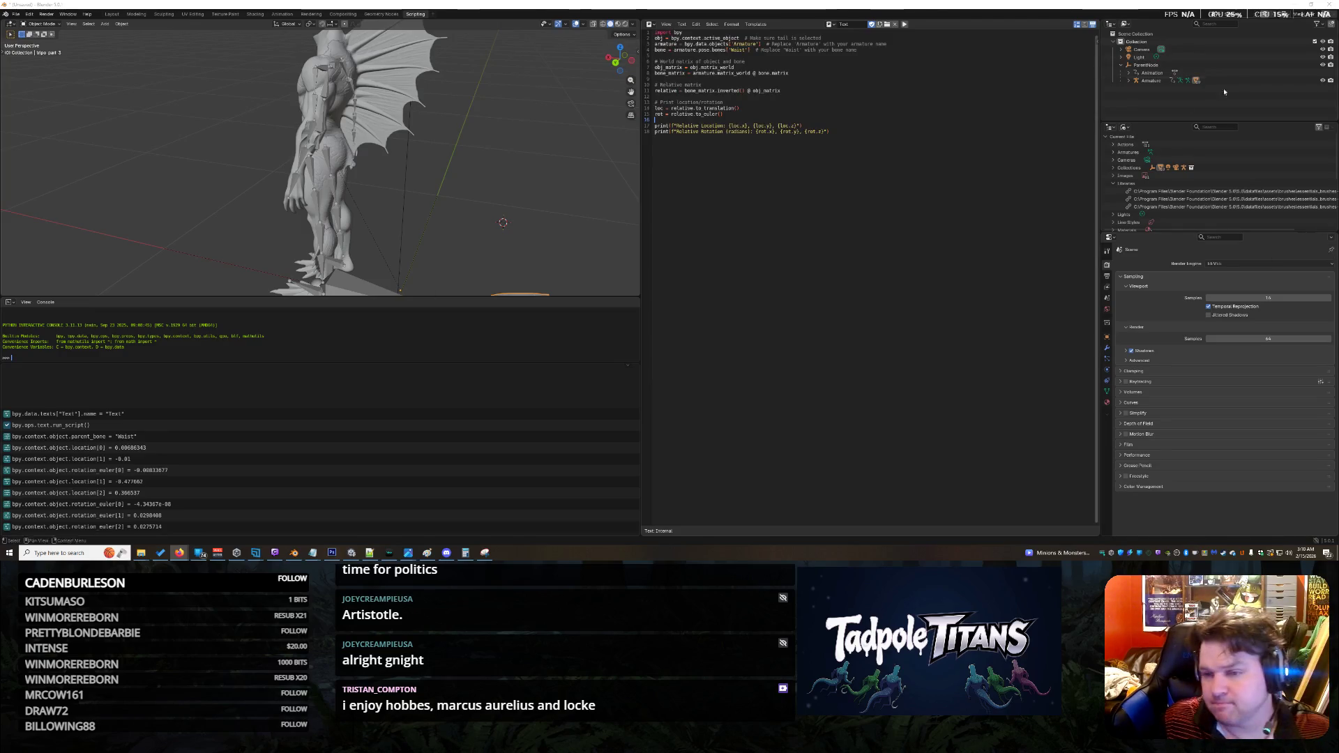
middle_click_drag(480, 220, 526, 174)
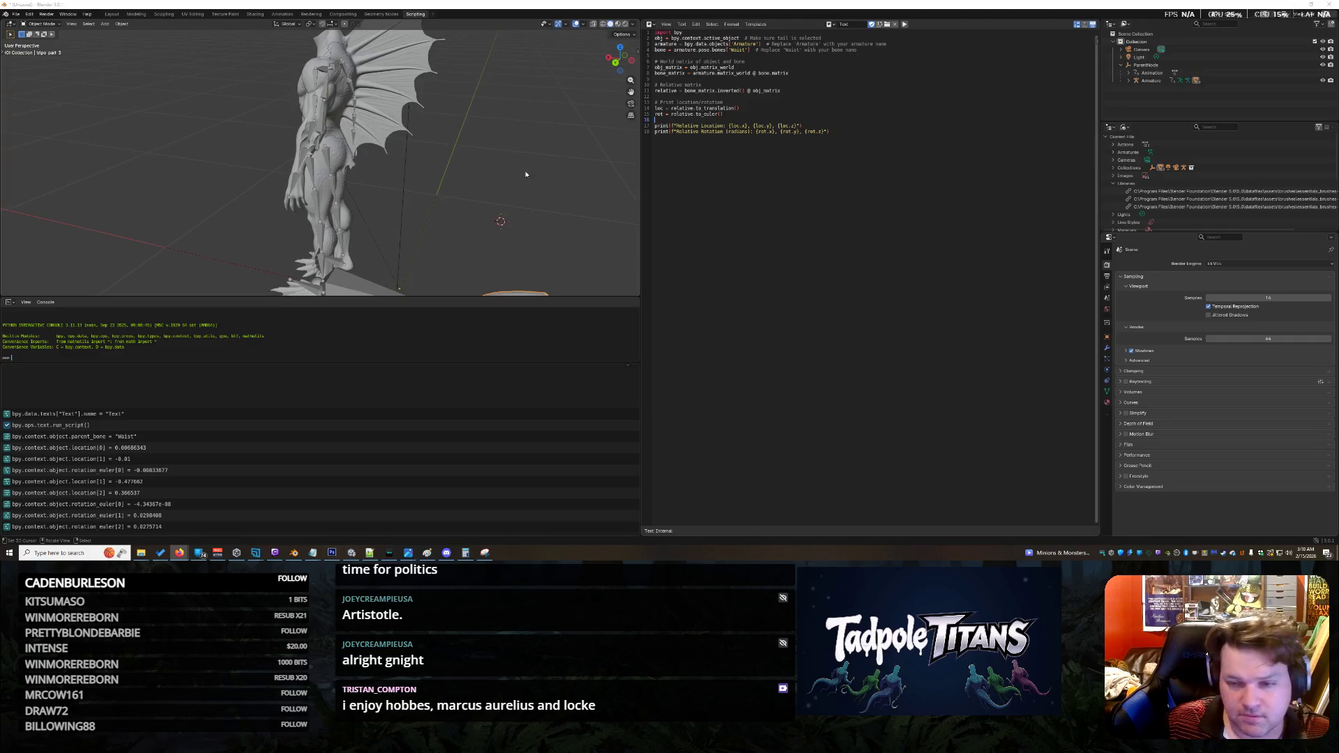
left_click(69, 28)
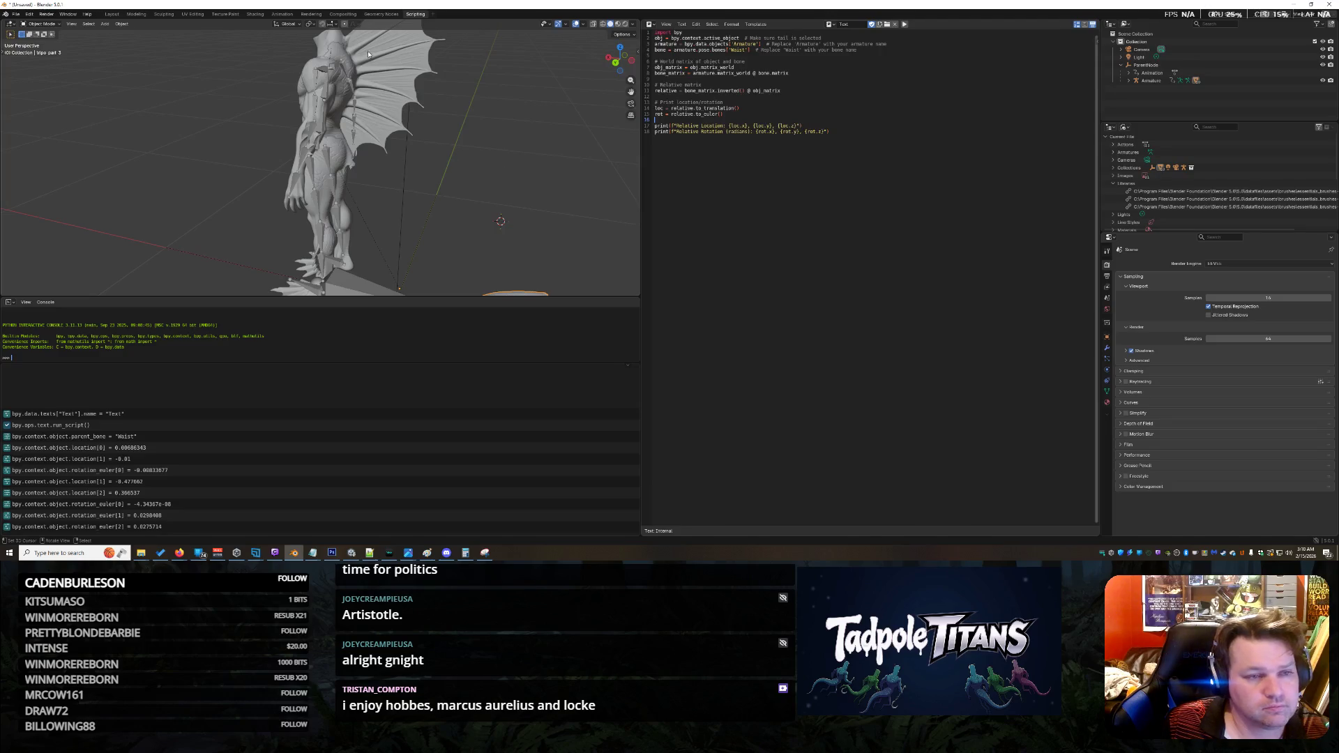
left_click(111, 14)
left_click(1259, 178)
Step: Enter 97.961421 into the tail's Location Y, sending it far from the creature
type("97.961421")
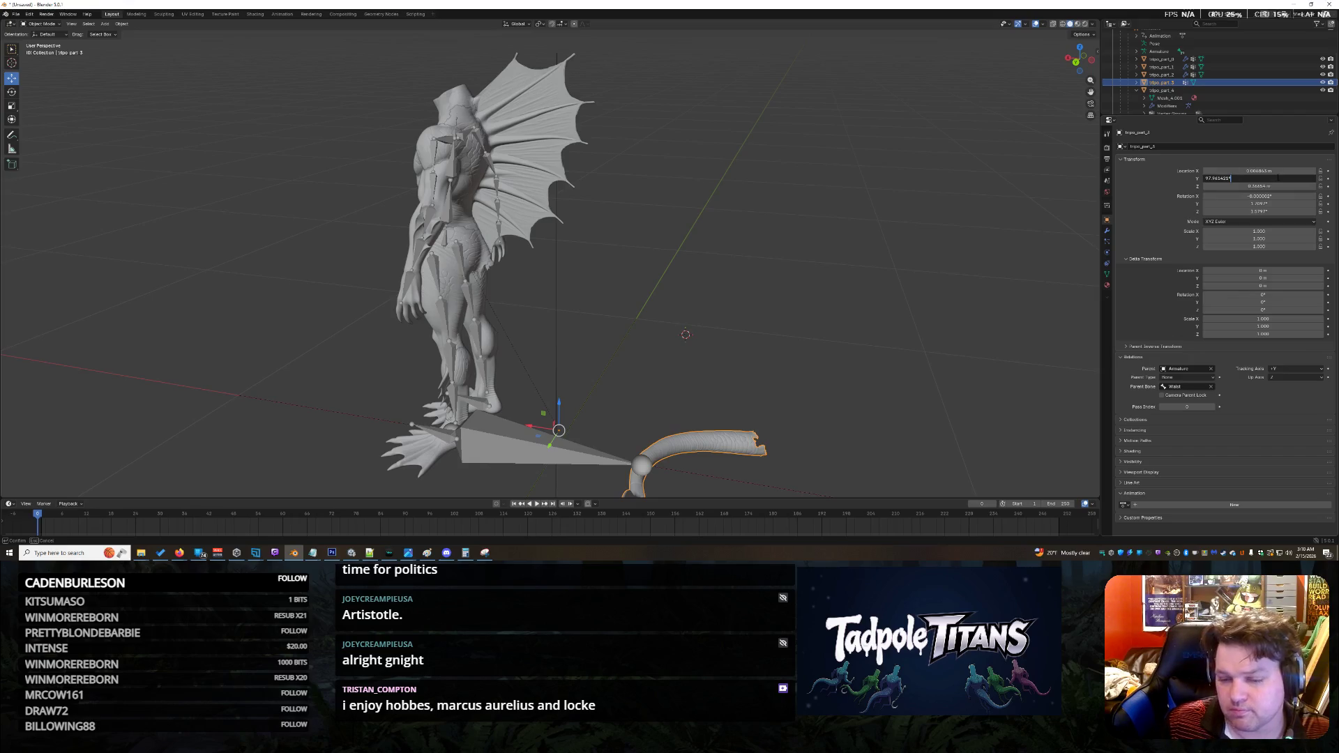
key("Return")
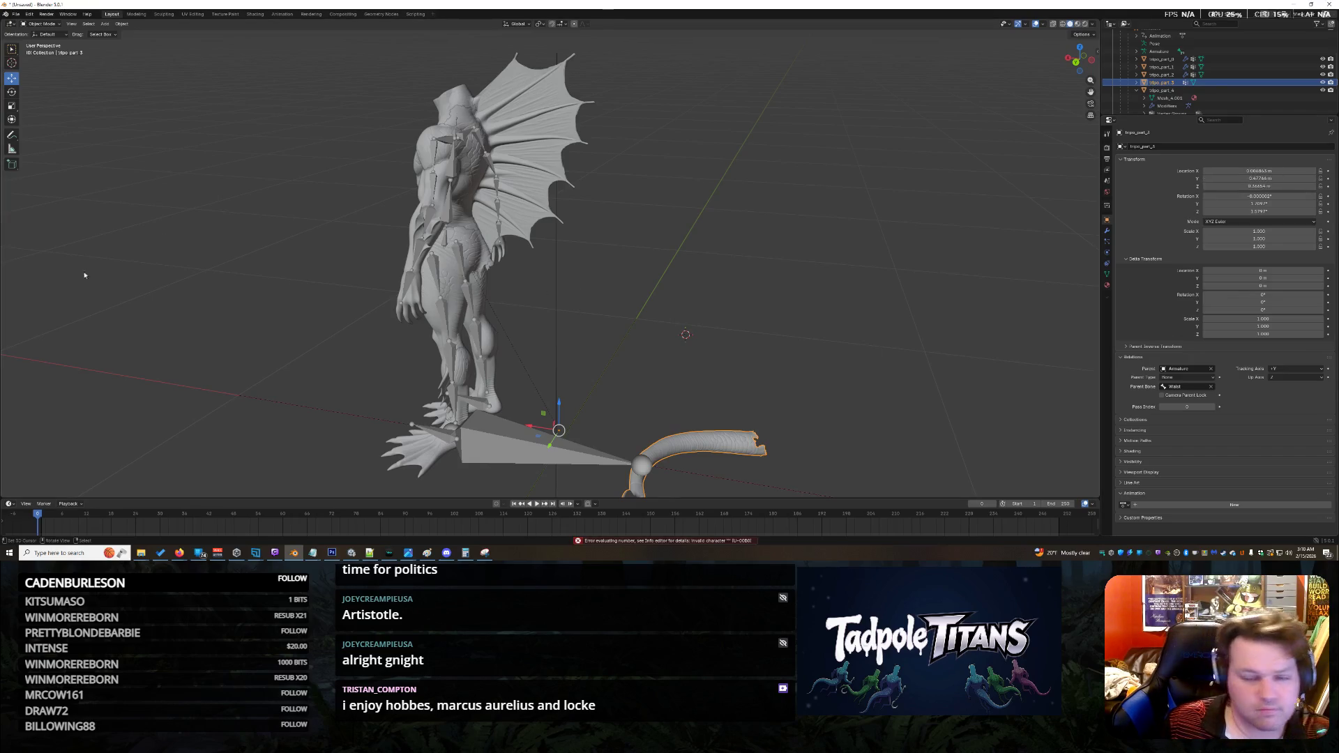
left_click(1259, 179)
key("ctrl+v")
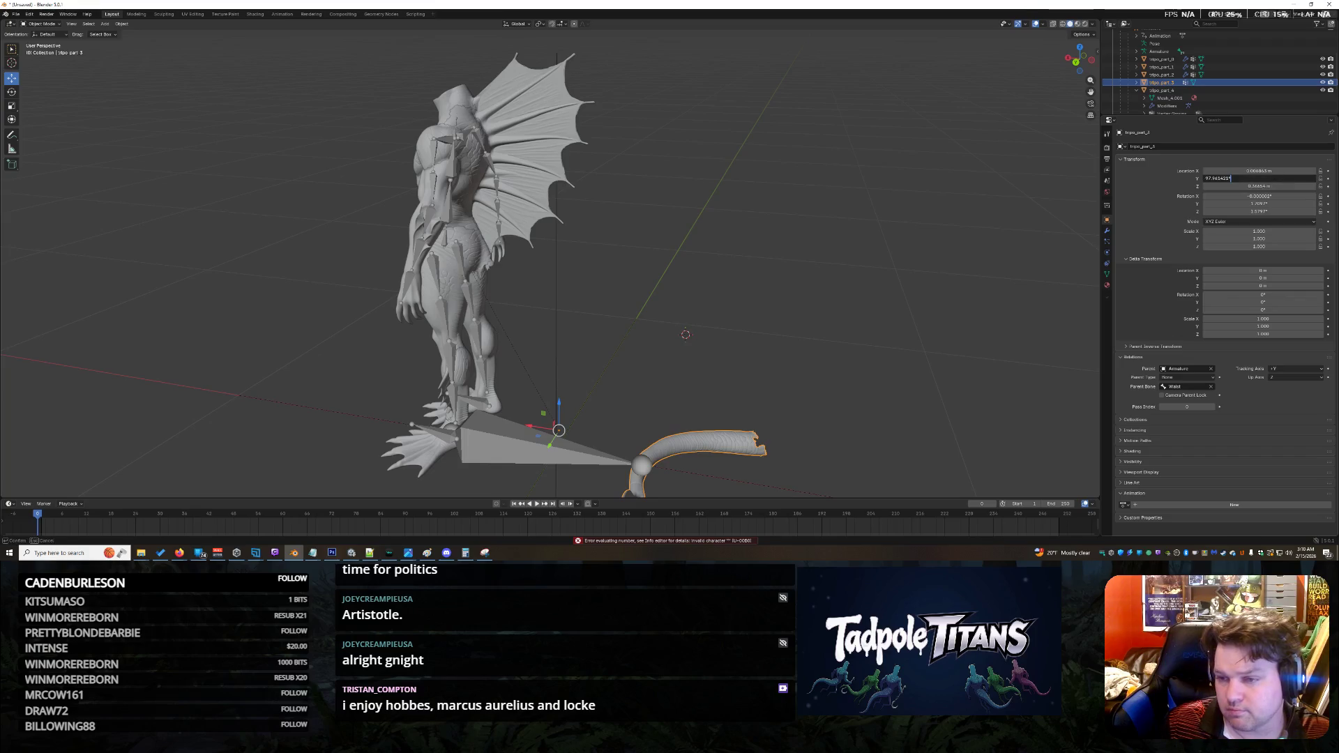
key("Return")
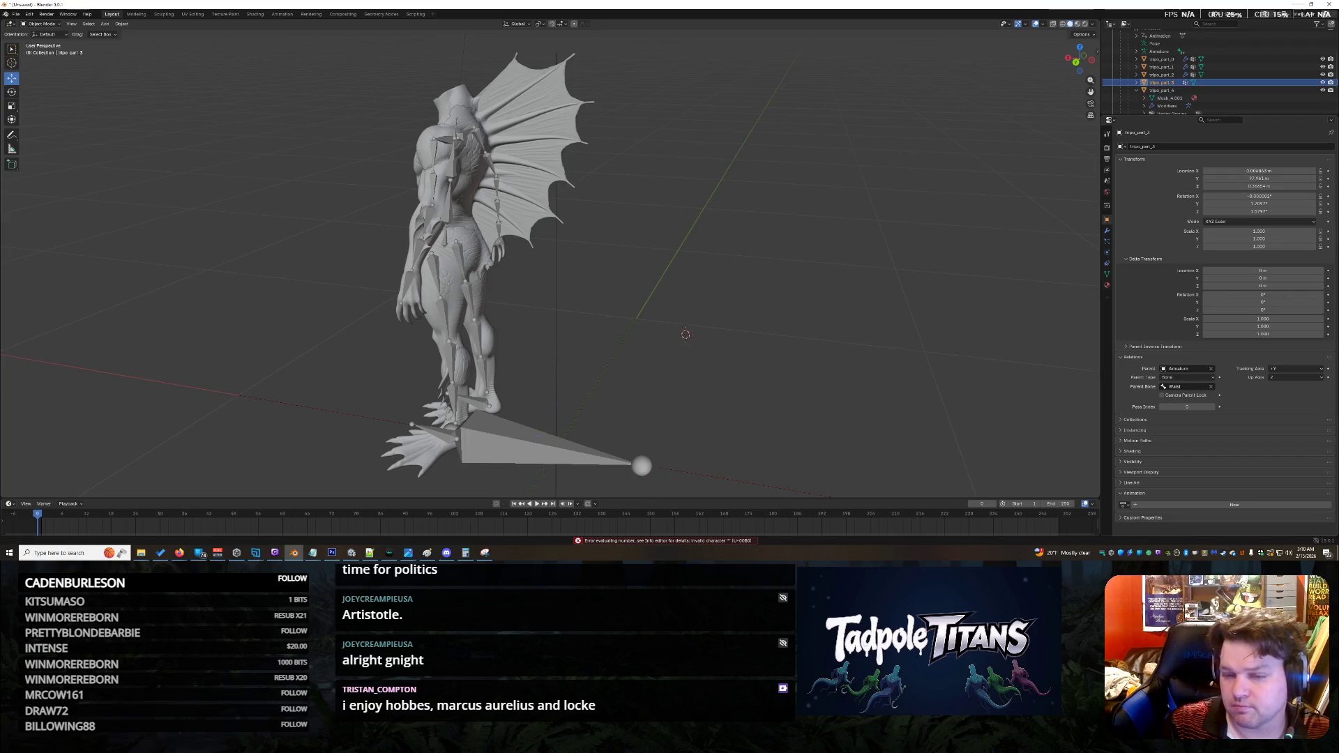
Step: Undo the change to restore the tail's Location Y to 0.47766 m
scroll(693, 324, "down", 10)
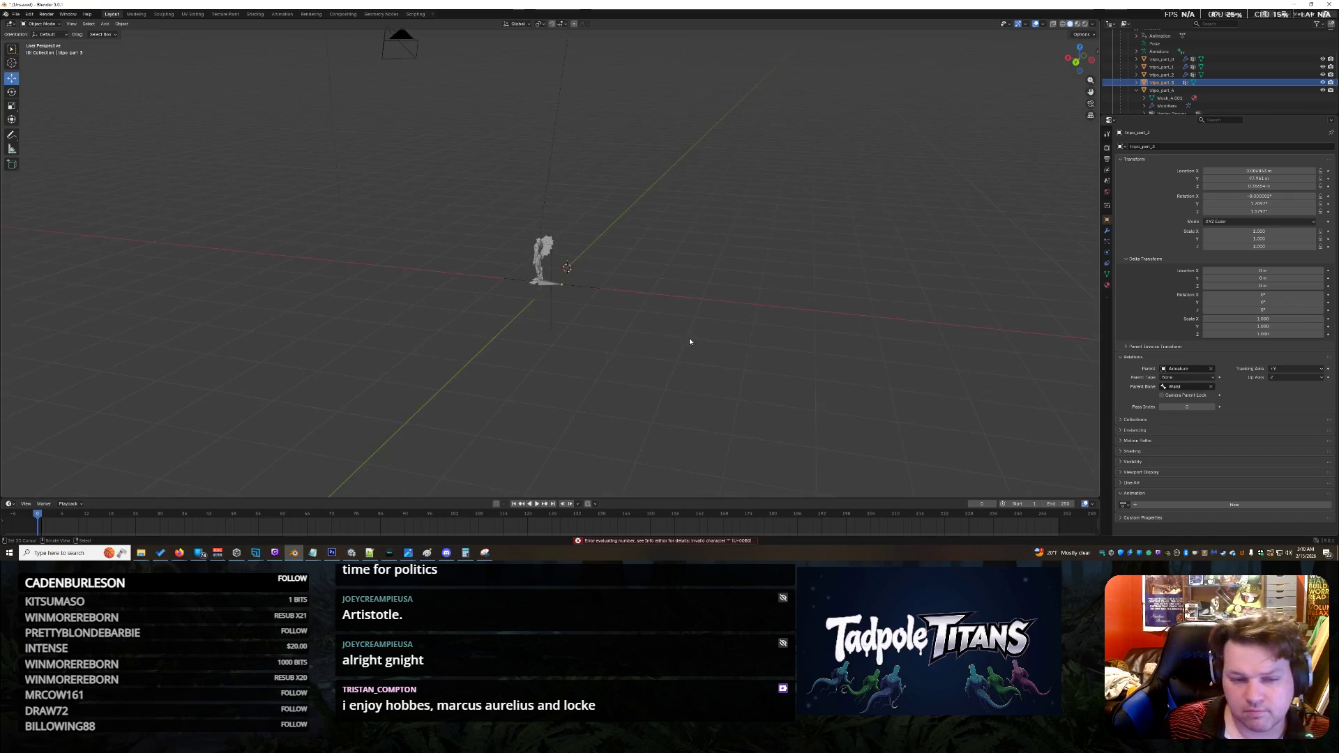
scroll(688, 343, "up", 5)
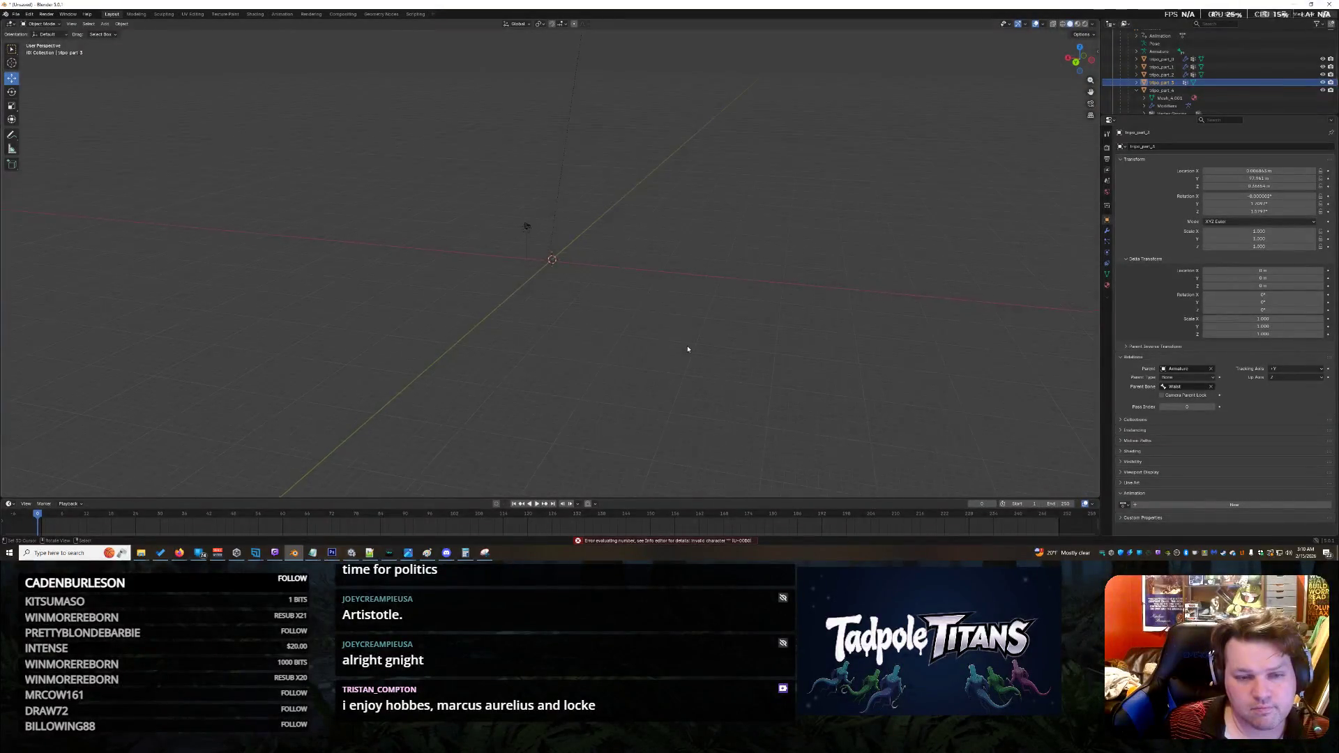
scroll(688, 350, "up", 5)
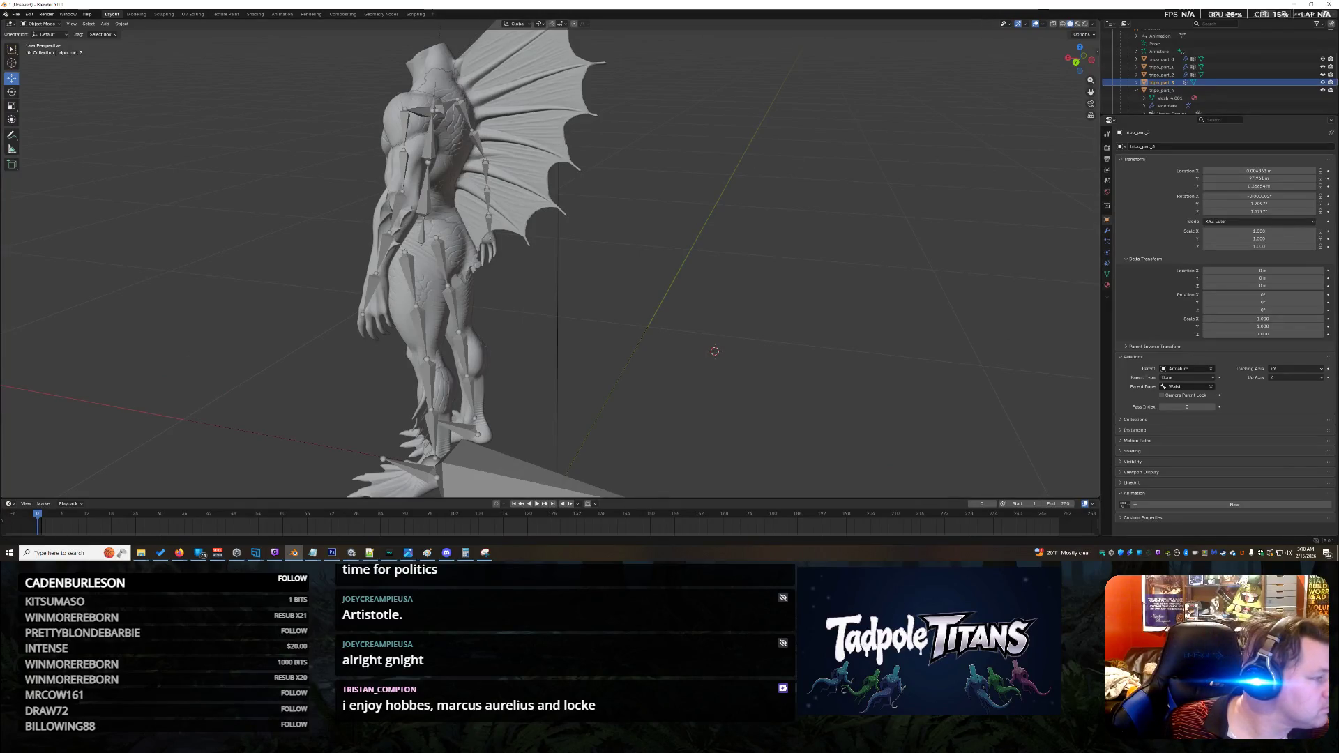
key("alt+Tab")
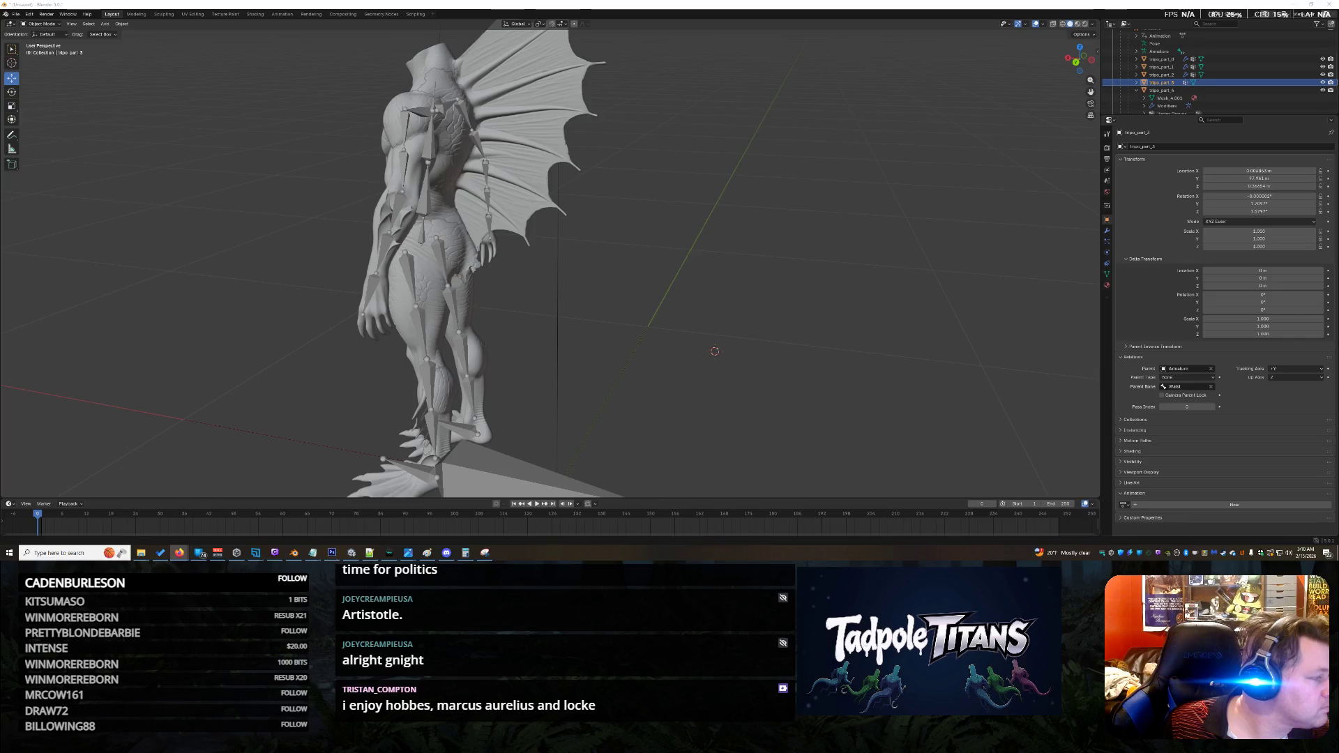
key("alt+Tab")
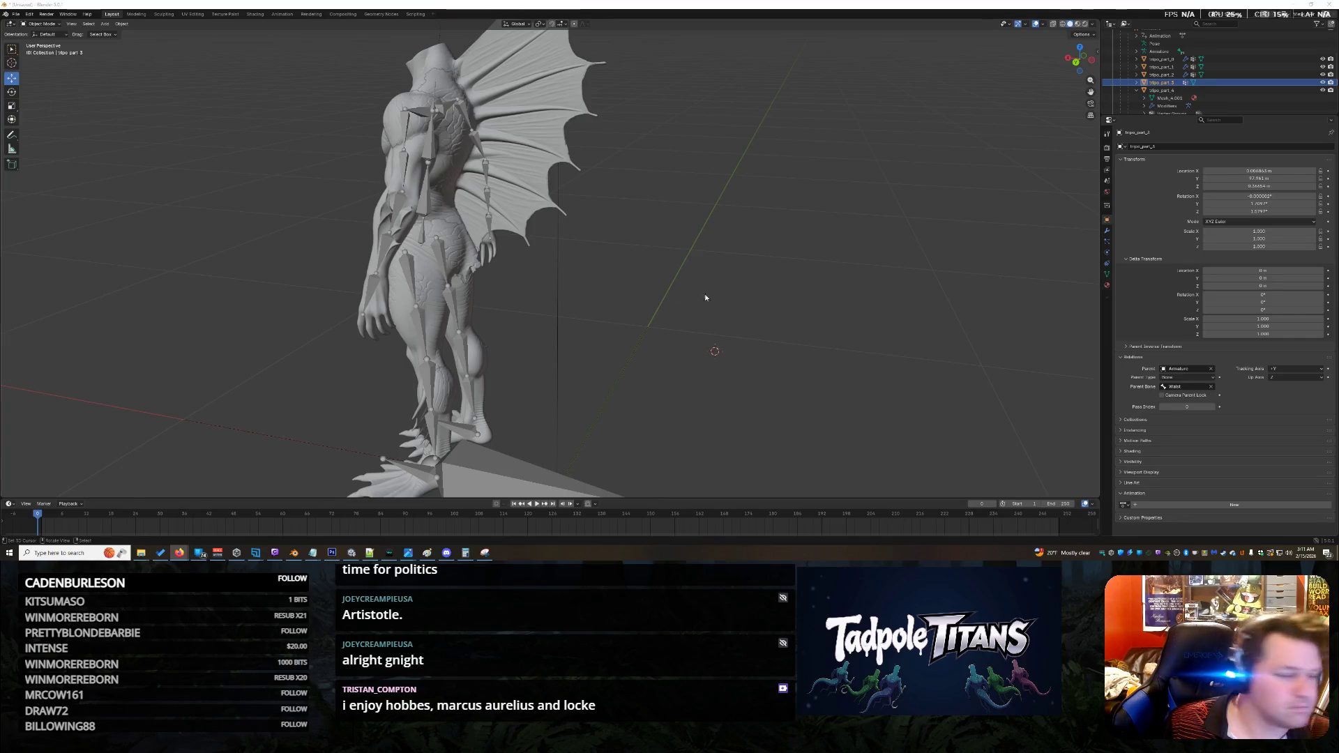
key("ctrl+z")
left_click(1260, 203)
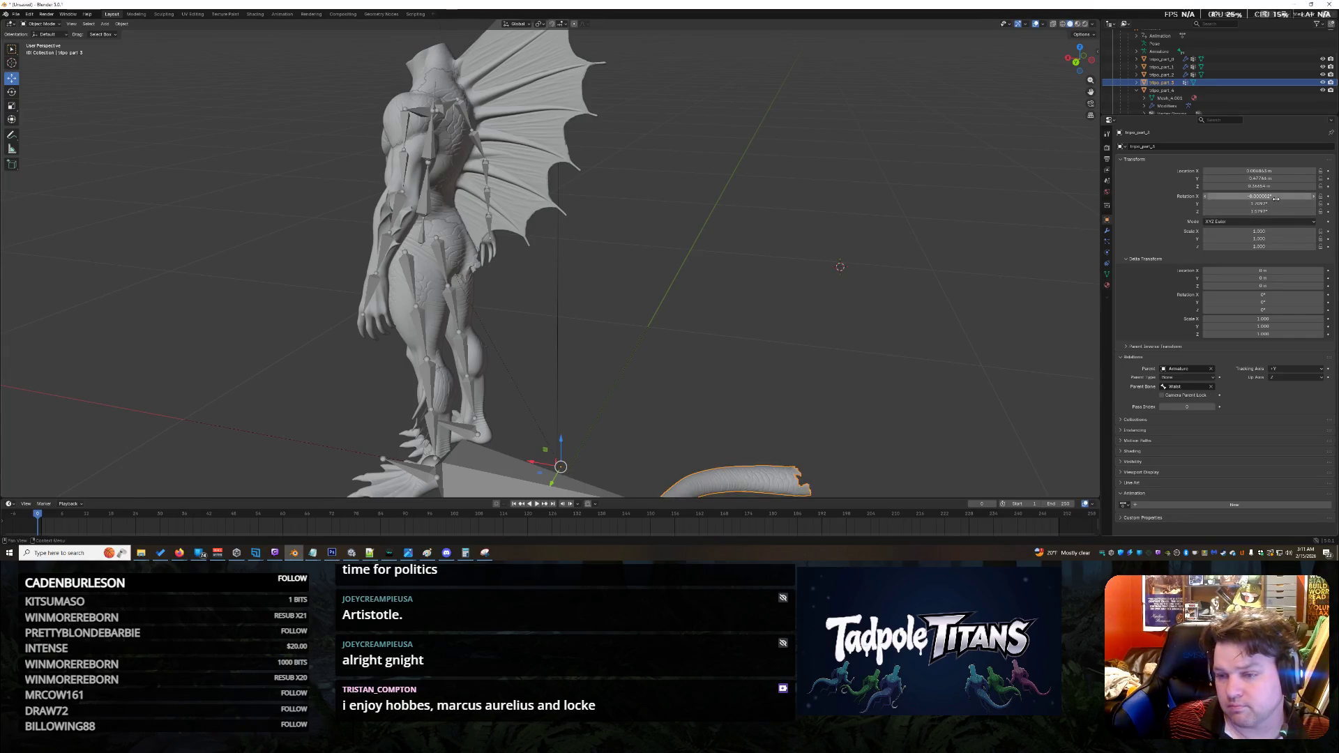
Step: Rotate the tail to Y 97.961421° and Z 90.532°, then deselect it
key("ctrl+v")
key("Return")
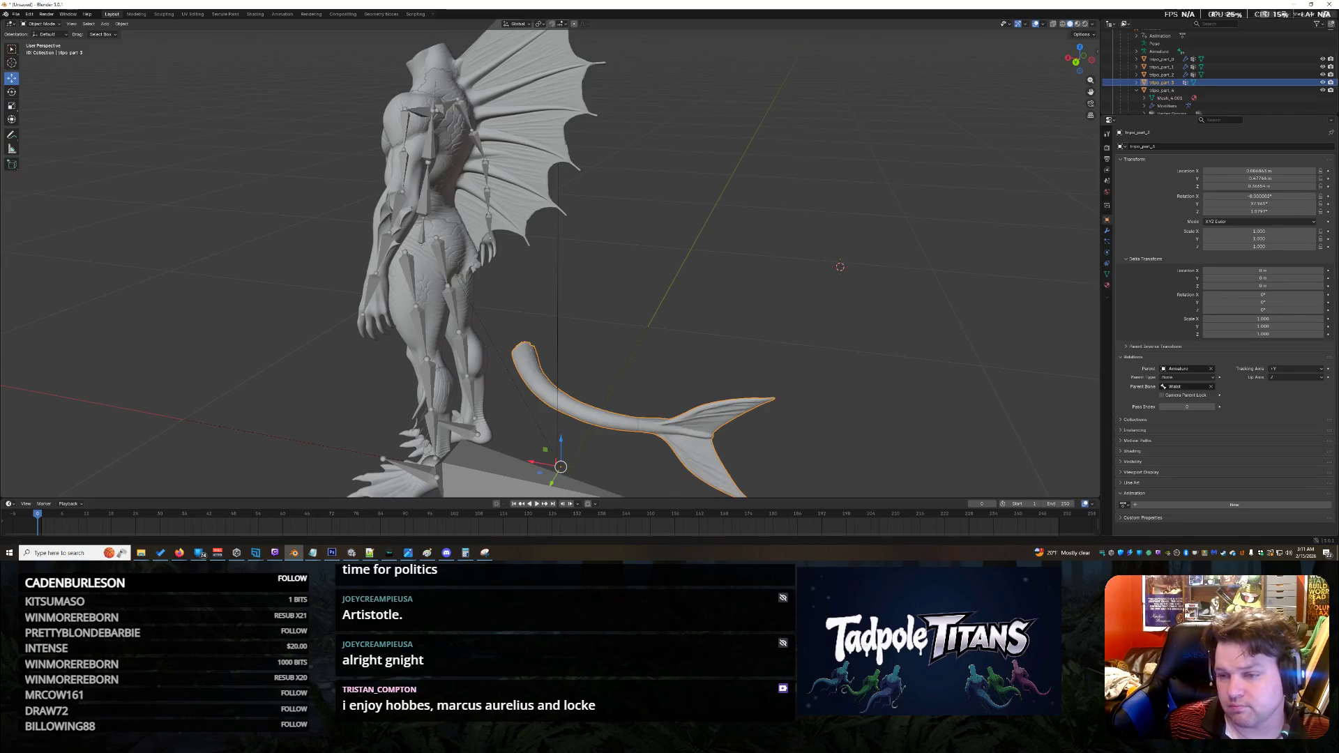
key("alt+Tab")
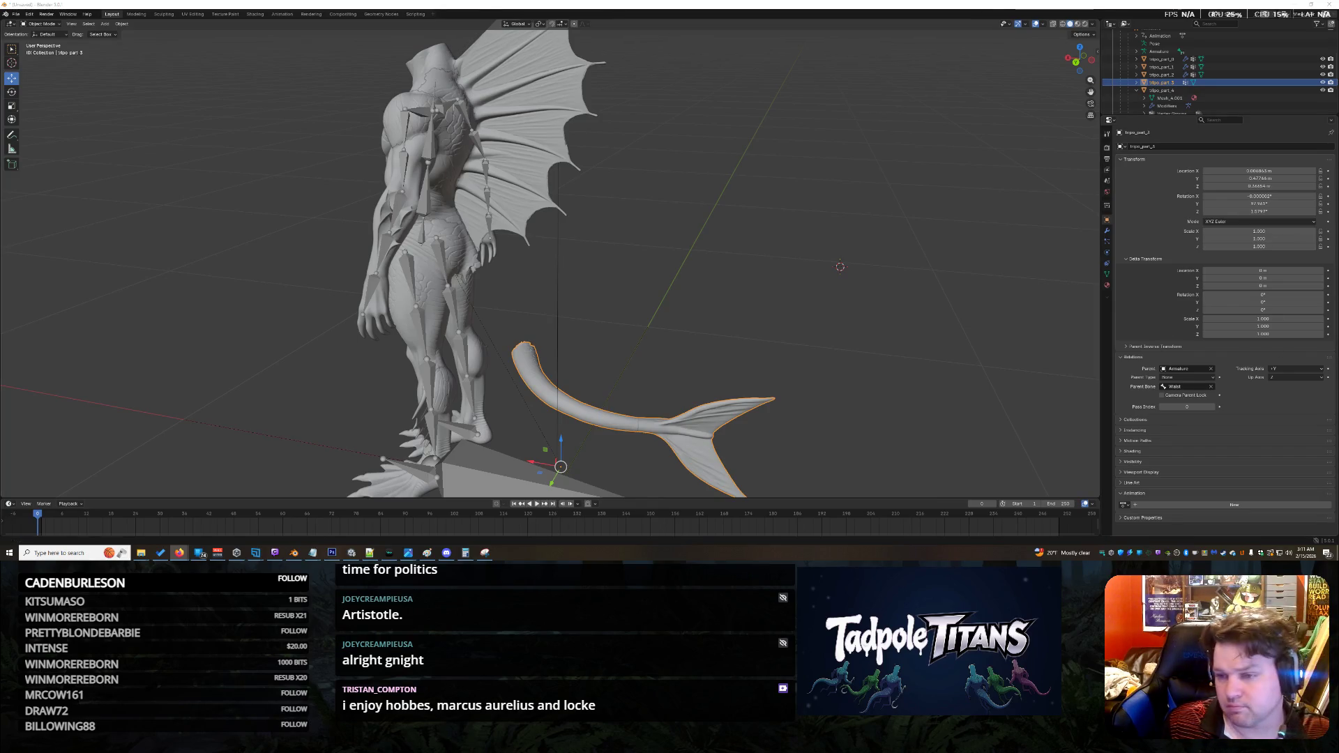
left_click(1272, 214)
type("90.532")
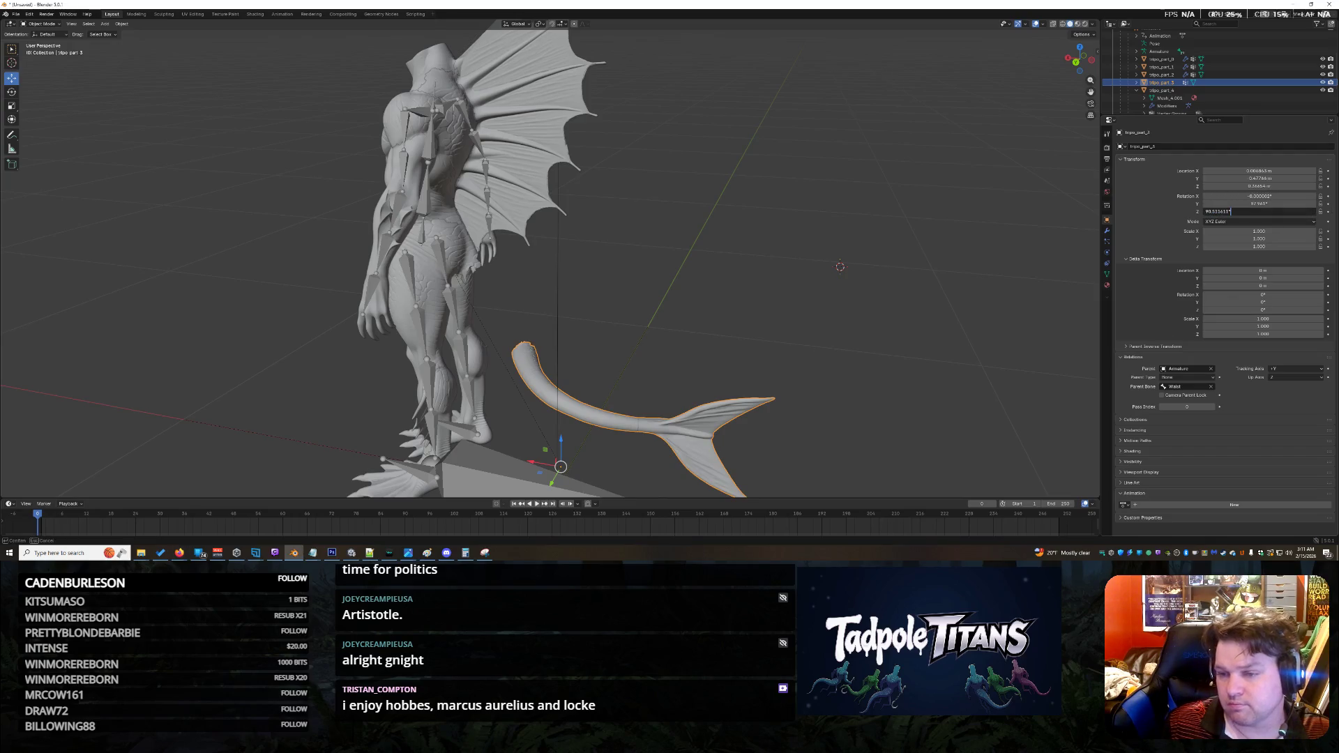
key("Return")
right_click(752, 288, "shift")
middle_click_drag(752, 288, 834, 273)
left_click(772, 278)
right_click(772, 272, "shift")
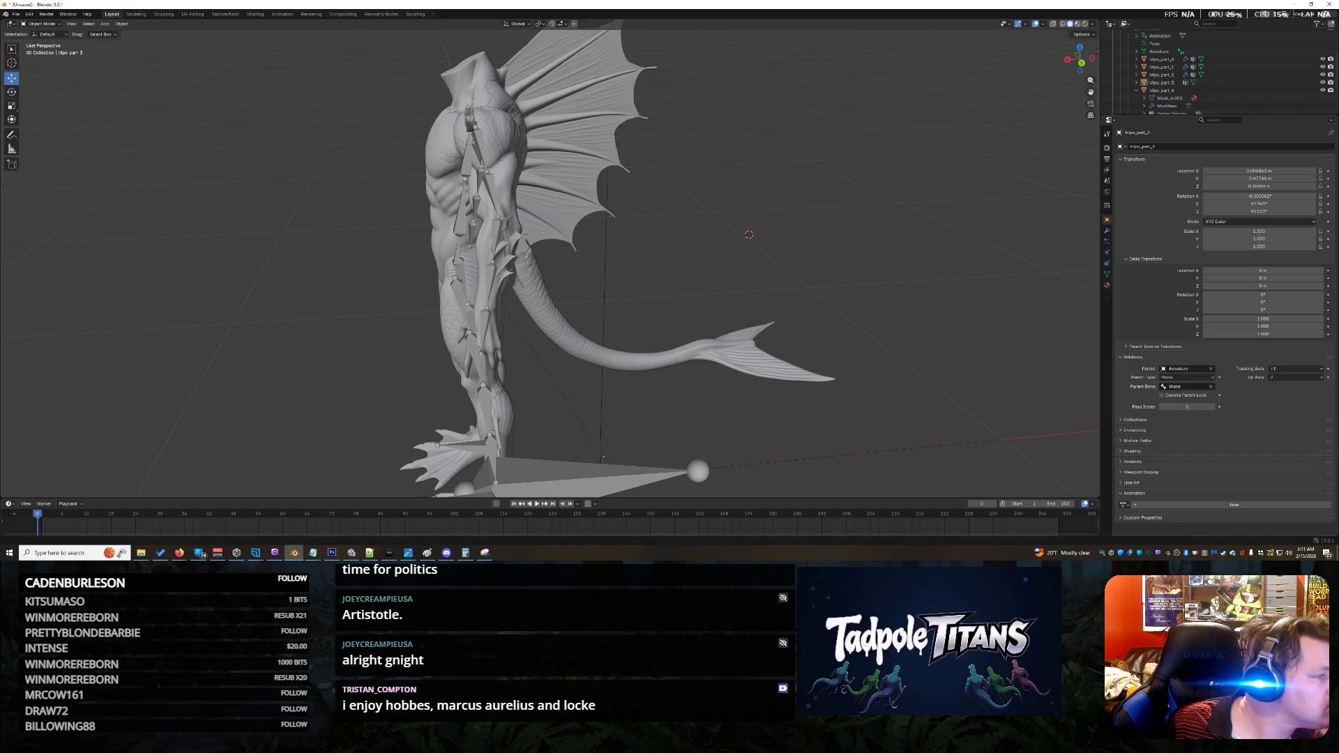
Step: Set the tail's location to X 0.006863 m, Y 0.47766 m and Z 0.36654 m
key("alt+Tab")
left_click(1269, 170)
key("ctrl+v")
key("Return")
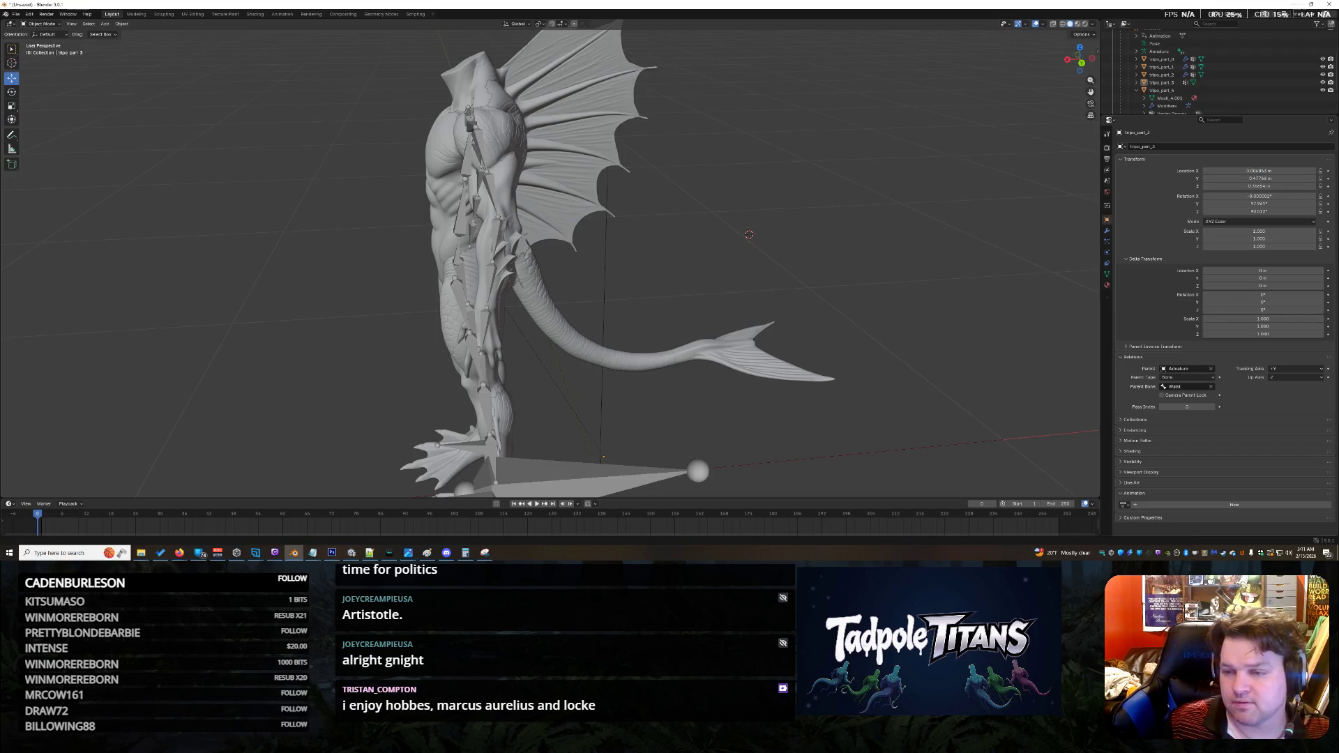
key("alt+Tab")
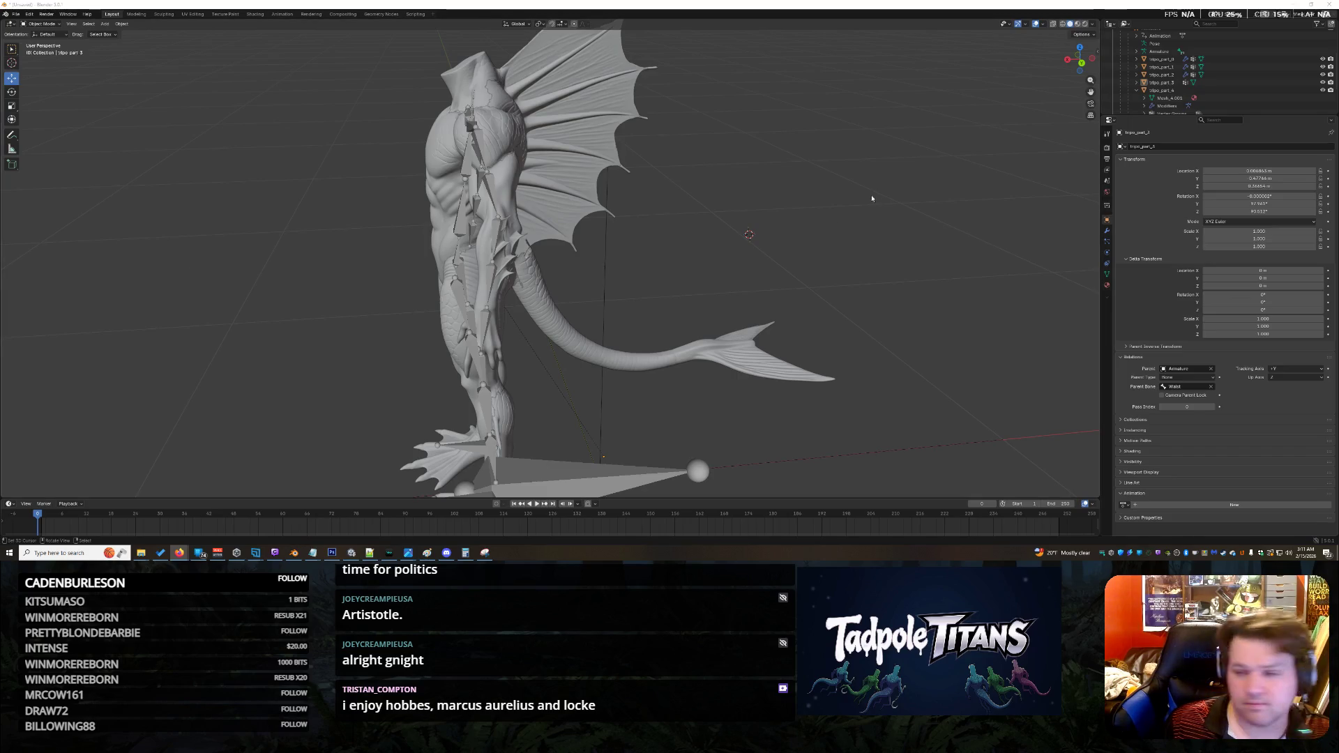
left_click(1305, 178)
type("0.006863425951451063")
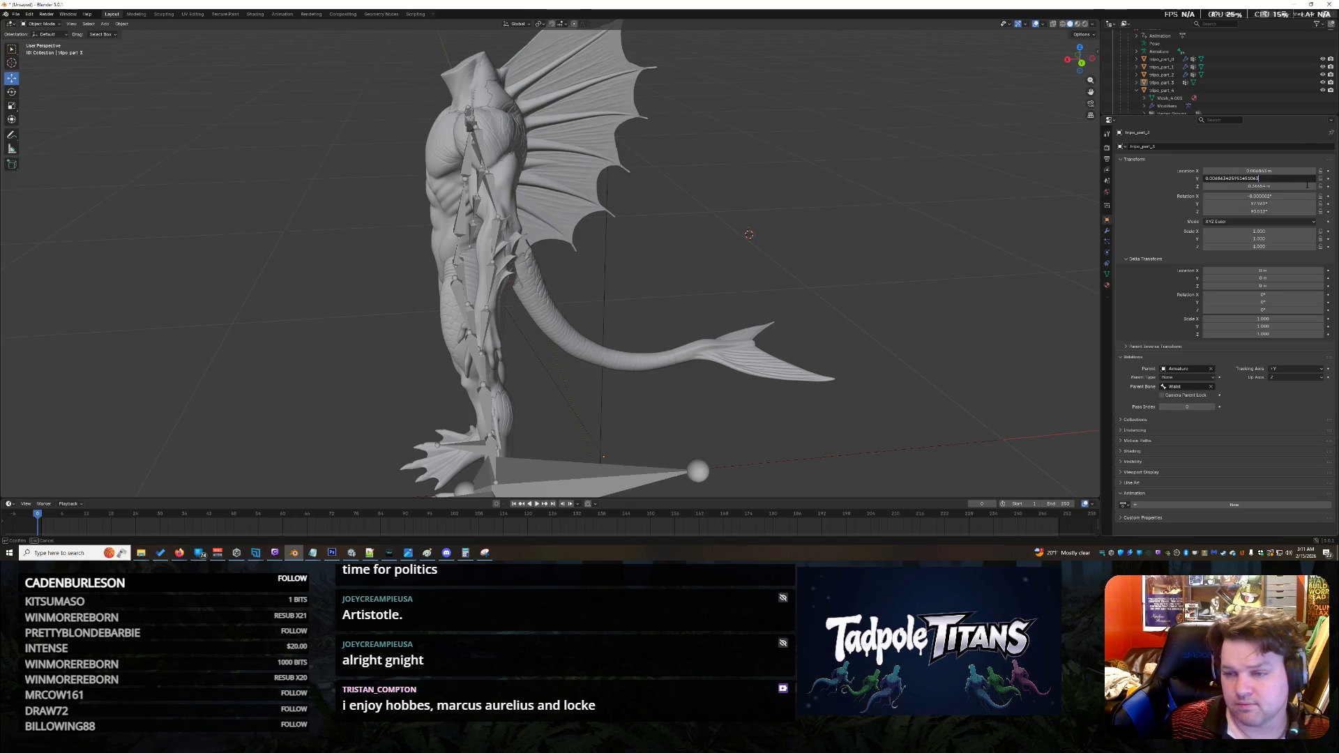
key("ctrl+z")
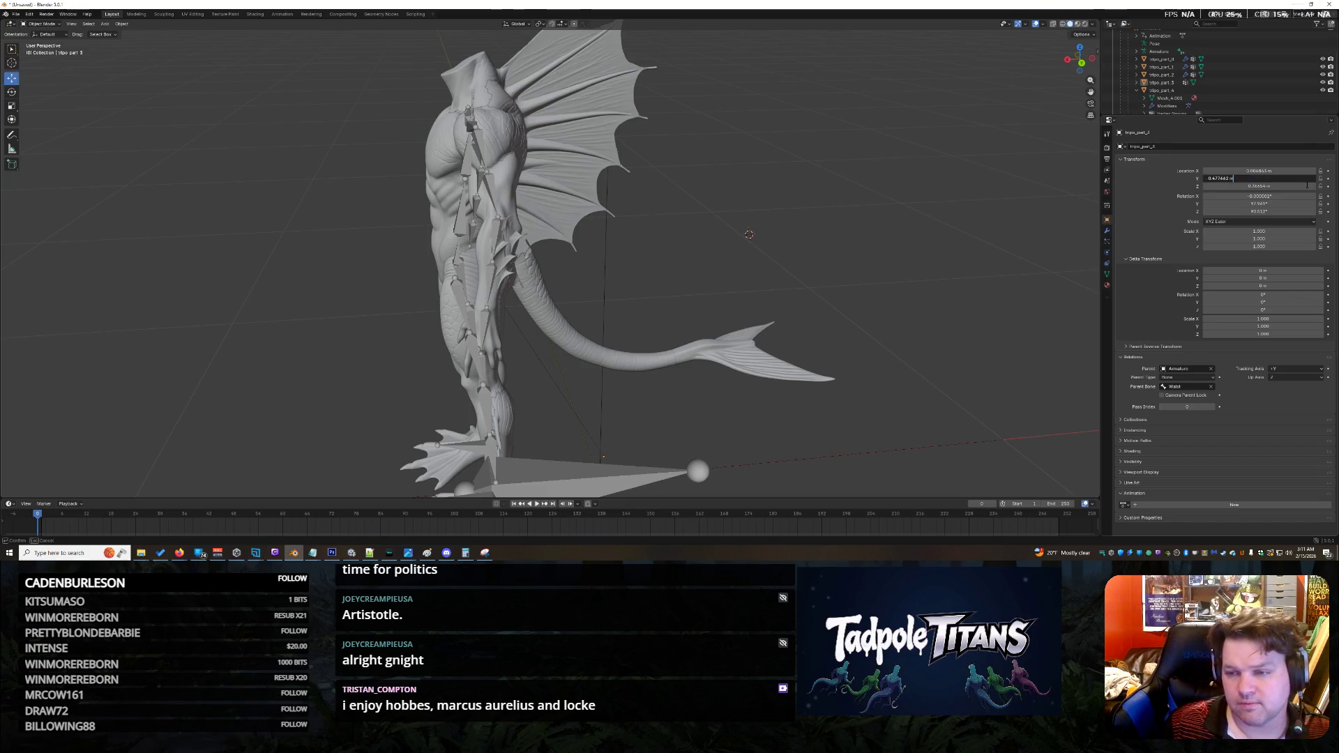
key("alt+Tab")
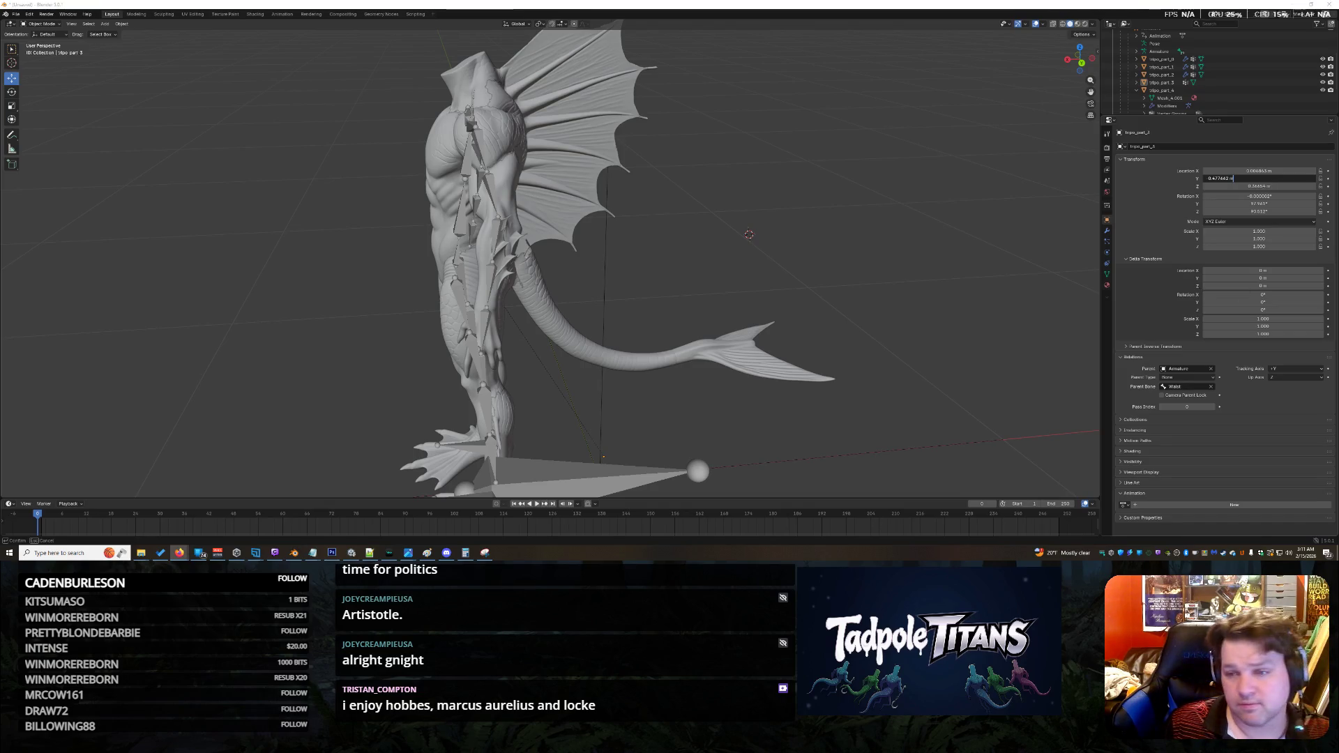
key("alt+Tab")
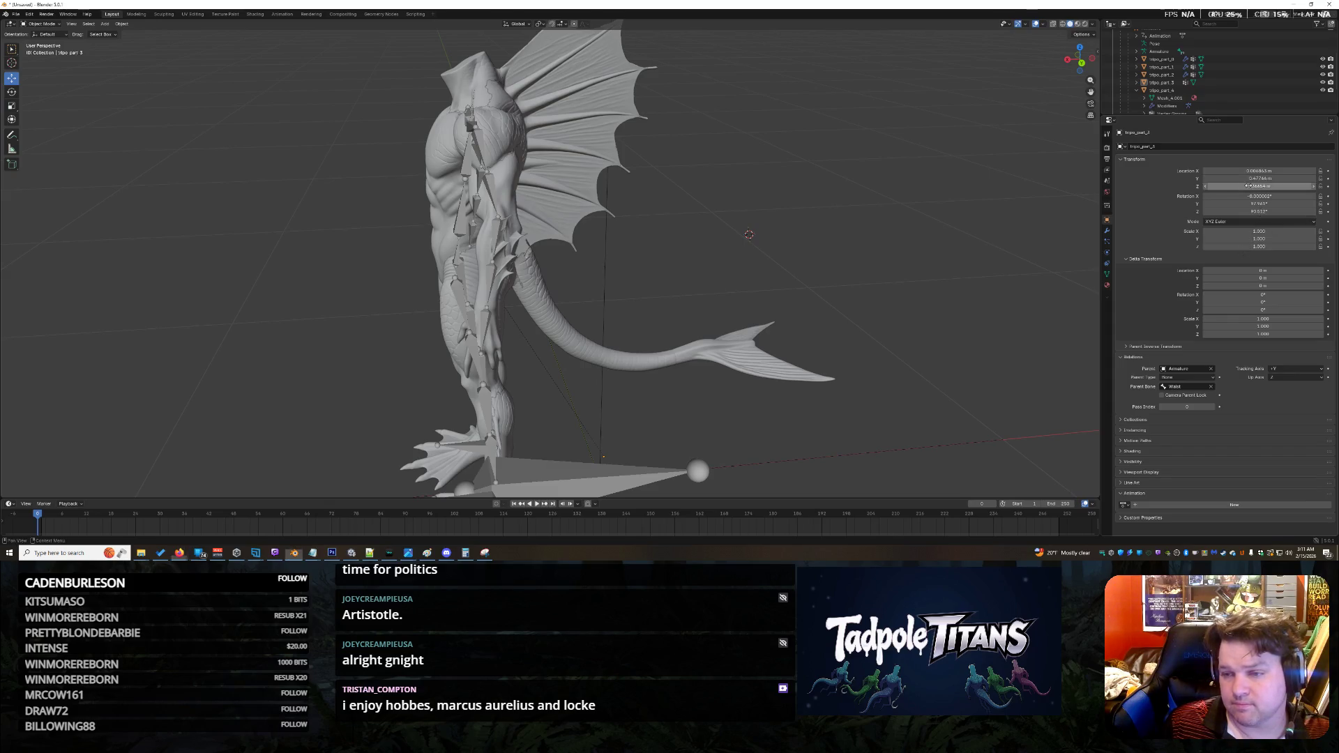
key("Tab")
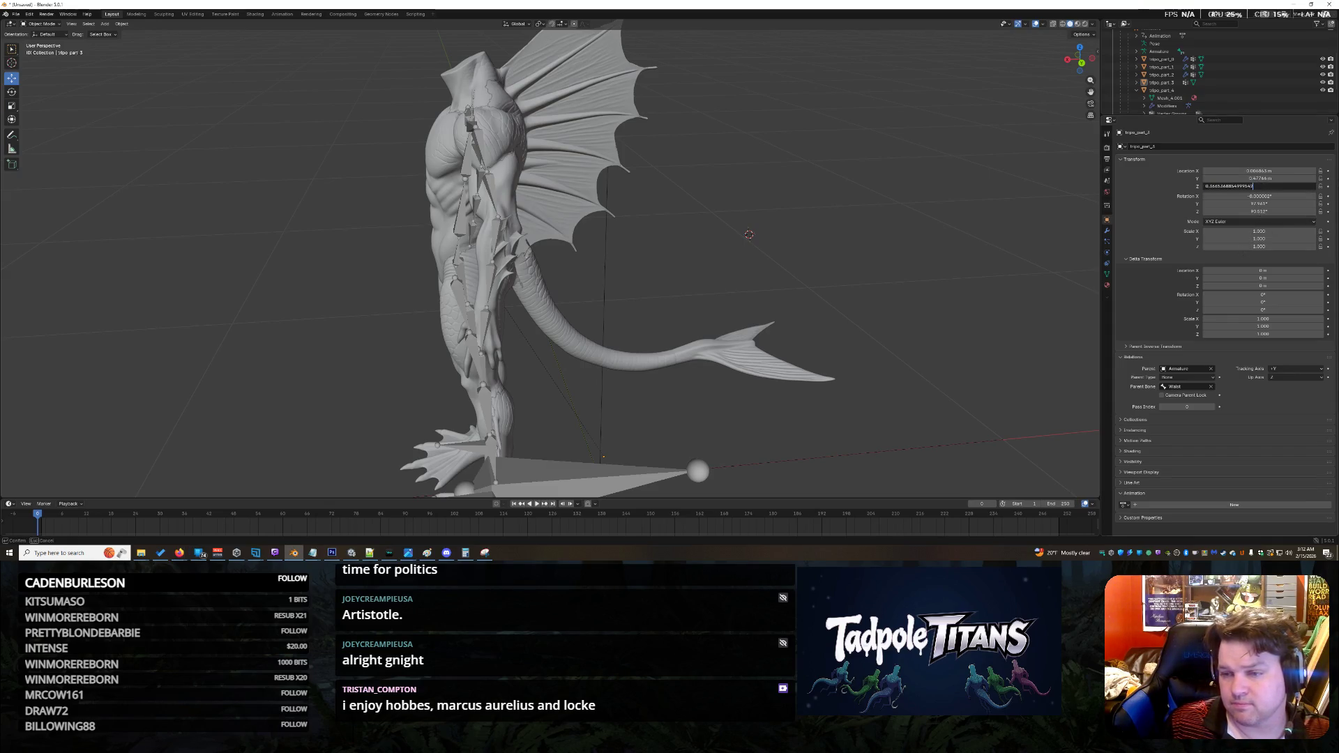
key("Return")
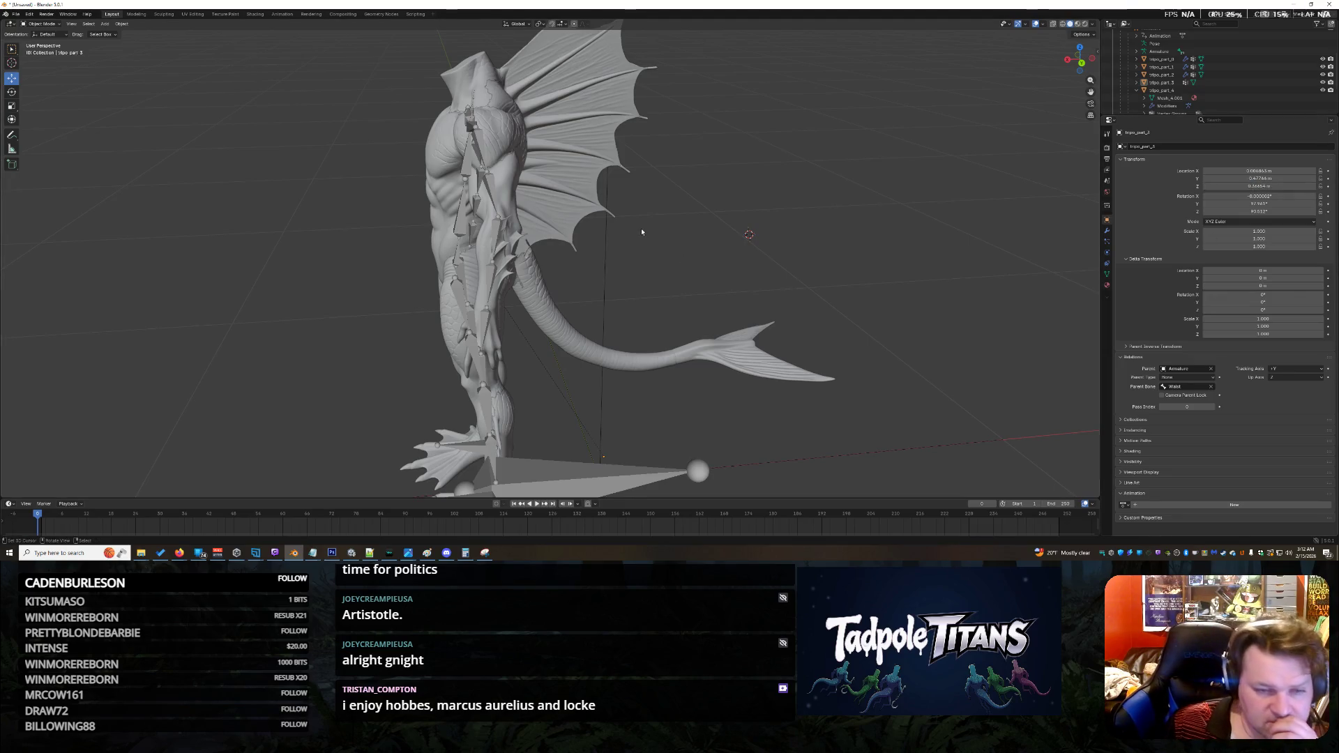
Step: Orbit behind the creature to check the tail's placement, then select tripo_part_3
mouse_move(675, 260)
middle_mouse_down()
mouse_move(749, 340)
mouse_move(709, 328)
middle_mouse_up()
scroll(708, 328, "up", 6)
scroll(656, 269, "down", 5)
mouse_move(656, 269)
middle_mouse_down()
mouse_move(723, 272)
mouse_move(736, 233)
mouse_move(658, 263)
middle_mouse_up()
scroll(657, 263, "down", 3)
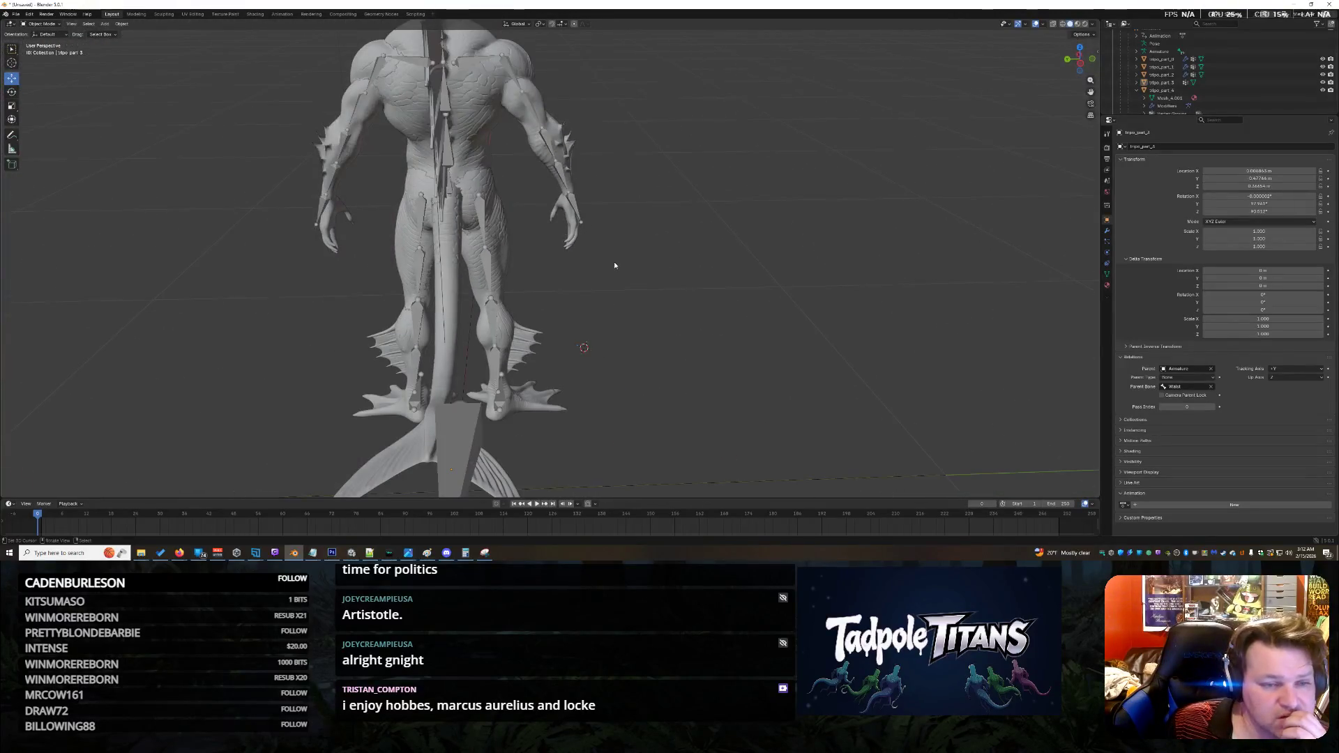
left_click(530, 314)
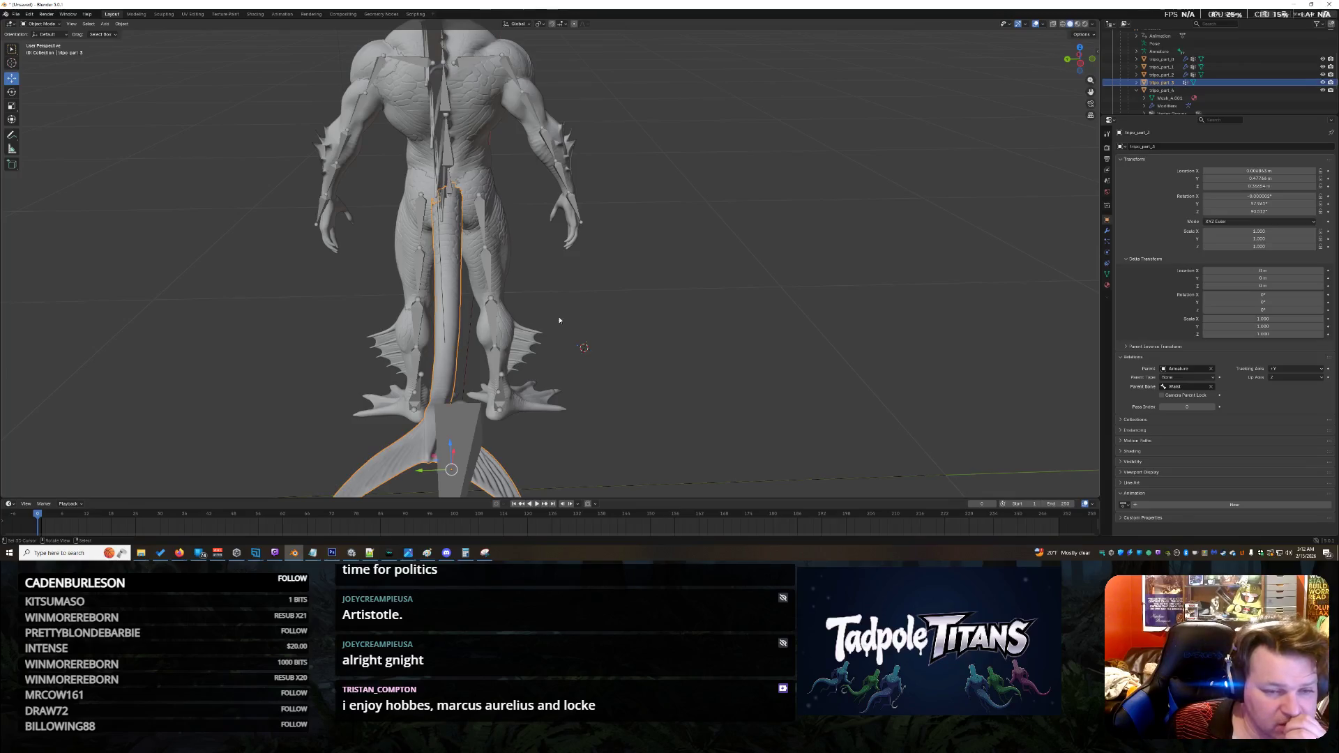
Step: Nudge the tail slightly along the X axis from a front view
middle_click_drag(592, 378, 646, 371)
middle_click_drag(675, 368, 511, 479)
key("g")
key("x")
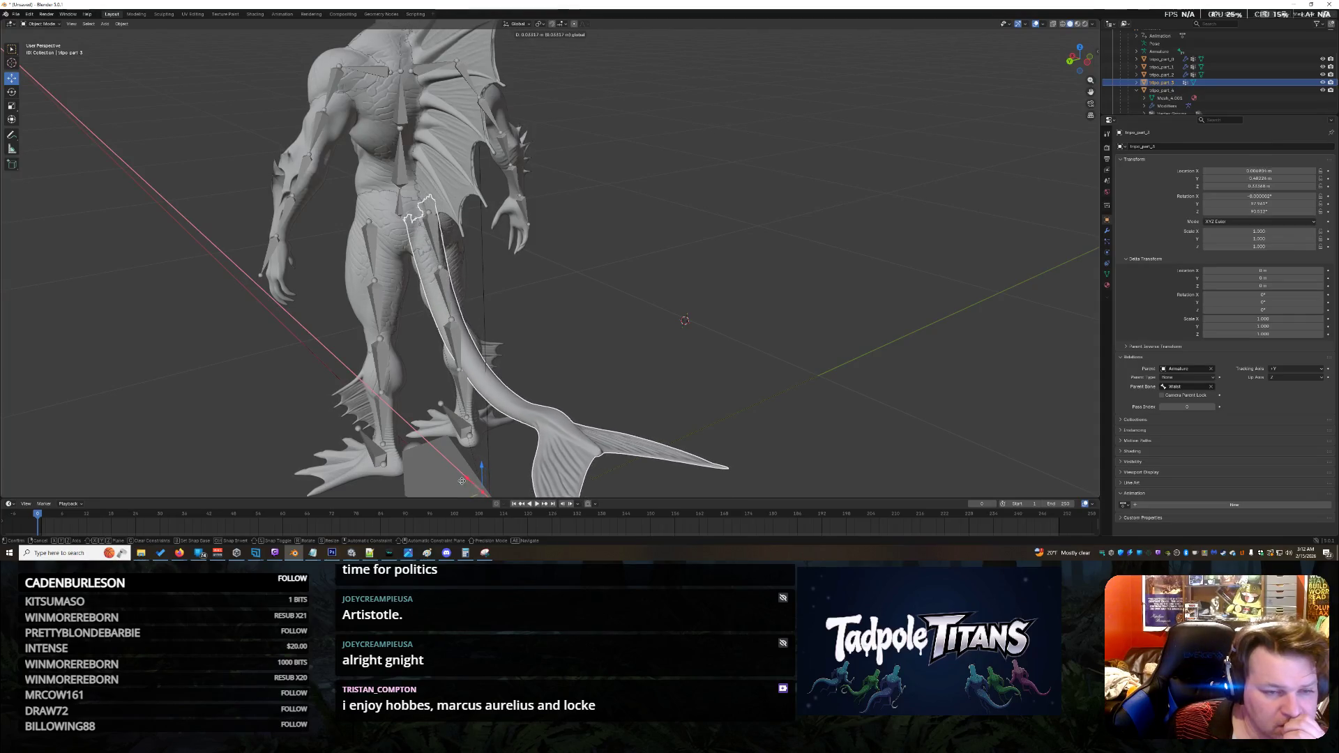
left_click(463, 478)
Step: Move the leg fin part tripo_part_7, then reset its location with Alt+G
left_click(418, 429)
key("g")
left_click(427, 436)
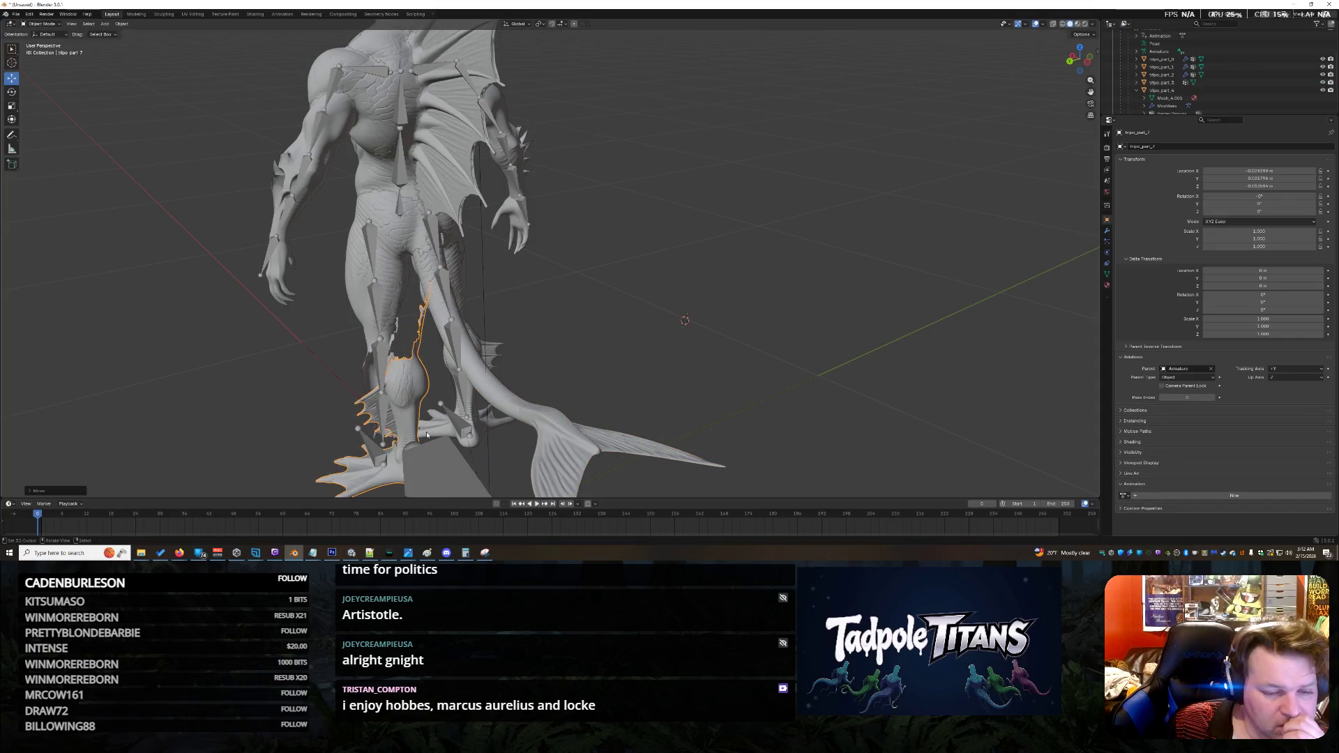
key("alt+g")
scroll(530, 330, "up", 5)
scroll(530, 329, "down", 5)
Step: Select tripo_part_3 and orbit around the legs, tail fin and torso to inspect the join
mouse_move(568, 337)
middle_mouse_down()
mouse_move(568, 350)
mouse_move(514, 343)
mouse_move(512, 322)
middle_mouse_up()
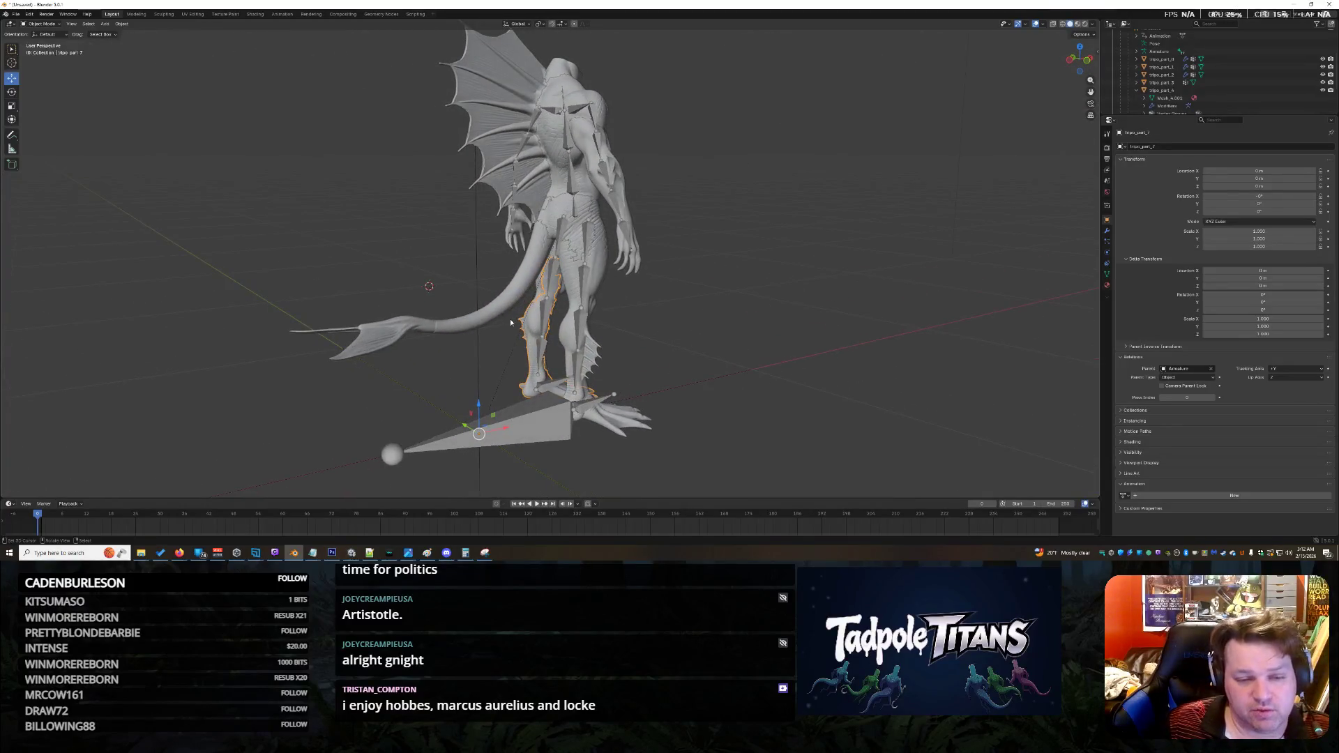
left_click(511, 322)
scroll(584, 339, "up", 4)
middle_click_drag(584, 339, 739, 334)
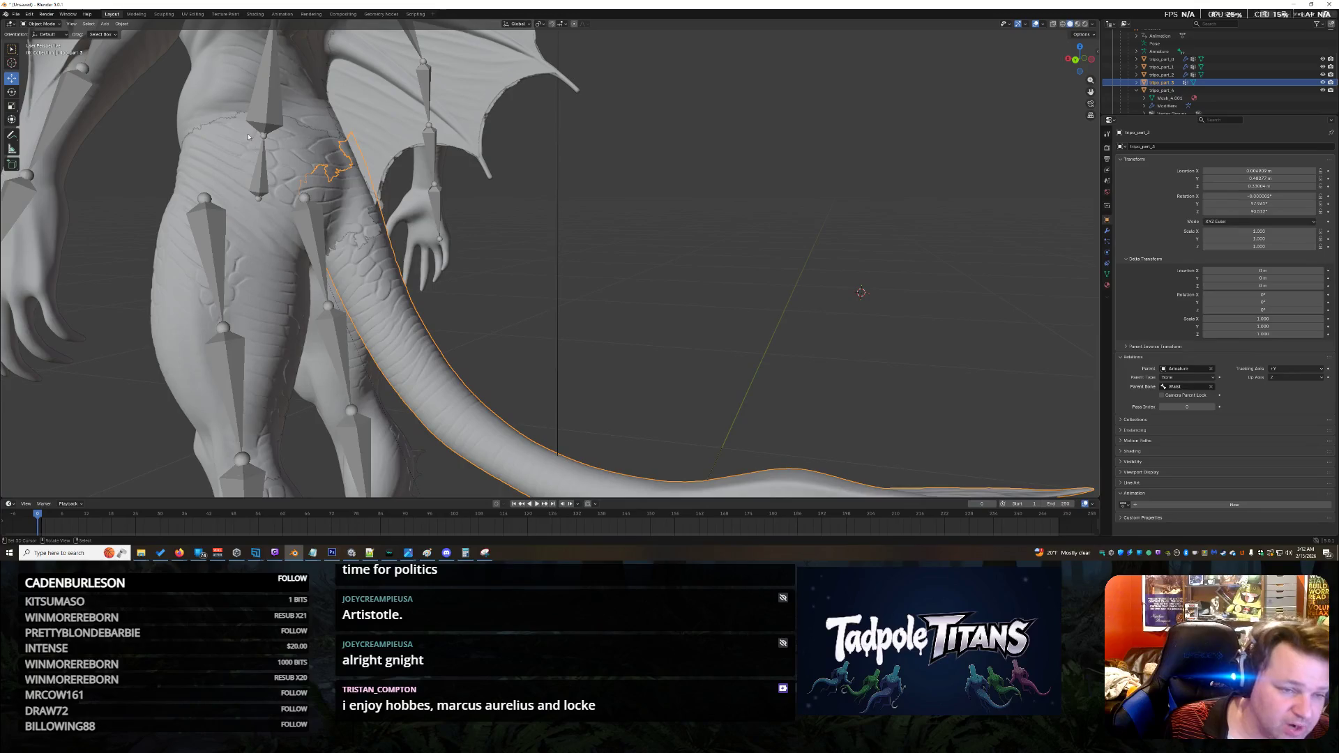
scroll(248, 136, "down", 5)
mouse_move(248, 137)
middle_mouse_down()
mouse_move(660, 378)
mouse_move(695, 351)
mouse_move(661, 368)
middle_mouse_up()
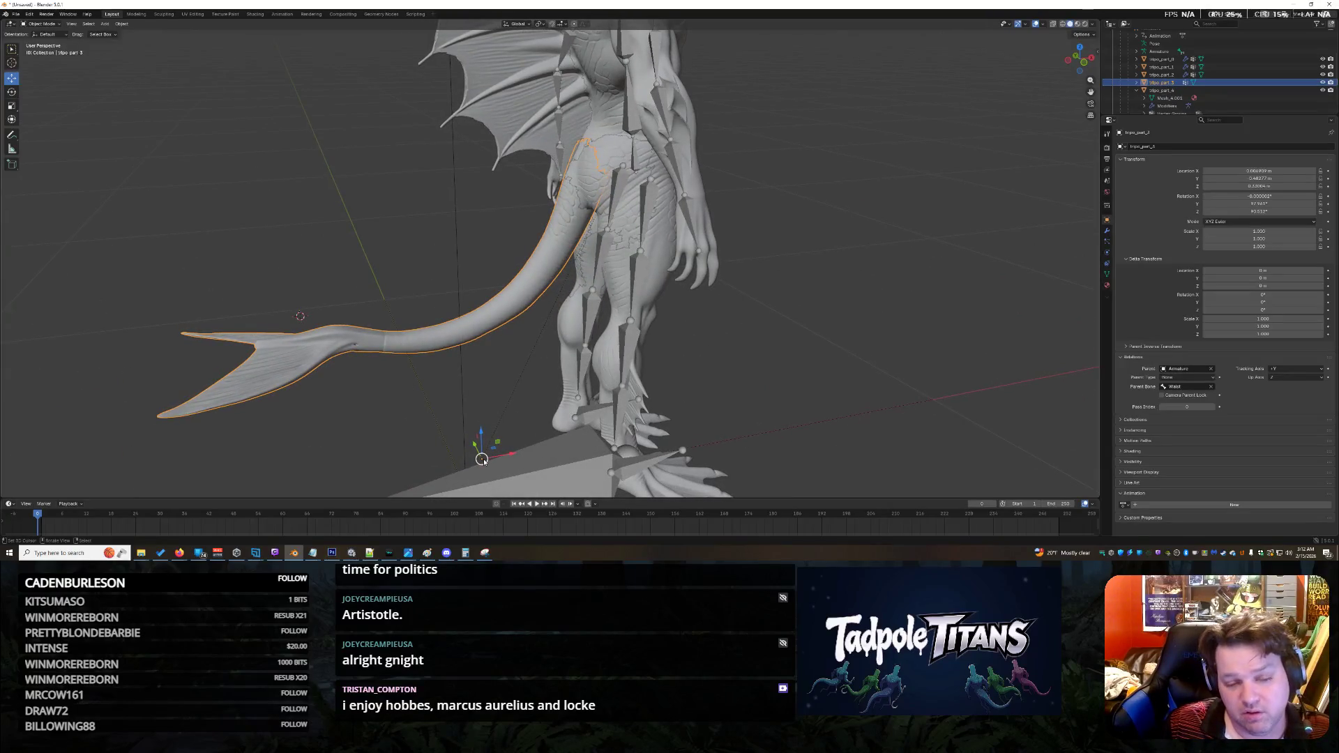
scroll(483, 460, "up", 2)
mouse_move(482, 461)
middle_mouse_down()
mouse_move(683, 343)
mouse_move(528, 323)
middle_mouse_up()
scroll(528, 323, "up", 4)
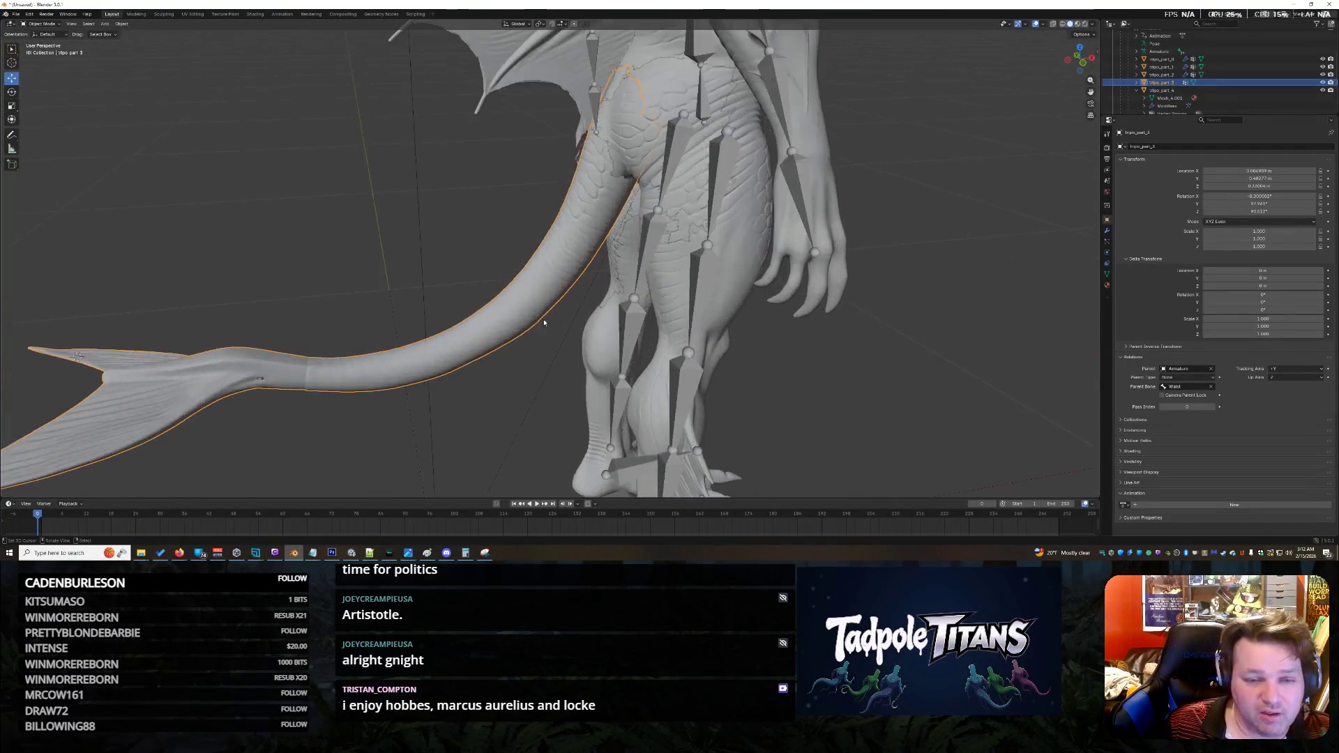
mouse_move(457, 251)
middle_mouse_down()
mouse_move(572, 232)
mouse_move(426, 184)
mouse_move(495, 240)
mouse_move(451, 239)
mouse_move(485, 271)
middle_mouse_up()
scroll(452, 239, "down", 5)
scroll(485, 271, "up", 4)
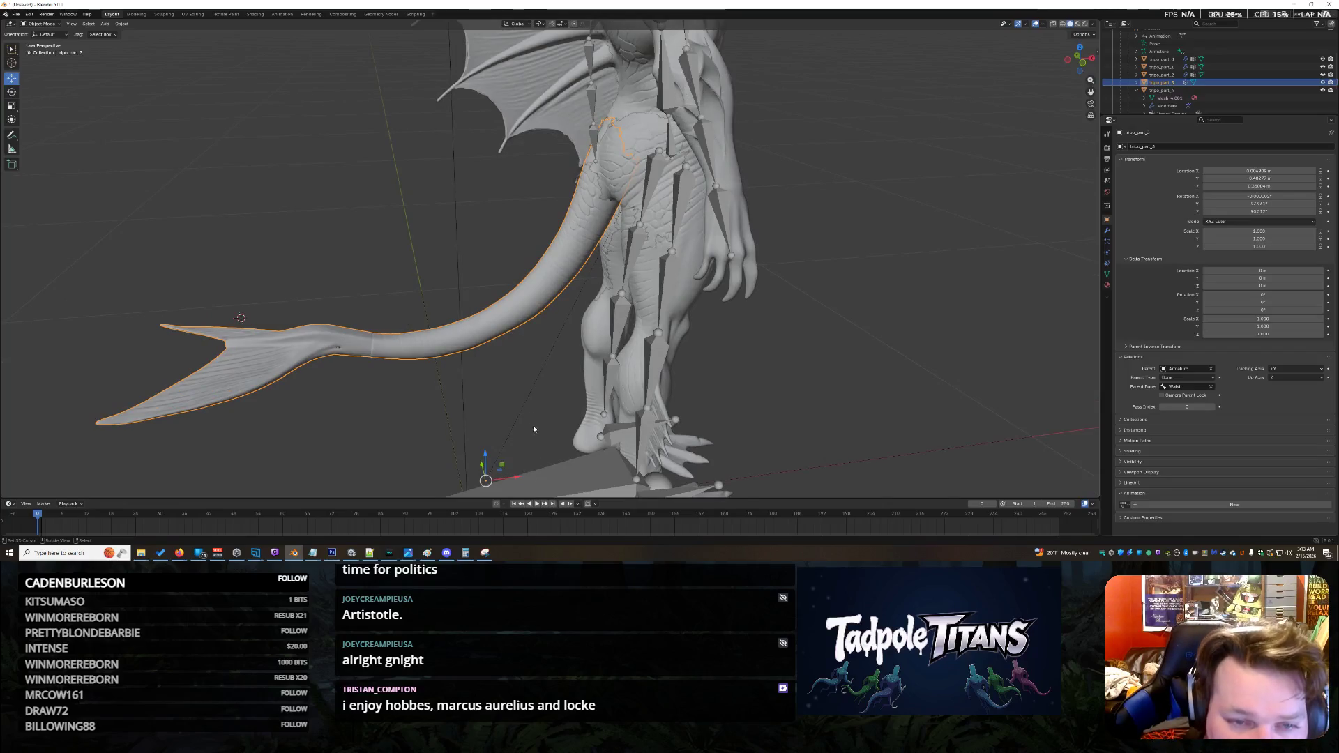
Step: Shift the tail down and left toward the hip, then deselect everything
mouse_move(517, 478)
left_mouse_down()
mouse_move(467, 466)
mouse_move(470, 497)
left_mouse_up()
mouse_move(544, 410)
middle_mouse_down()
mouse_move(495, 271)
mouse_move(531, 259)
middle_mouse_up()
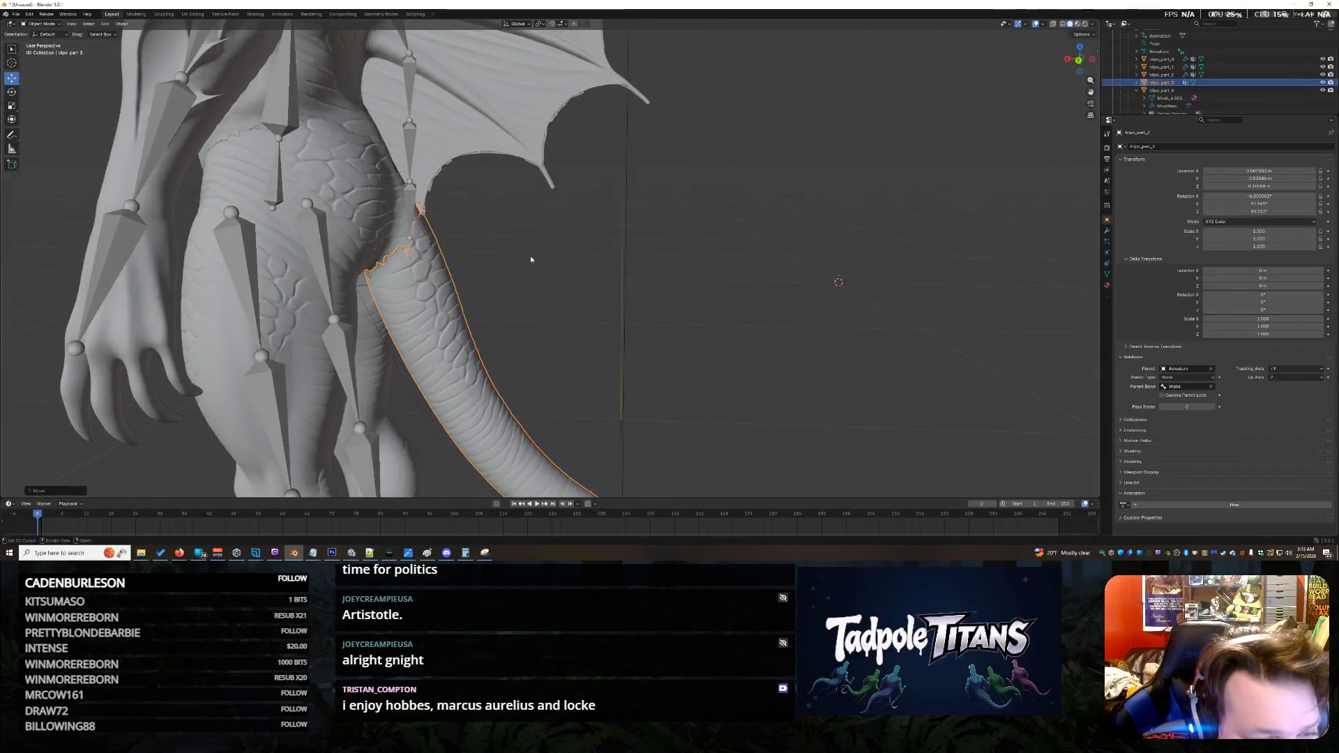
left_click(504, 280)
right_click(474, 239, "shift")
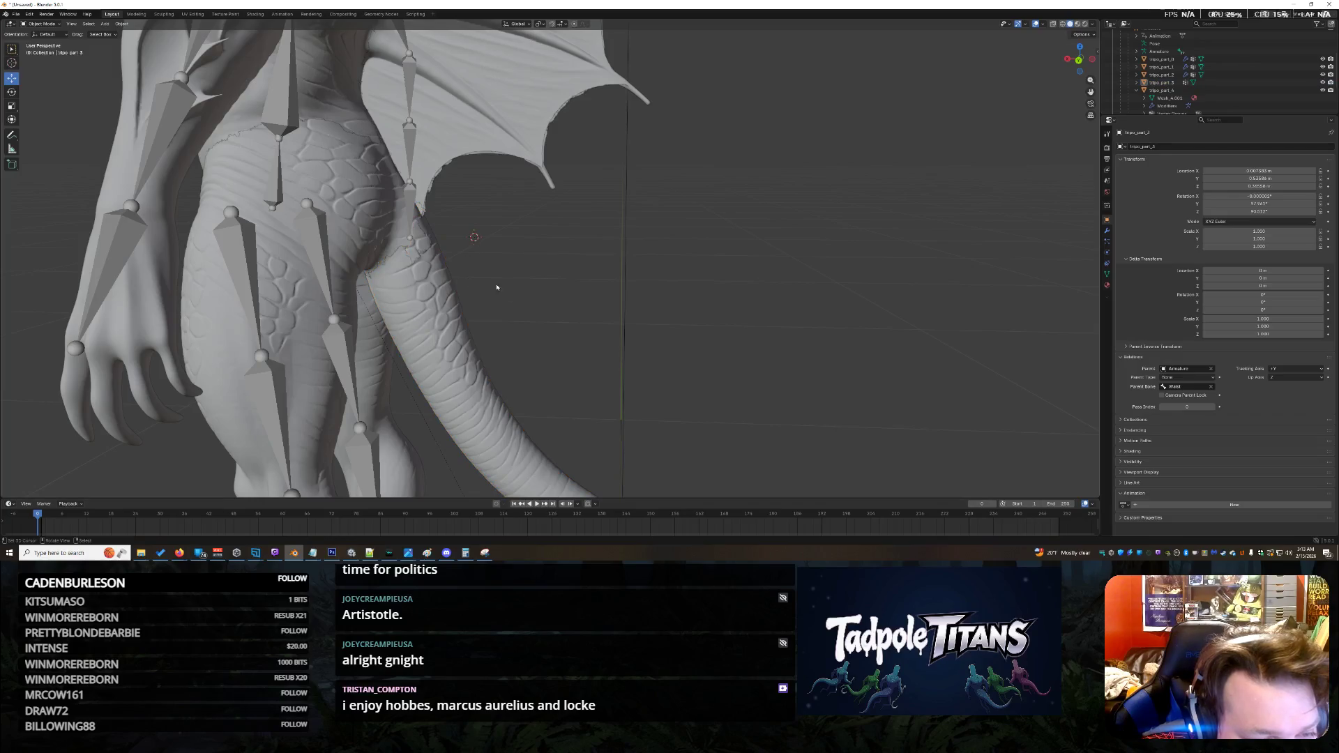
mouse_move(519, 298)
middle_mouse_down()
mouse_move(517, 287)
mouse_move(429, 302)
mouse_move(506, 223)
middle_mouse_up()
scroll(505, 223, "up", 1)
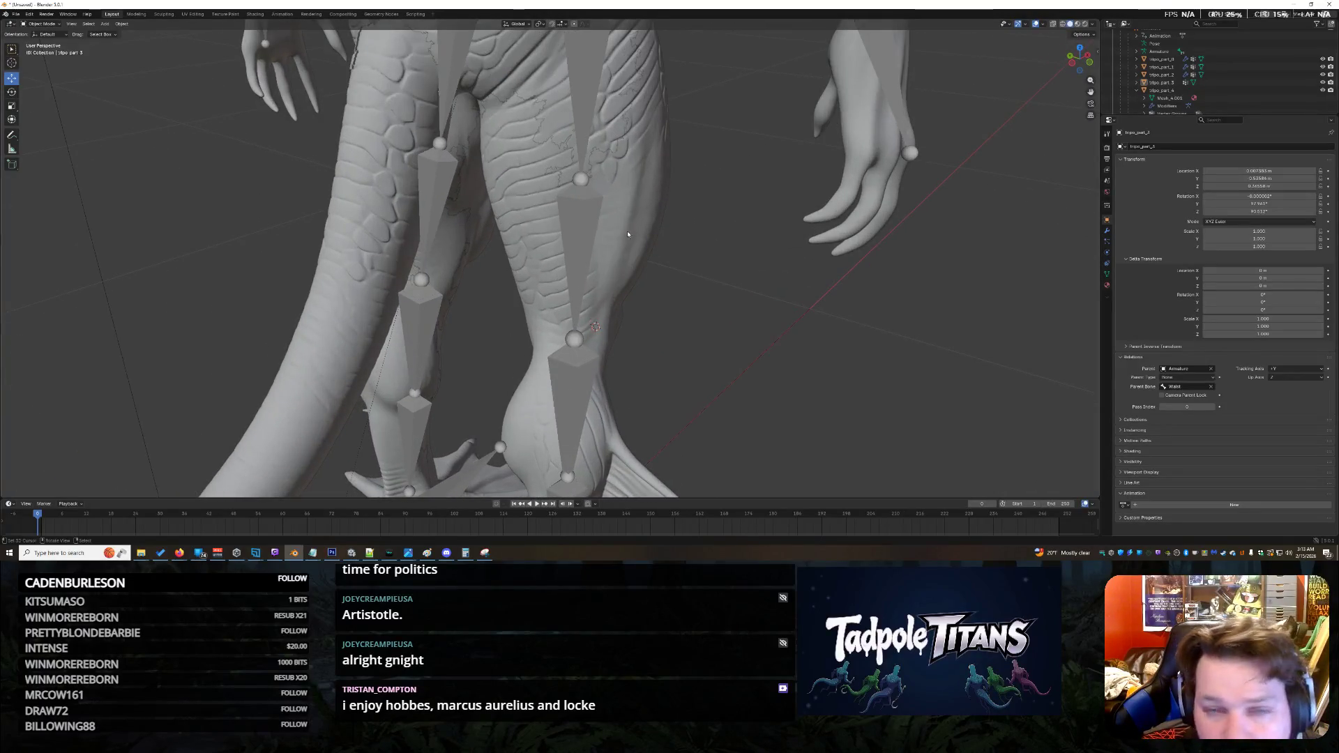
scroll(563, 253, "down", 5)
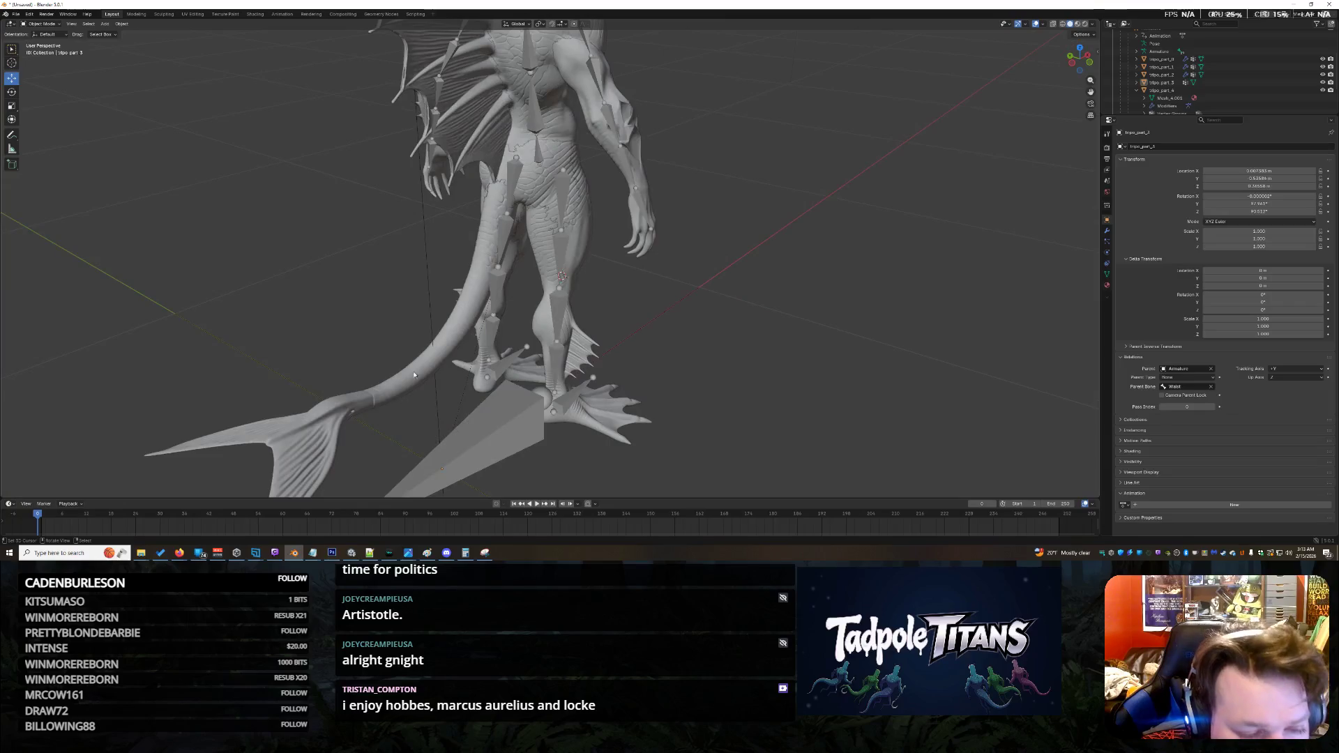
Step: Select tripo_part_3 and orbit to a close rear view of the tail between the legs
left_click(413, 373)
scroll(547, 258, "up", 5)
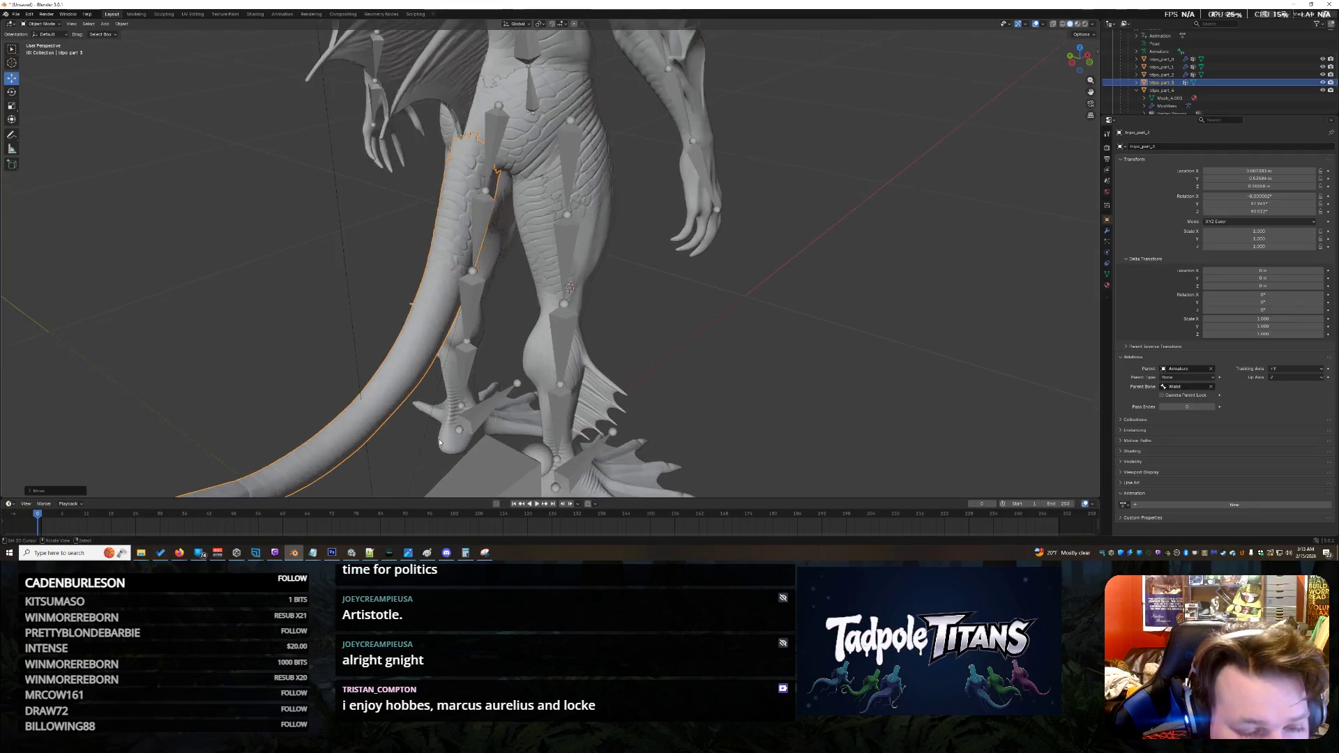
middle_click_drag(496, 249, 378, 208)
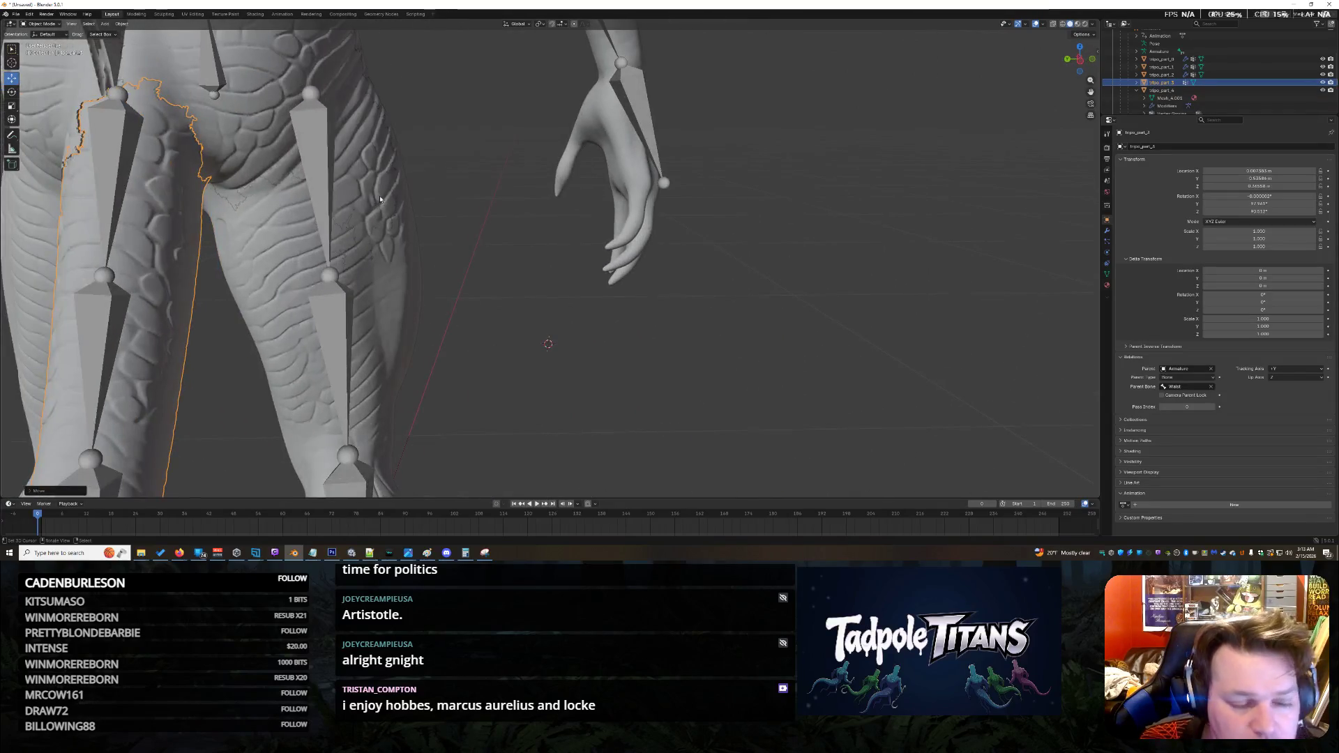
mouse_move(233, 204)
middle_mouse_down()
mouse_move(599, 270)
mouse_move(534, 264)
mouse_move(646, 321)
mouse_move(502, 282)
middle_mouse_up()
scroll(599, 270, "up", 2)
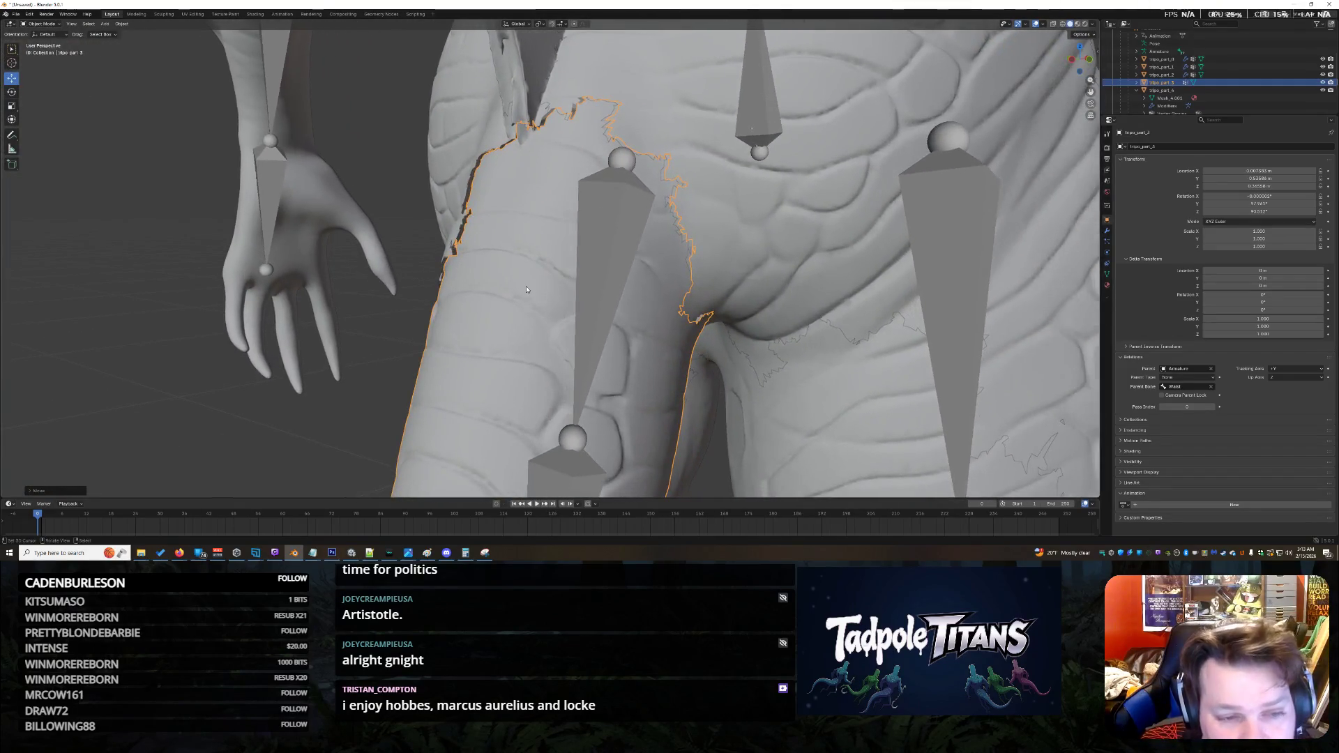
Step: Try X locations of 0.008 m and then 0.0065 m for tripo_part_3
left_click(1256, 171)
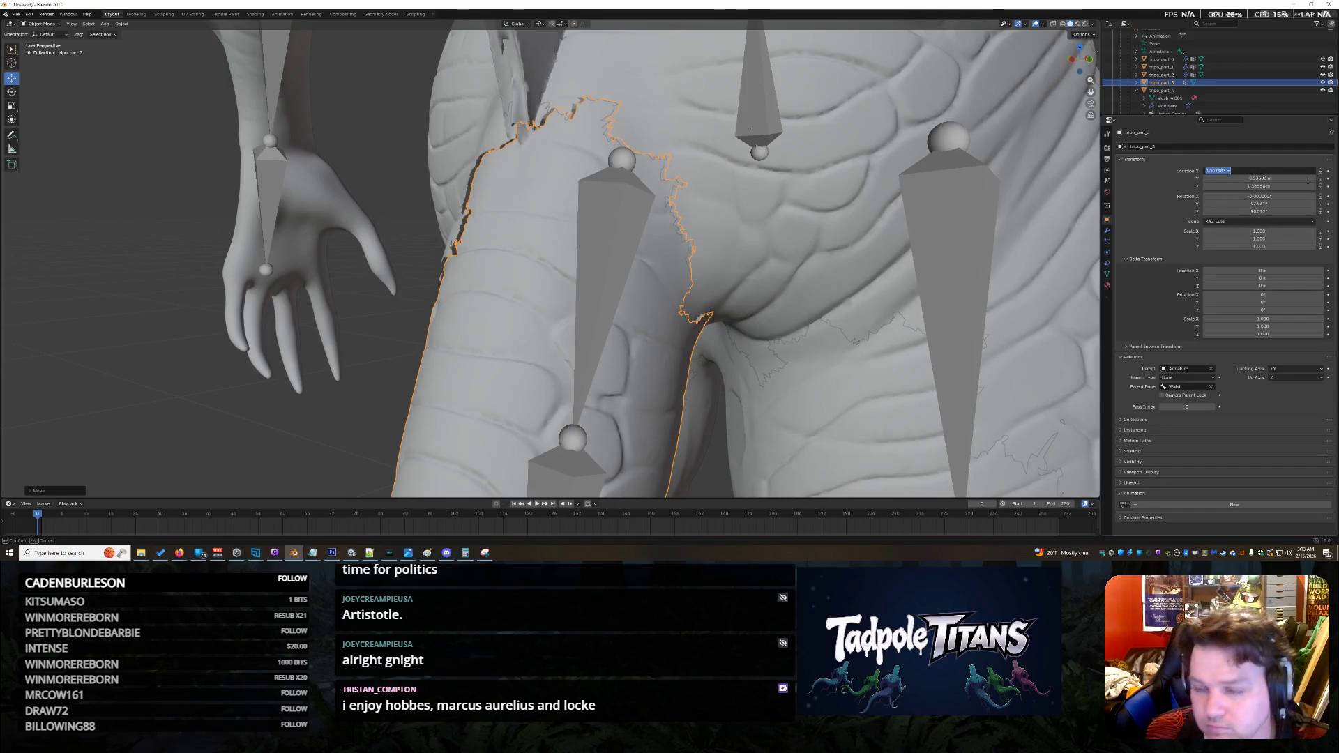
key("BackSpace")
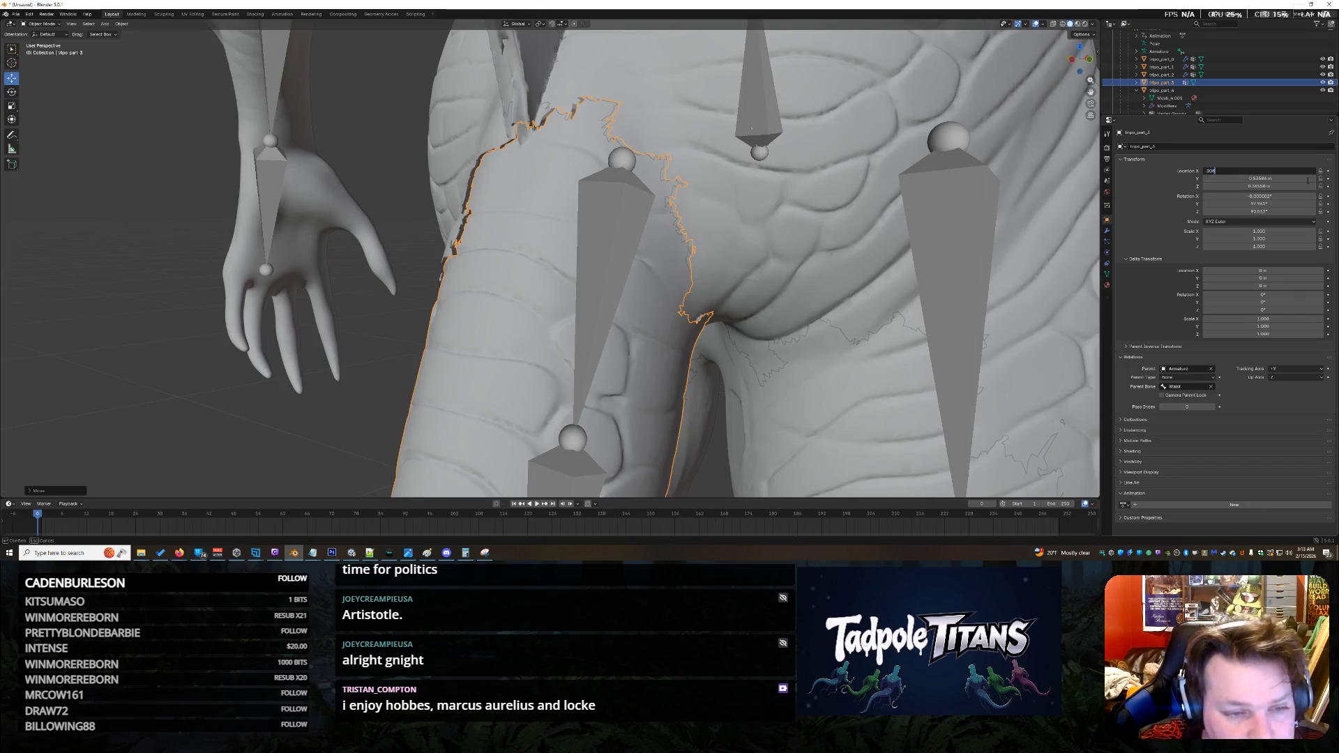
key("Return")
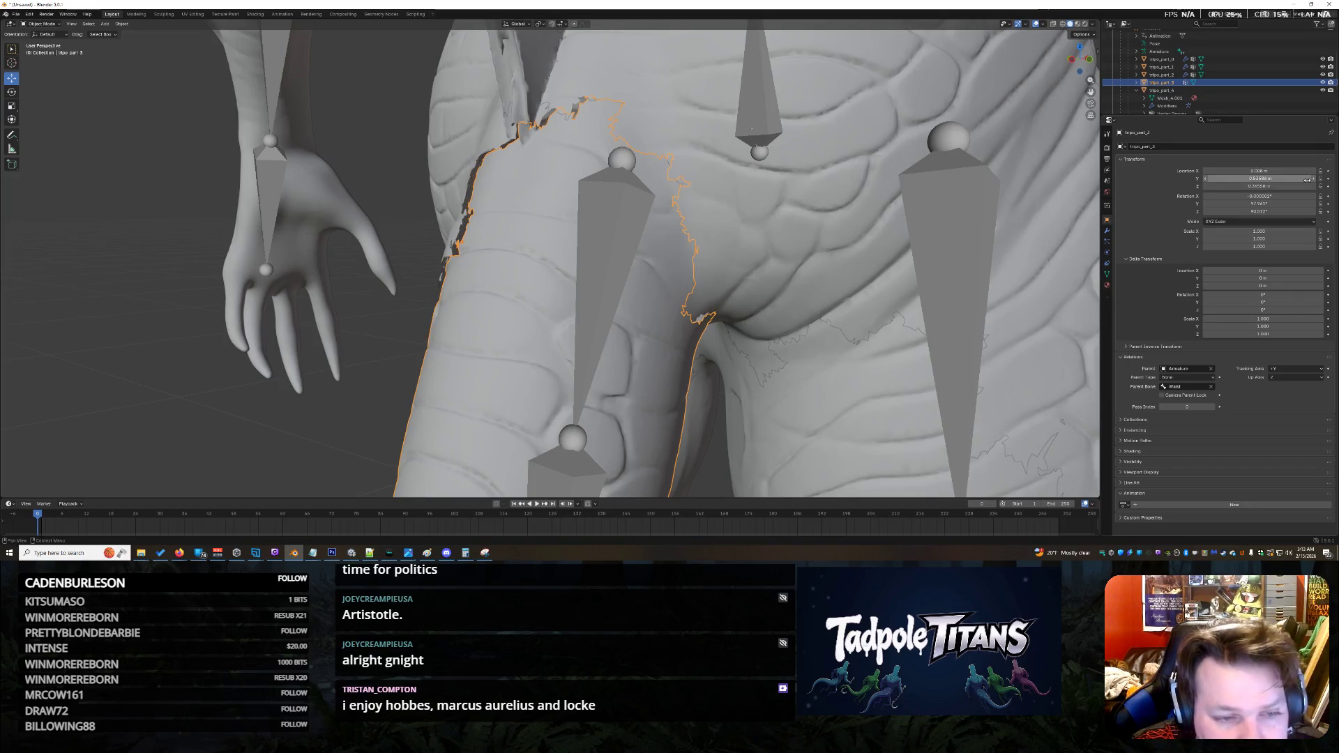
left_click_drag(1307, 171, 1309, 171)
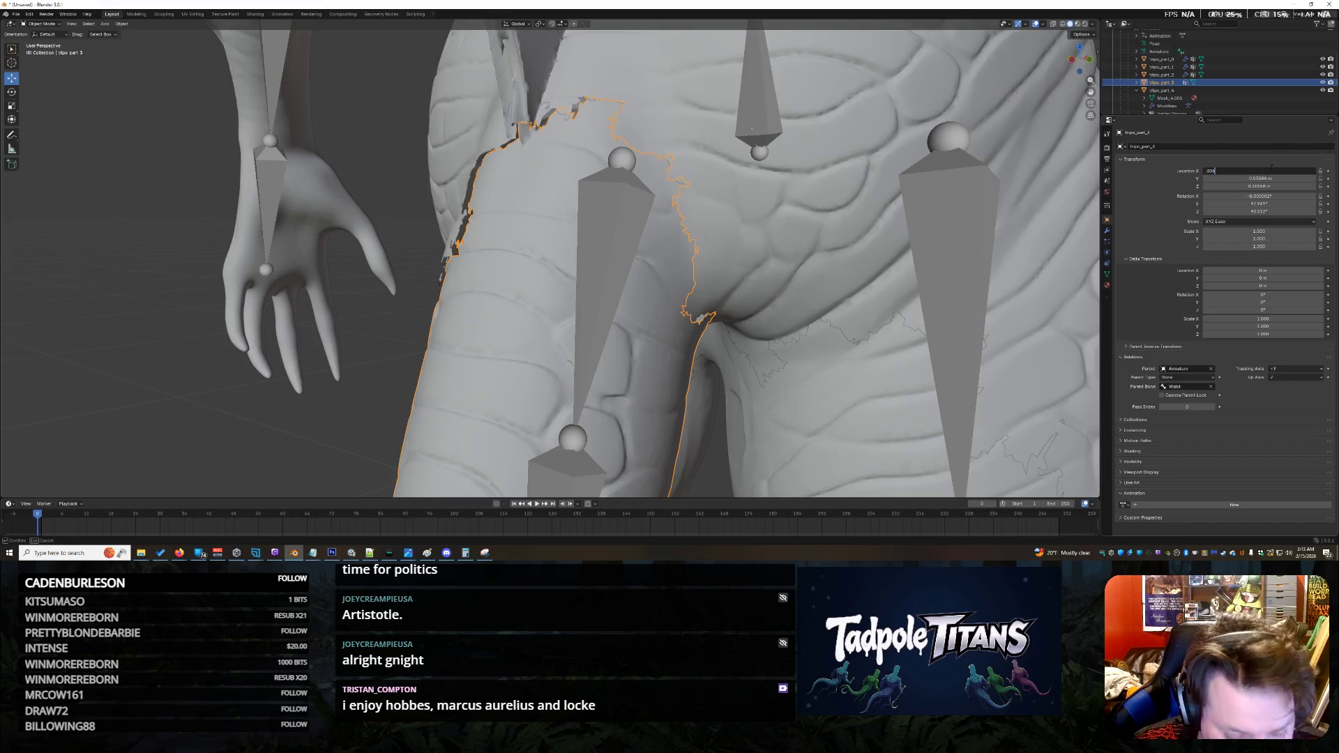
key("Return")
left_click_drag(1271, 170, 1272, 170)
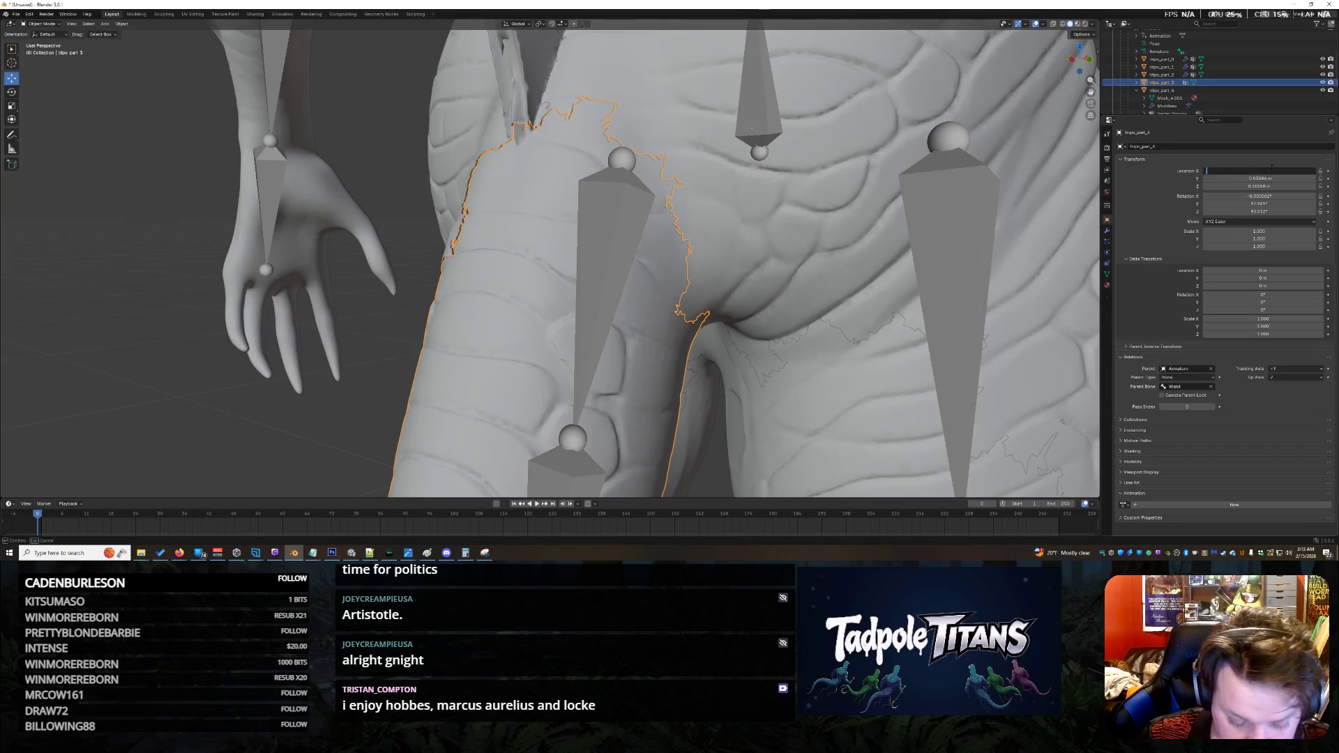
key("Return")
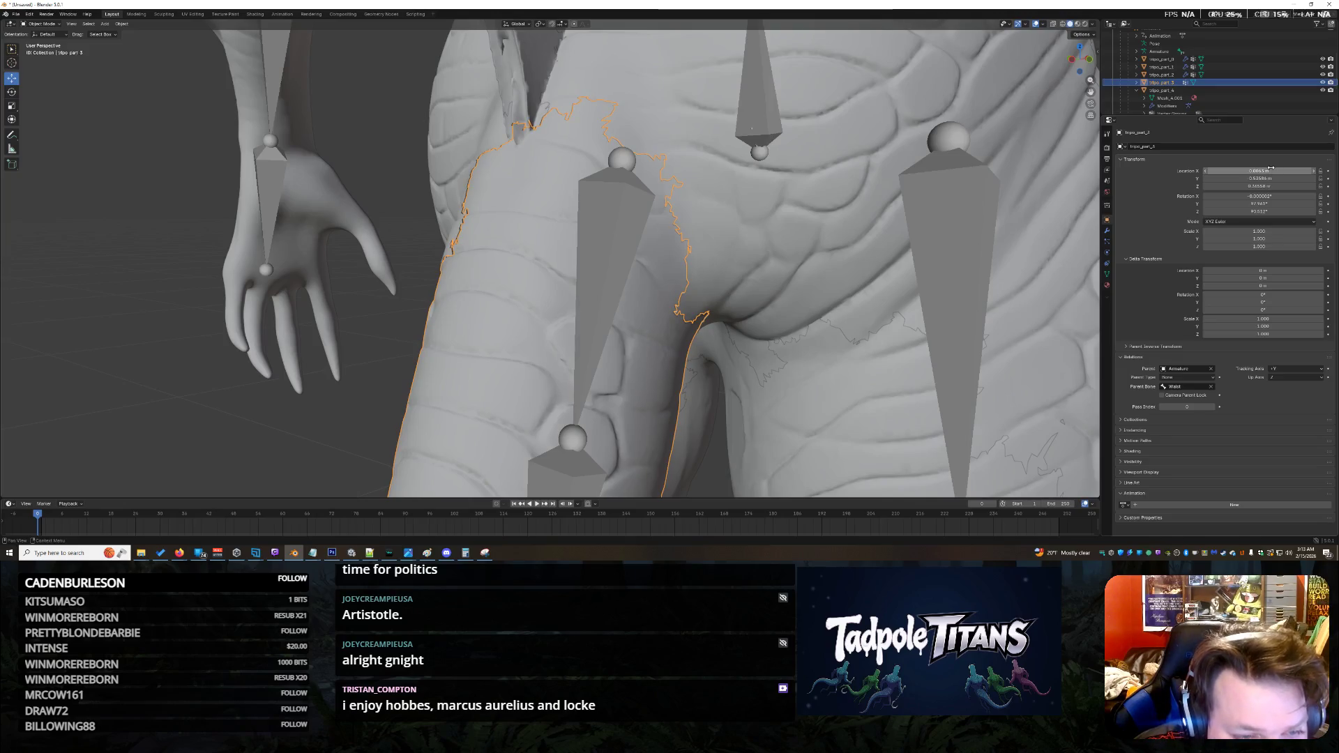
left_click_drag(1271, 170, 1242, 170)
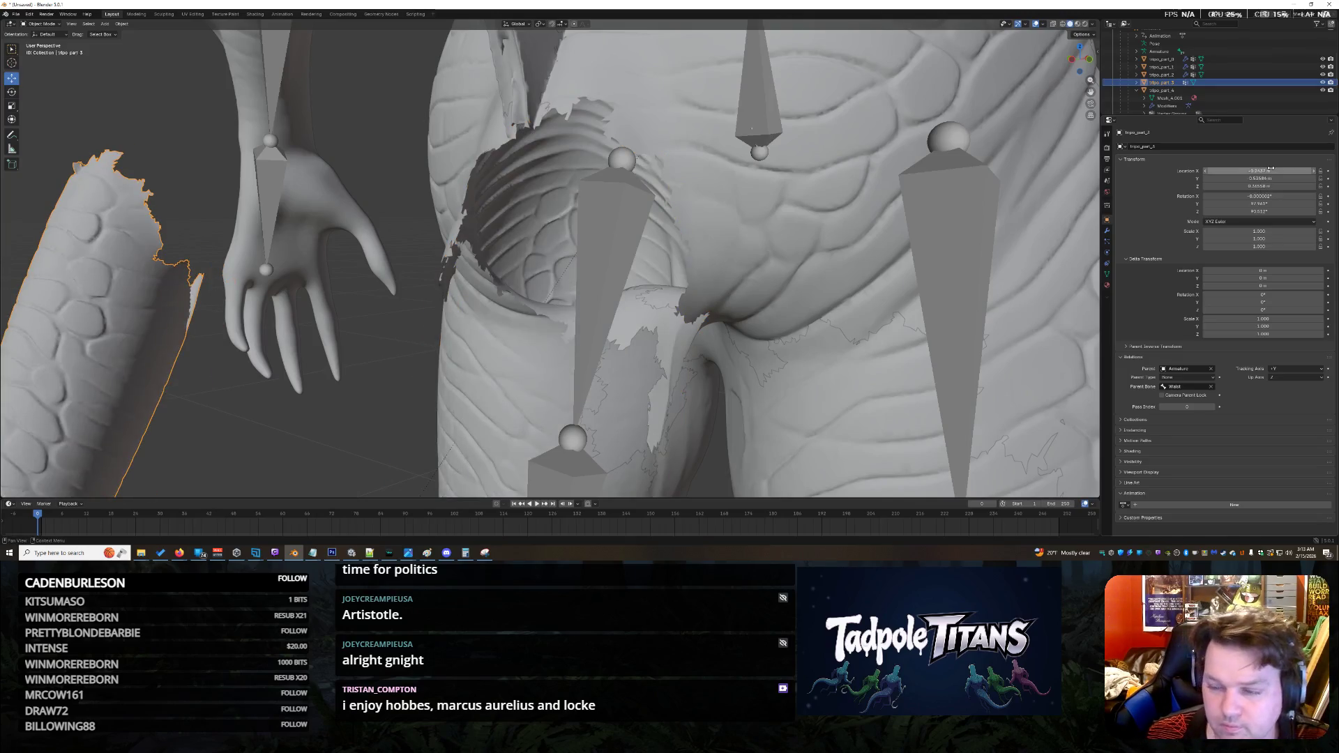
left_click(1271, 171)
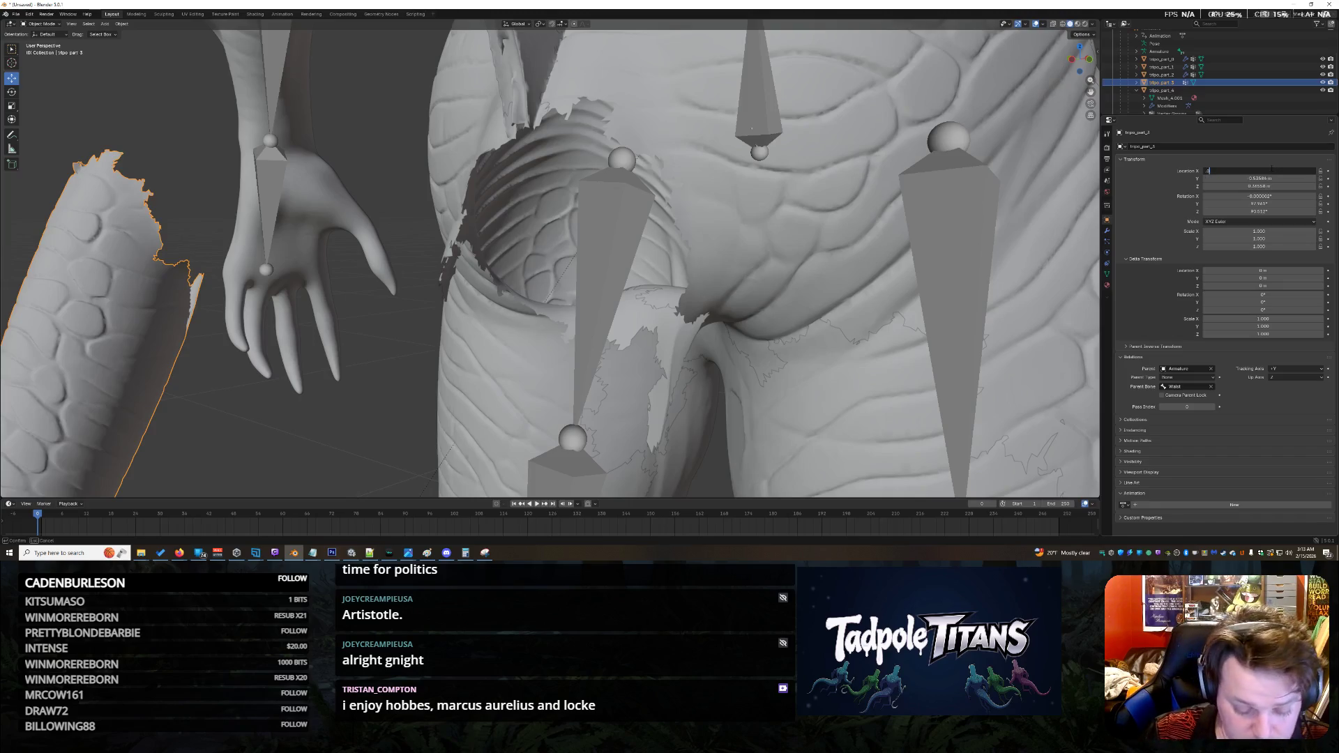
type("065")
key("Return")
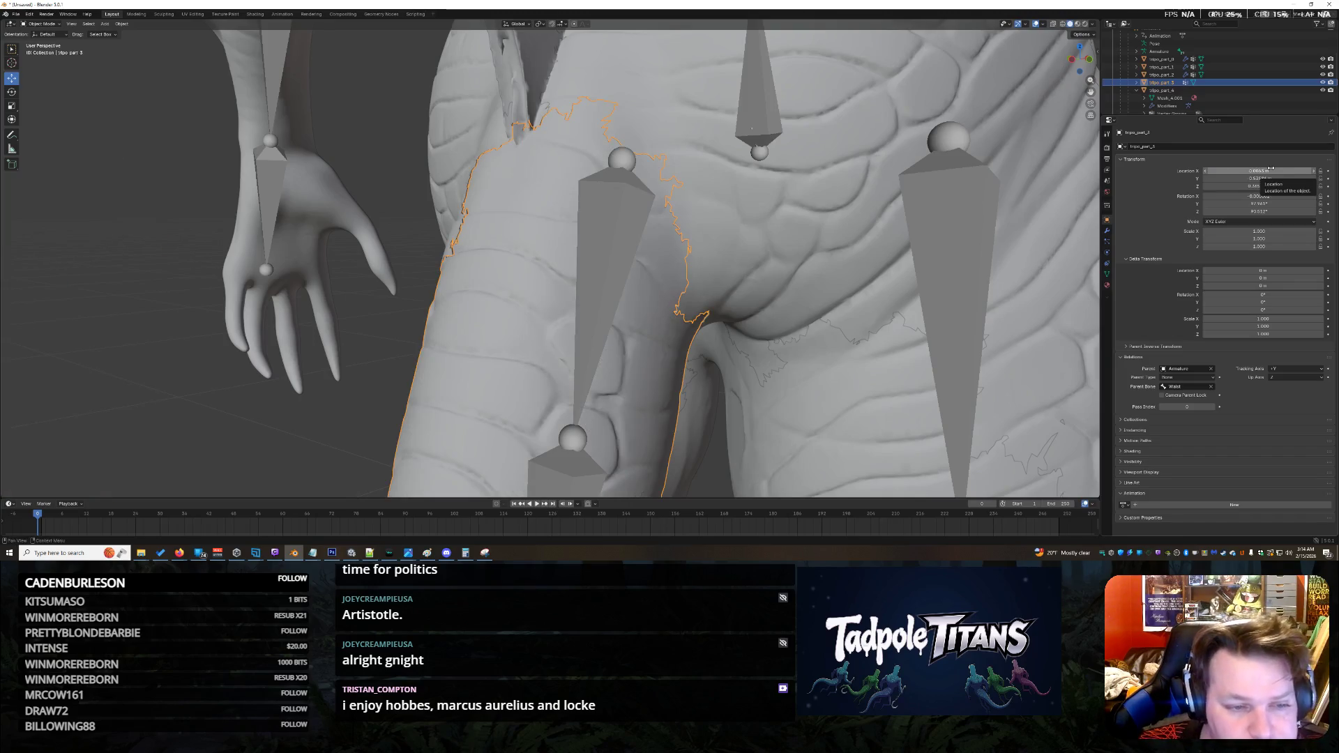
Step: Refine tripo_part_3's X location to 0.0062 m, then settle on 0.0061 m
left_click(1271, 170)
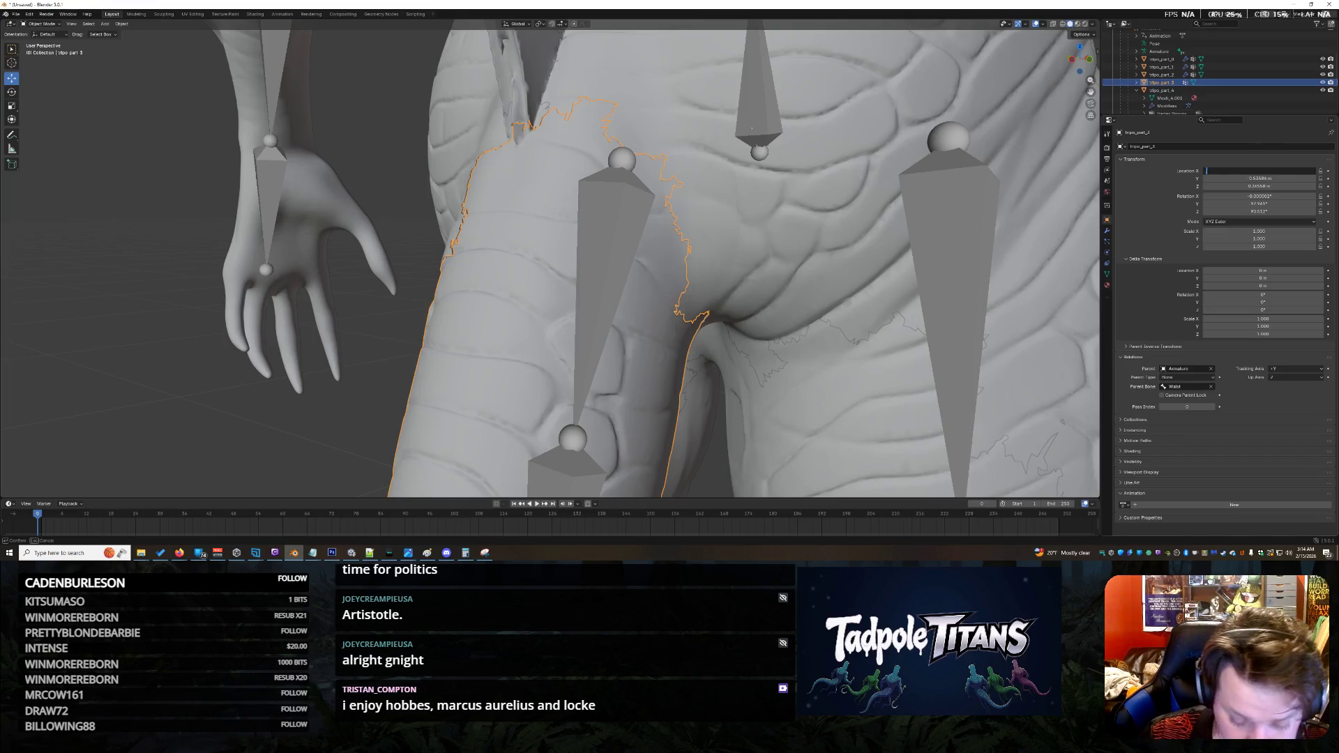
key("Return")
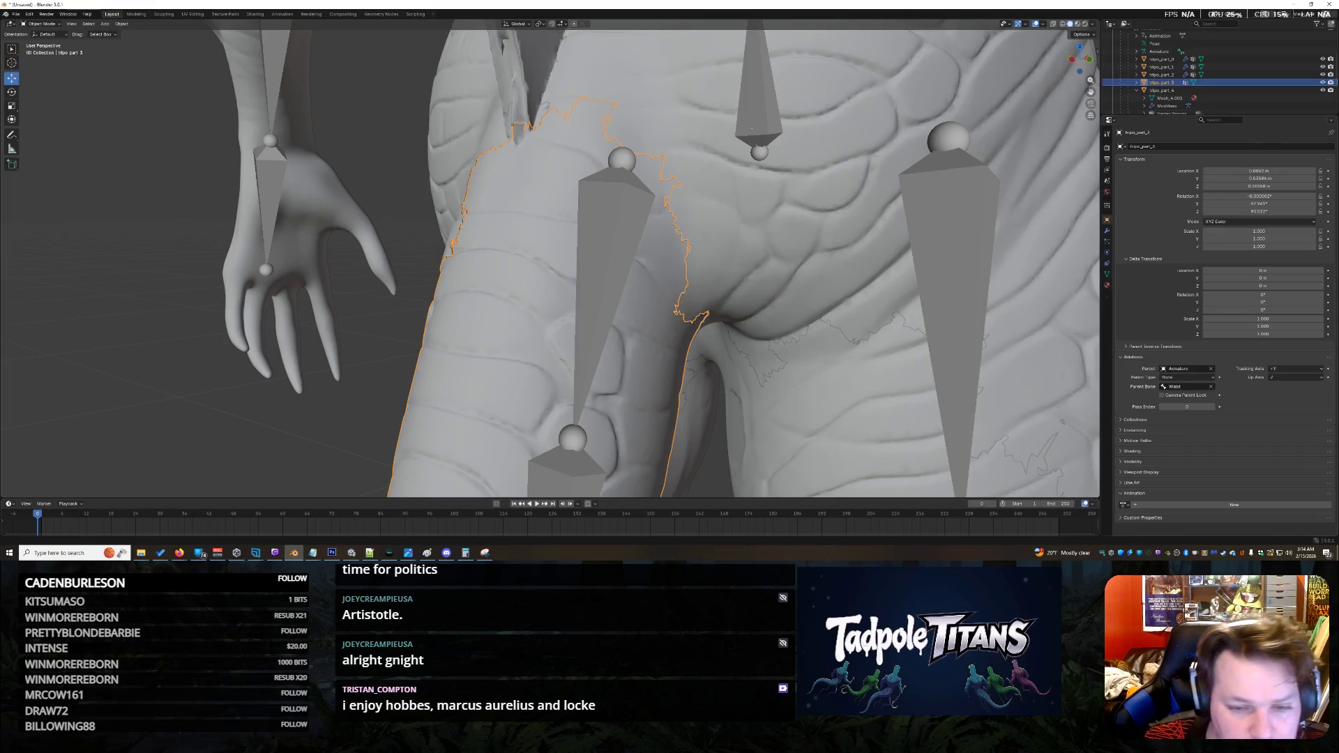
left_click(730, 179)
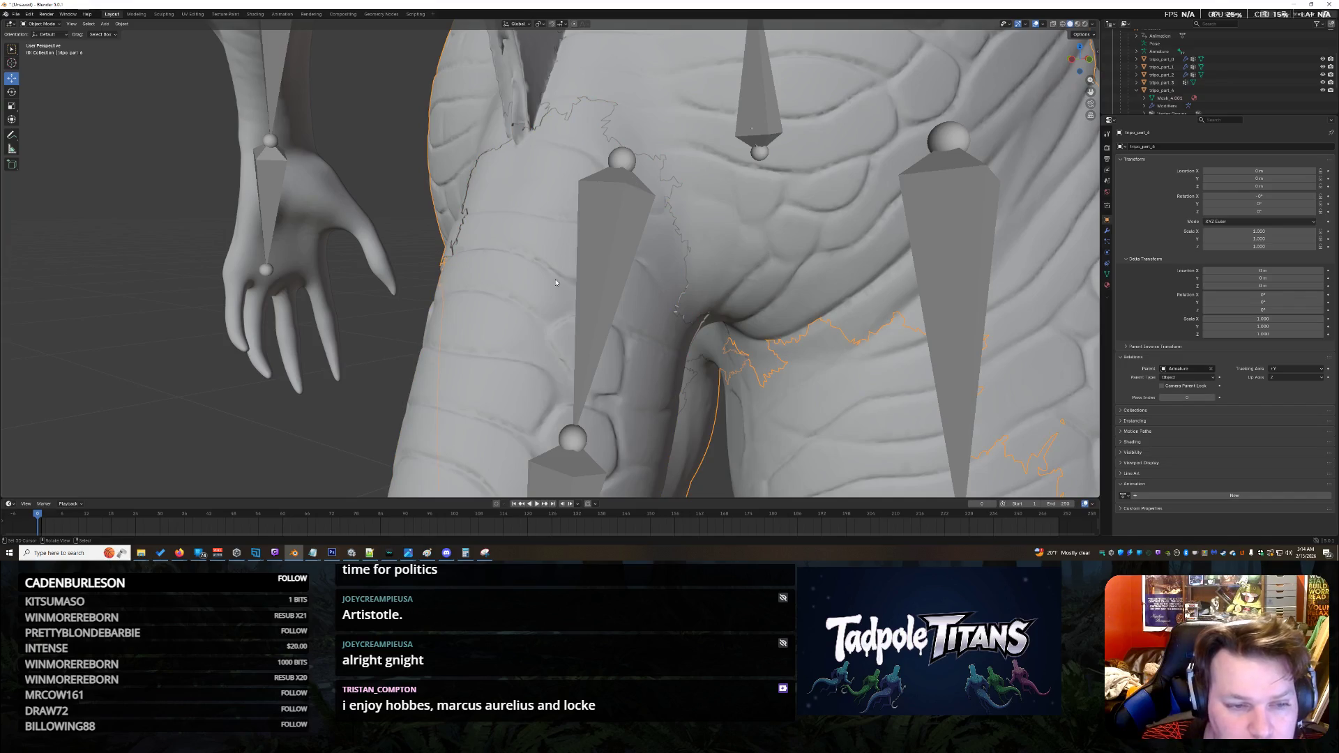
left_click(520, 336)
left_click_drag(1224, 170, 1224, 171)
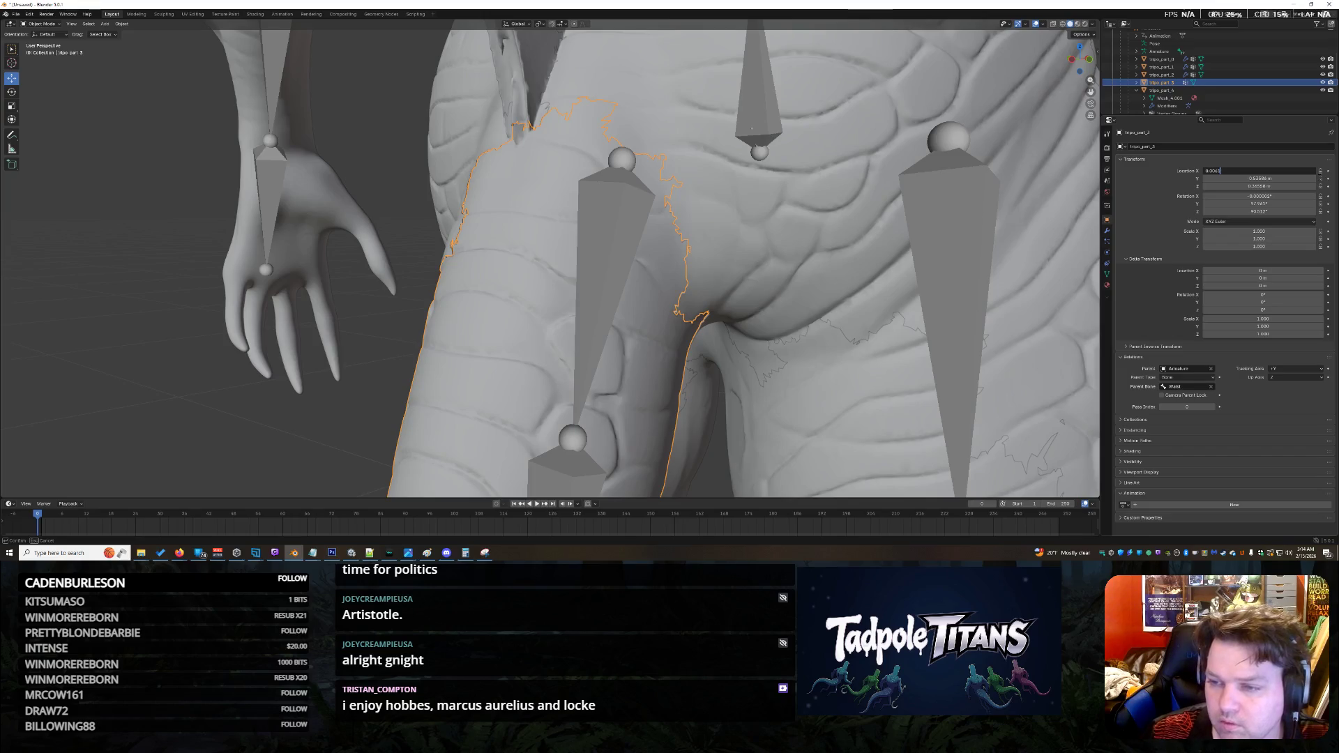
key("Return")
Step: Select the torso piece tripo_part_6 and orbit toward its front
left_click(900, 207)
middle_click_drag(728, 212, 782, 215)
mouse_move(523, 245)
middle_mouse_down()
mouse_move(511, 249)
mouse_move(578, 360)
mouse_move(657, 365)
mouse_move(573, 316)
mouse_move(599, 345)
mouse_move(662, 339)
middle_mouse_up()
Step: Reselect tripo_part_3 and view it from the front, between the two thighs
scroll(607, 355, "down", 3)
left_click(672, 344)
scroll(671, 344, "up", 6)
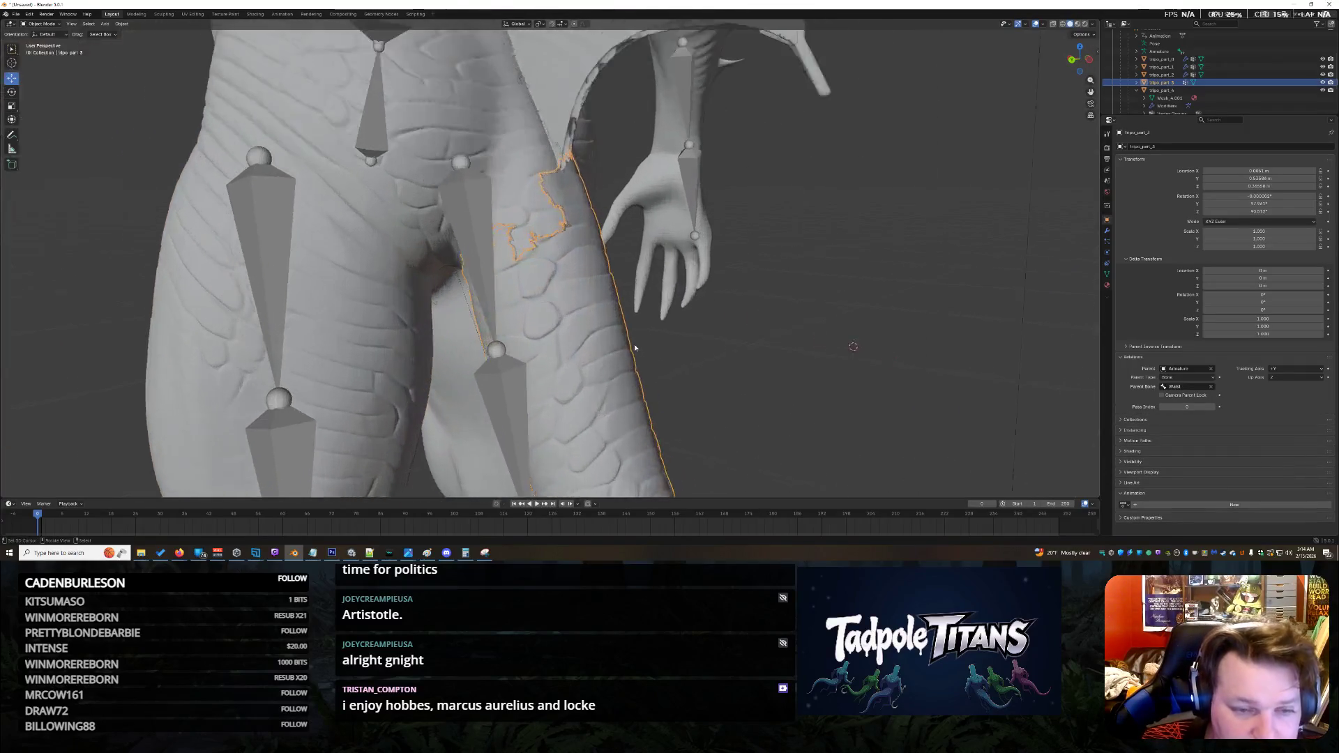
left_click(874, 309)
mouse_move(831, 302)
middle_mouse_down()
mouse_move(740, 298)
mouse_move(783, 312)
middle_mouse_up()
left_click(784, 312)
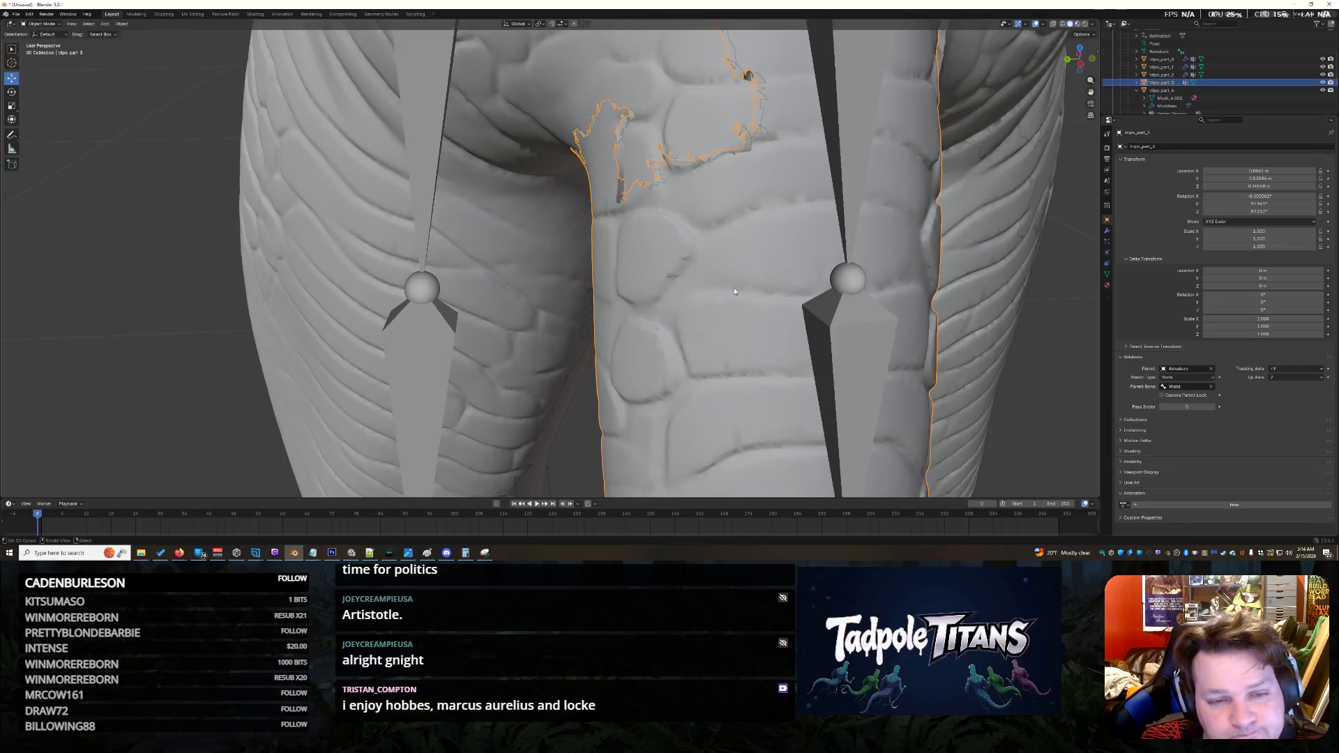
Step: Step tripo_part_3's X location through 0.0062, 0.0065, 0.0067 and 0.0068 m, then check the seam
left_click(1280, 173)
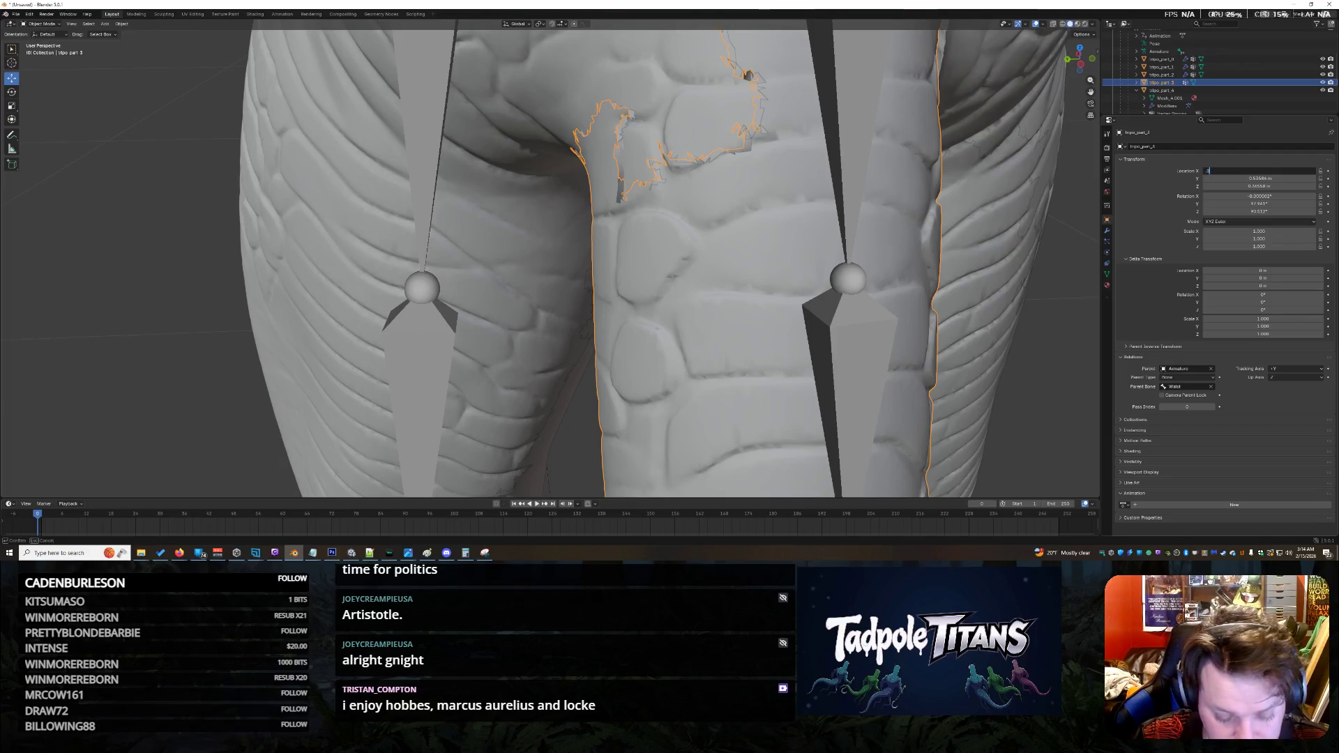
type("62")
key("Return")
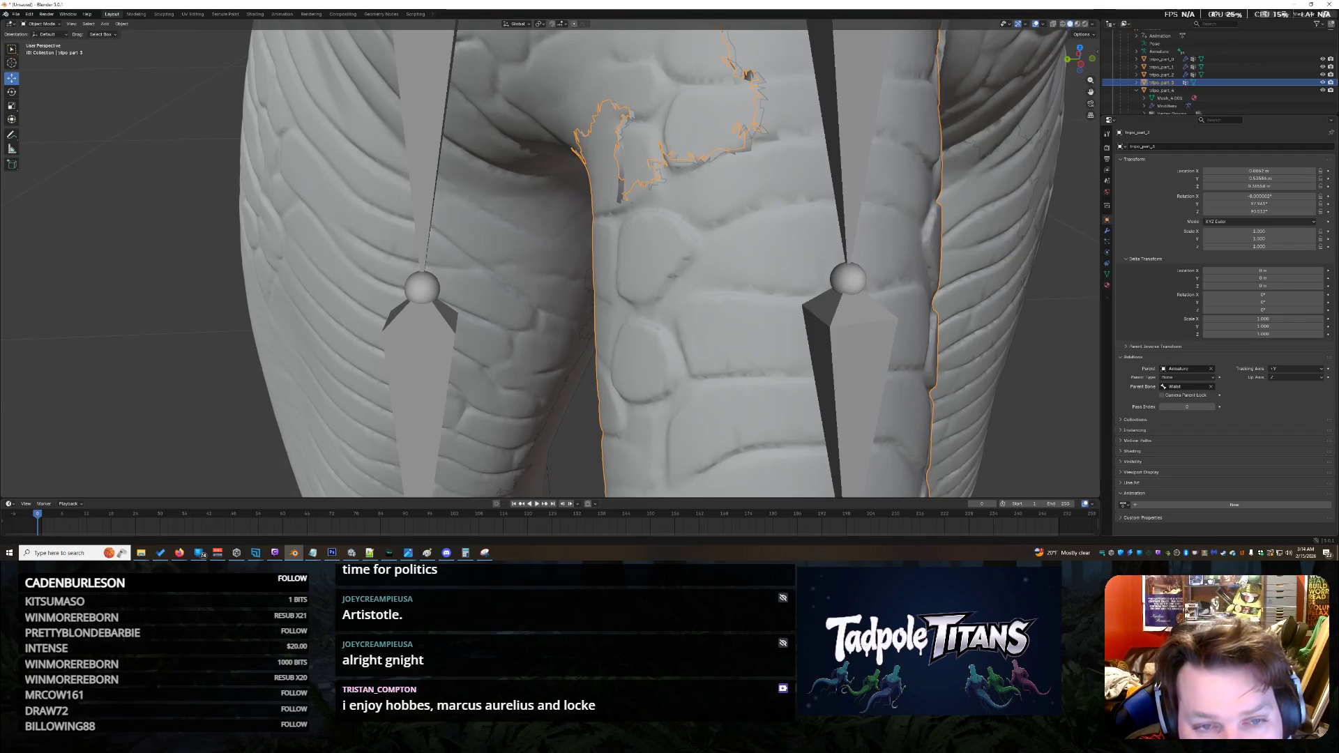
left_click(1259, 171)
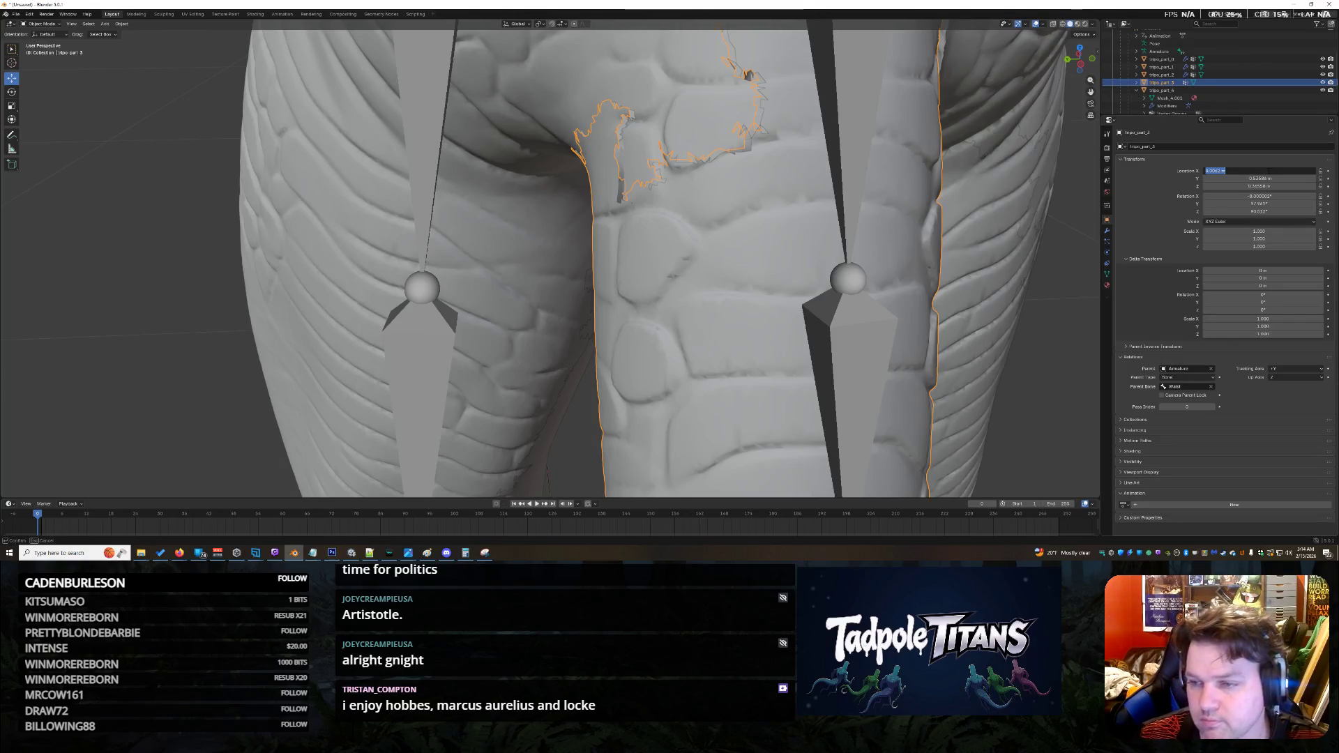
key("Return")
left_click(1268, 171)
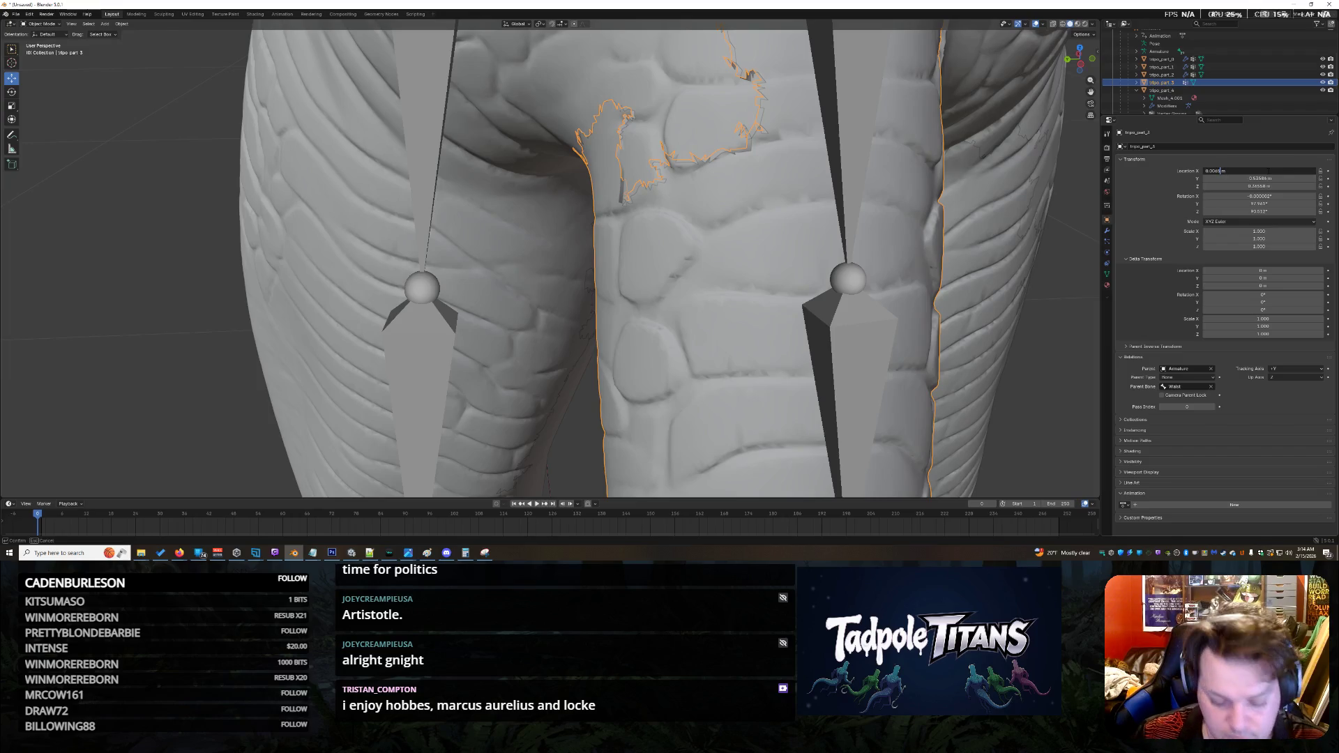
key("Return")
left_click(1269, 171)
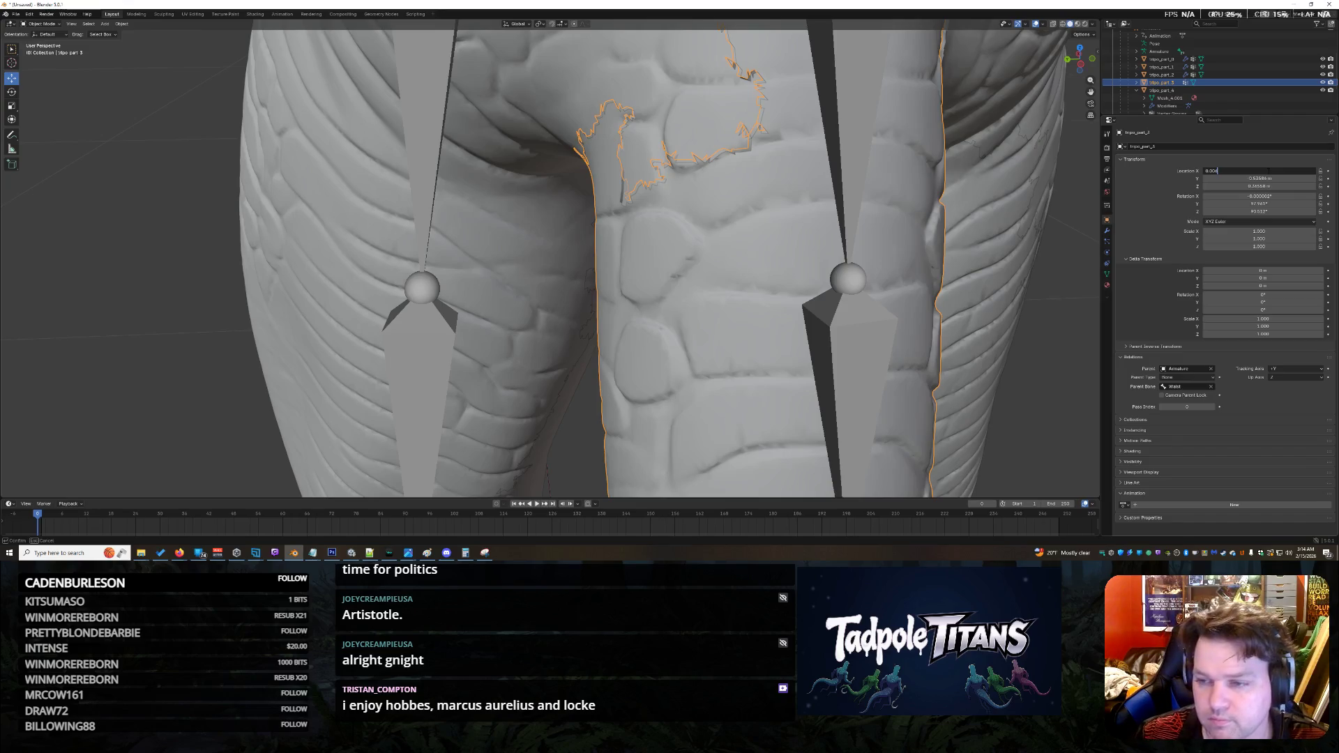
key("Return")
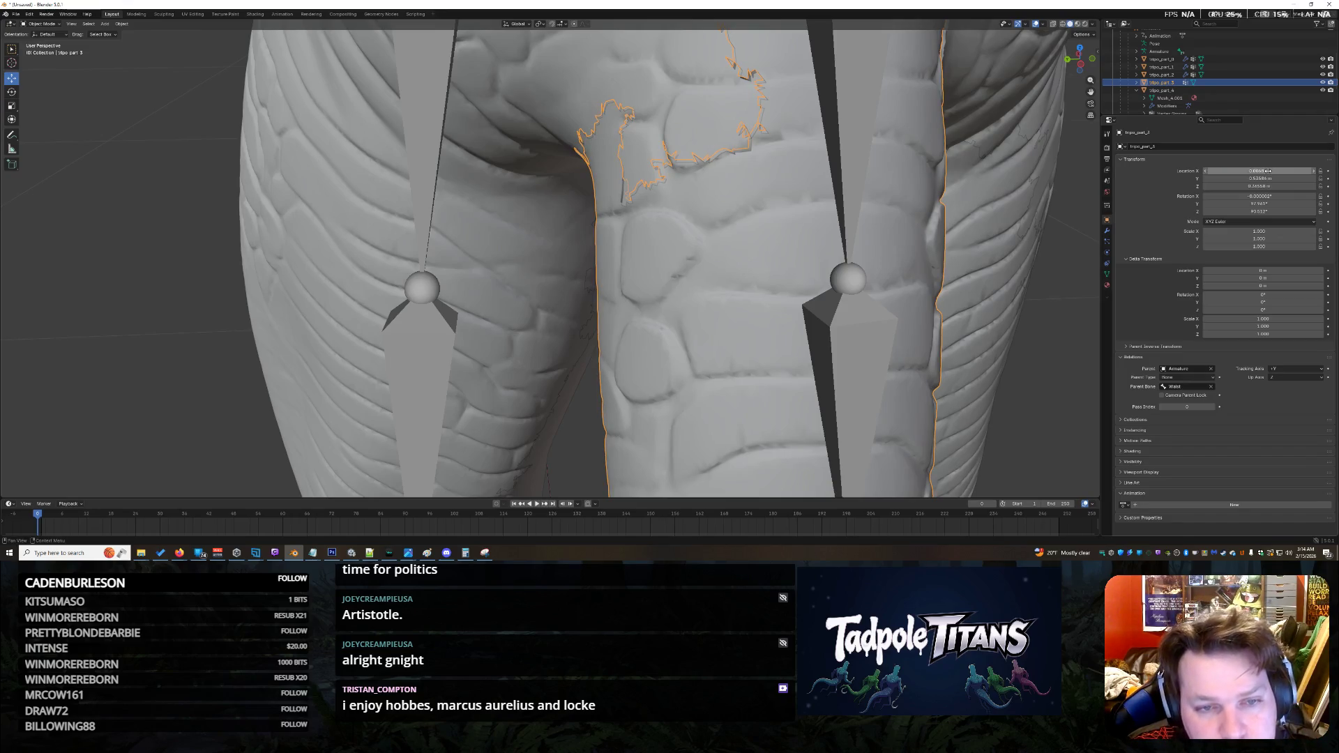
left_click(1268, 171)
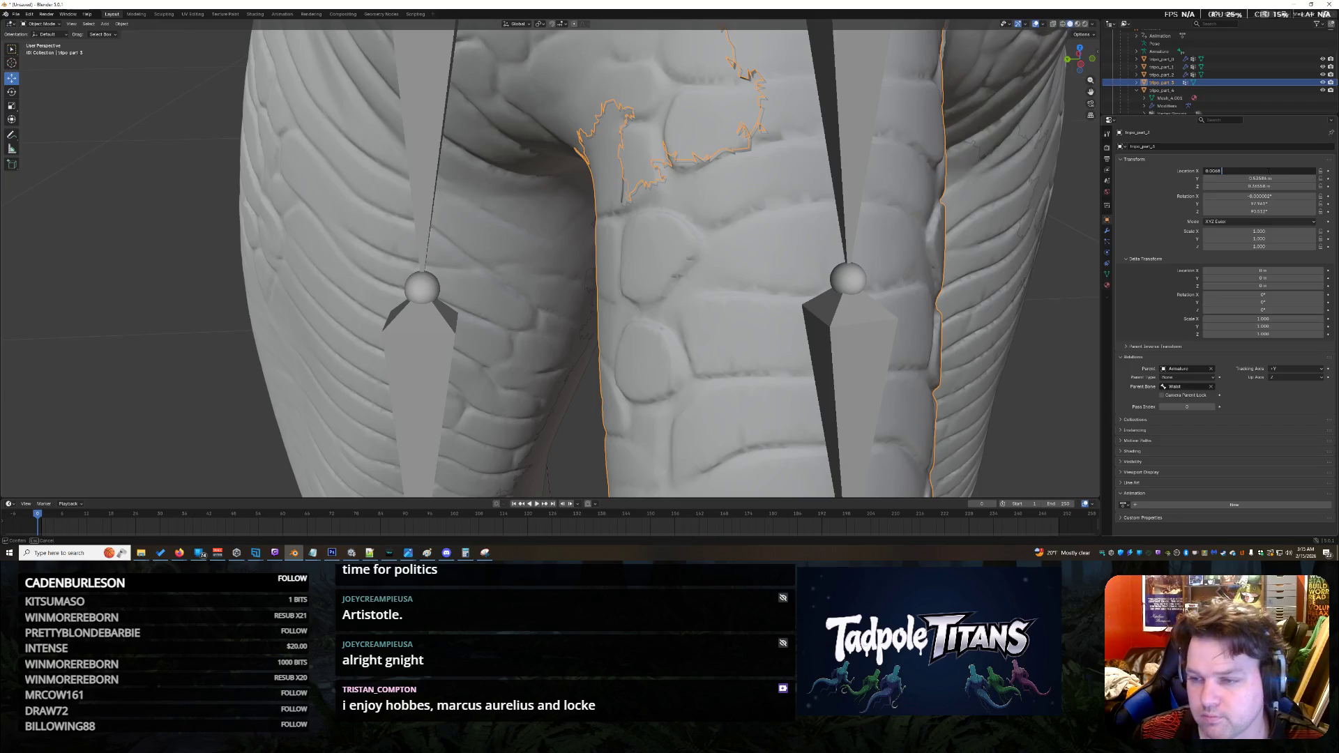
key("Return")
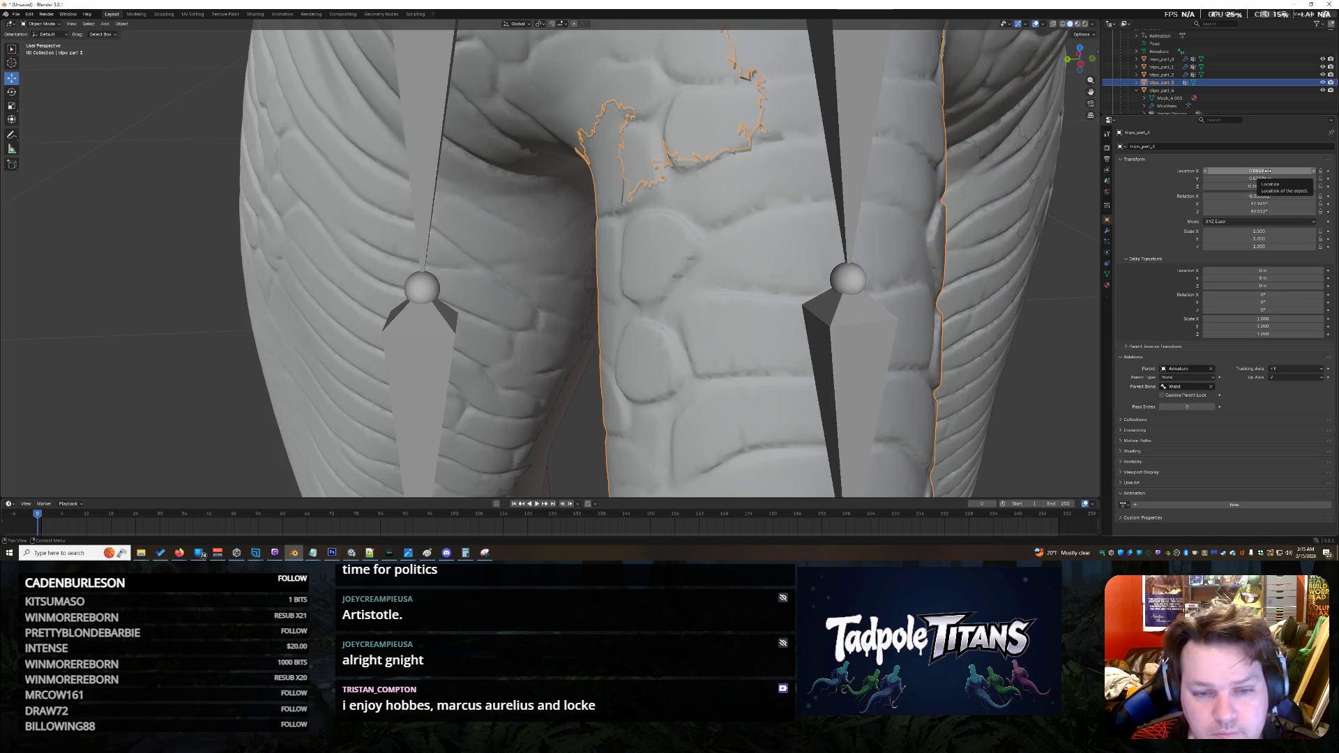
mouse_move(1004, 195)
middle_mouse_down()
mouse_move(963, 173)
mouse_move(948, 216)
mouse_move(656, 453)
mouse_move(579, 353)
mouse_move(453, 364)
mouse_move(553, 374)
mouse_move(553, 403)
mouse_move(516, 371)
mouse_move(514, 332)
mouse_move(497, 342)
middle_mouse_up()
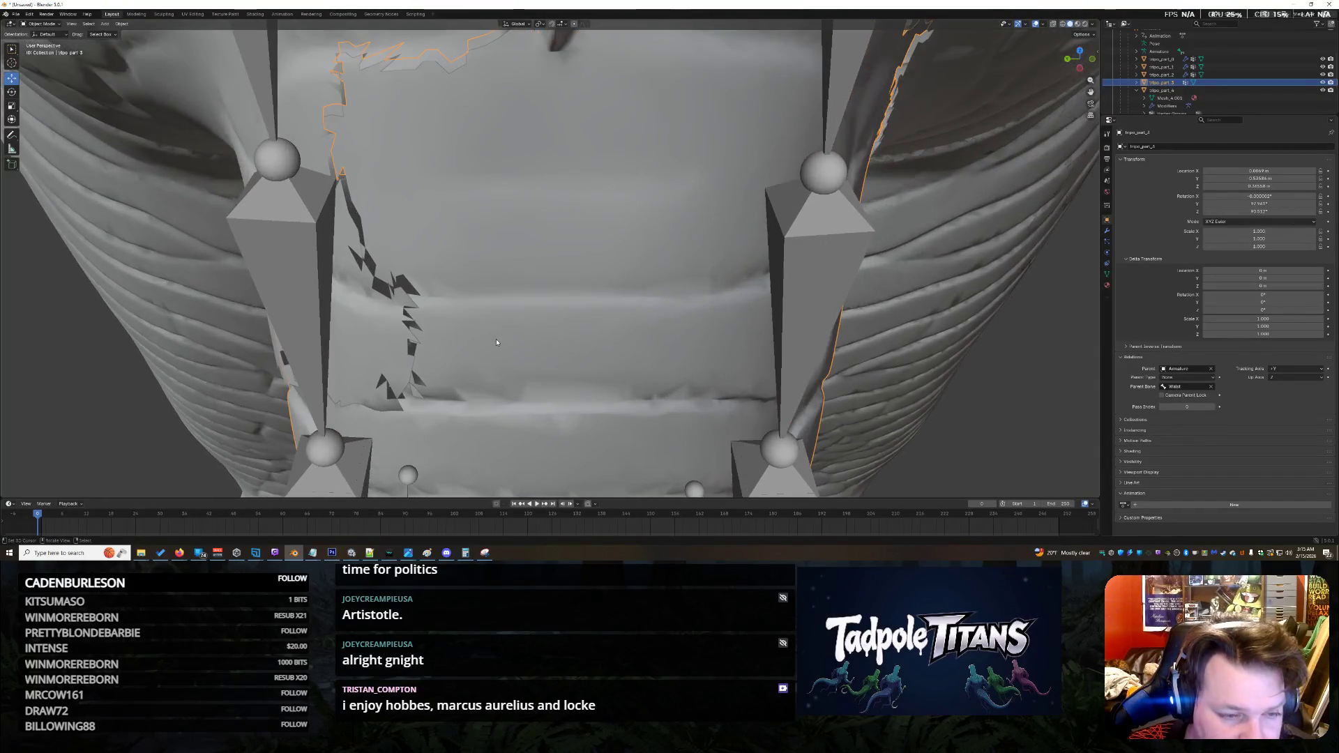
Step: Set tripo_part_3's X location to 0.007 m and reselect the piece
scroll(496, 342, "down", 2)
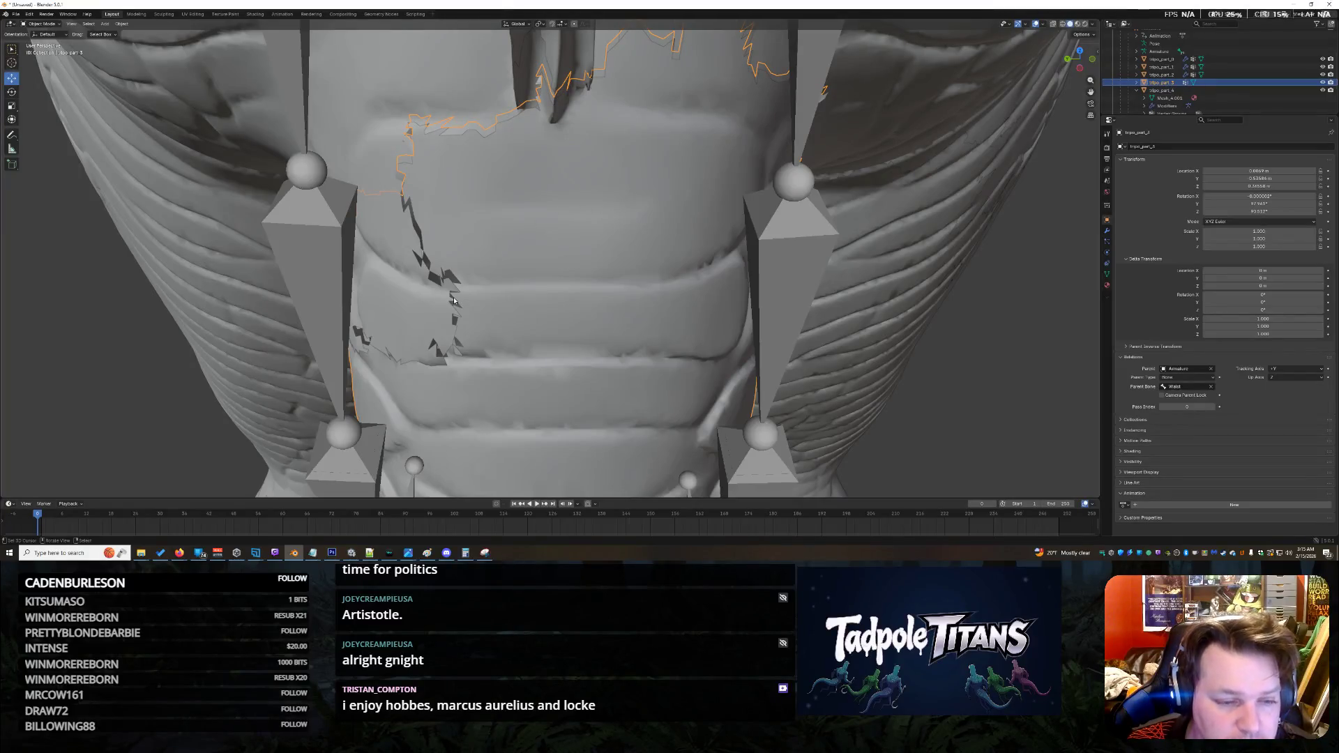
left_click(1277, 171)
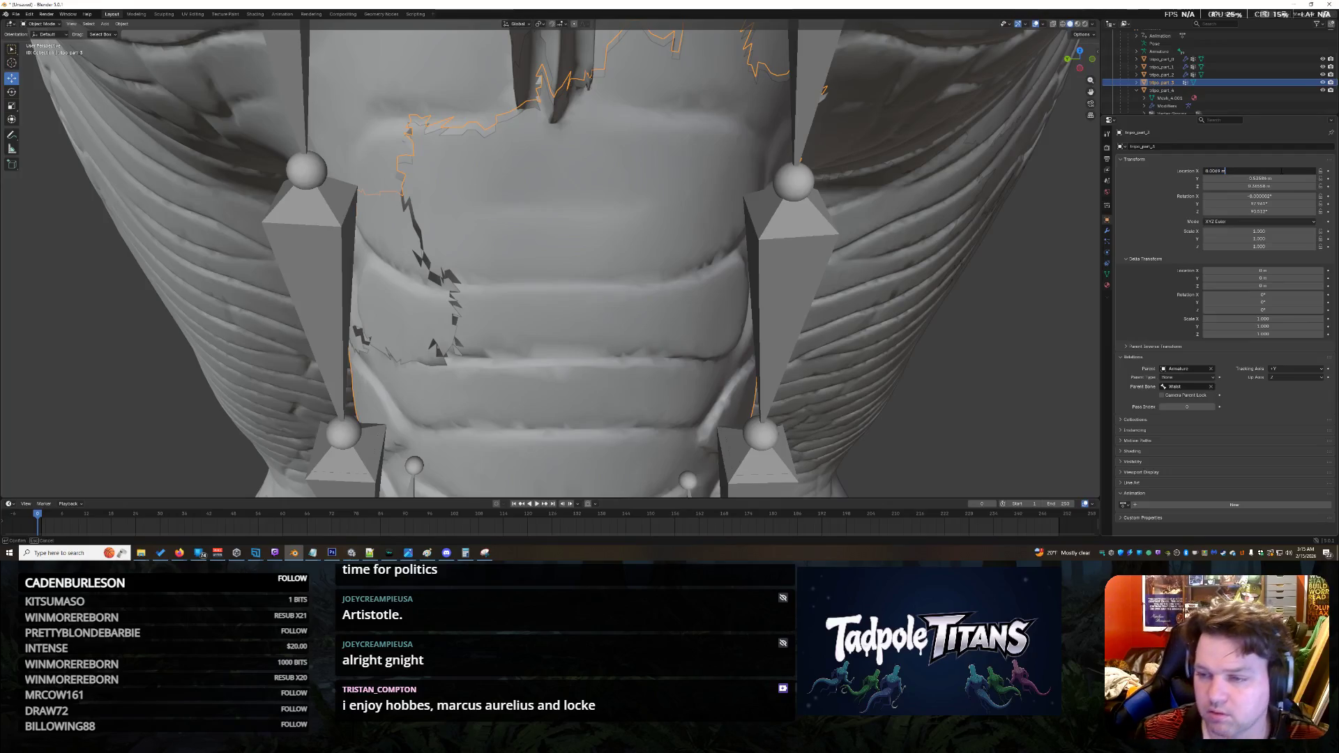
key("Return")
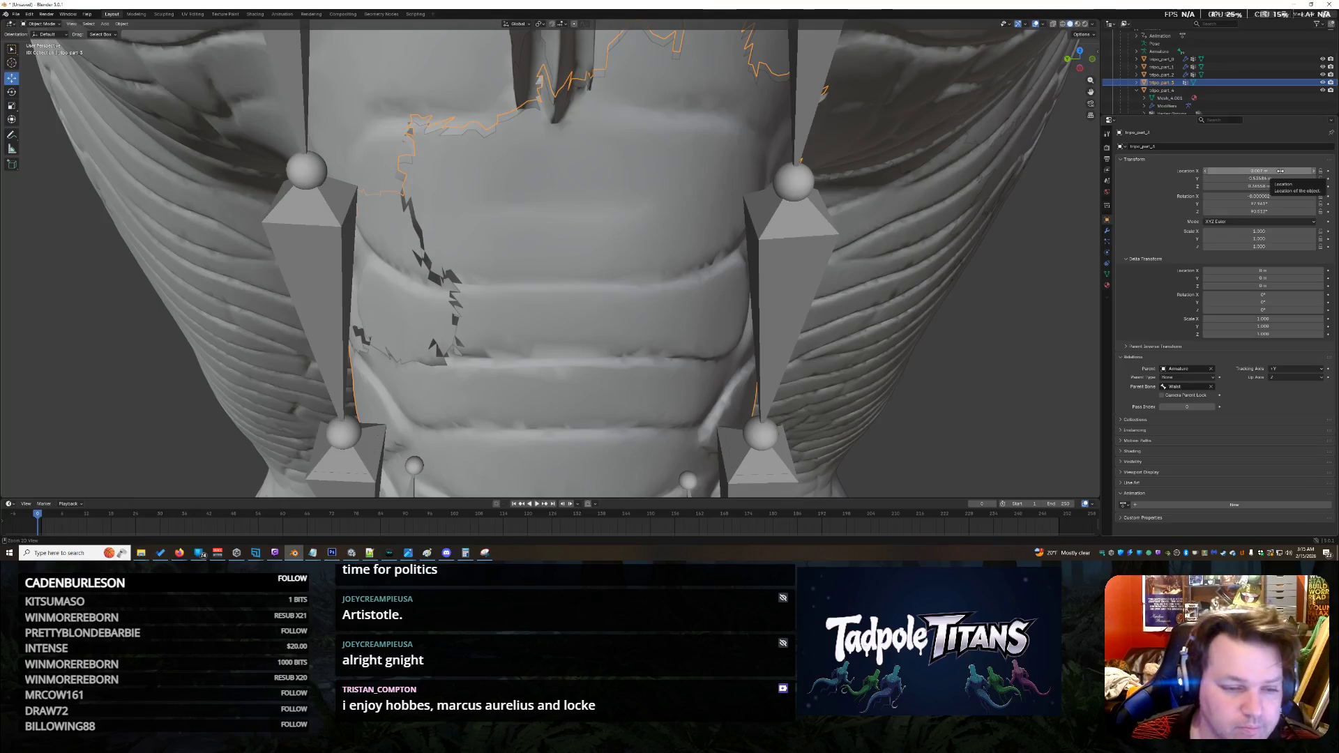
left_click(405, 380)
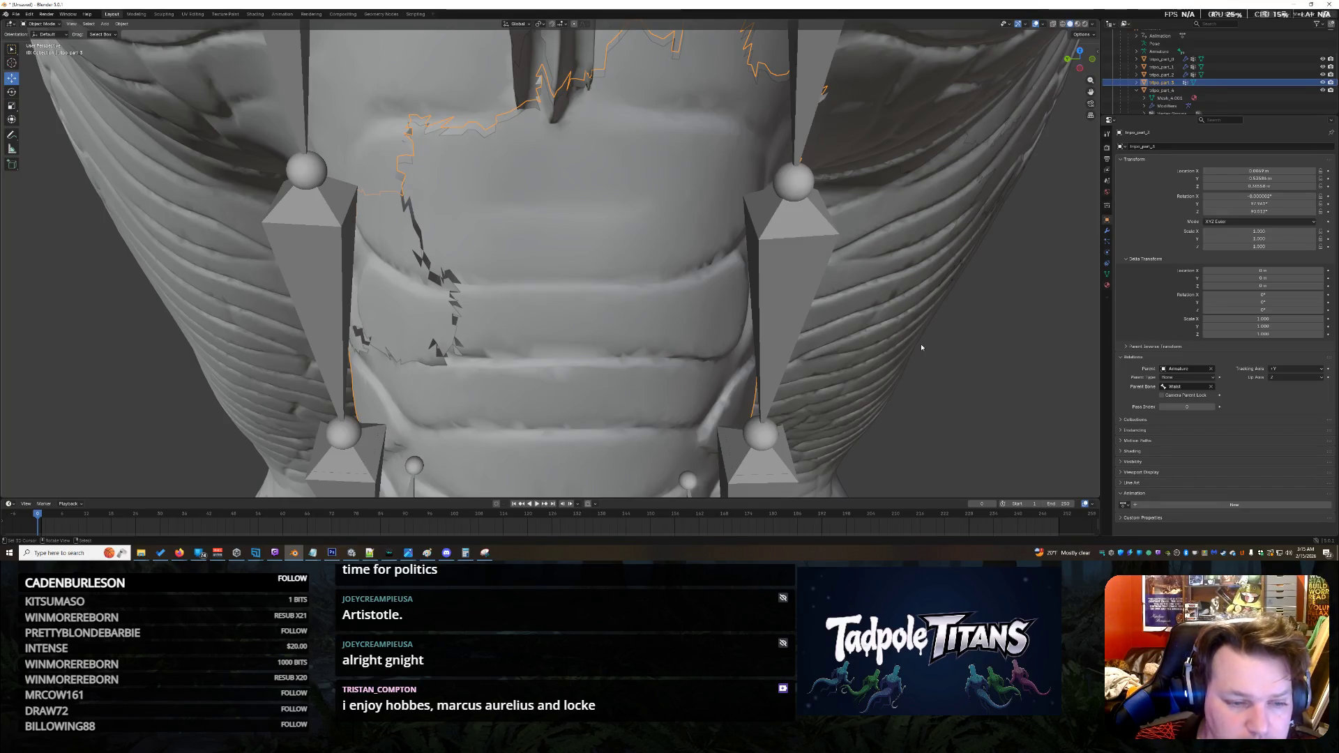
left_click(1284, 172)
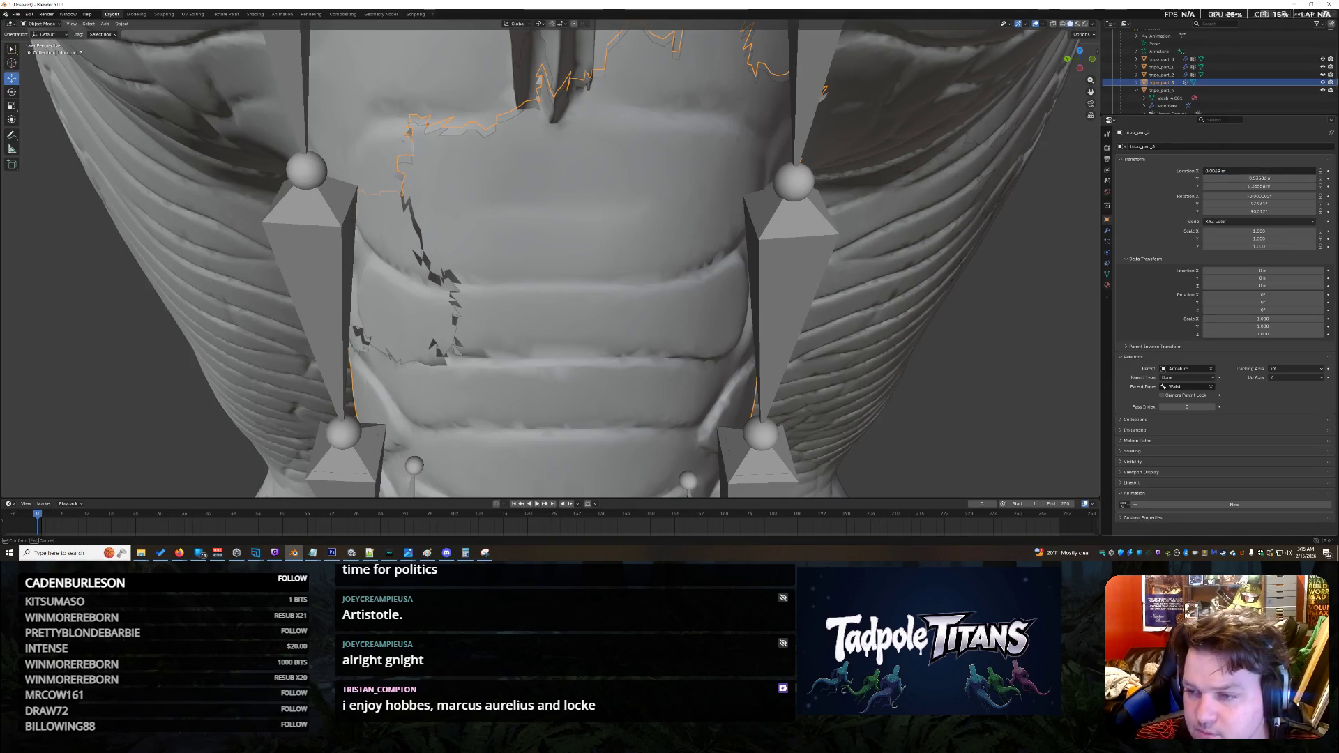
key("Return")
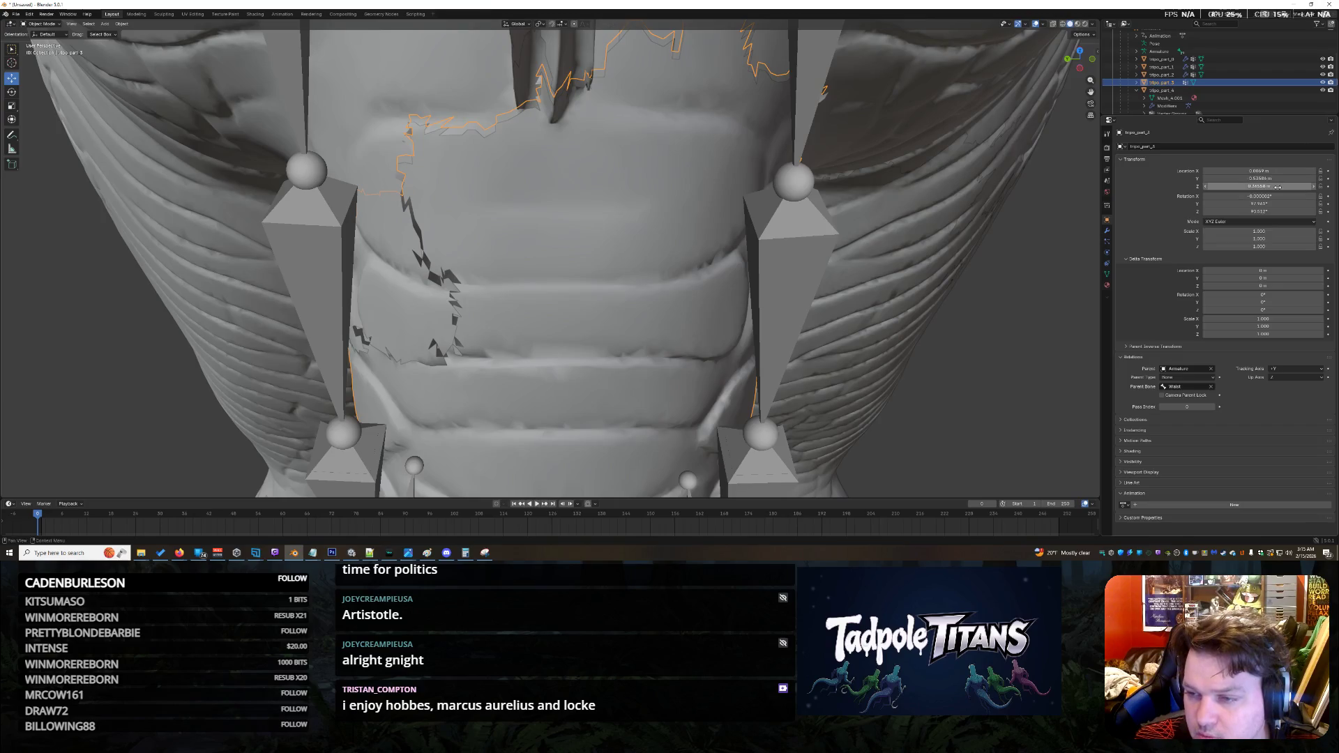
Step: Try Y locations of 0.054, 0.54 and 0.53 m for tripo_part_3
left_click(1277, 178)
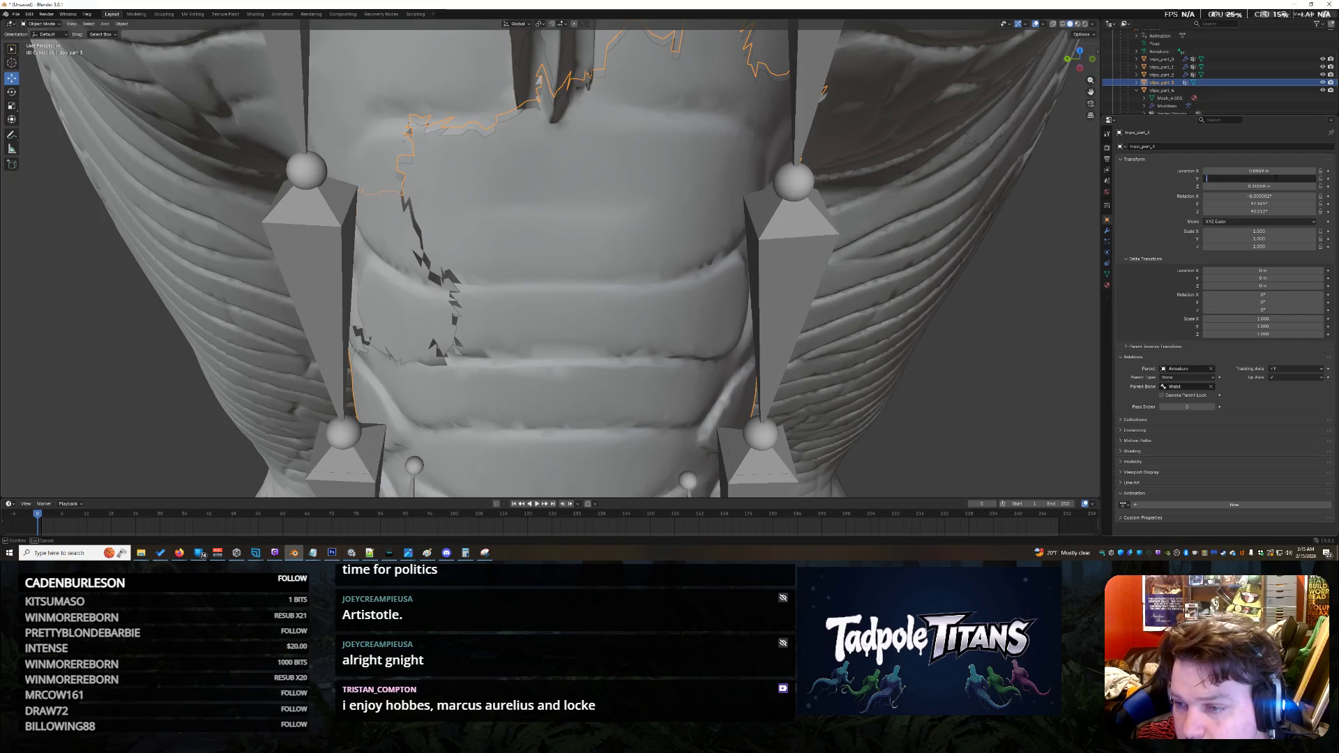
key("Return")
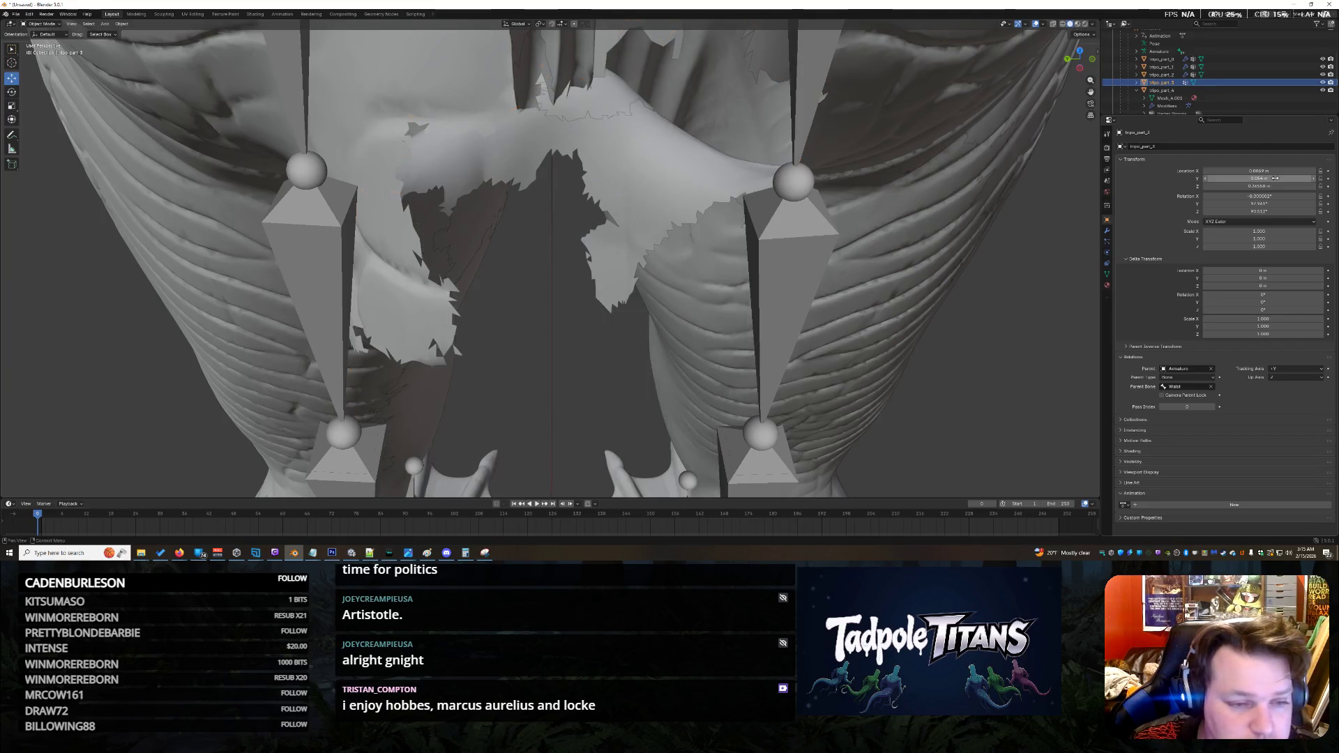
left_click(1275, 179)
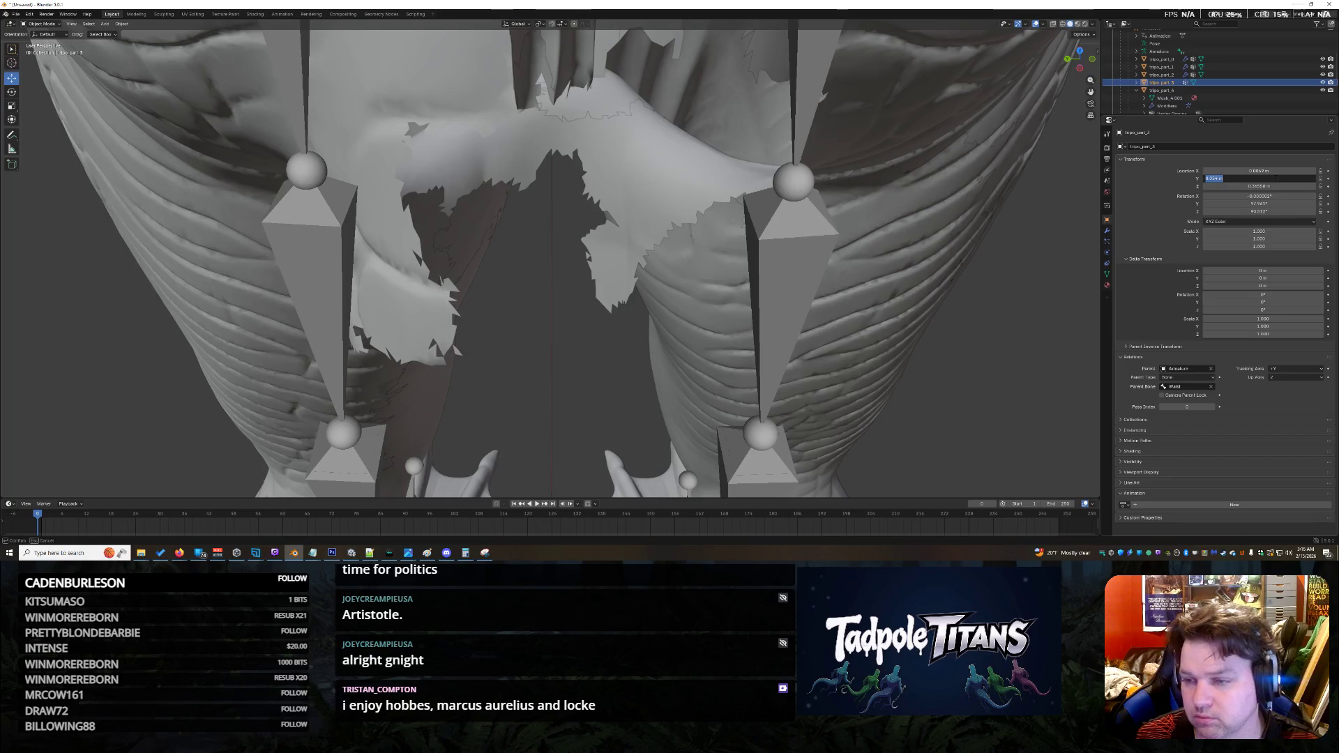
key("Return")
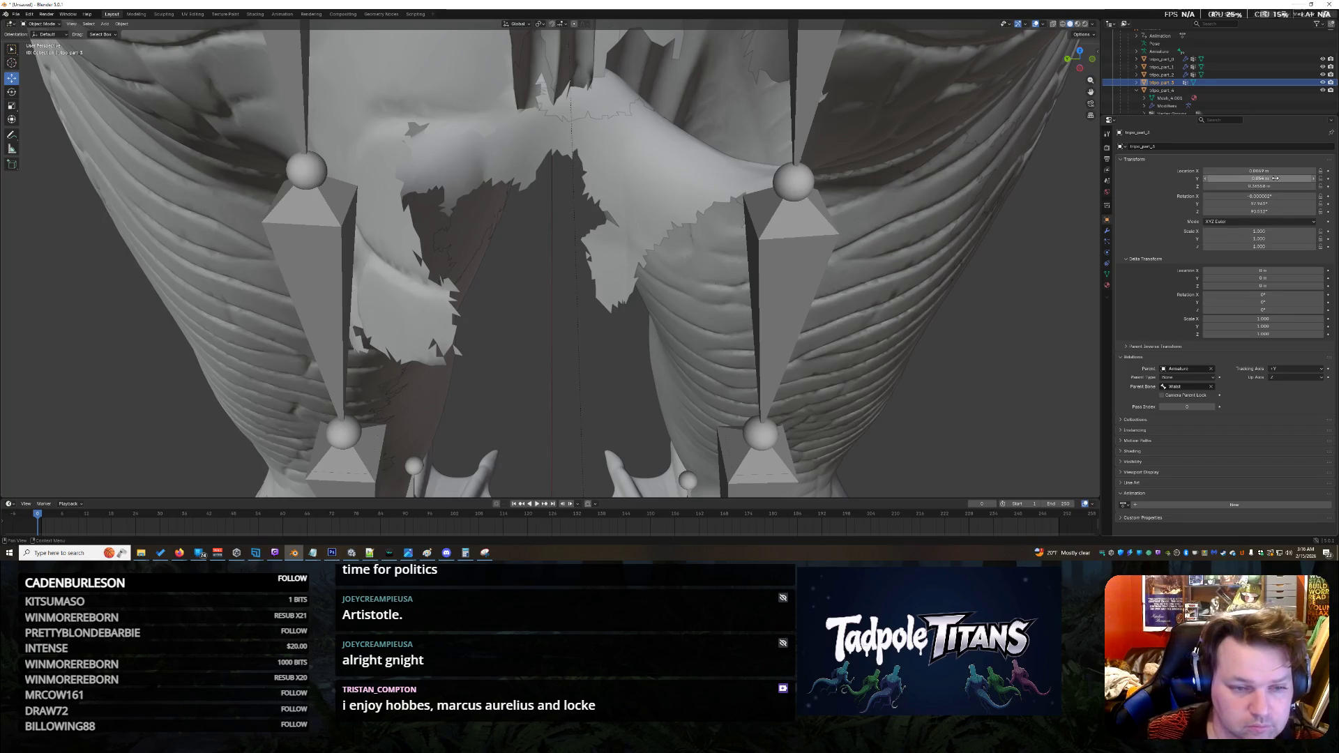
left_click_drag(1275, 179, 1287, 179)
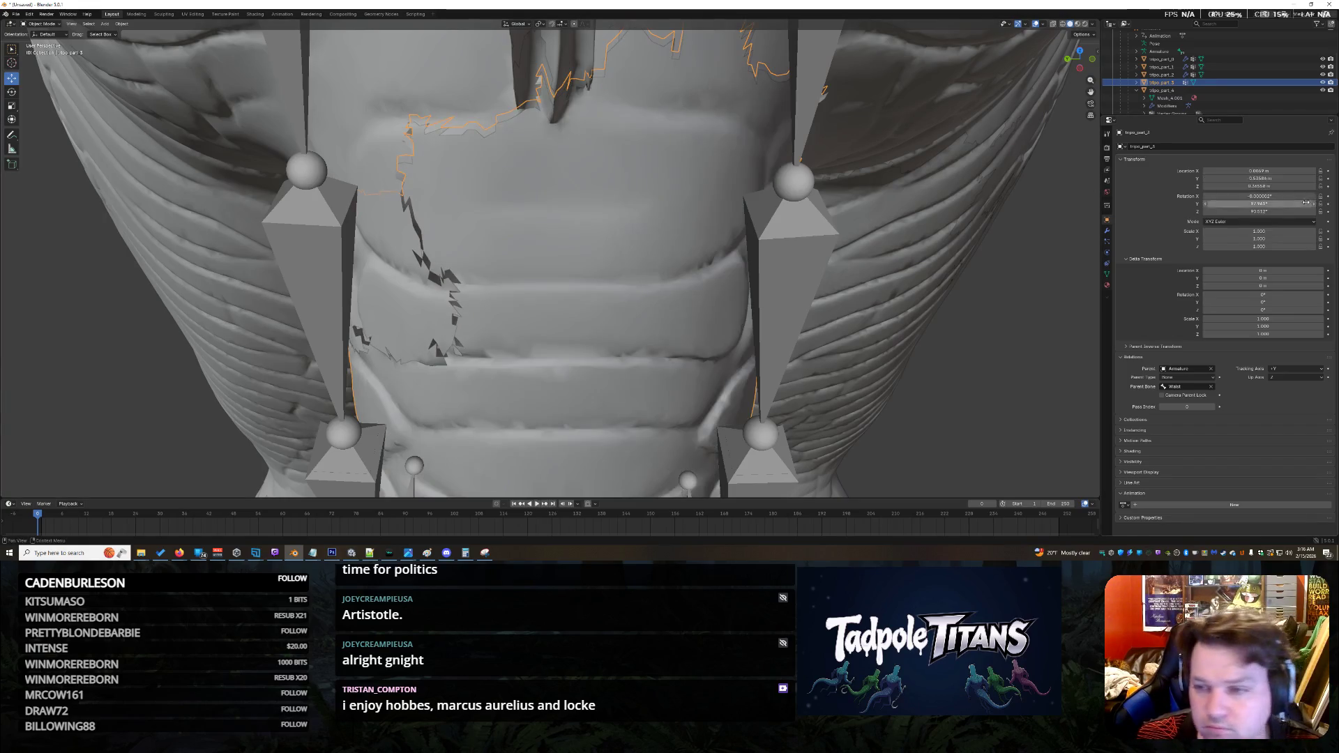
left_click(1287, 179)
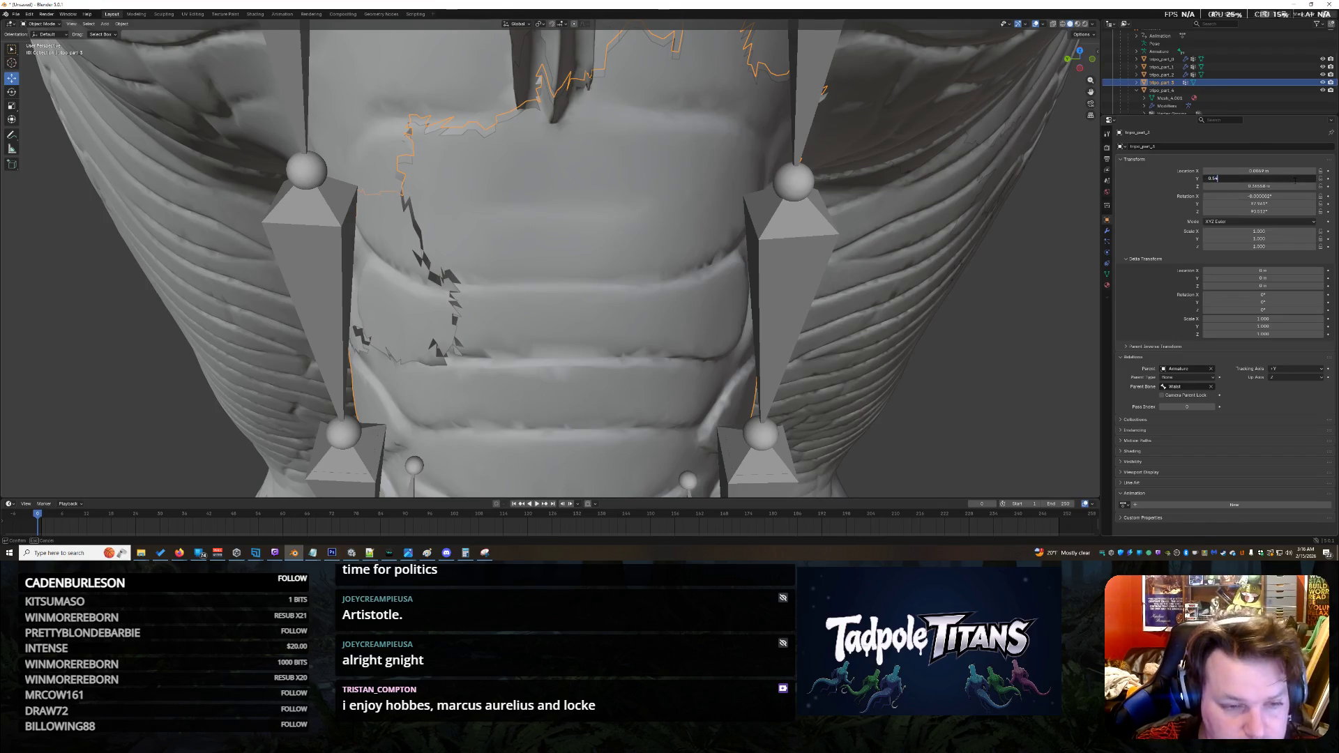
key("Return")
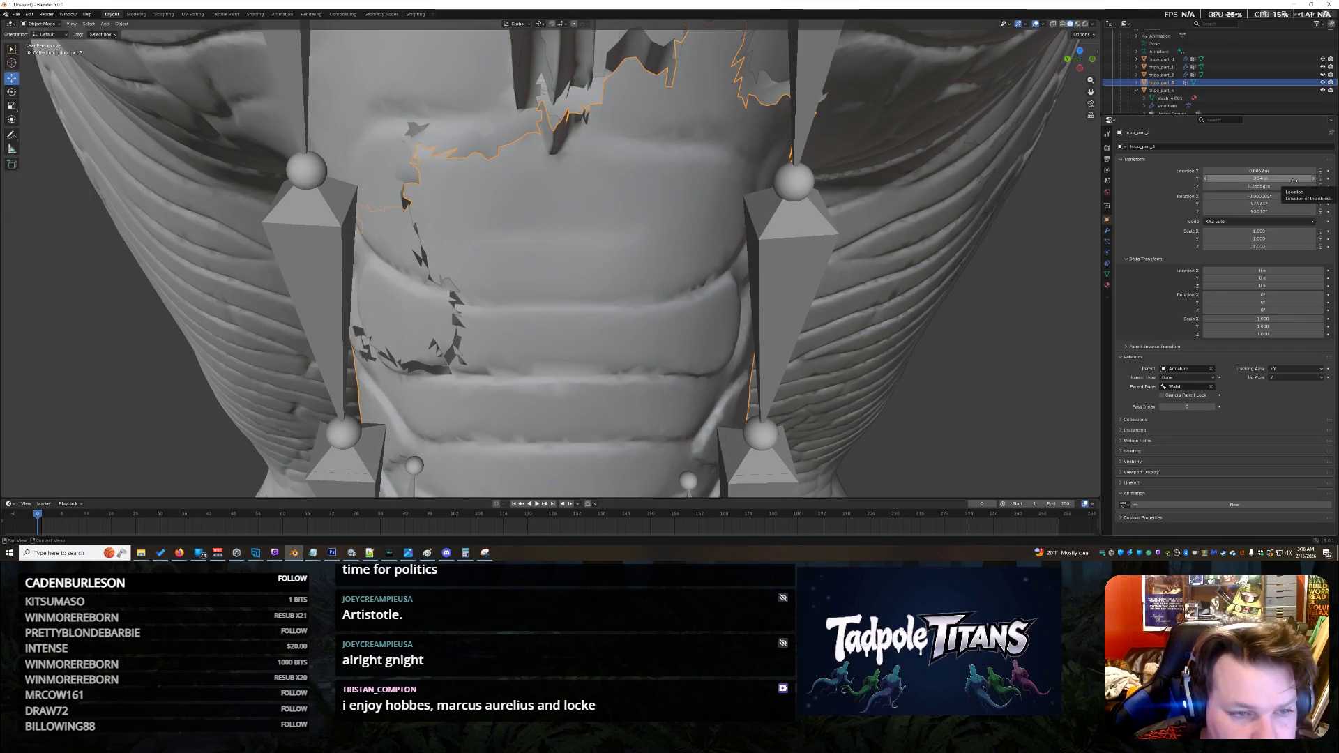
left_click(1294, 180)
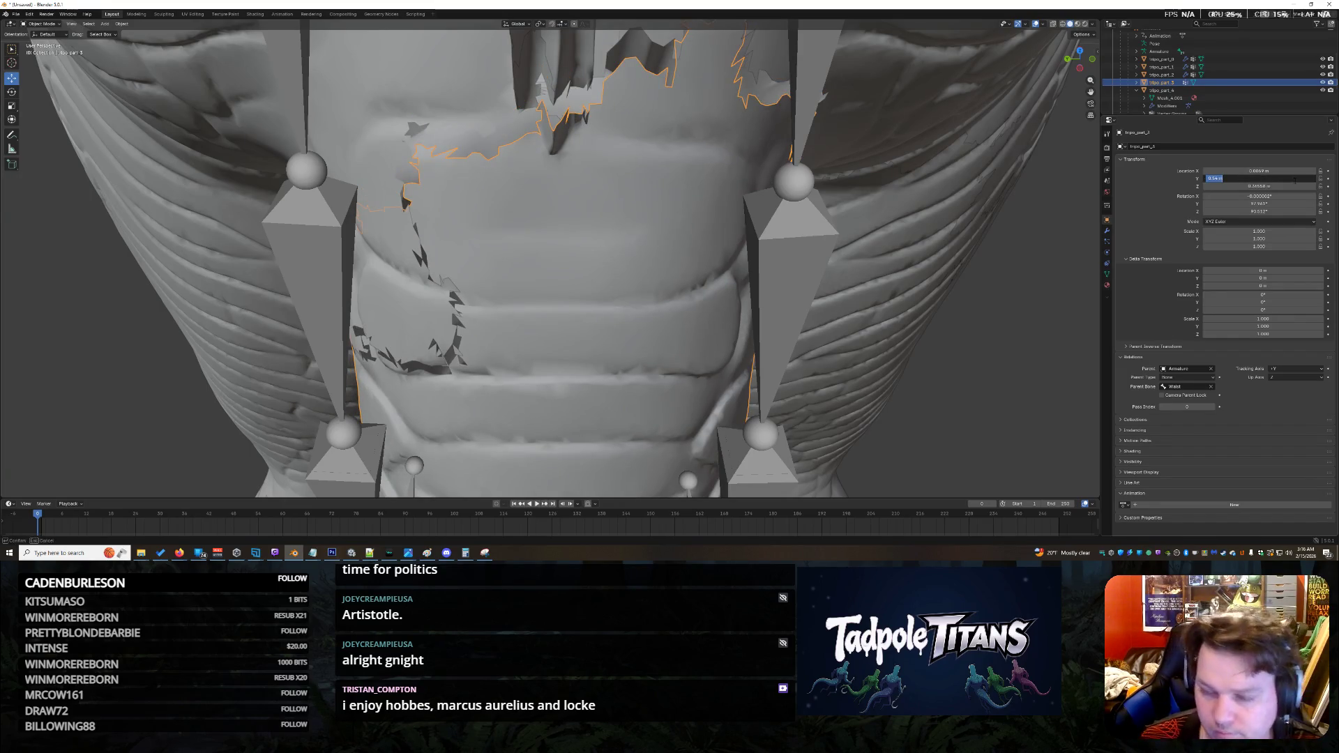
type("0.5")
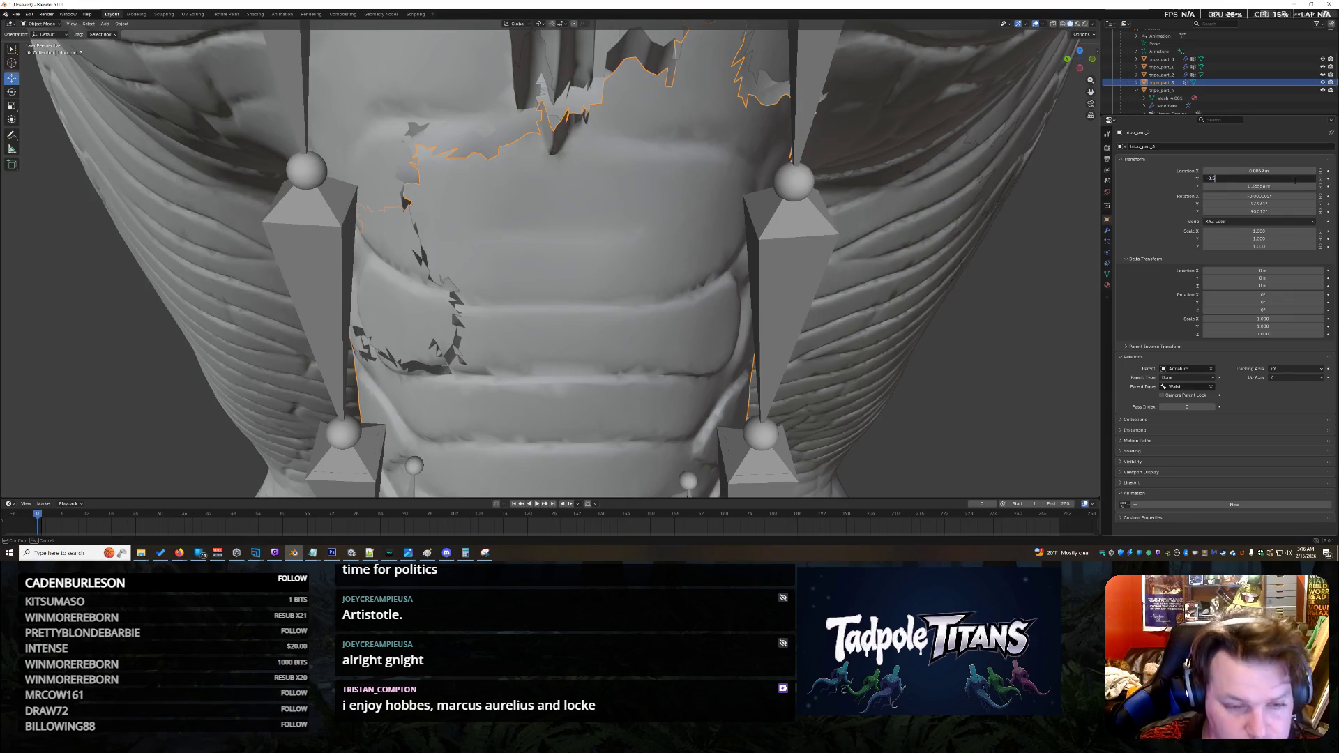
key("Return")
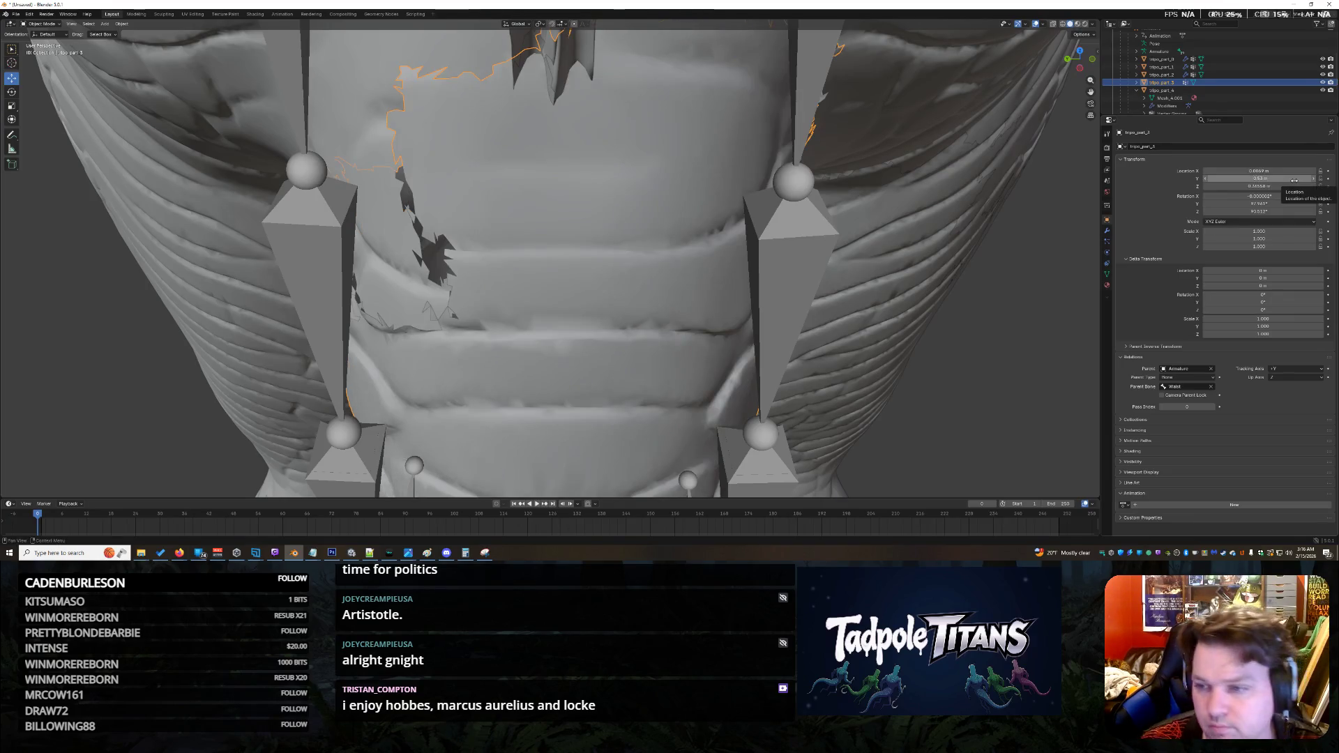
left_click(1295, 181)
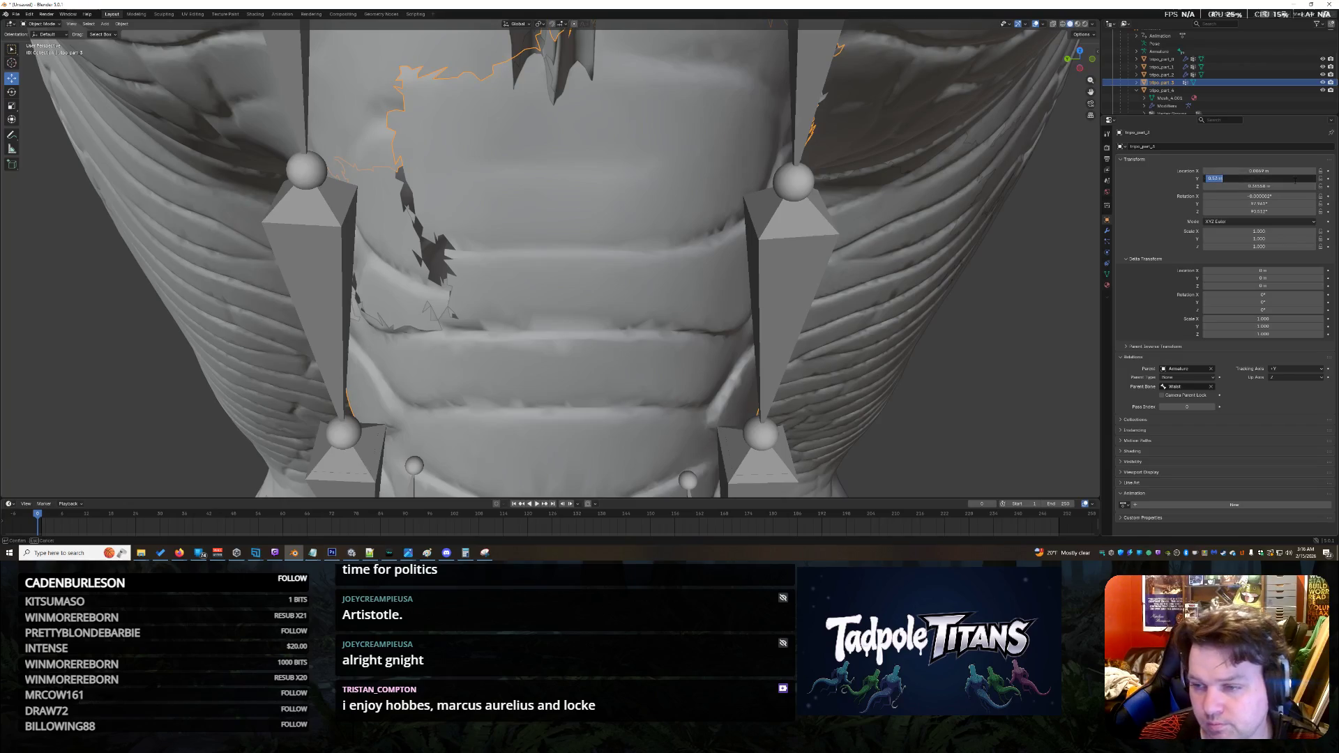
key("Escape")
mouse_move(1259, 179)
left_mouse_down()
mouse_move(1228, 178)
mouse_move(1263, 179)
left_mouse_up()
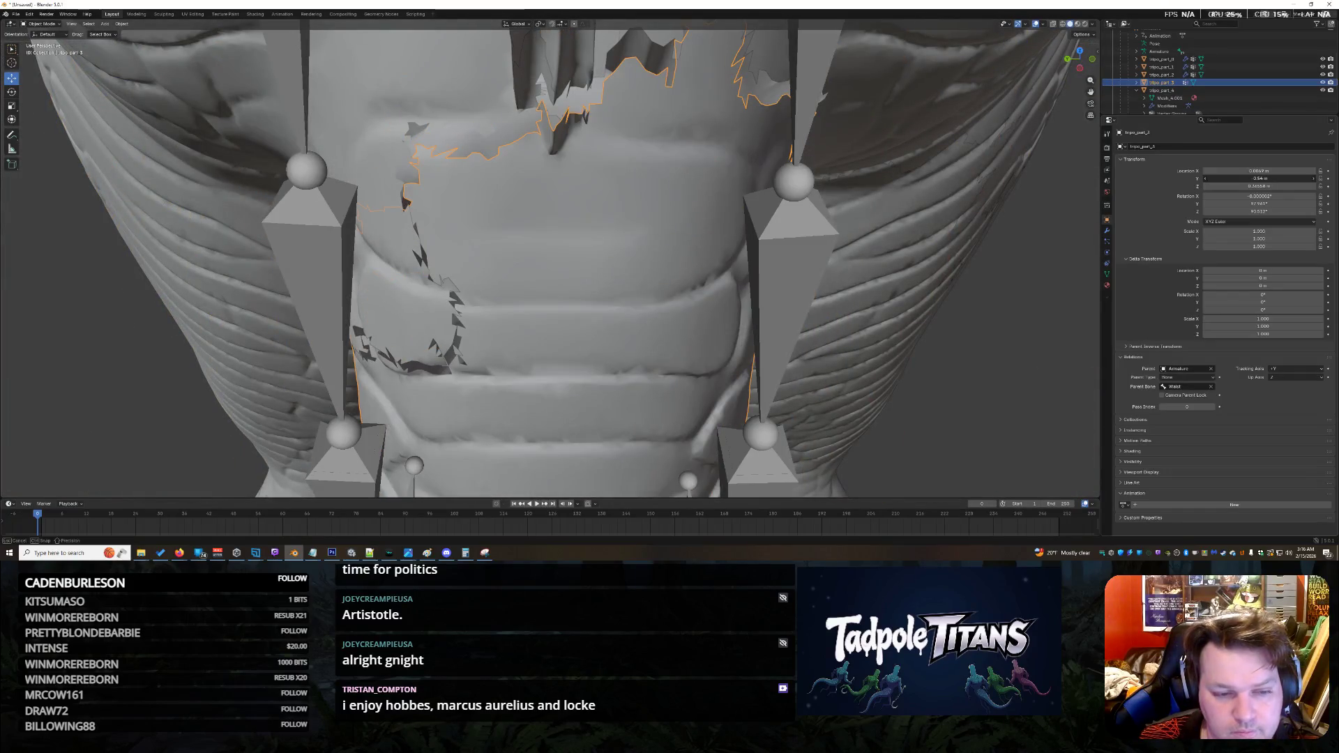
Step: Refine the Y location through 0.533 and 0.536 m to 0.537 m
left_click(1259, 179)
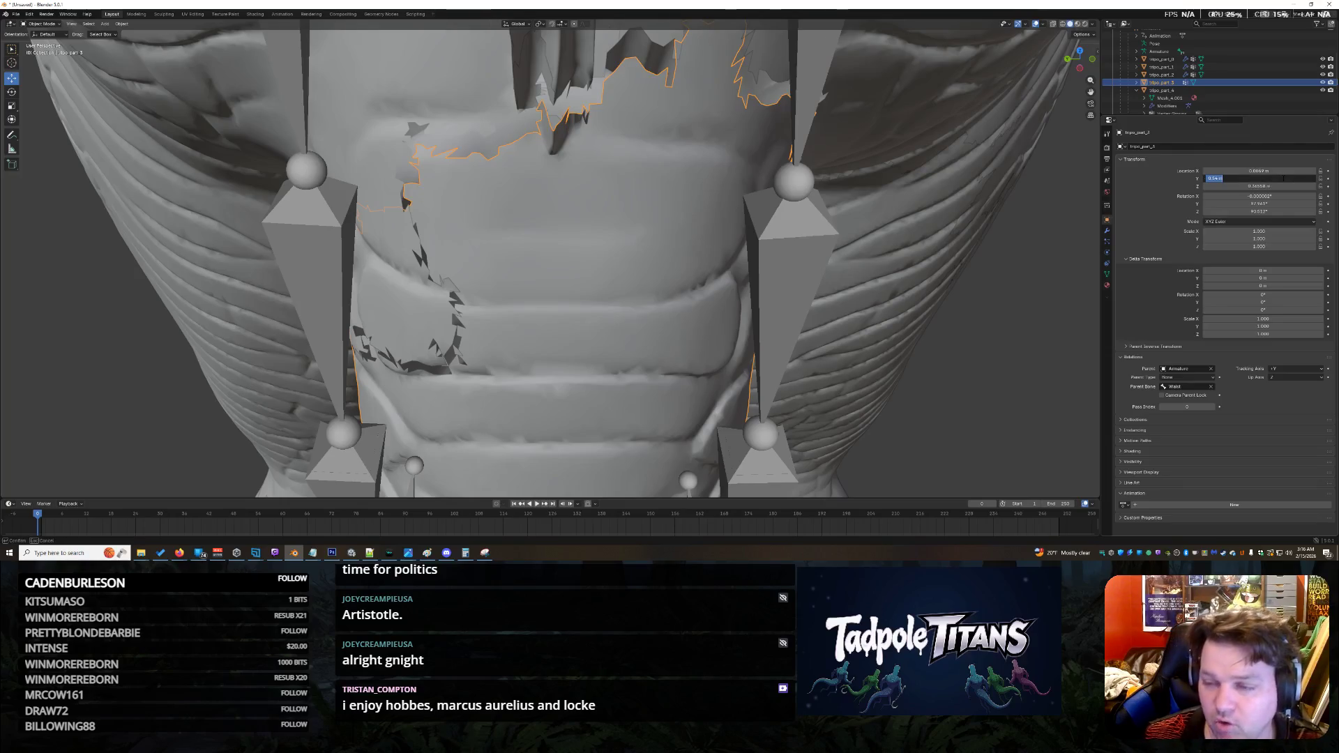
key("BackSpace")
type("33")
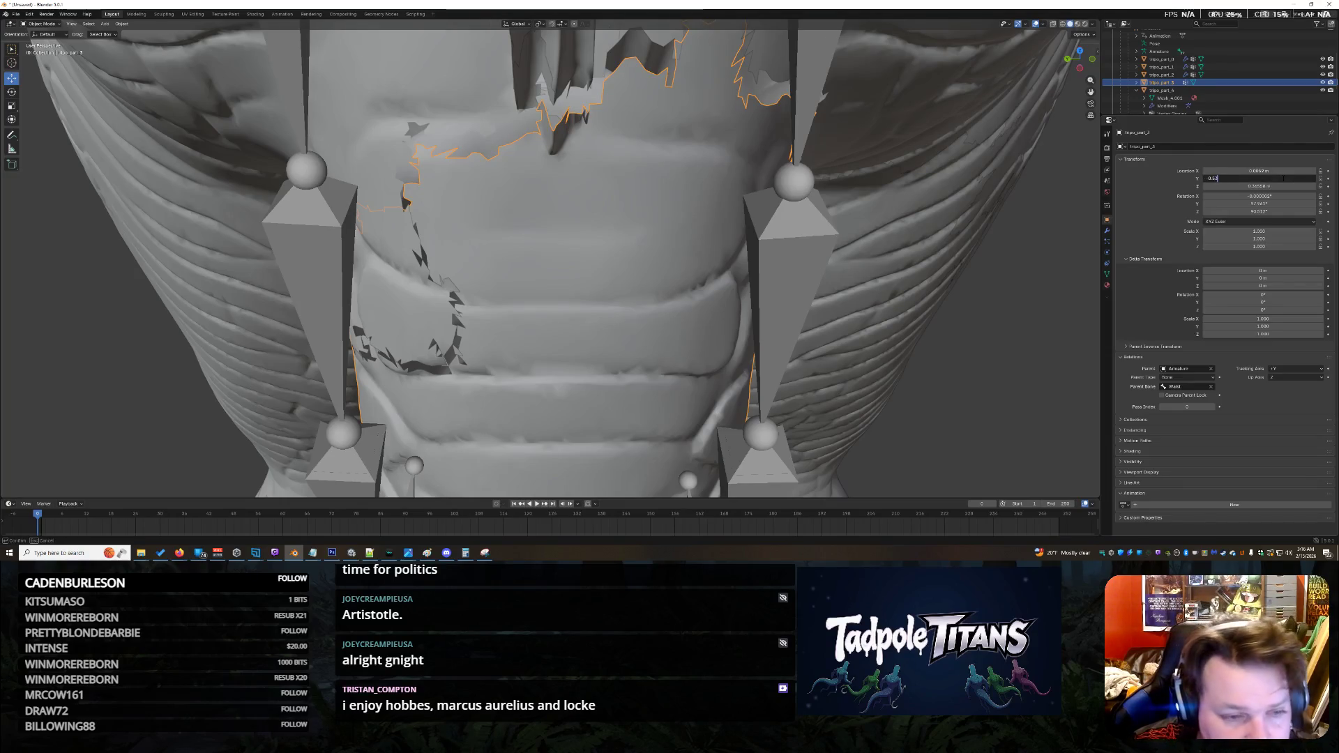
key("Return")
left_click(1282, 178)
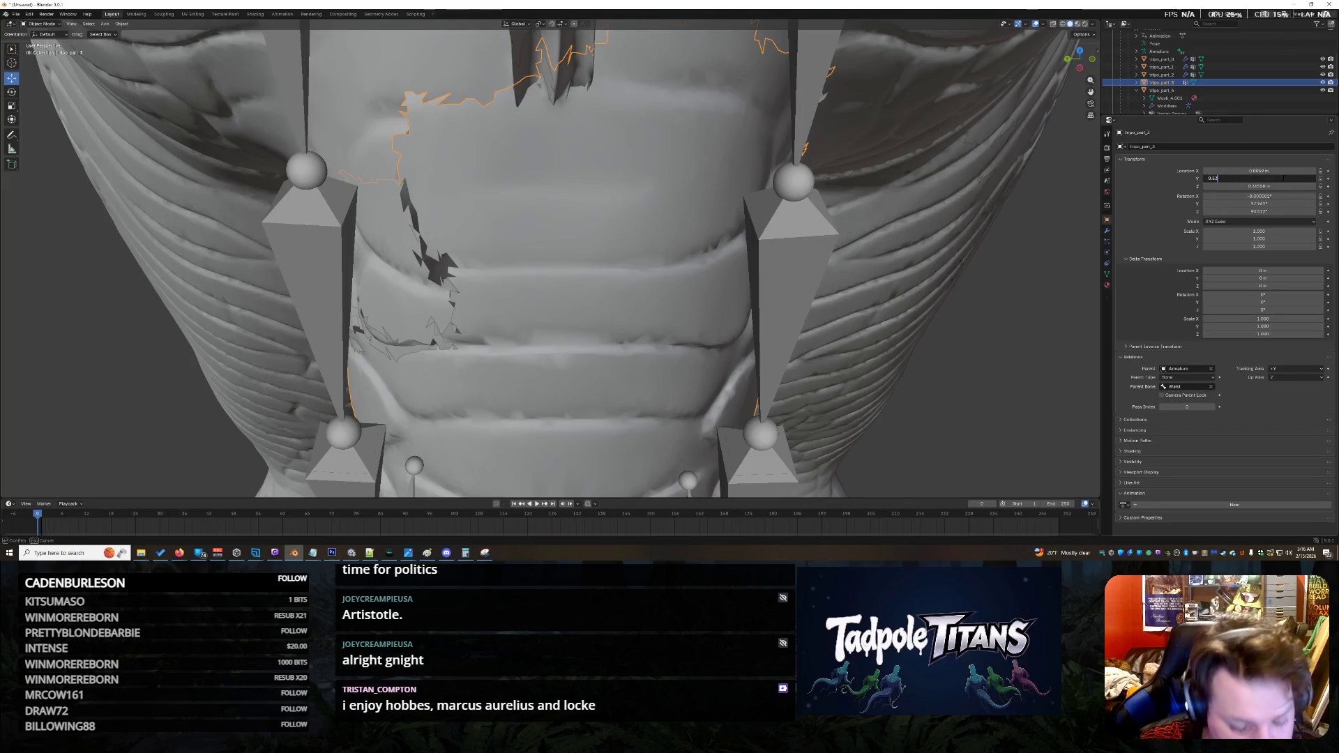
type("6")
key("Return")
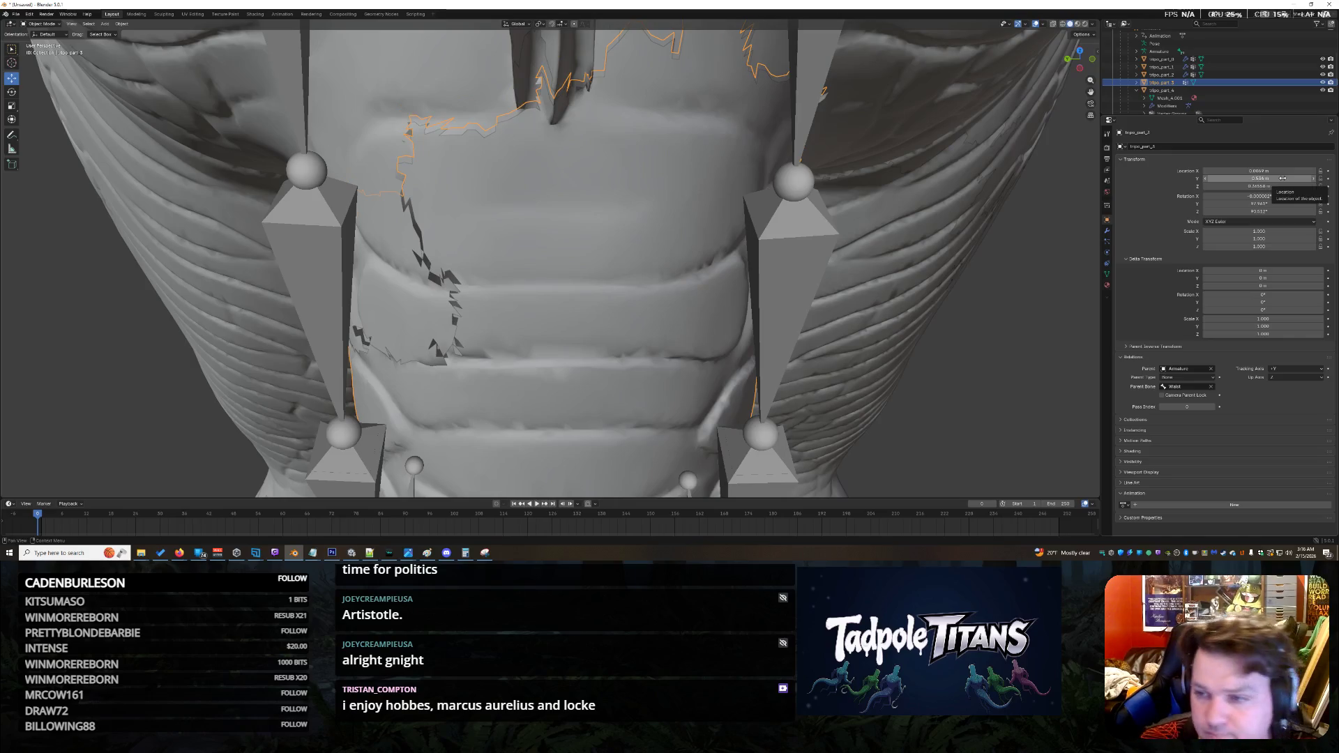
left_click(1283, 179)
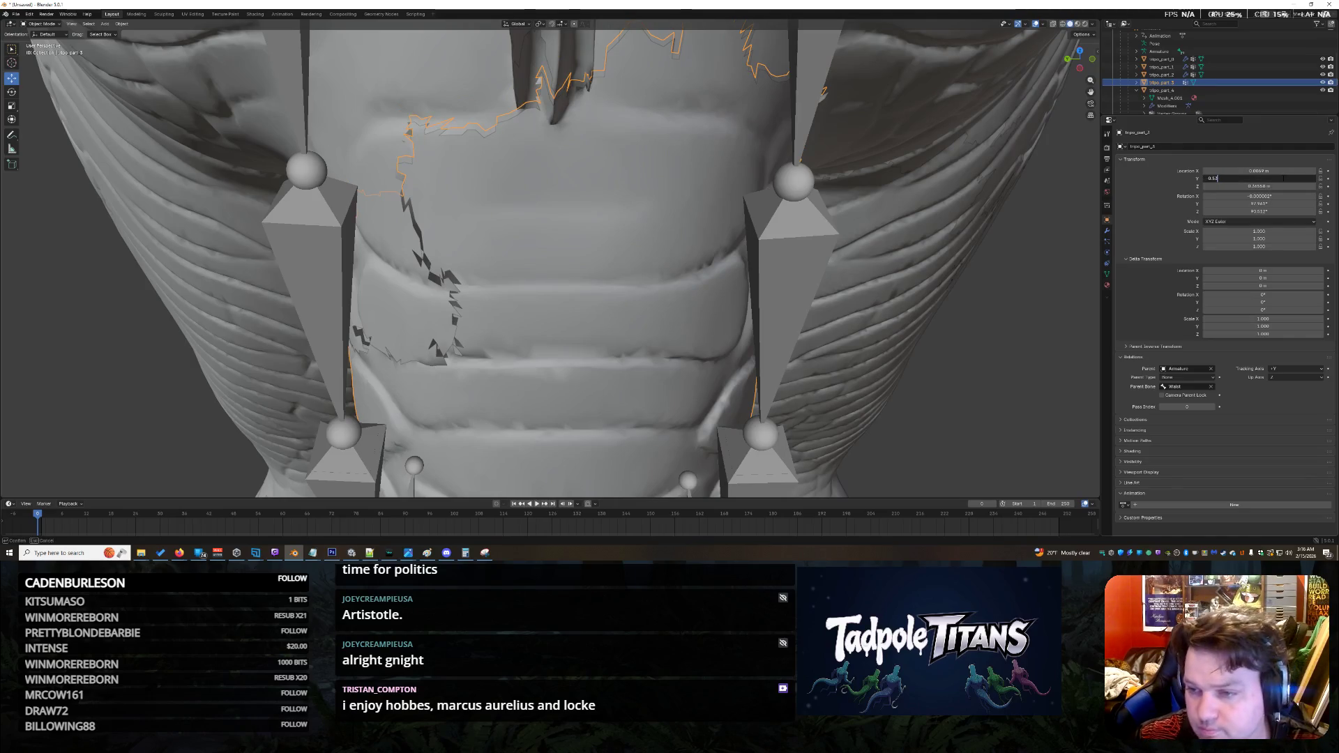
type("7")
key("Return")
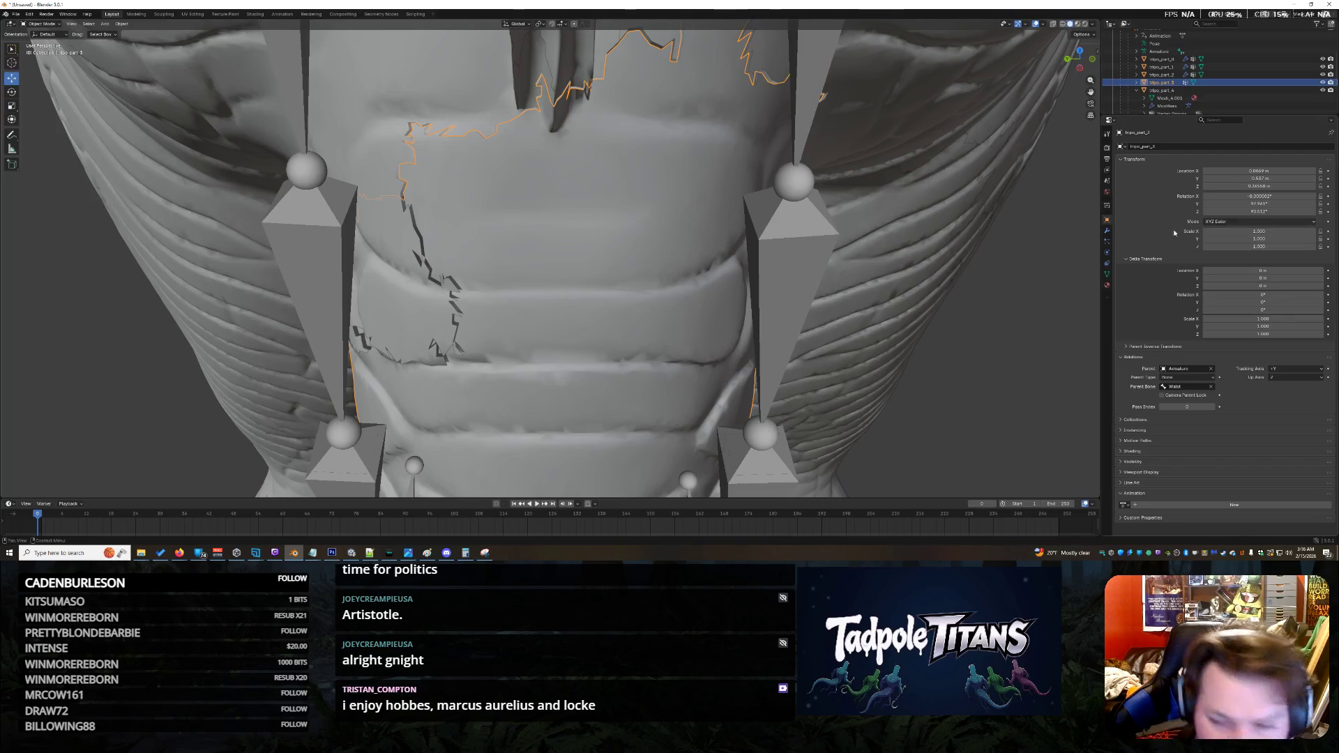
Step: Set tripo_part_3's Z location to 0.366 m
left_click(1293, 187)
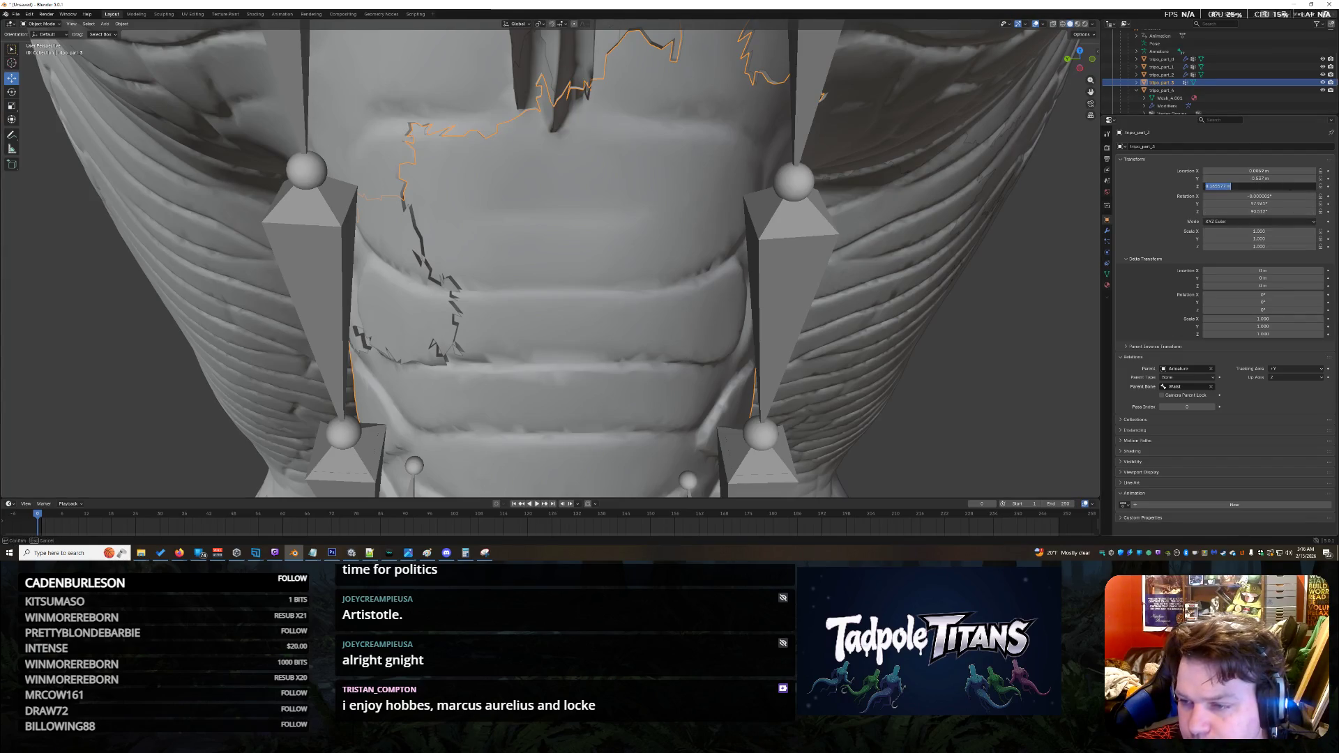
type("0.3655")
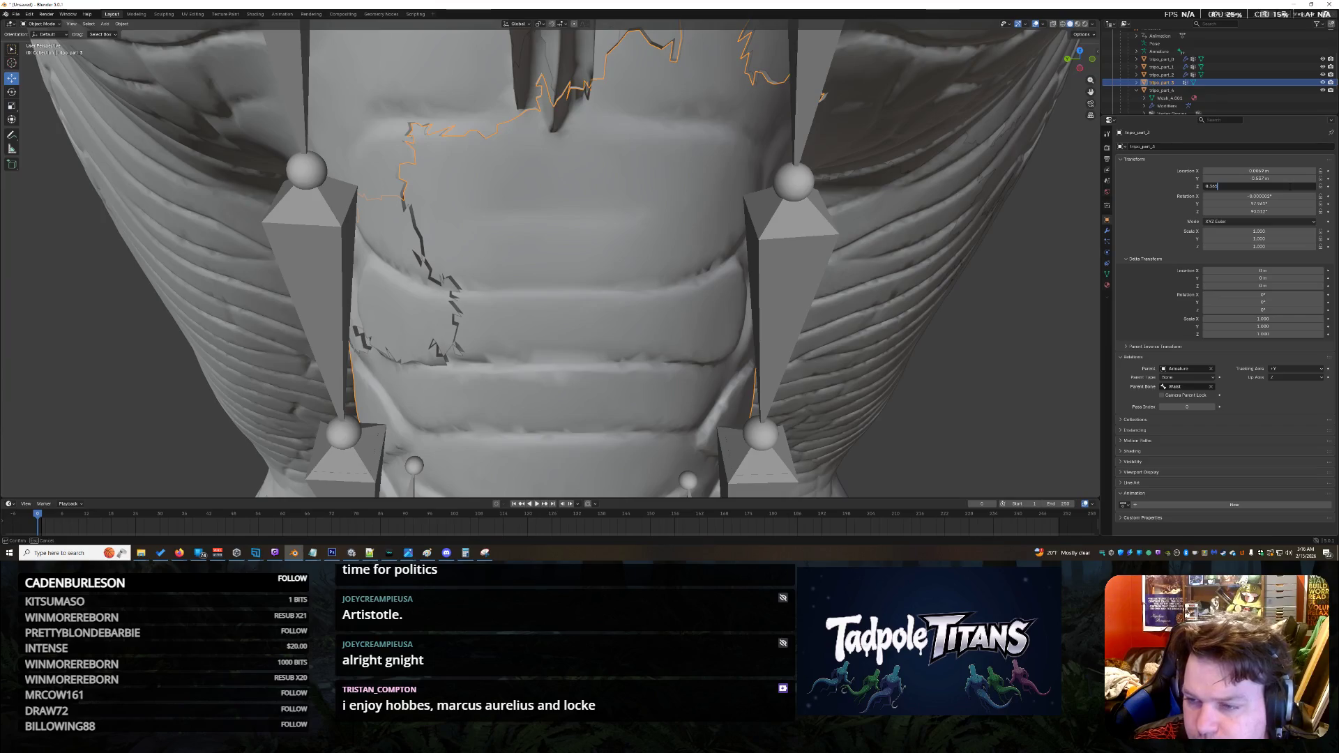
key("Return")
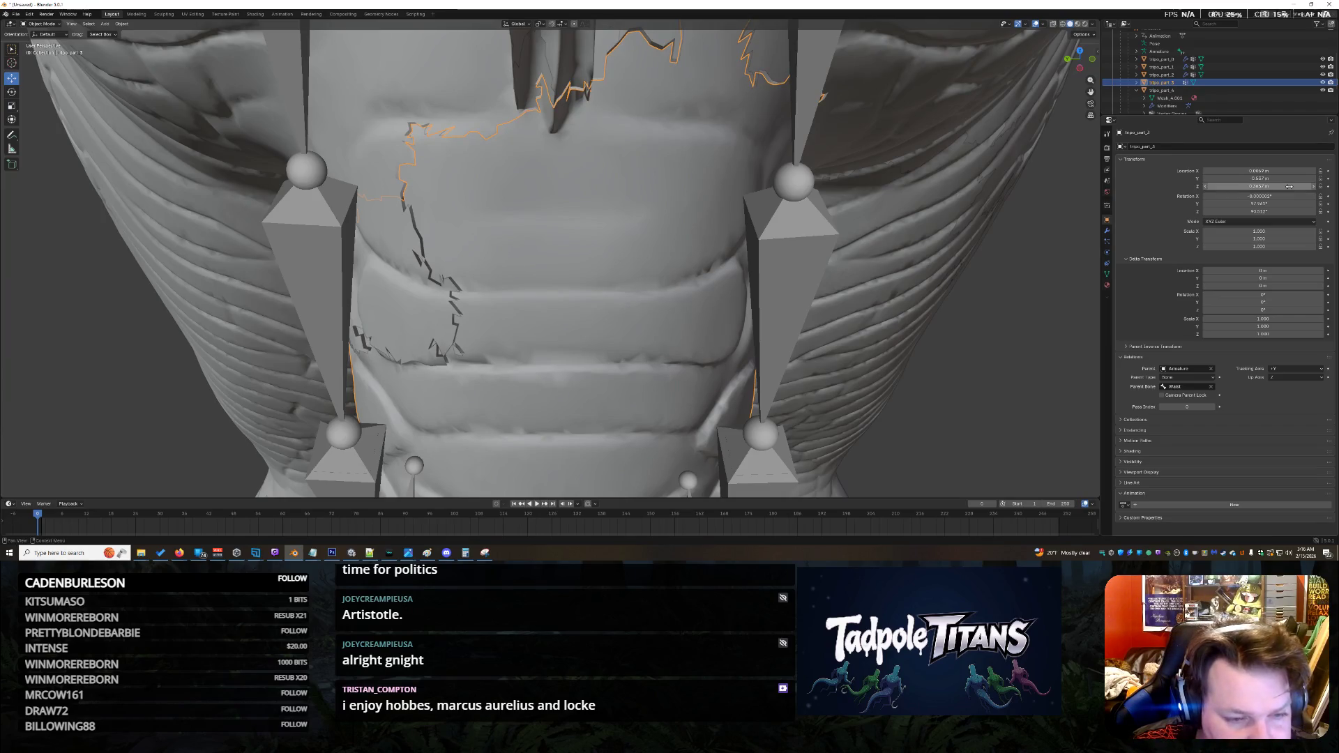
left_click(1294, 187)
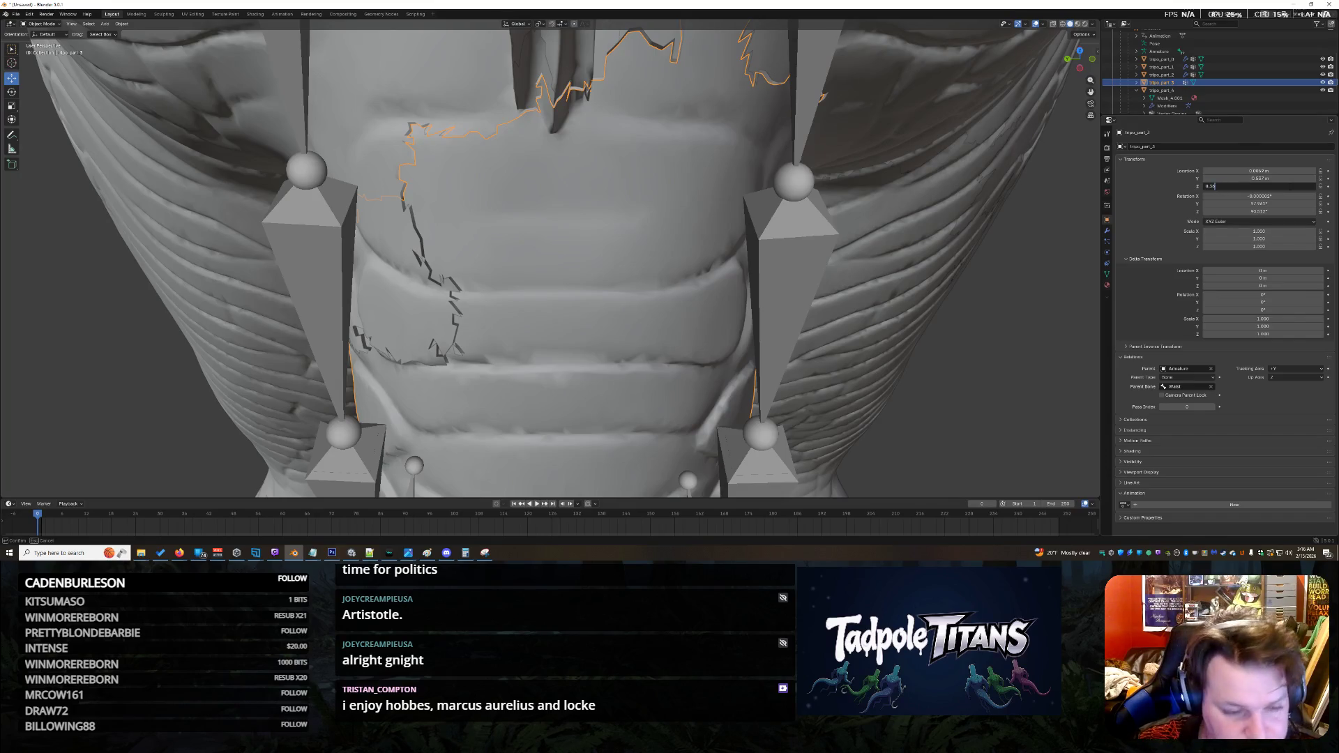
key("Return")
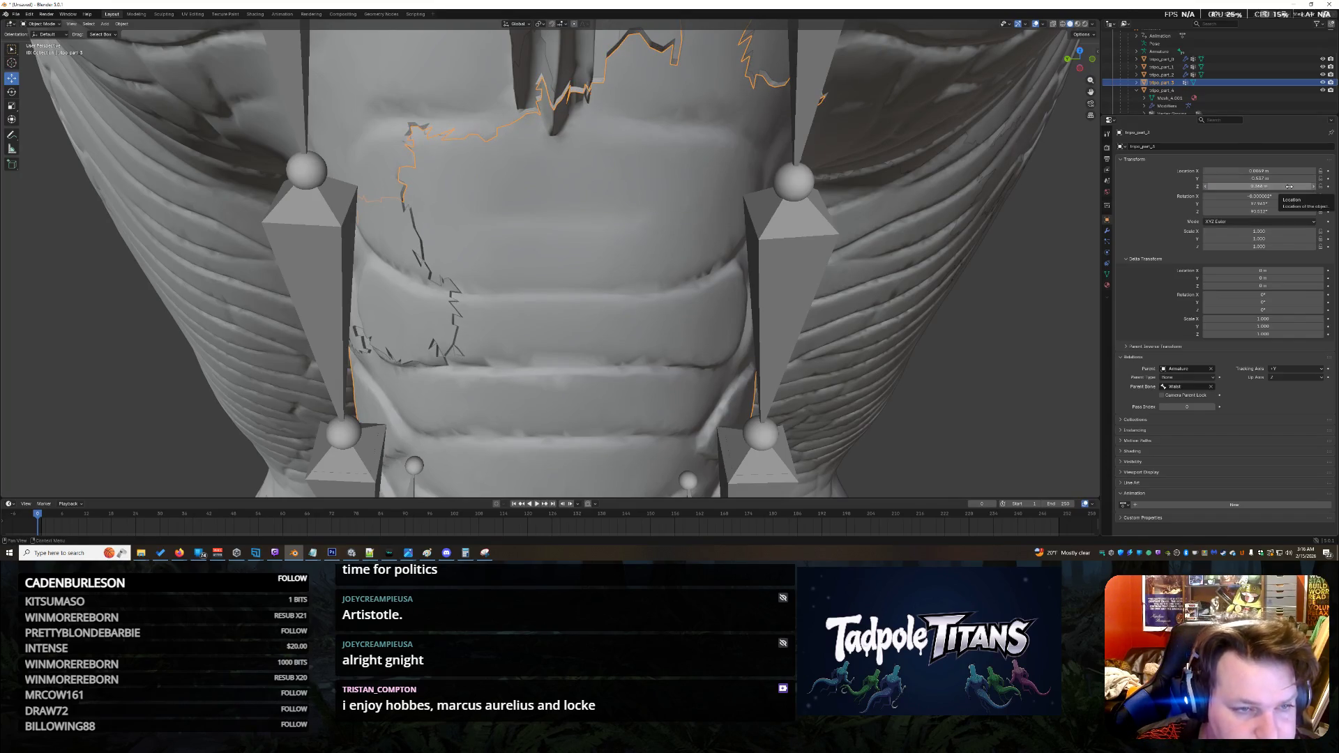
Step: Begin moving the part freely in the viewport with G
key("g")
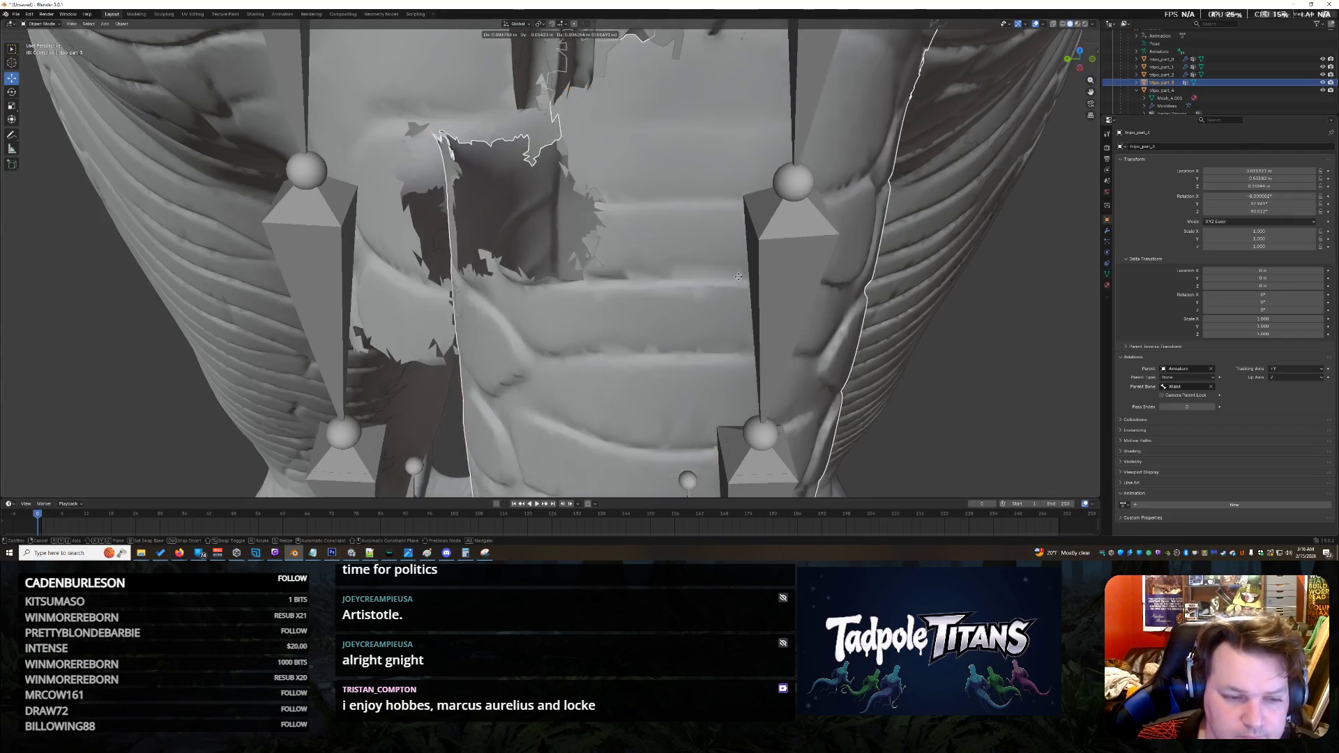
left_click(835, 299)
scroll(656, 283, "down", 3)
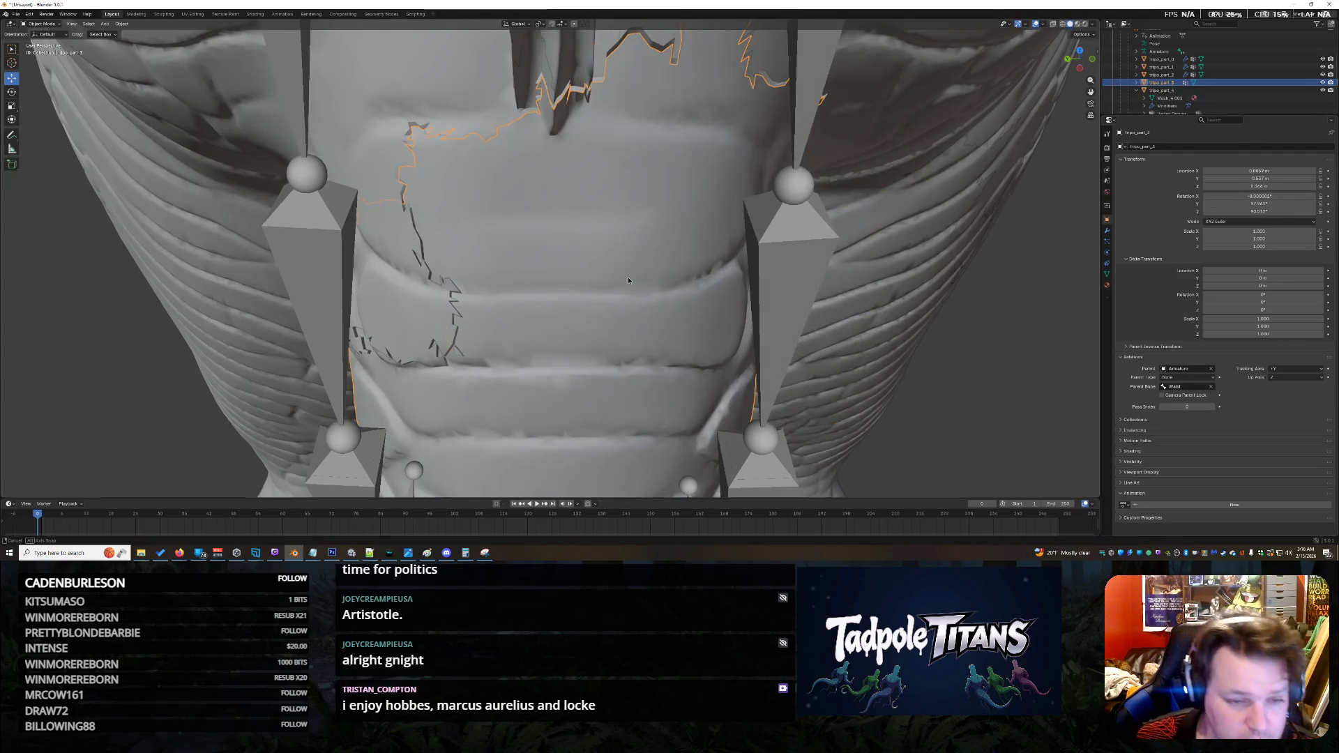
scroll(674, 226, "up", 6)
Step: Cancel the move, reselect tripo_part_3 and orbit to a side view near the hand
key("g")
right_click(673, 228)
mouse_move(673, 227)
middle_mouse_down()
mouse_move(750, 227)
mouse_move(704, 222)
mouse_move(684, 204)
mouse_move(657, 266)
mouse_move(740, 229)
middle_mouse_up()
left_click(800, 242)
left_click(544, 195)
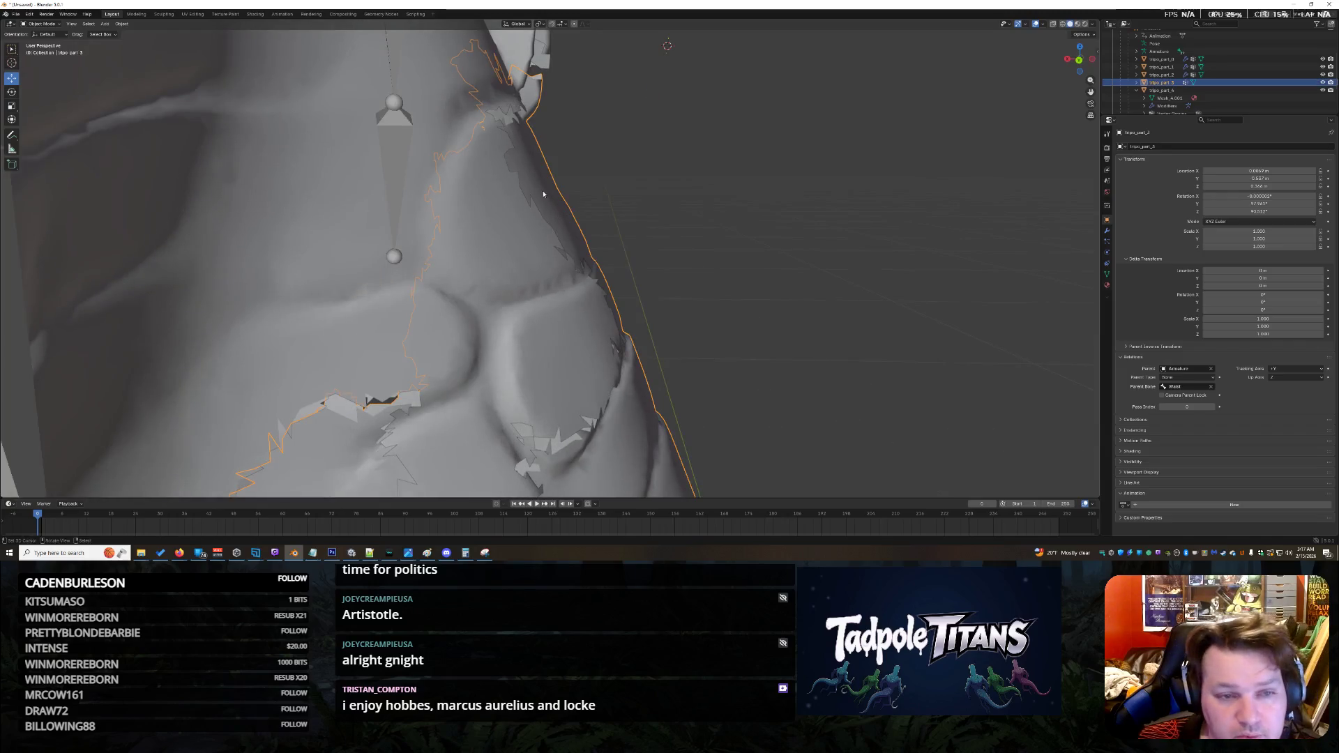
mouse_move(753, 167)
middle_mouse_down()
mouse_move(783, 188)
mouse_move(737, 185)
mouse_move(835, 146)
mouse_move(712, 230)
mouse_move(817, 157)
middle_mouse_up()
Step: Try Y locations of 0.538, 0.535 and 0.535575 m for tripo_part_3
left_click(1248, 179)
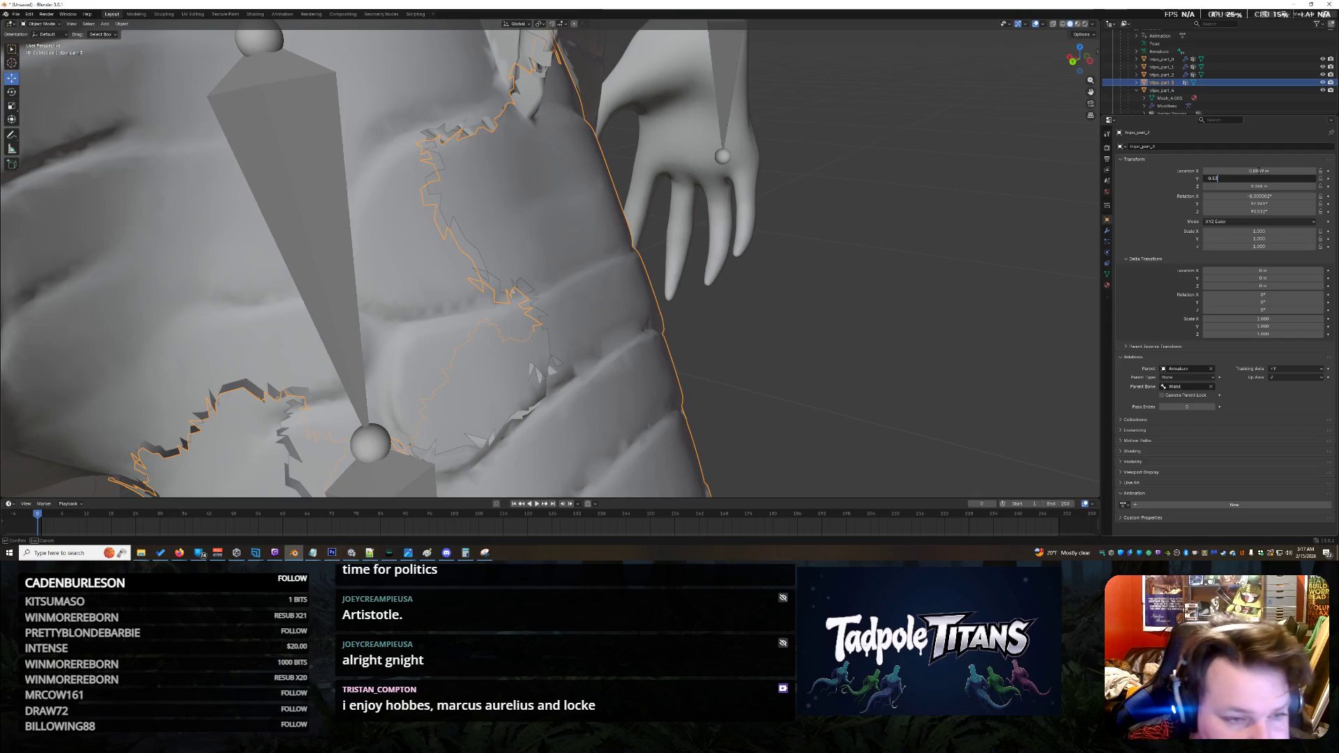
key("Return")
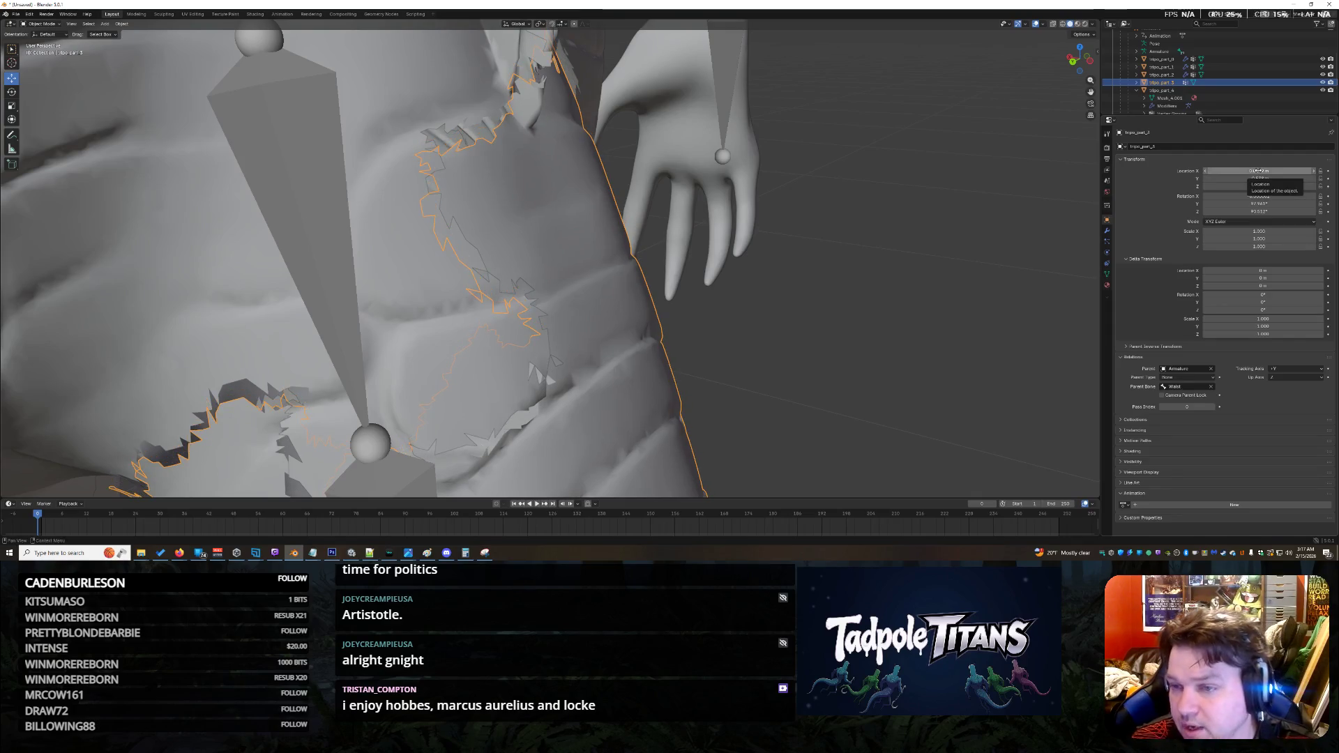
left_click(1256, 179)
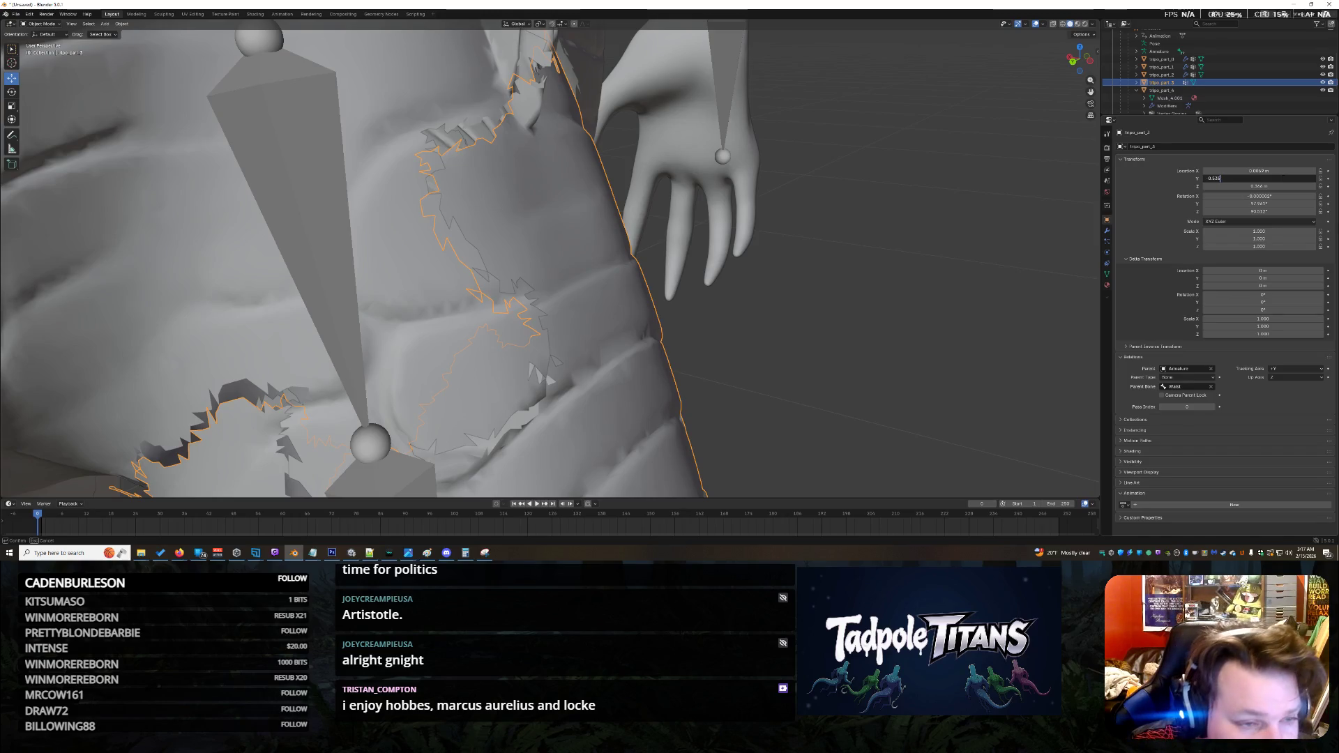
key("Return")
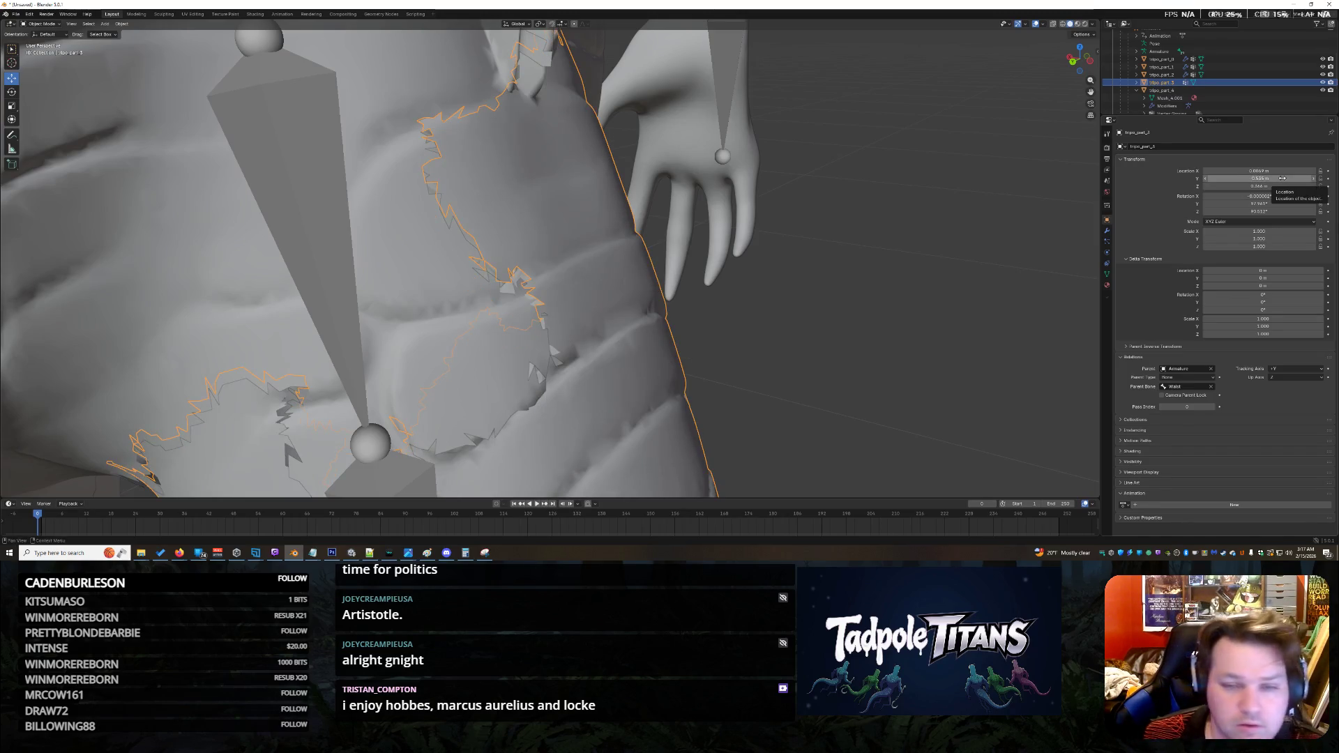
left_click(1278, 180)
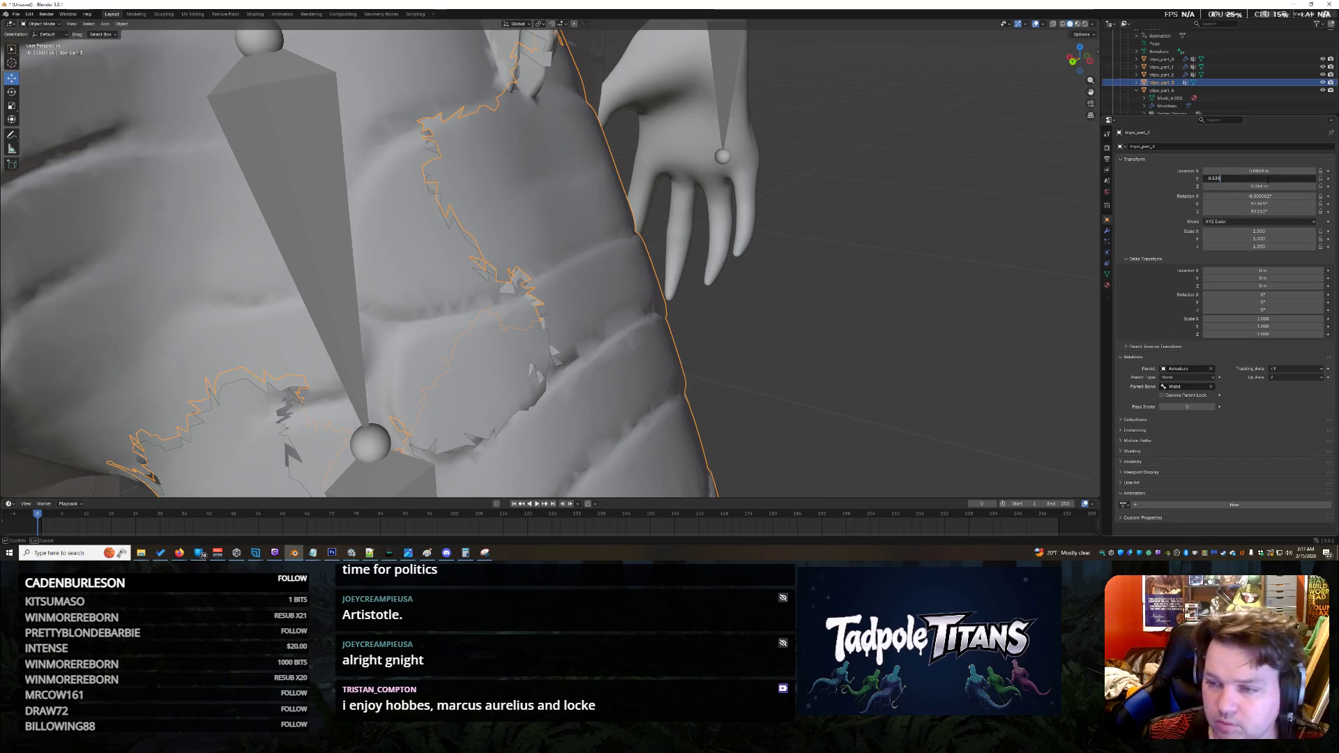
key("Return")
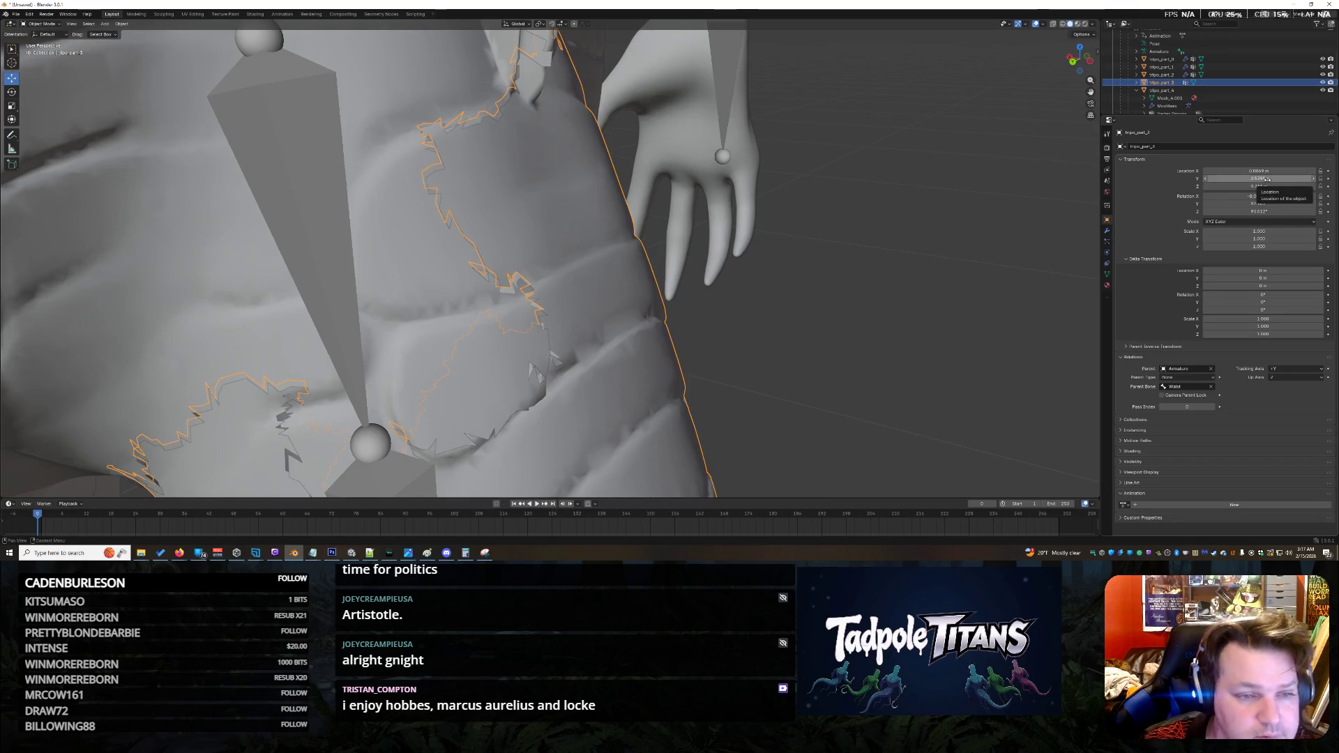
left_click(1268, 179)
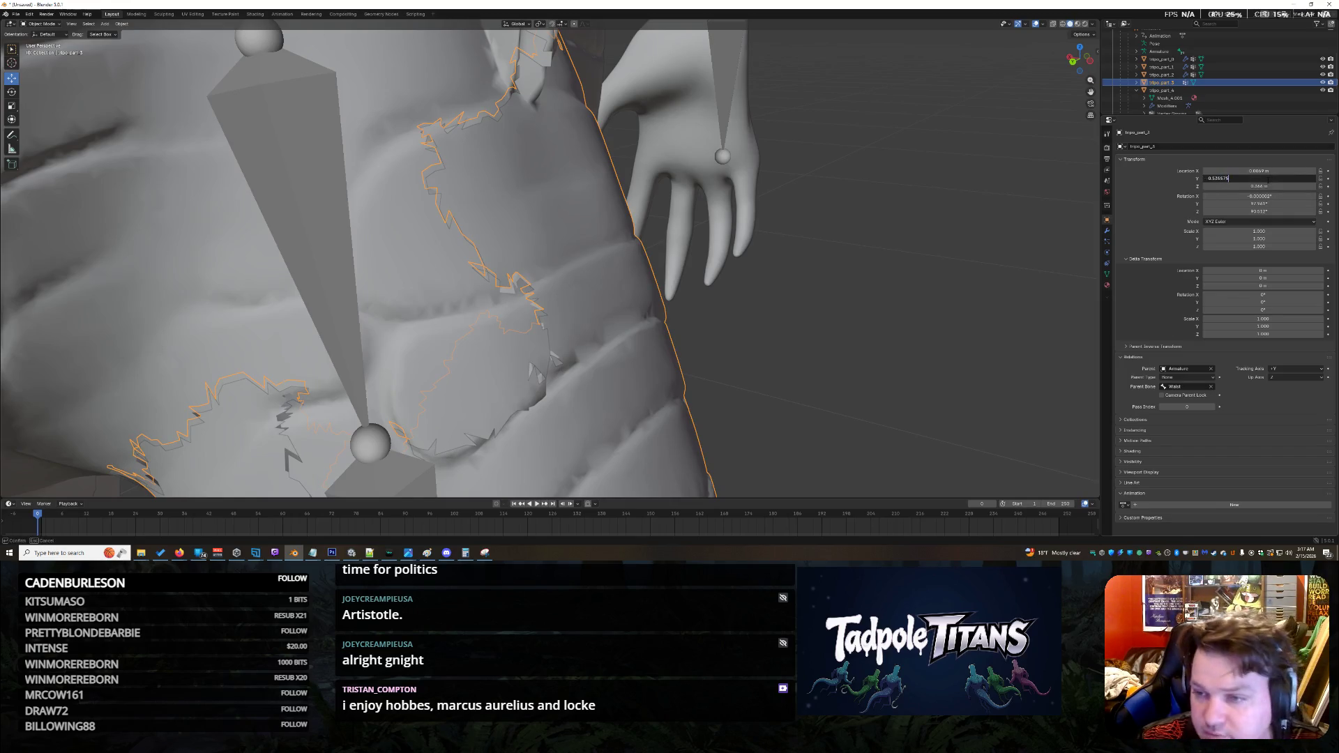
key("Return")
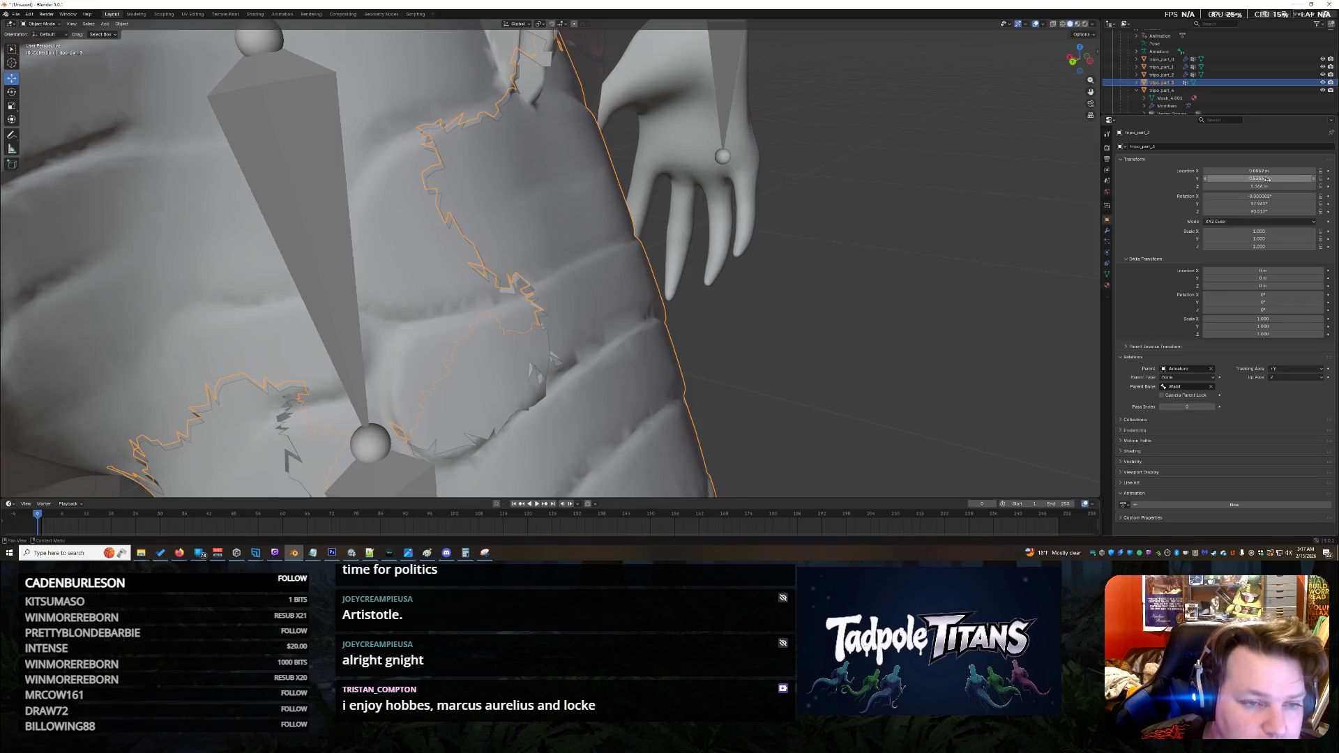
Step: Refine the Y location through 0.5354 and 0.5357 to 0.5358 m, then inspect the seam
left_click(1268, 179)
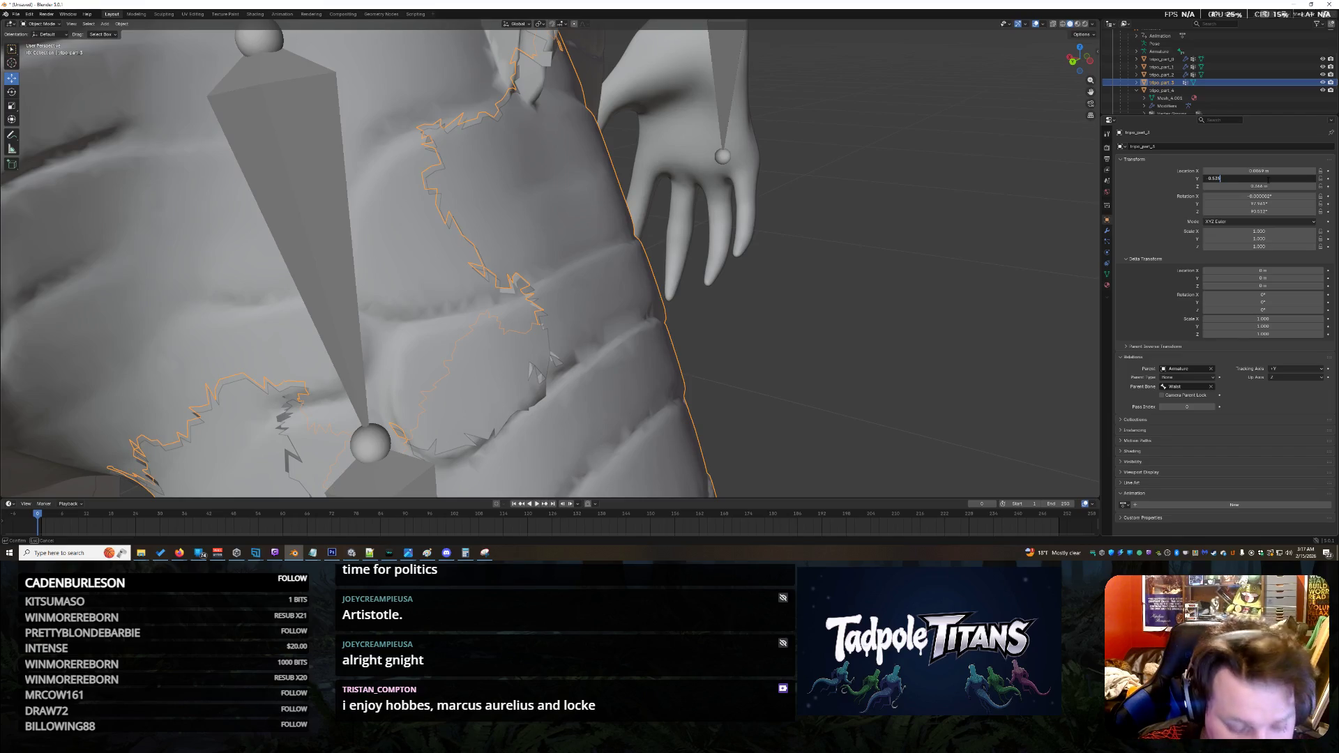
key("Return")
left_click(1269, 179)
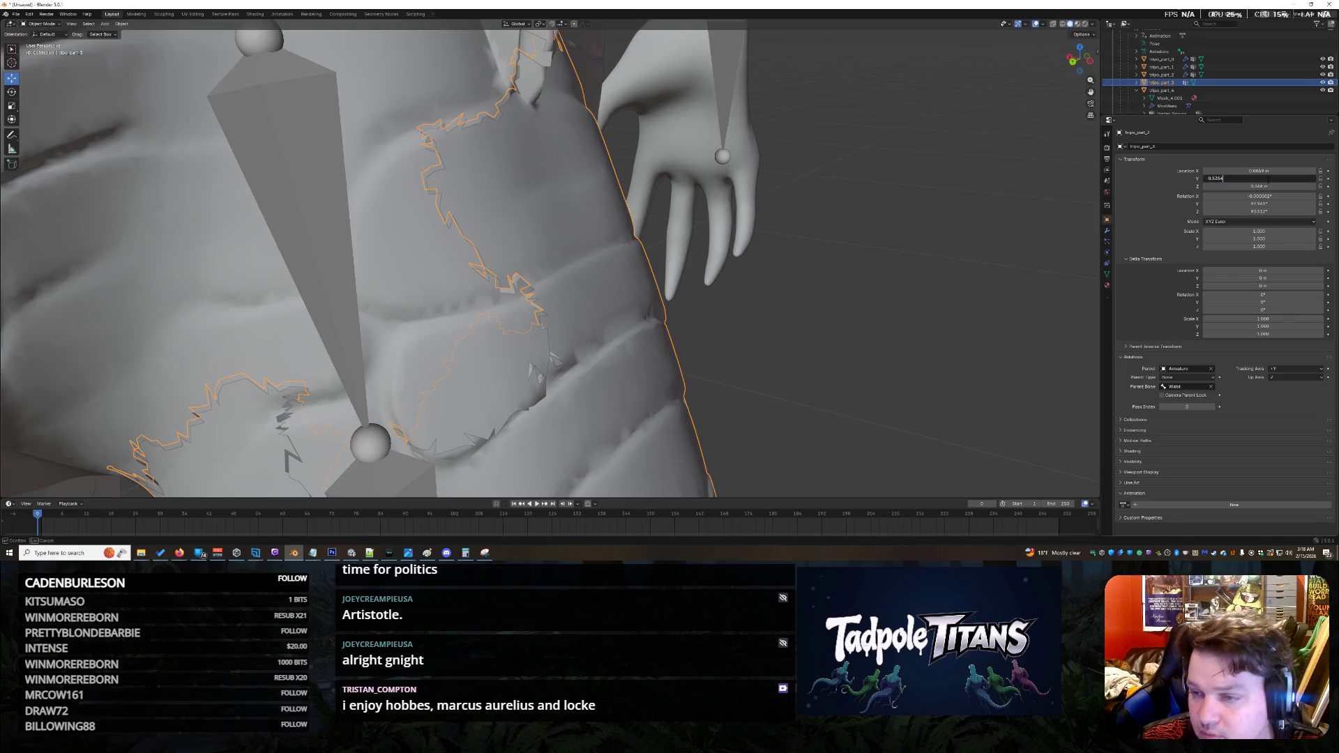
key("Return")
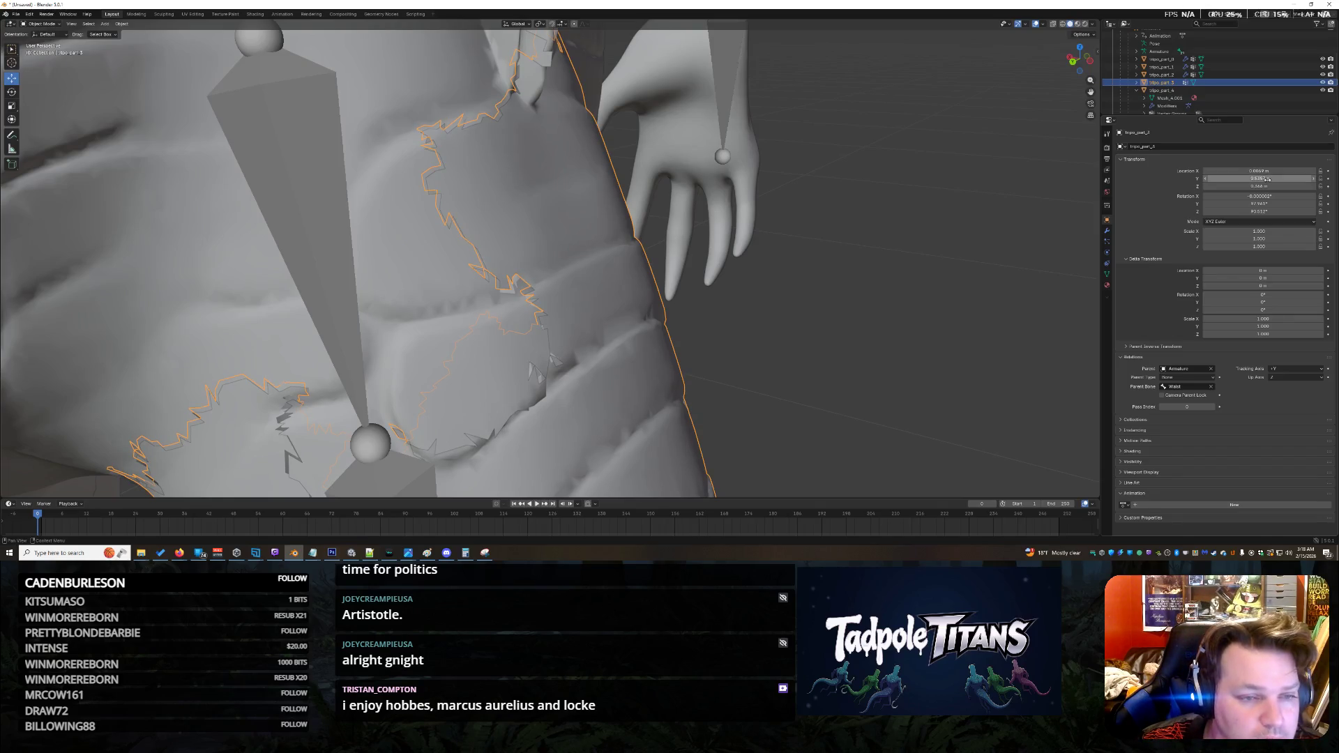
left_click(1267, 179)
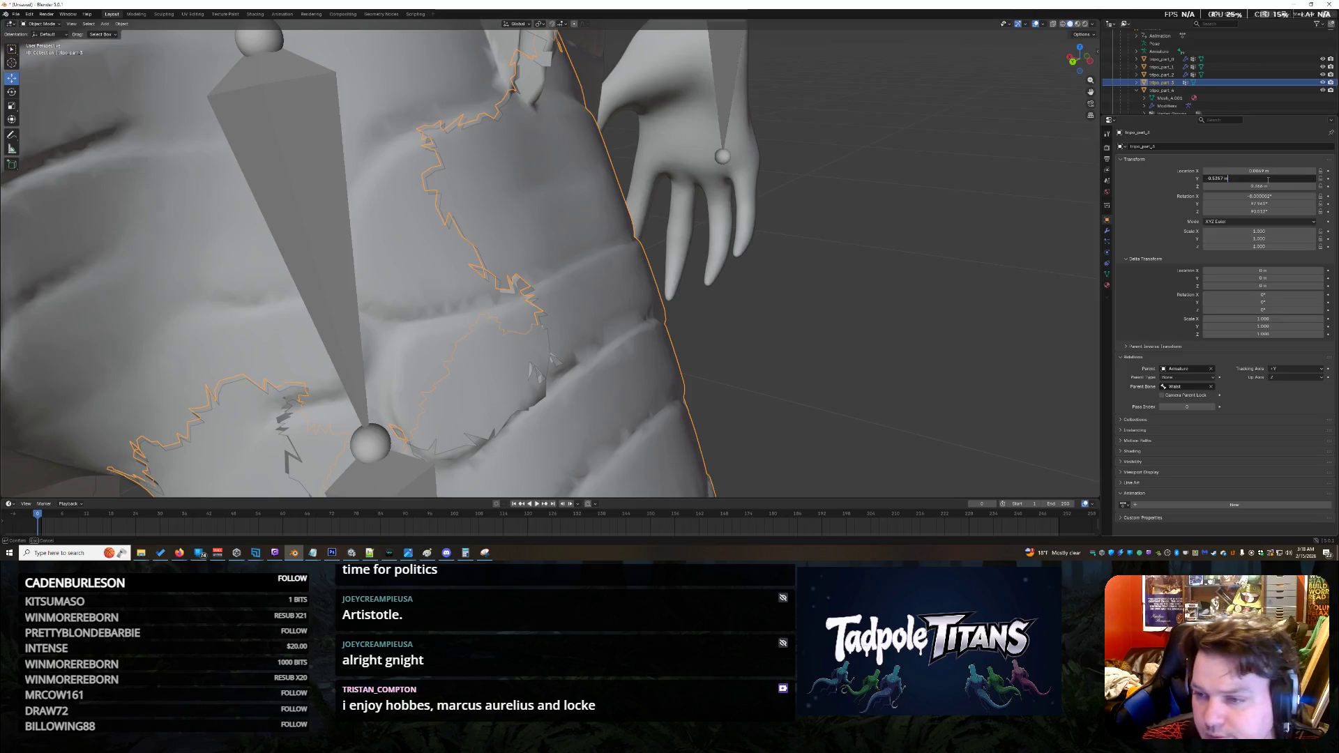
key("BackSpace")
key("BackSpace")
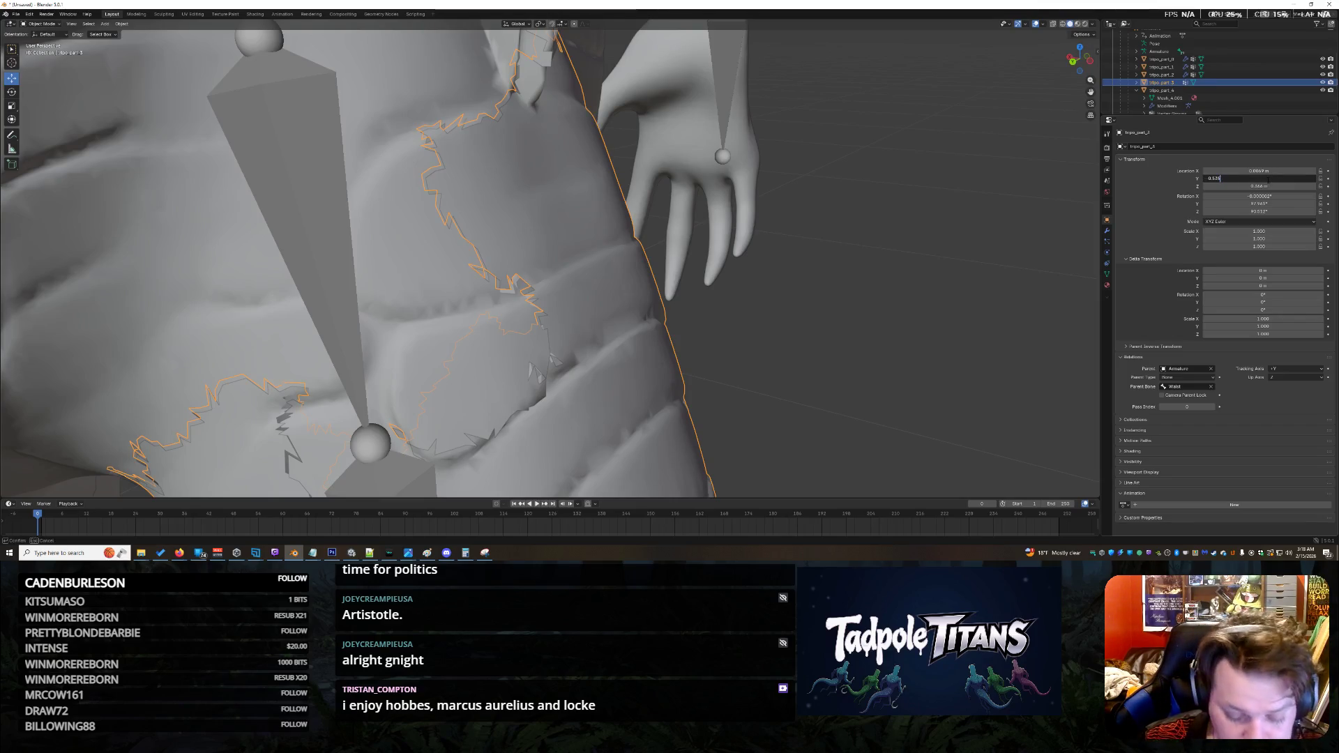
key("Return")
left_click(839, 292)
mouse_move(743, 292)
middle_mouse_down()
mouse_move(756, 281)
mouse_move(632, 282)
mouse_move(662, 294)
mouse_move(625, 298)
mouse_move(558, 233)
middle_mouse_up()
Step: Set tripo_part_3's X location to 0.0069 m, adjust its Z location, and inspect the seam
left_click(558, 233)
double_click(1260, 171)
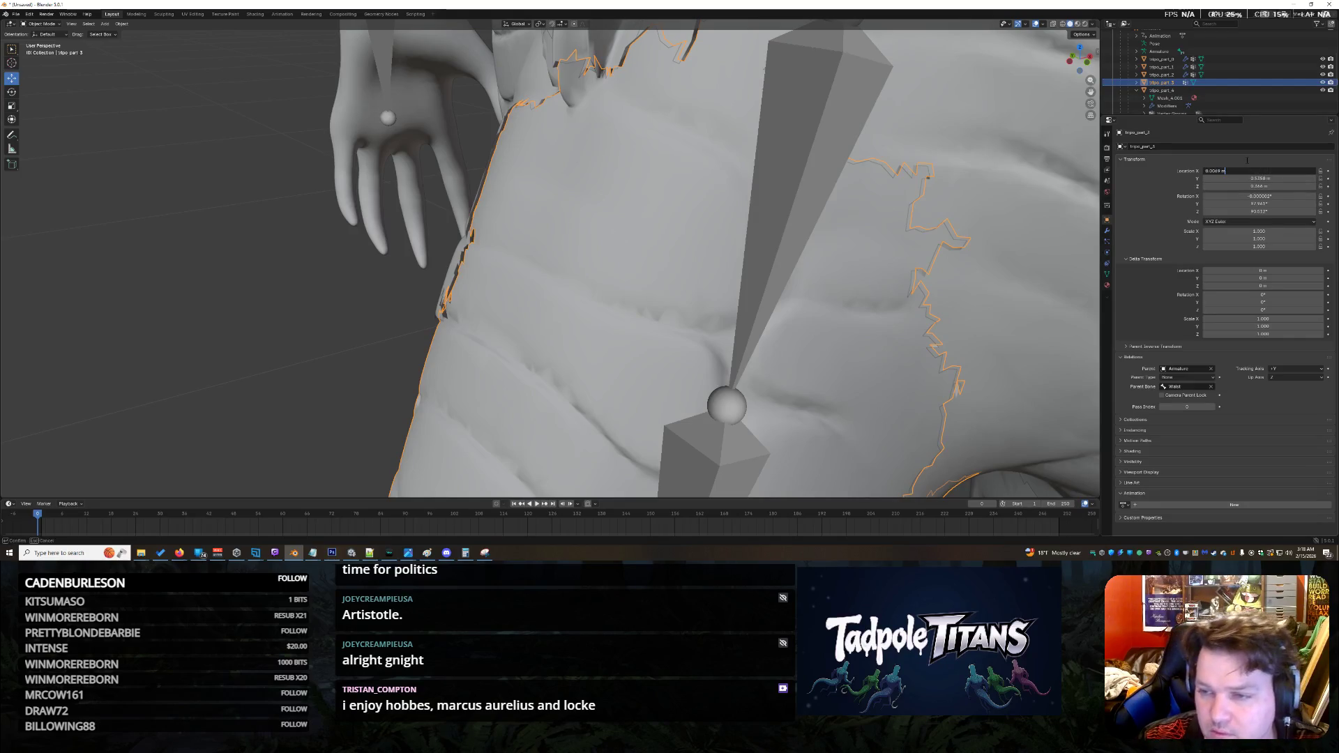
double_click(1277, 186)
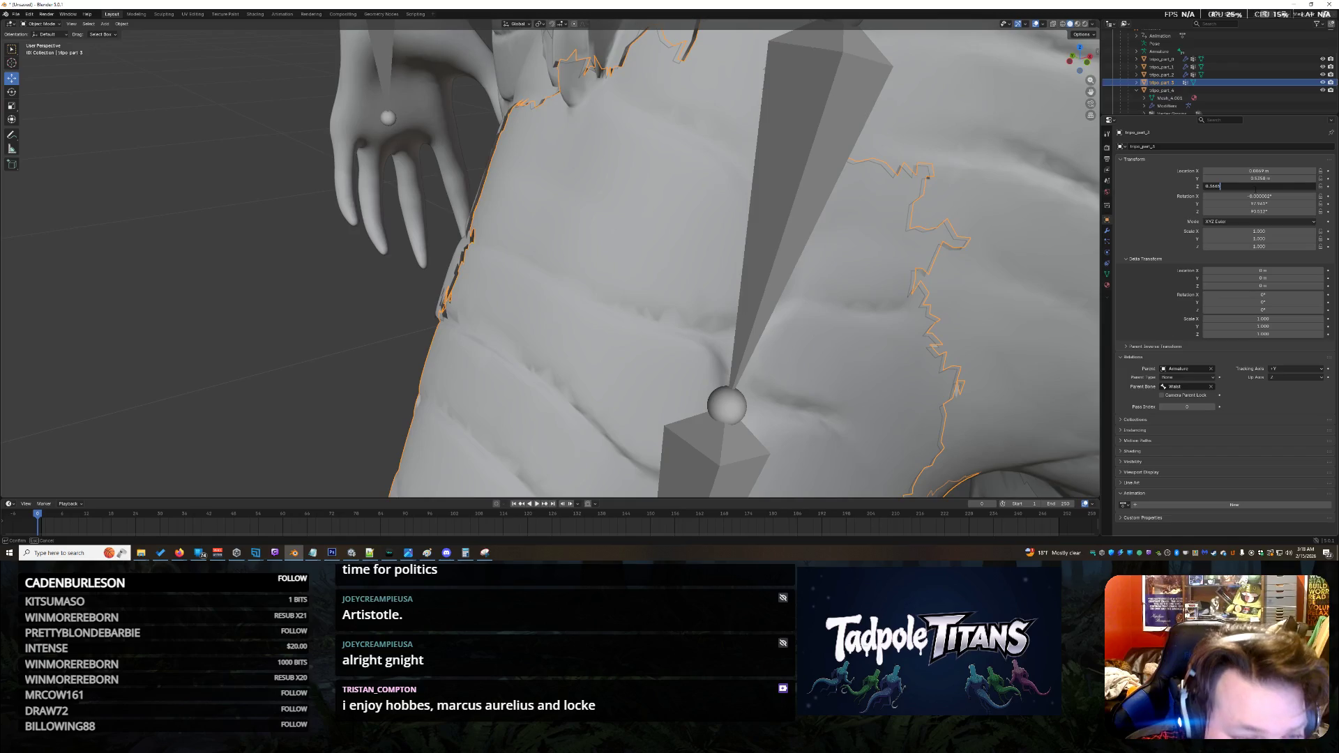
key("Return")
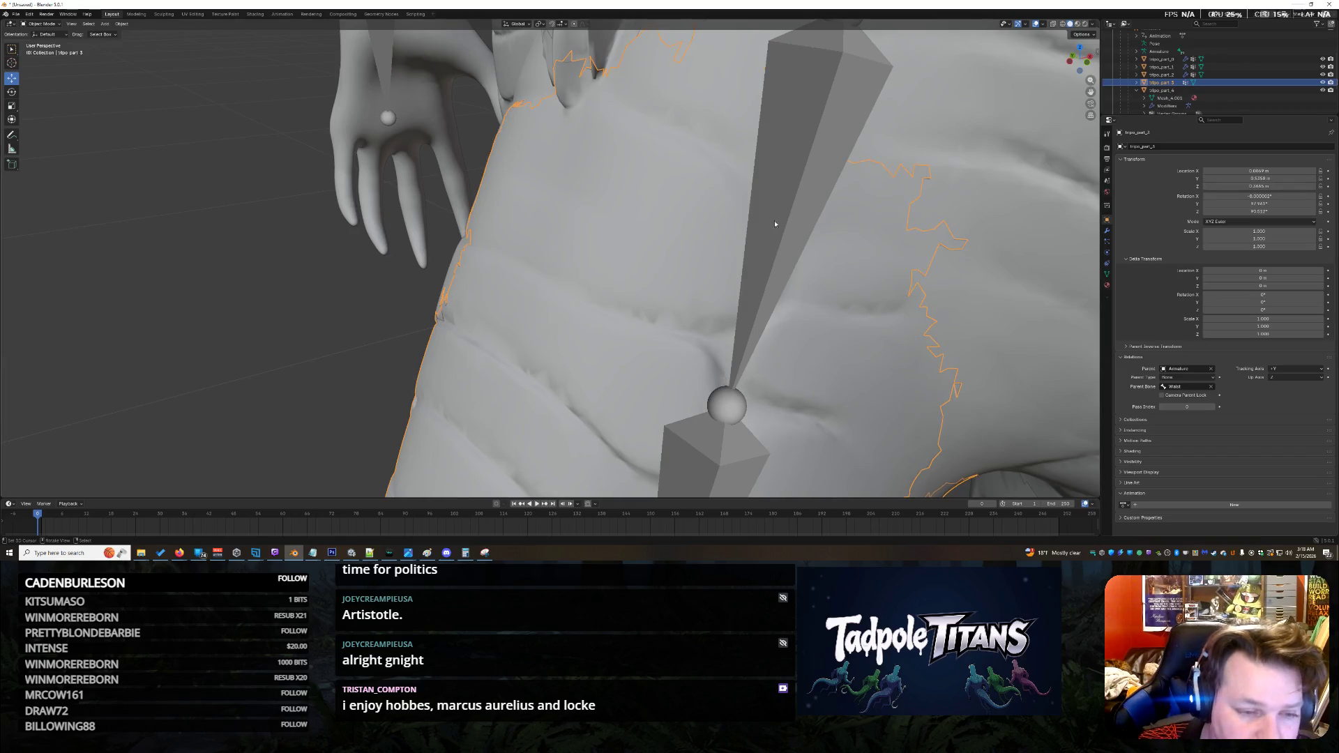
left_click(337, 304)
mouse_move(338, 305)
middle_mouse_down()
mouse_move(428, 330)
mouse_move(482, 313)
mouse_move(305, 300)
mouse_move(481, 289)
mouse_move(460, 307)
mouse_move(496, 267)
mouse_move(509, 267)
mouse_move(470, 288)
mouse_move(558, 264)
mouse_move(564, 299)
mouse_move(574, 274)
middle_mouse_up()
middle_click_drag(596, 270, 457, 269)
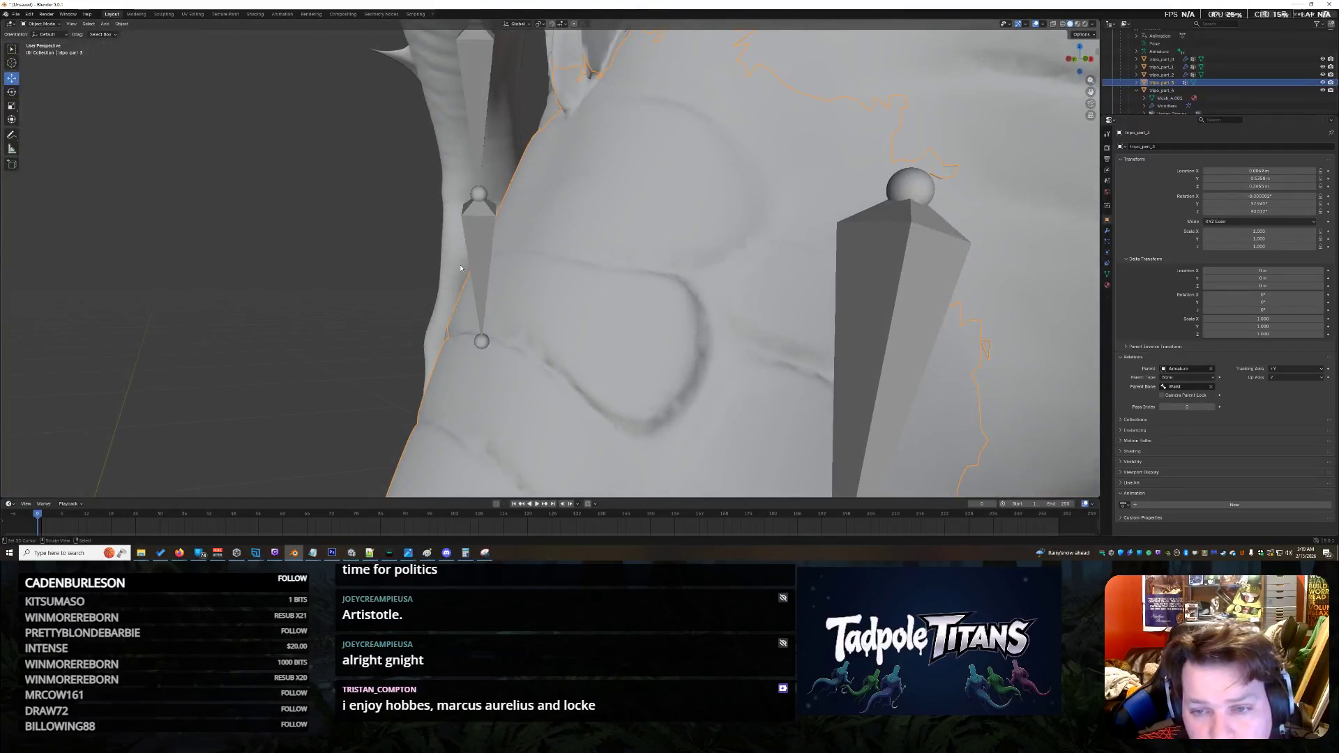
scroll(790, 133, "down", 10)
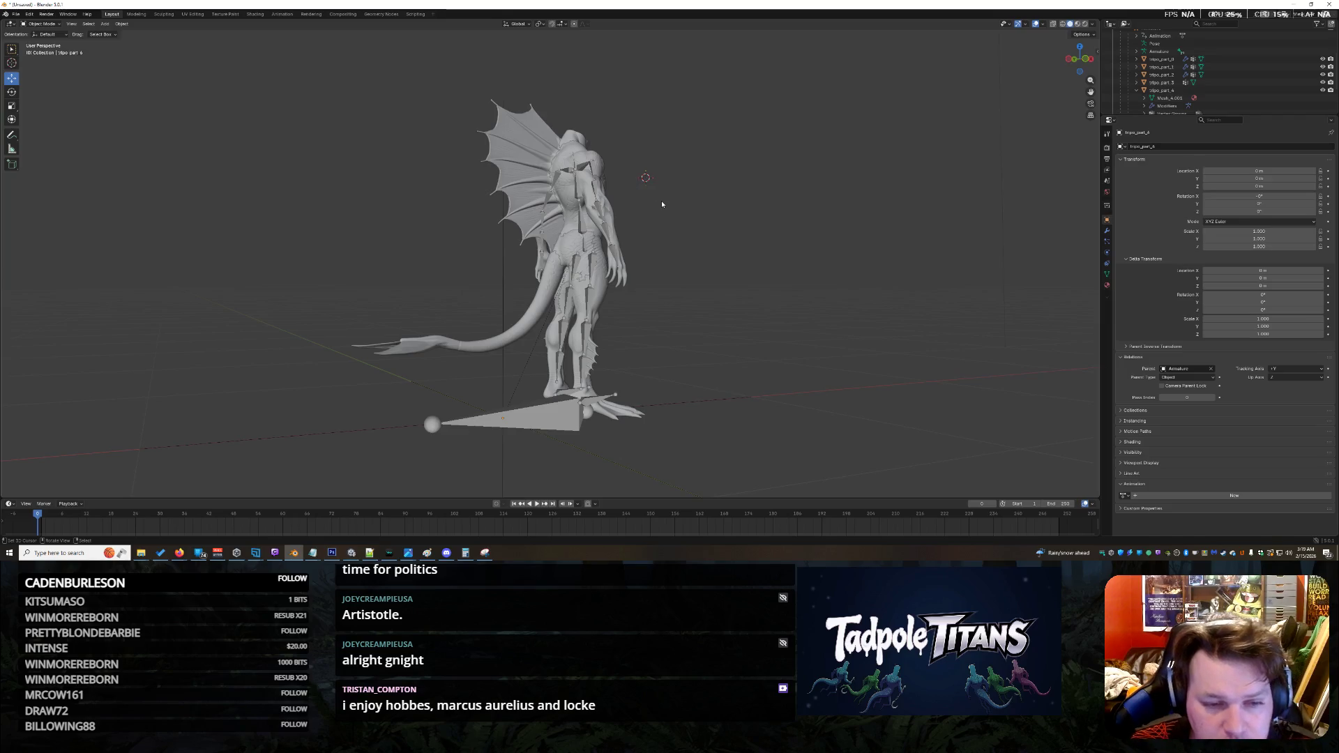
scroll(662, 205, "up", 8)
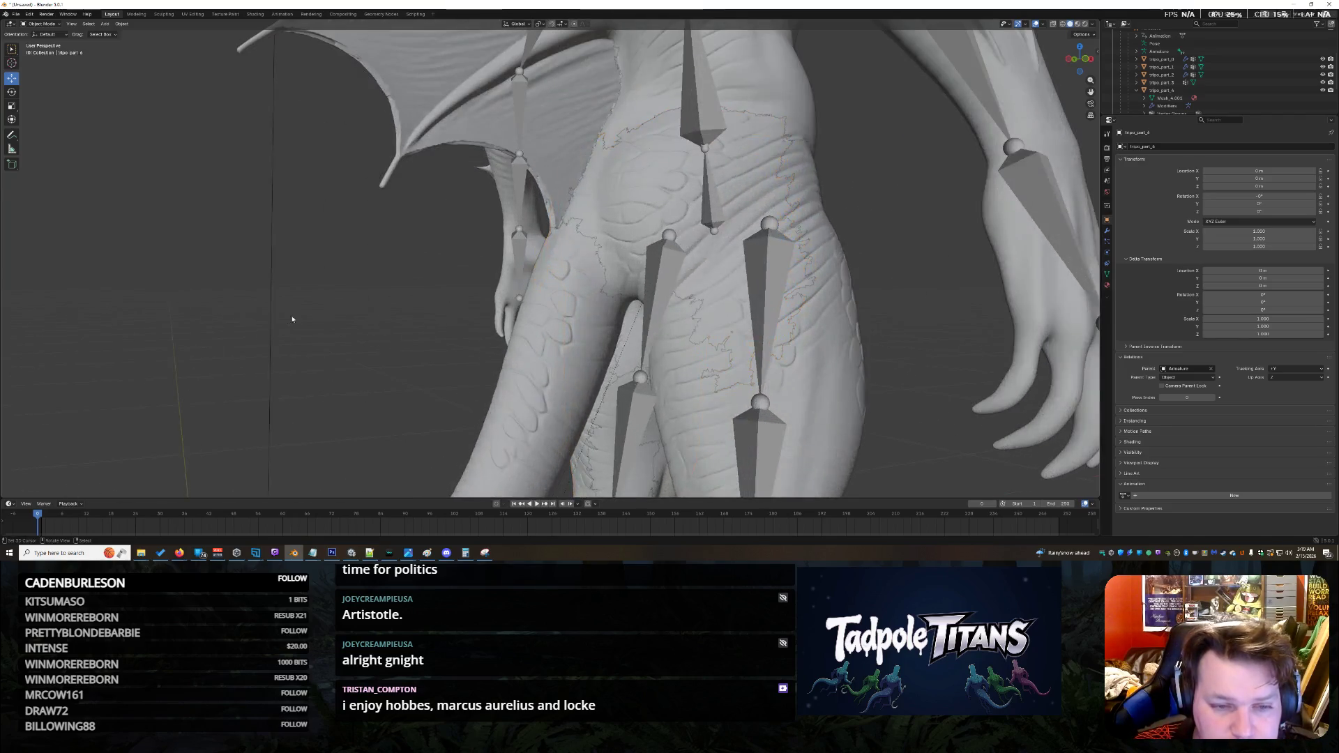
mouse_move(302, 284)
middle_mouse_down()
mouse_move(410, 291)
mouse_move(439, 316)
mouse_move(375, 281)
mouse_move(616, 342)
mouse_move(637, 328)
mouse_move(618, 325)
mouse_move(635, 334)
mouse_move(626, 390)
mouse_move(713, 321)
mouse_move(554, 339)
mouse_move(618, 302)
mouse_move(673, 301)
mouse_move(631, 323)
mouse_move(566, 279)
mouse_move(642, 267)
middle_mouse_up()
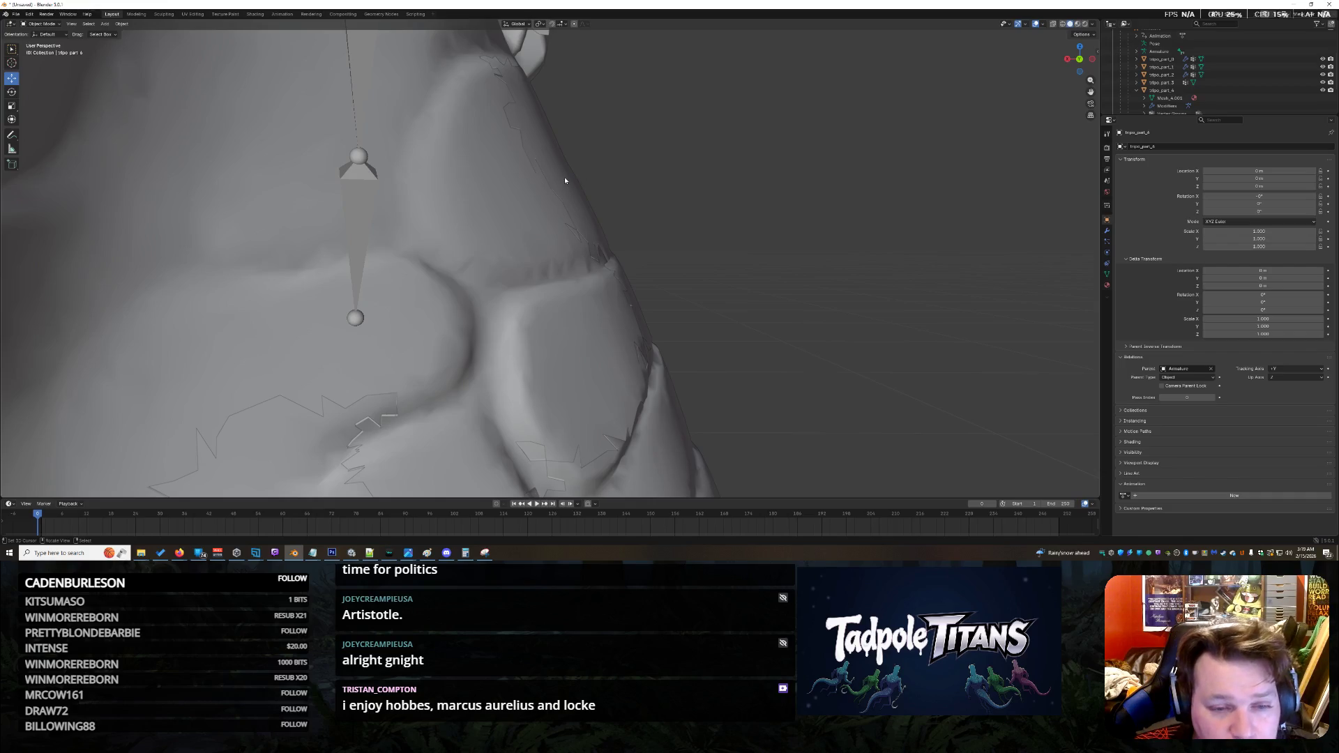
middle_click_drag(782, 407, 814, 382)
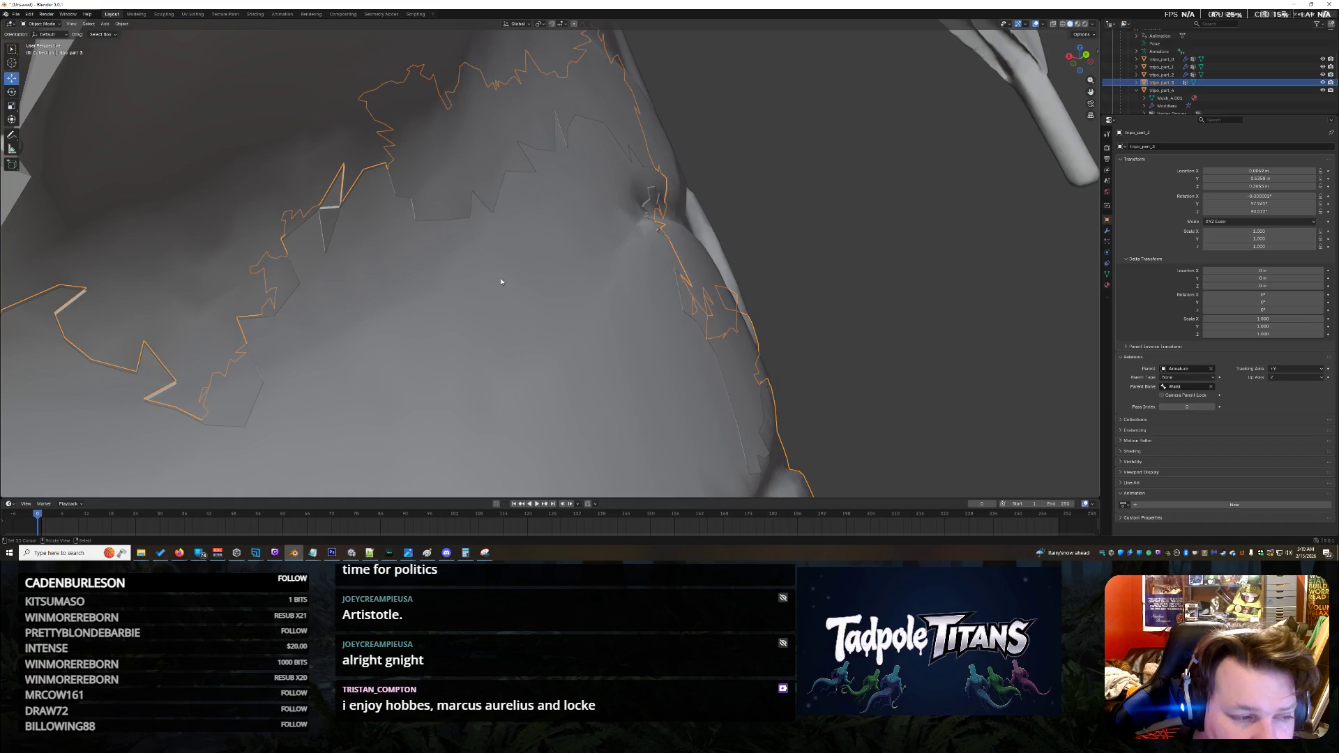
scroll(501, 286, "down", 8)
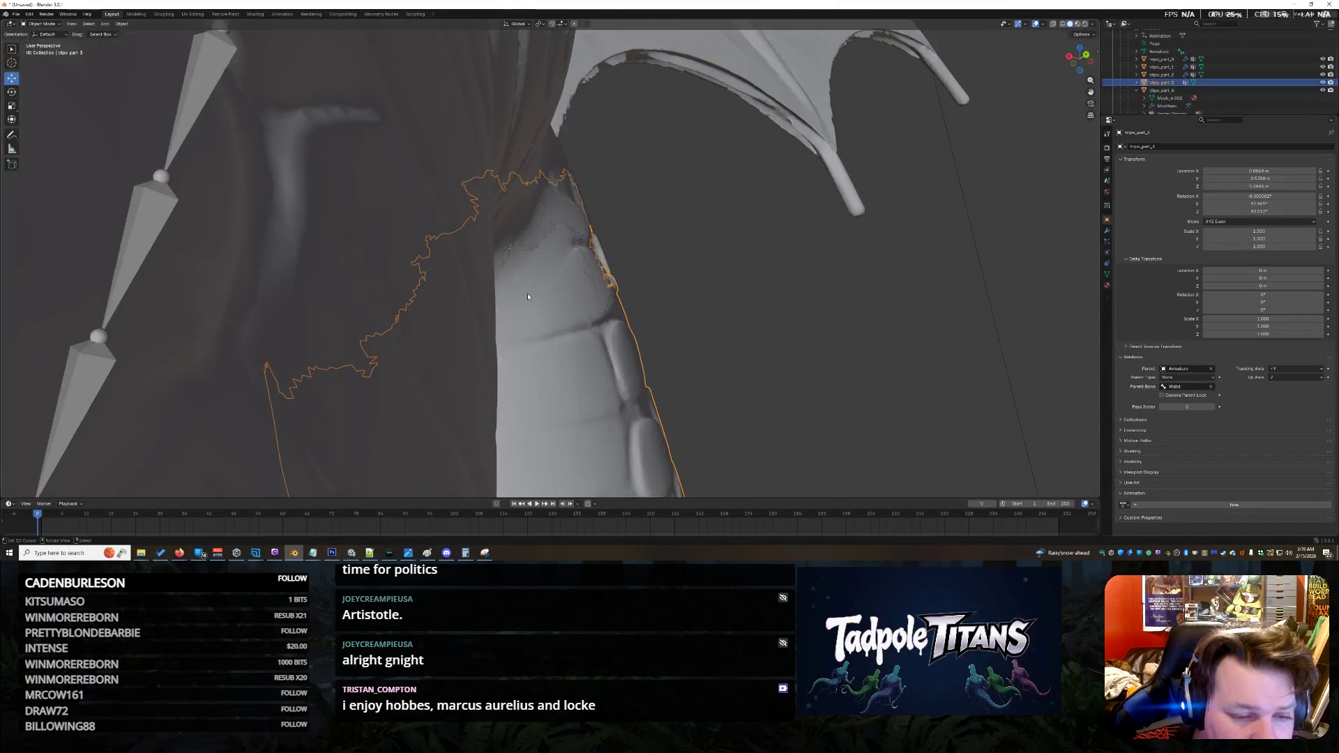
middle_click_drag(528, 296, 559, 301)
mouse_move(787, 308)
middle_mouse_down()
mouse_move(577, 338)
mouse_move(582, 379)
middle_mouse_up()
left_click(604, 281)
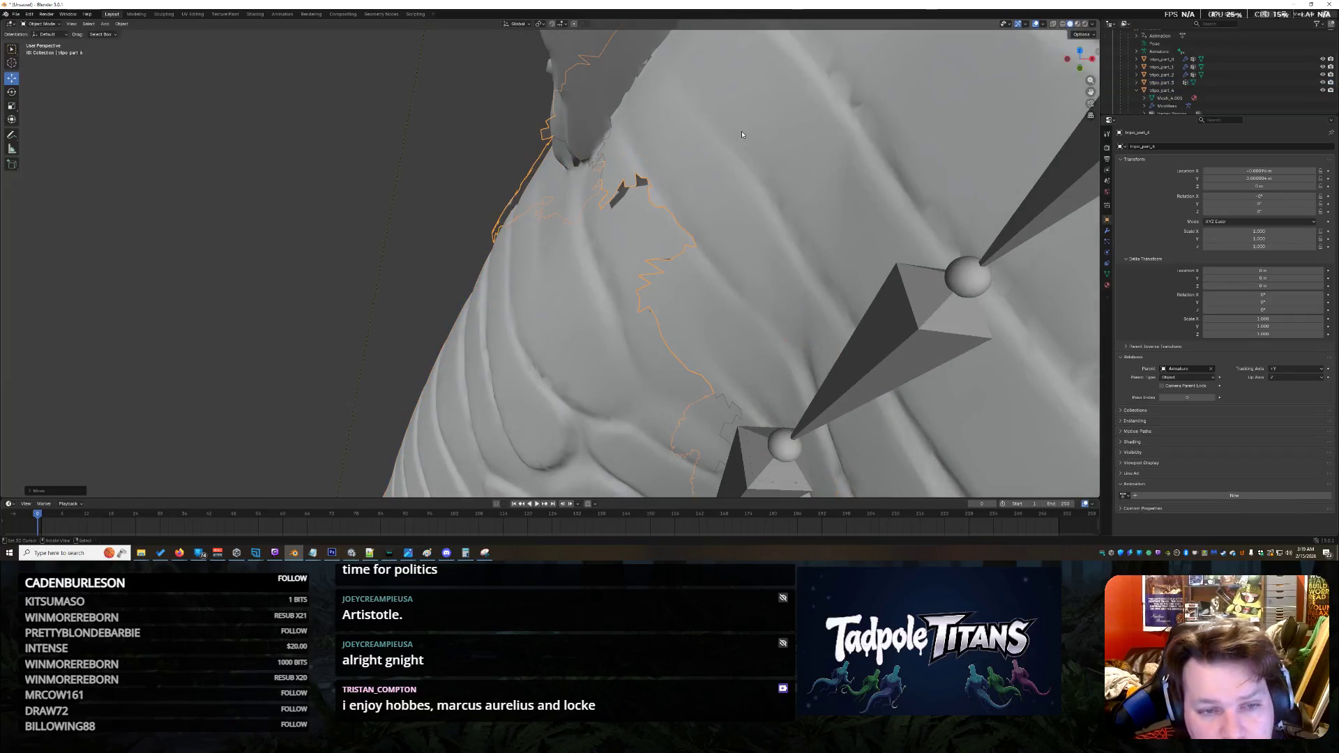
key("ctrl+z")
mouse_move(575, 318)
middle_mouse_down()
mouse_move(544, 244)
mouse_move(603, 239)
middle_mouse_up()
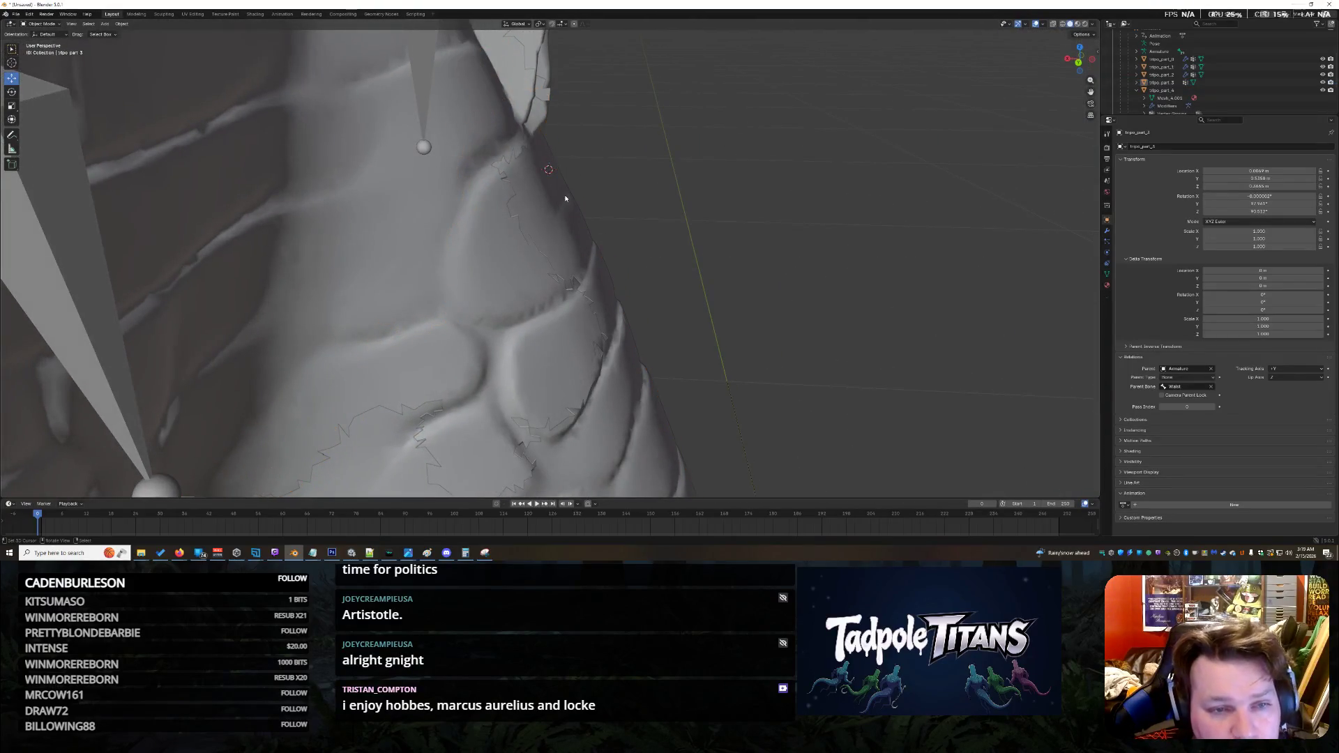
mouse_move(741, 132)
middle_mouse_down()
mouse_move(708, 141)
mouse_move(657, 105)
mouse_move(587, 110)
mouse_move(583, 136)
mouse_move(553, 130)
mouse_move(675, 140)
mouse_move(570, 137)
middle_mouse_up()
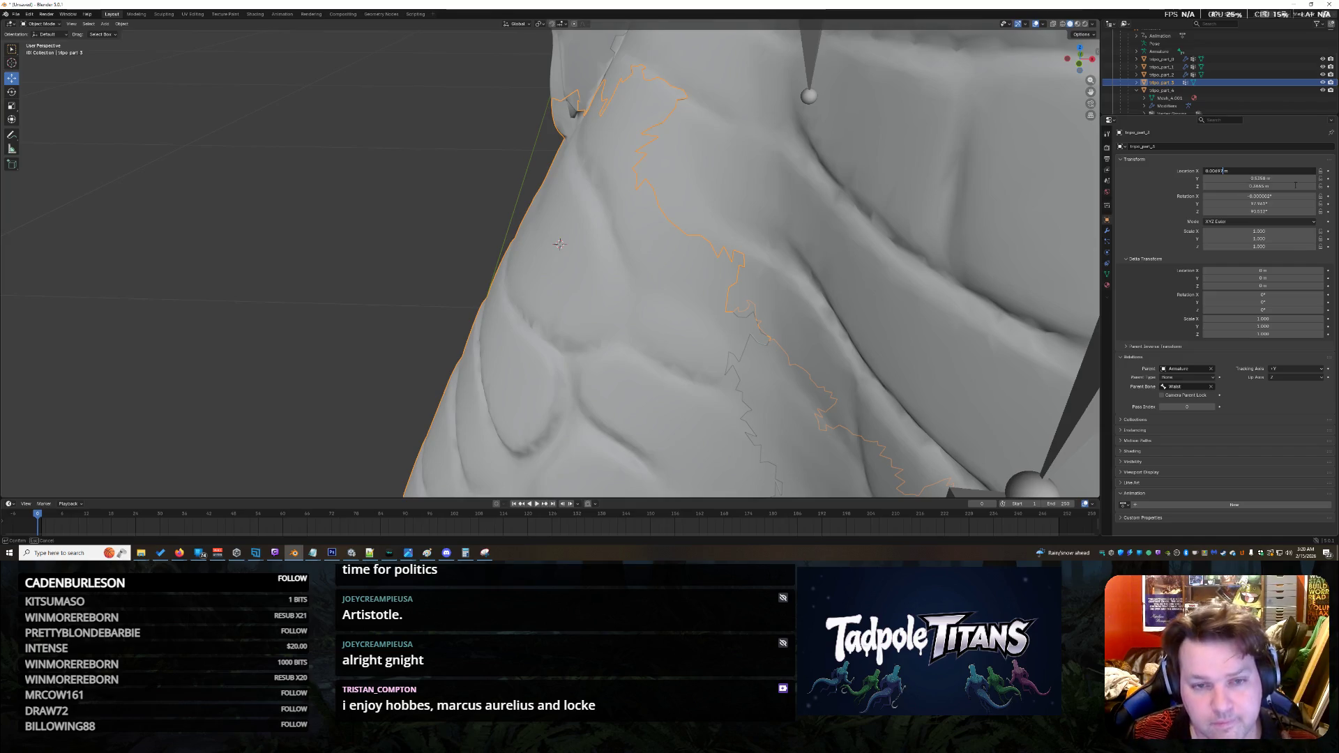
mouse_move(372, 230)
middle_mouse_down()
mouse_move(523, 148)
mouse_move(385, 145)
middle_mouse_up()
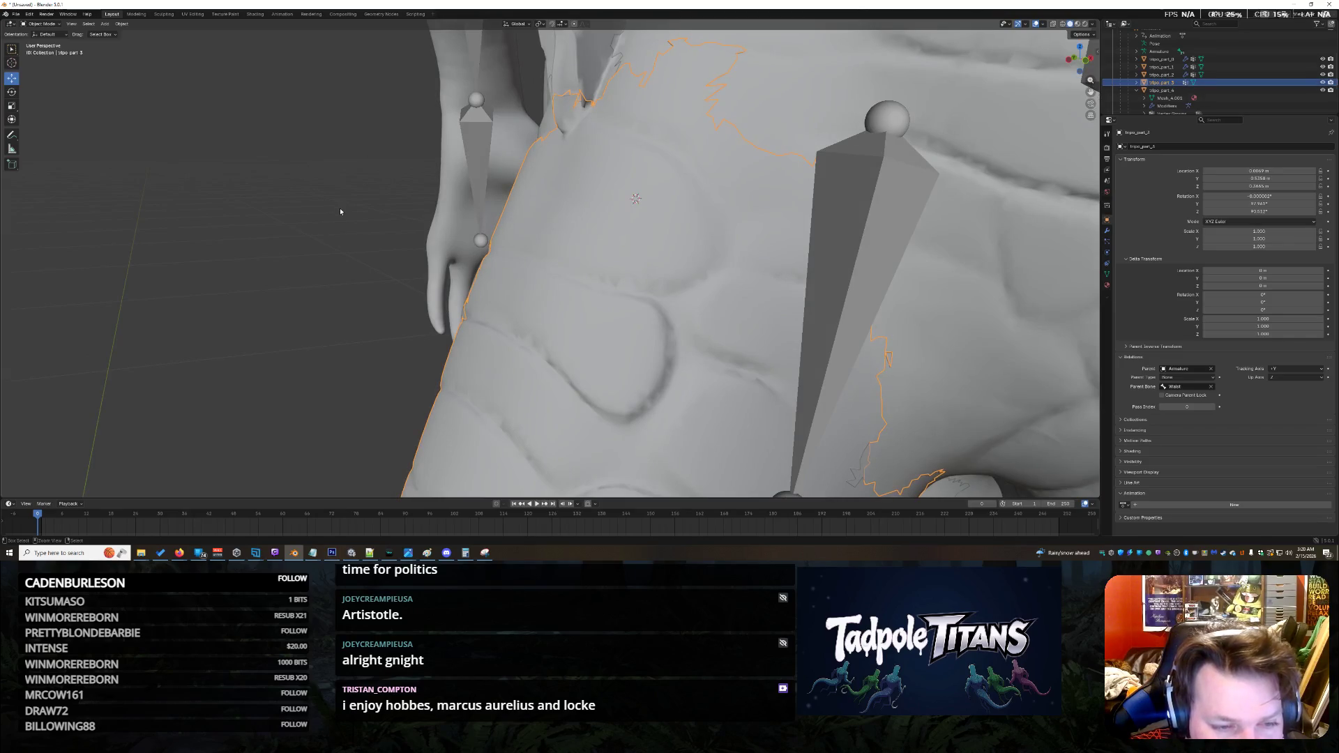
left_click(318, 201)
mouse_move(269, 155)
middle_mouse_down()
mouse_move(329, 209)
mouse_move(436, 204)
mouse_move(271, 210)
mouse_move(309, 224)
mouse_move(292, 218)
mouse_move(501, 208)
mouse_move(488, 218)
mouse_move(399, 228)
mouse_move(479, 179)
mouse_move(502, 194)
mouse_move(530, 178)
mouse_move(424, 222)
mouse_move(419, 254)
mouse_move(323, 251)
mouse_move(428, 225)
mouse_move(714, 228)
mouse_move(705, 268)
middle_mouse_up()
Step: Play the walk animation and stop it at frame 34
scroll(428, 225, "down", 5)
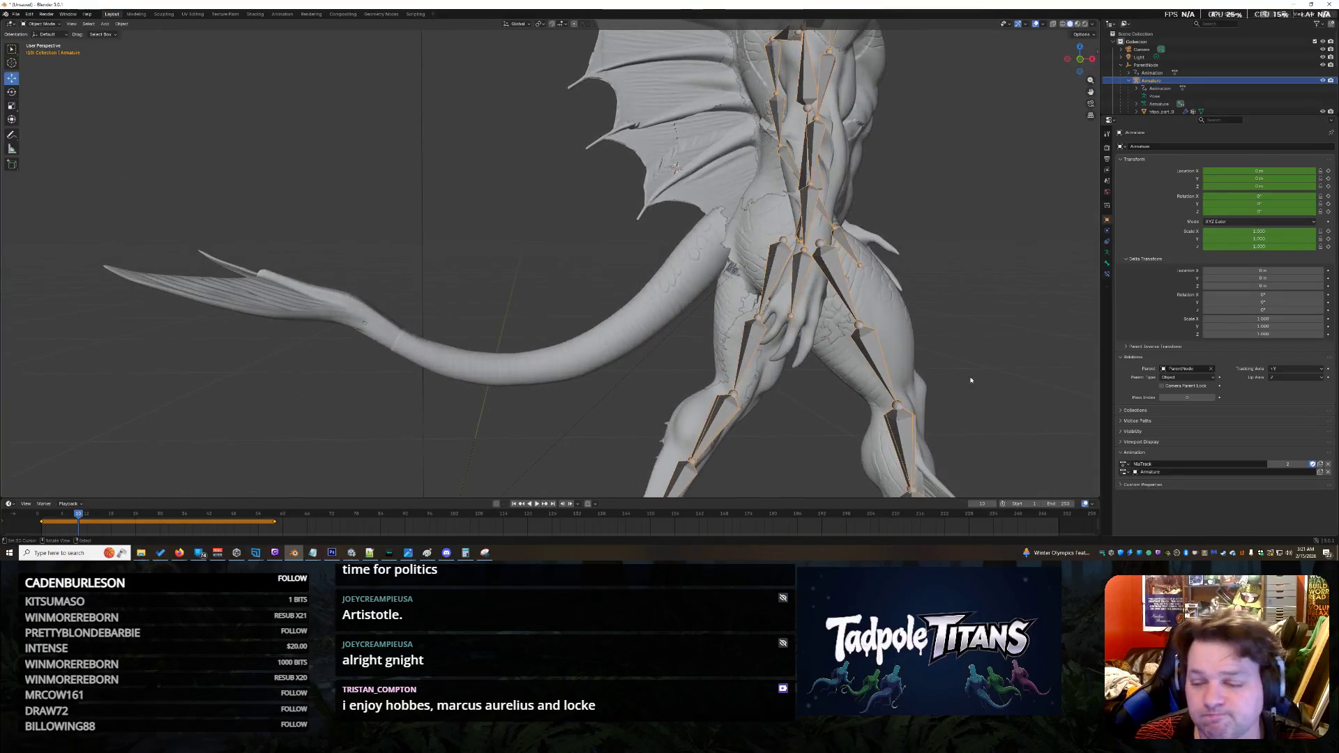
middle_click_drag(942, 419, 814, 379)
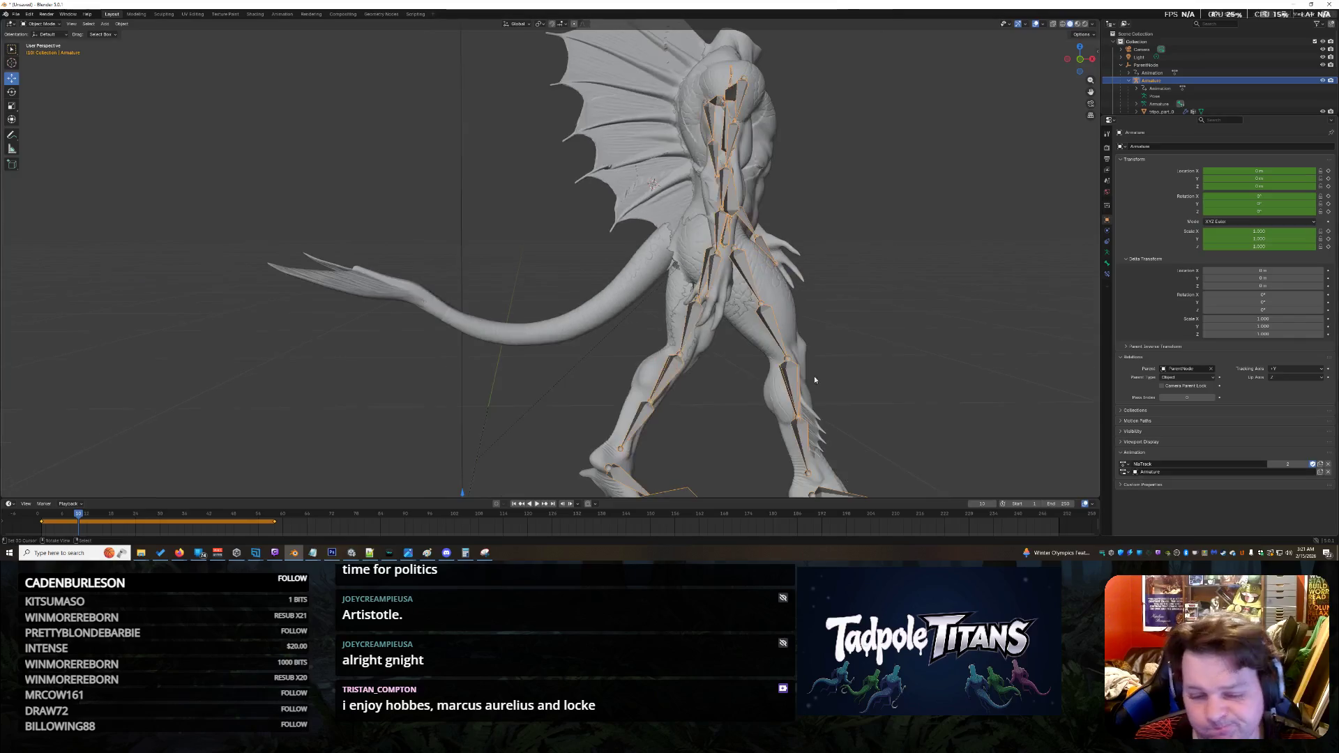
left_click(537, 504)
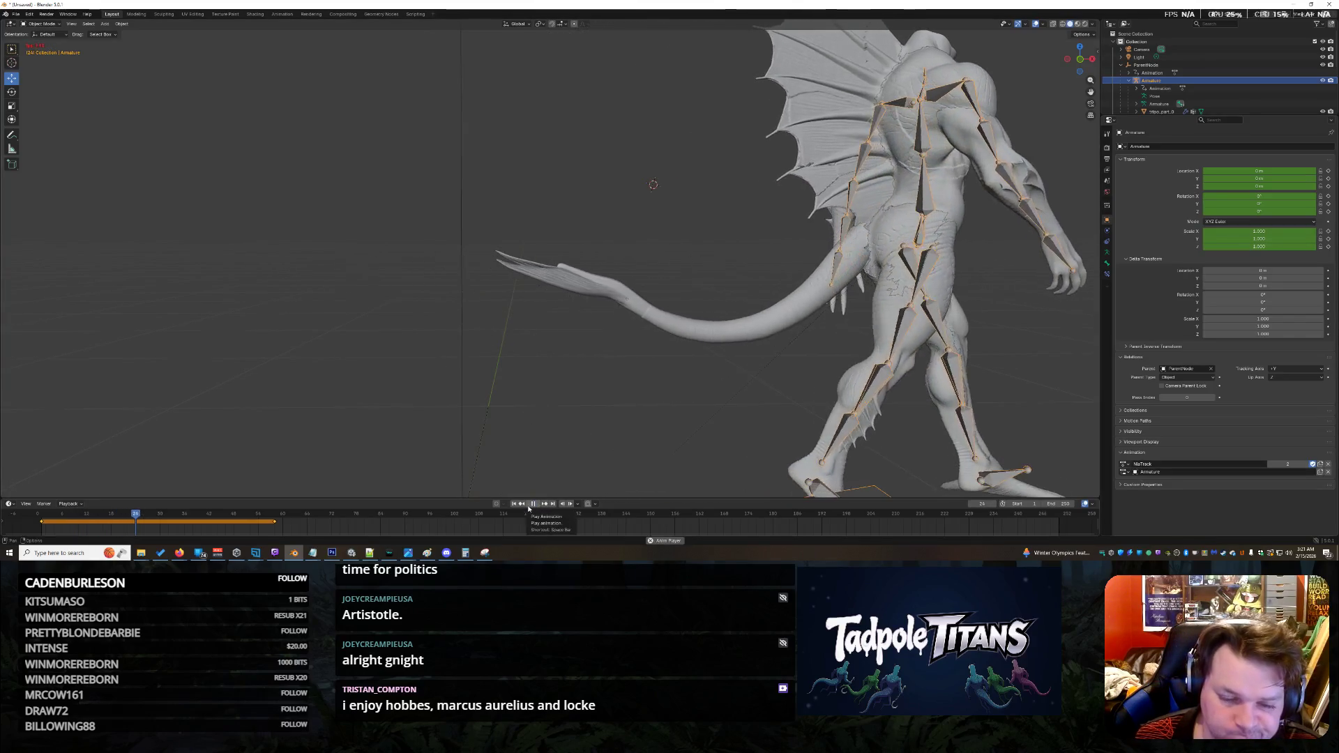
left_click(535, 504)
Step: Orbit and zoom around the creature's body, legs and tail to inspect the parts
scroll(690, 383, "down", 5)
middle_click_drag(691, 382, 791, 362)
mouse_move(429, 351)
middle_mouse_down()
mouse_move(364, 322)
mouse_move(488, 321)
mouse_move(768, 251)
middle_mouse_up()
scroll(364, 321, "up", 5)
scroll(897, 214, "up", 4)
mouse_move(896, 215)
middle_mouse_down()
mouse_move(843, 210)
mouse_move(928, 229)
middle_mouse_up()
scroll(844, 209, "down", 5)
scroll(849, 230, "up", 2)
scroll(893, 227, "up", 6)
mouse_move(346, 248)
middle_mouse_down()
mouse_move(412, 248)
mouse_move(417, 282)
mouse_move(362, 259)
middle_mouse_up()
scroll(412, 248, "down", 5)
scroll(362, 260, "up", 5)
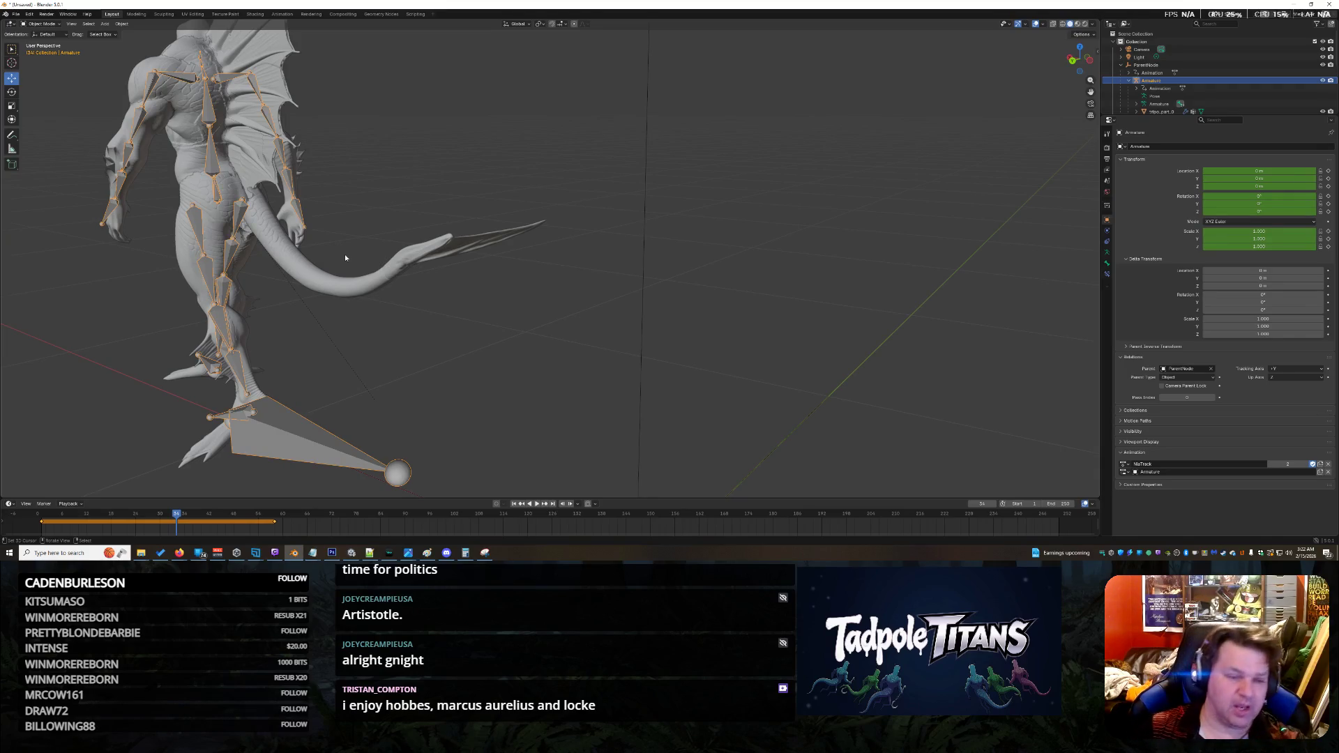
scroll(530, 238, "down", 4)
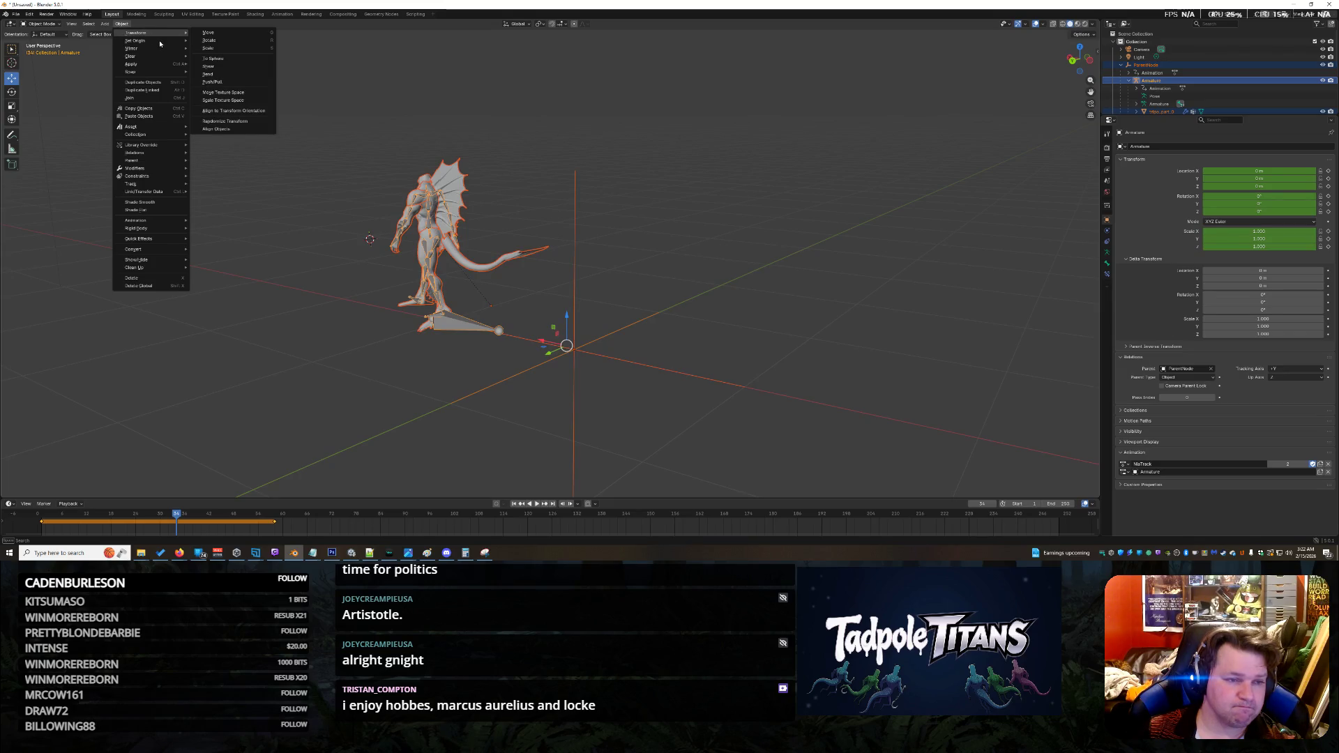
Step: Assign NlaTrack.002 as the armature's active action
mouse_move(159, 40)
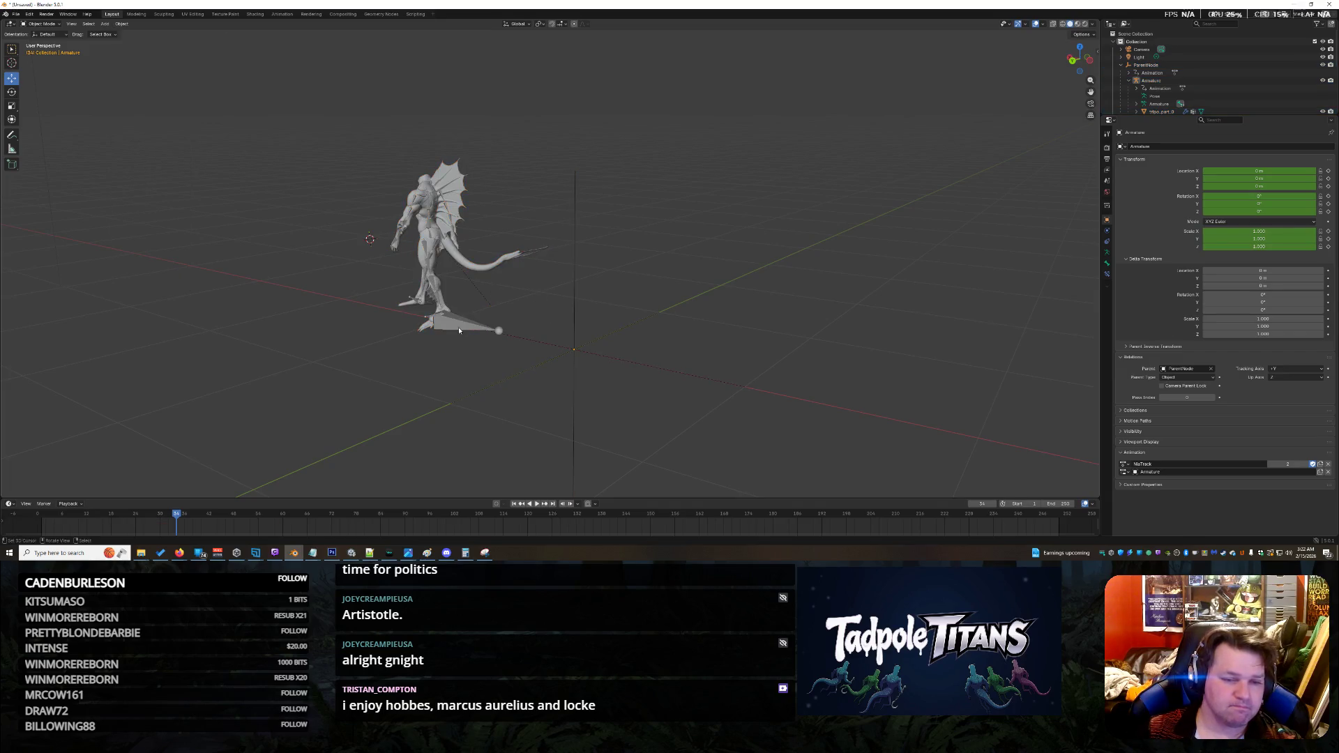
scroll(459, 331, "up", 5)
middle_click_drag(580, 332, 615, 341)
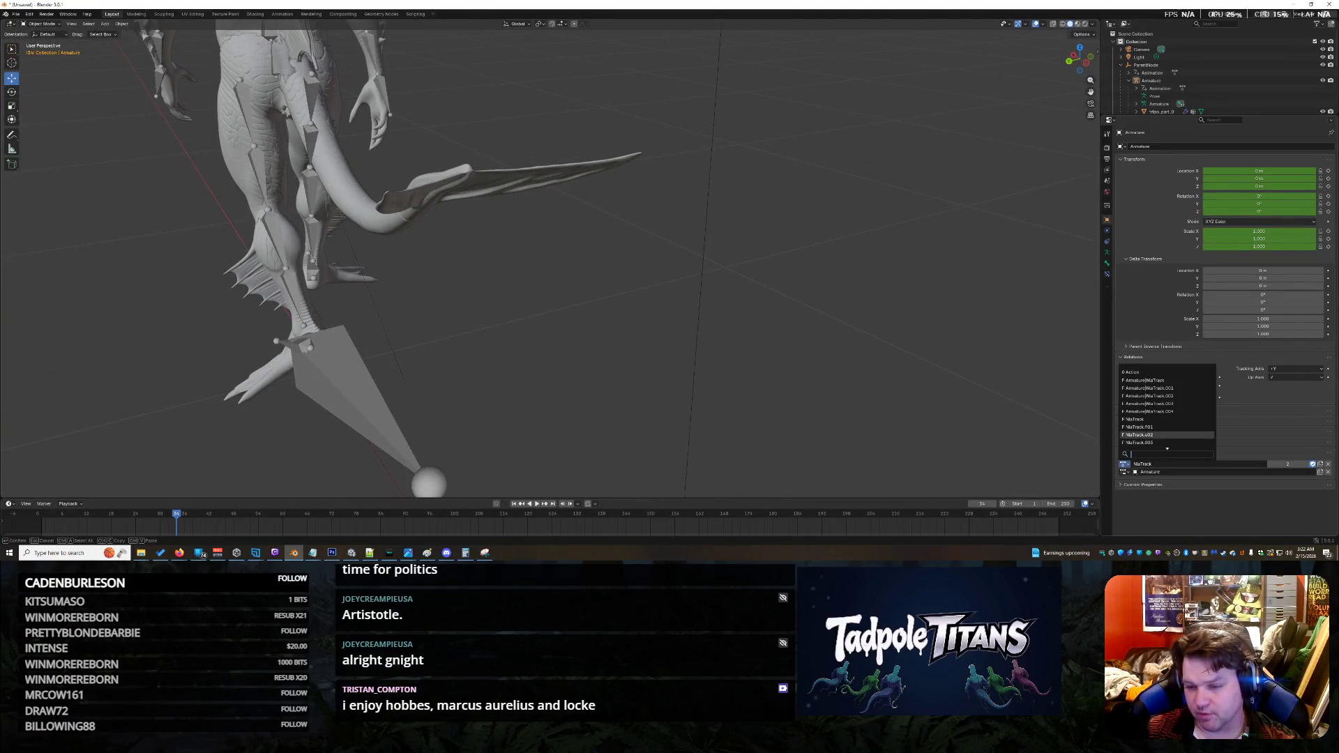
left_click(1149, 434)
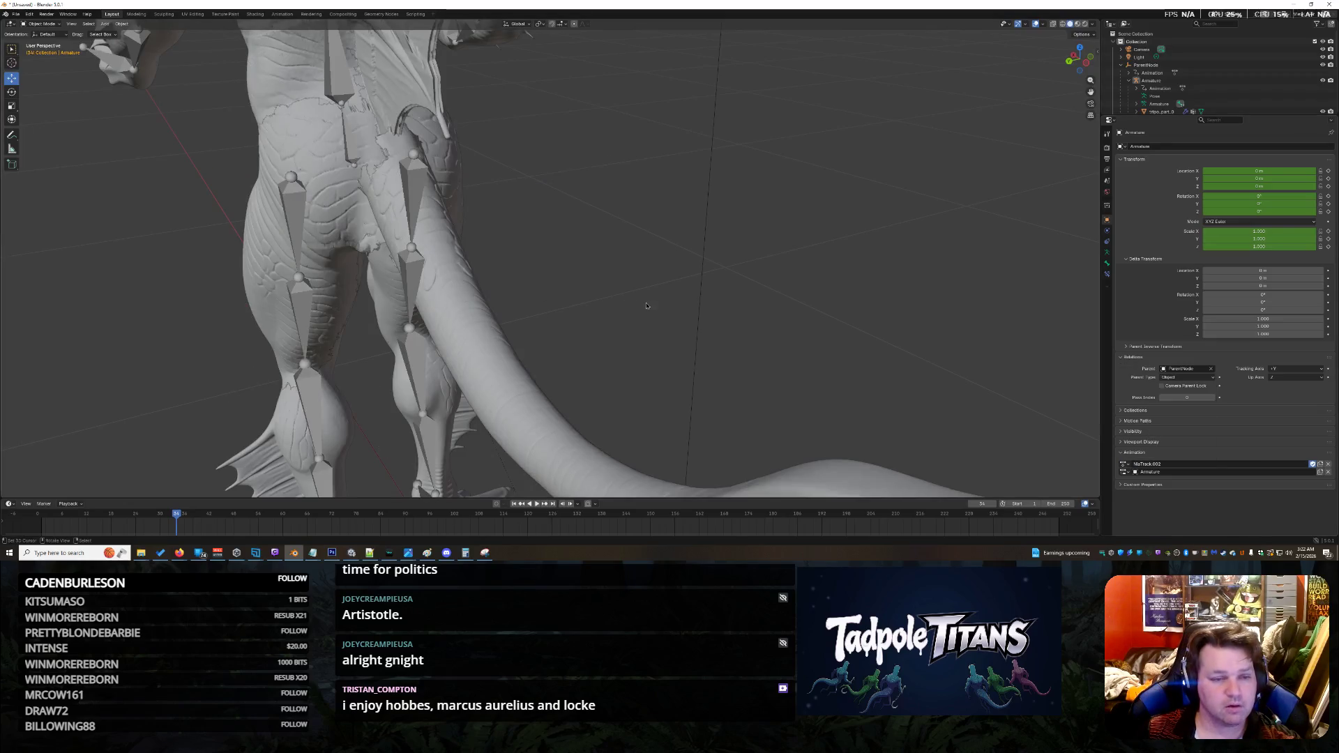
Step: Inspect the tail up close and select the hip mesh part
mouse_move(646, 305)
middle_mouse_down()
mouse_move(685, 226)
mouse_move(694, 302)
mouse_move(667, 253)
mouse_move(653, 335)
mouse_move(666, 340)
mouse_move(695, 278)
mouse_move(688, 311)
mouse_move(586, 348)
mouse_move(672, 352)
middle_mouse_up()
scroll(585, 349, "up", 4)
scroll(577, 311, "down", 5)
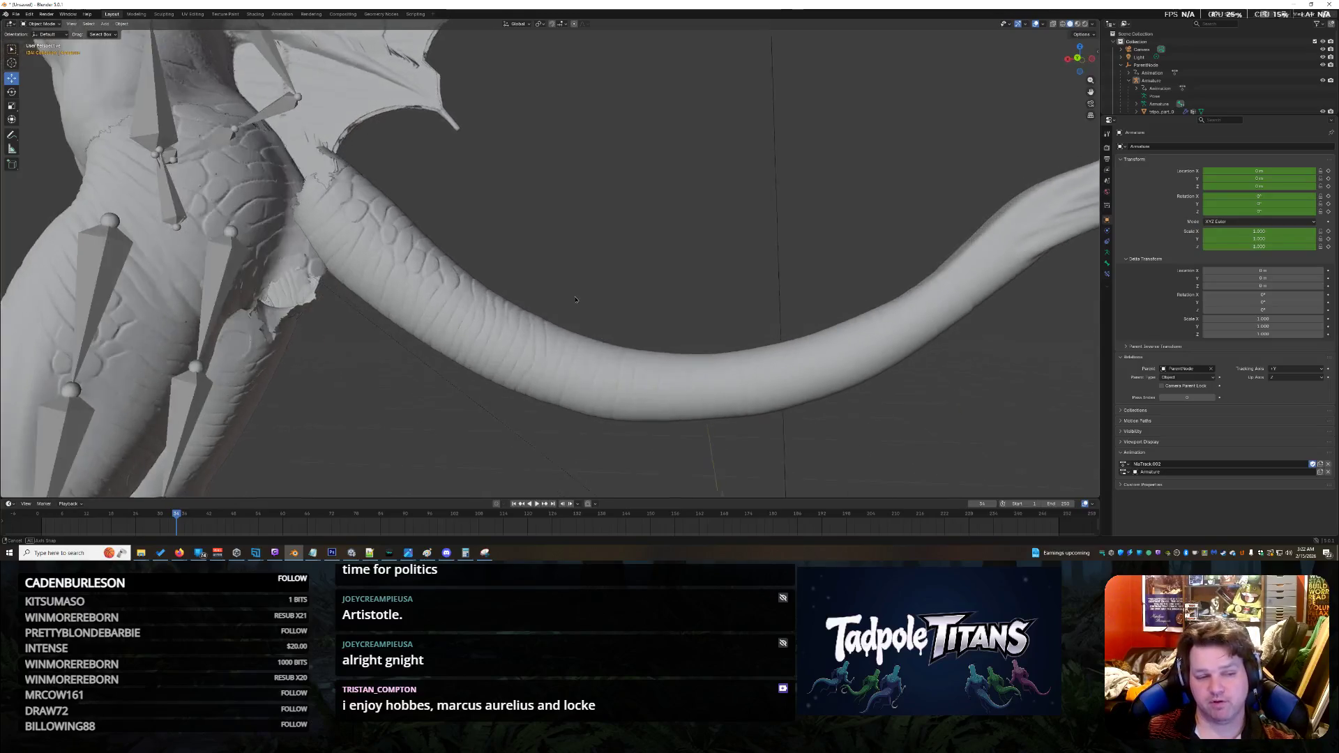
middle_click_drag(559, 298, 525, 287)
scroll(525, 286, "up", 2)
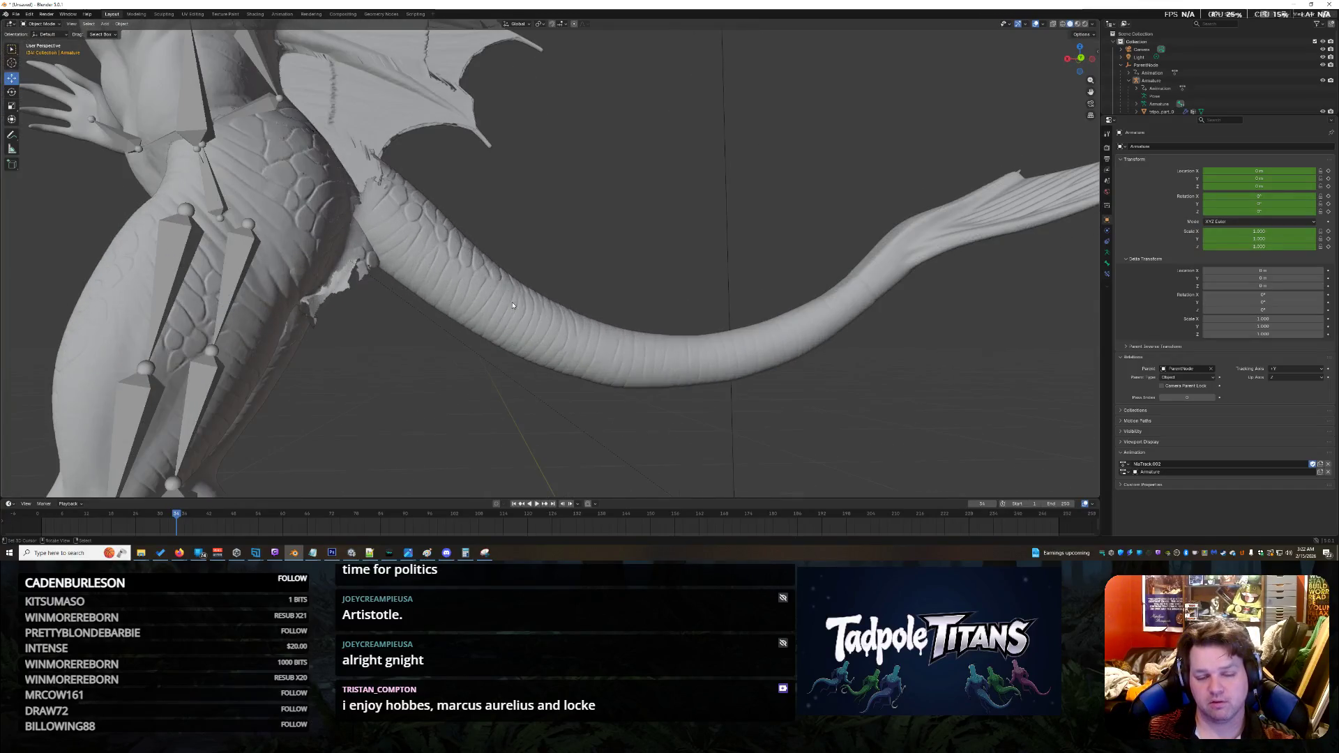
left_click(530, 294)
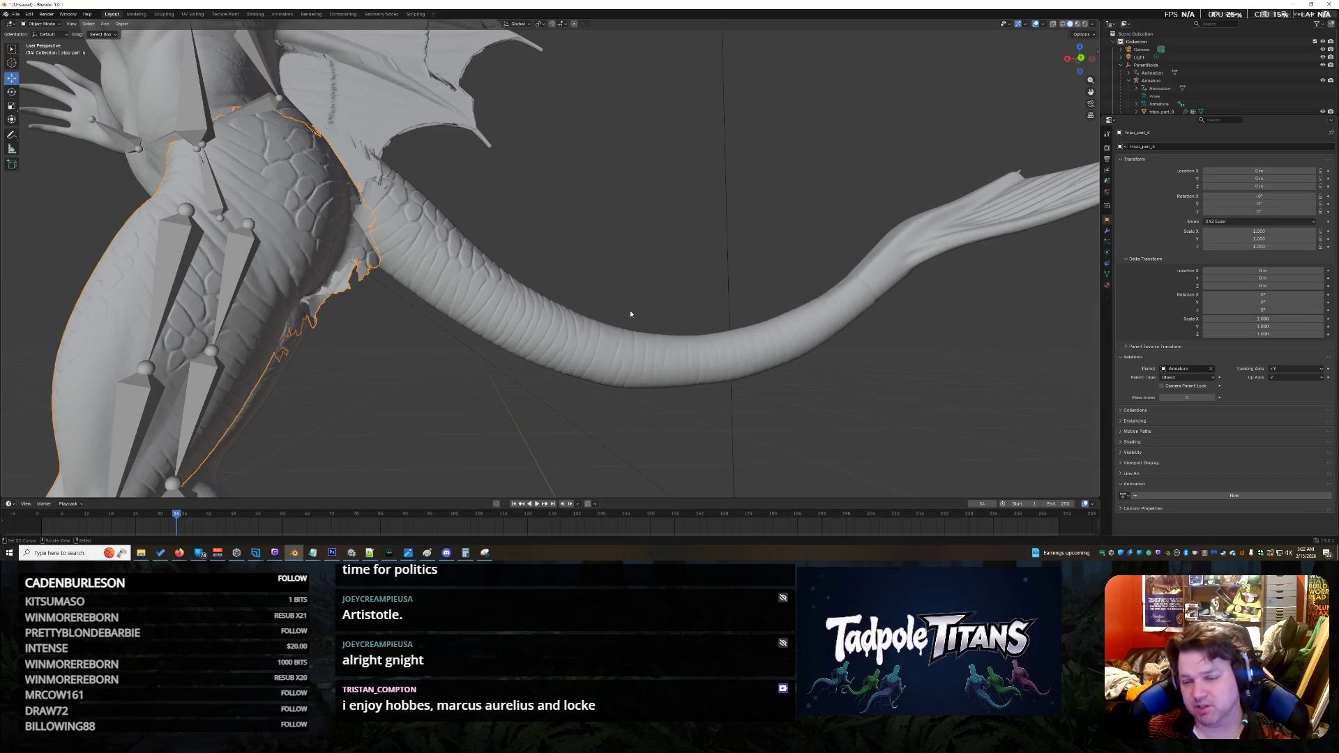
Step: Select the tail and change its Relations parent type from Bone to Object
mouse_move(777, 351)
middle_mouse_down()
mouse_move(752, 340)
mouse_move(642, 140)
mouse_move(777, 344)
mouse_move(844, 314)
mouse_move(776, 340)
middle_mouse_up()
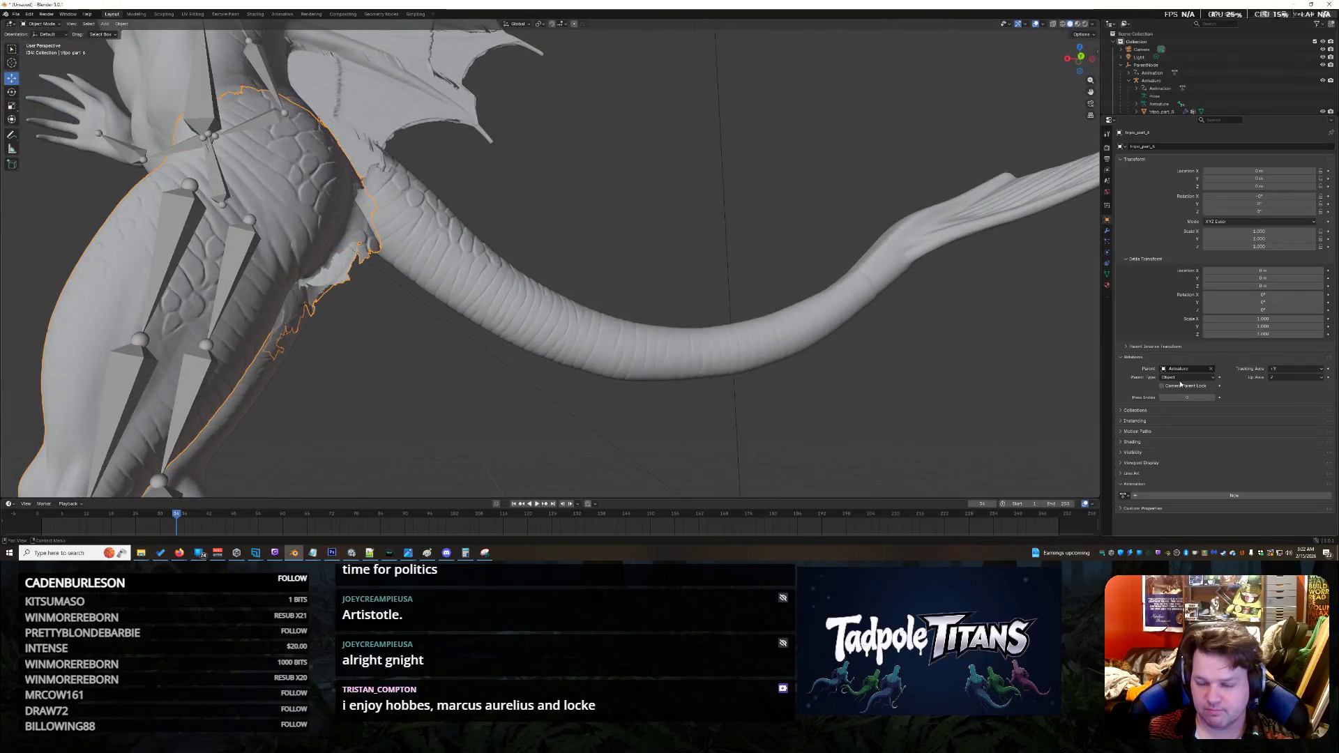
left_click(774, 332)
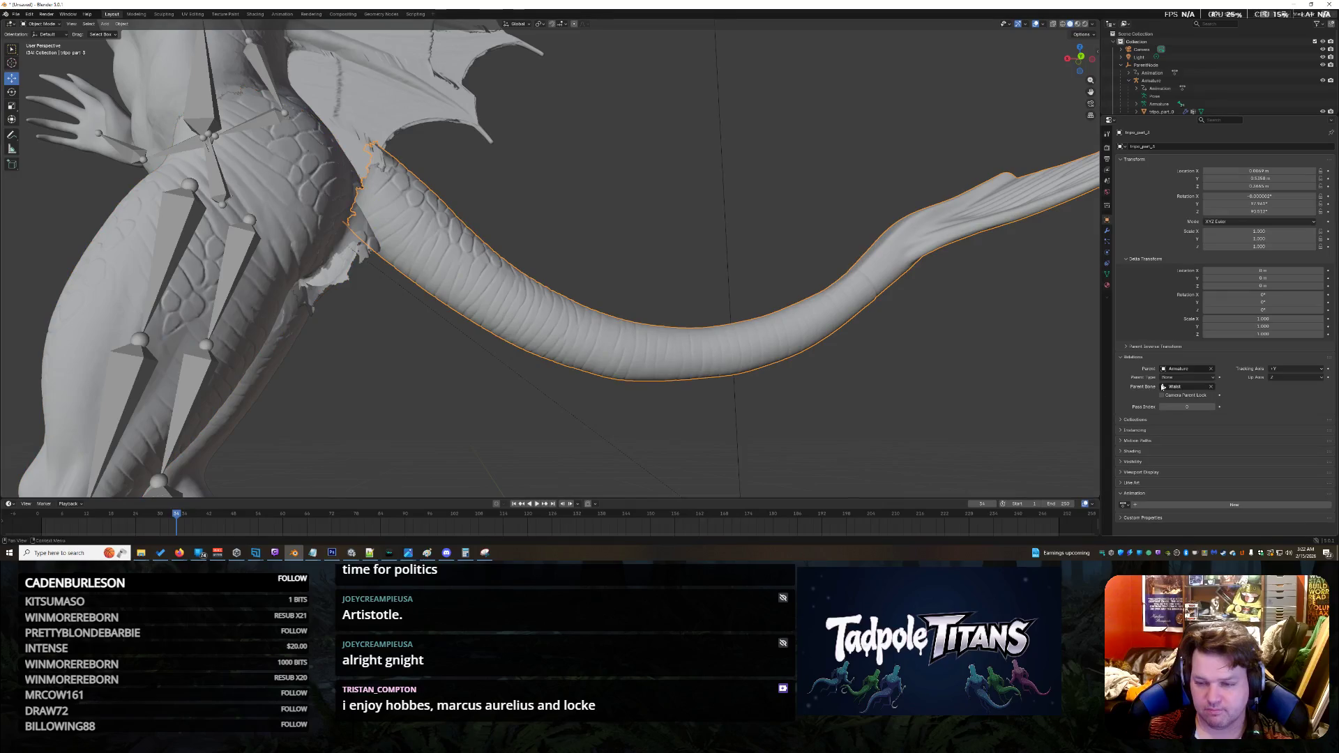
mouse_move(465, 201)
middle_mouse_down()
mouse_move(503, 223)
mouse_move(431, 174)
mouse_move(496, 216)
middle_mouse_up()
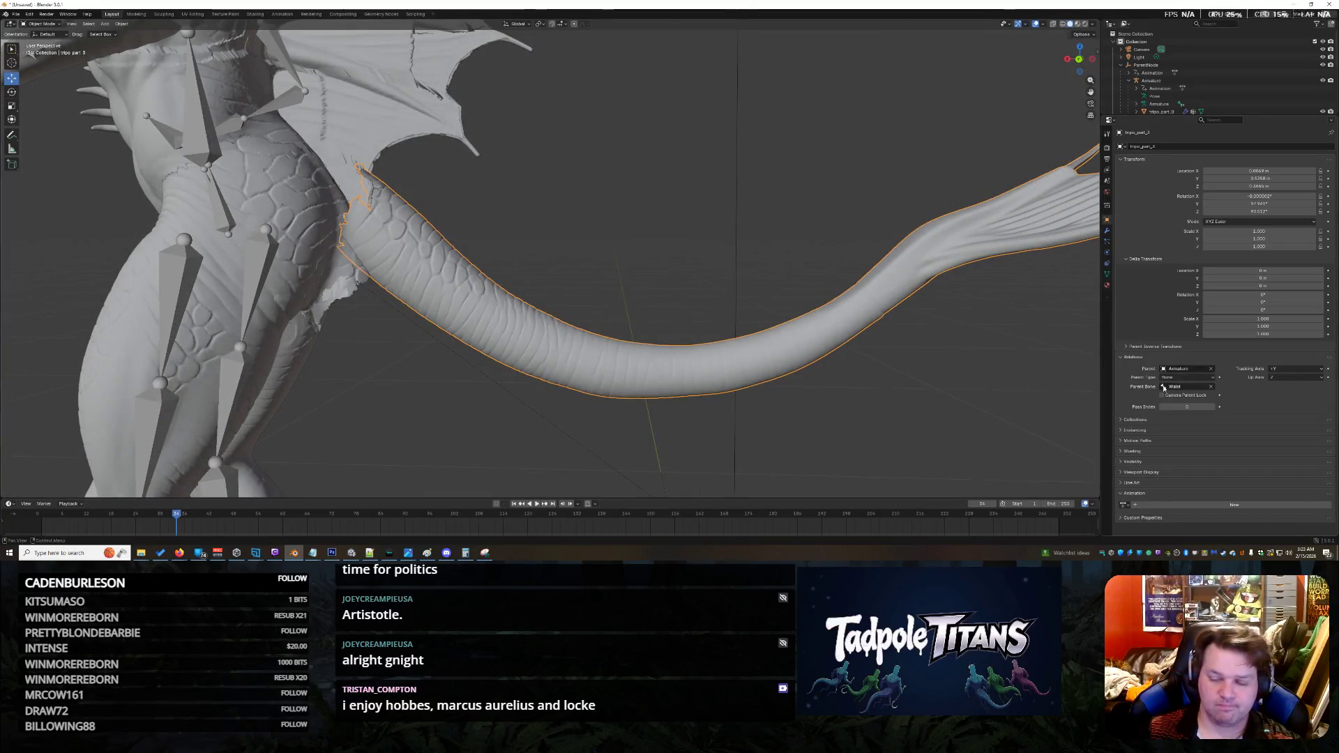
left_click(1190, 377)
left_click(1192, 386)
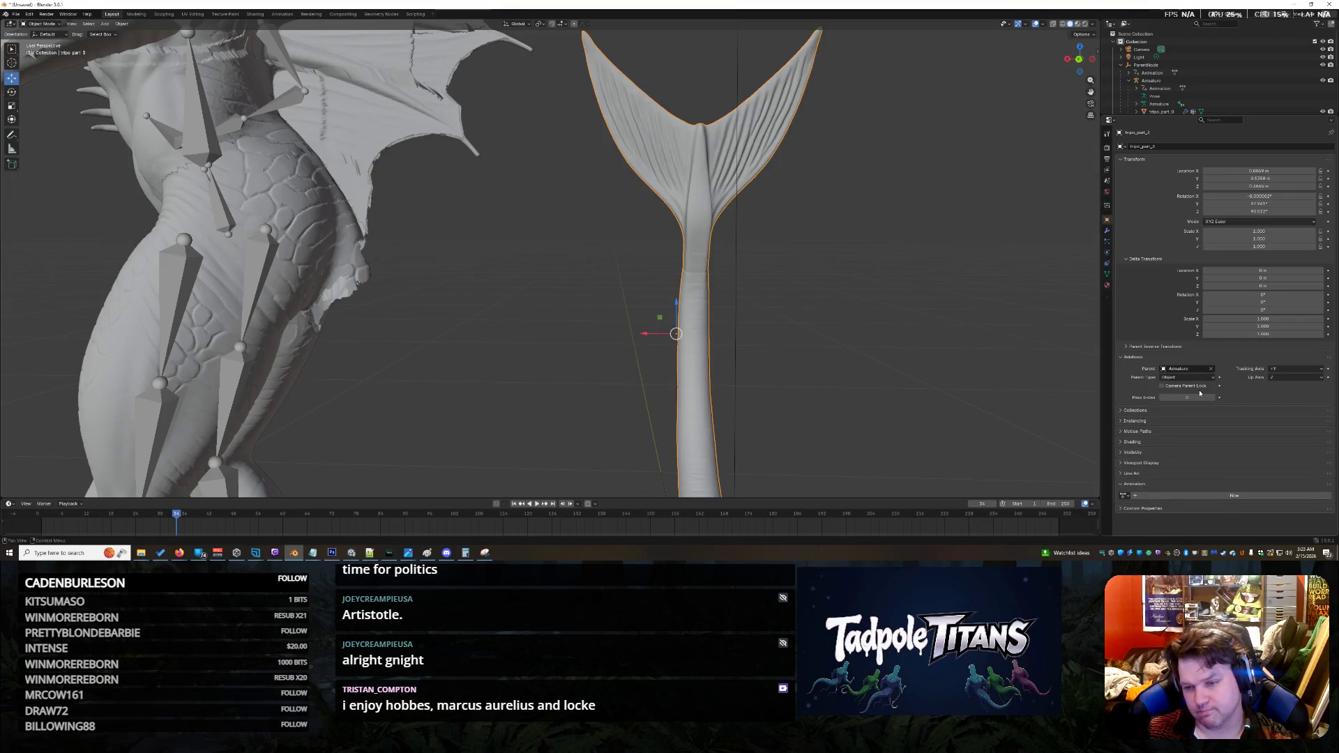
key("ctrl+z")
left_click(1190, 377)
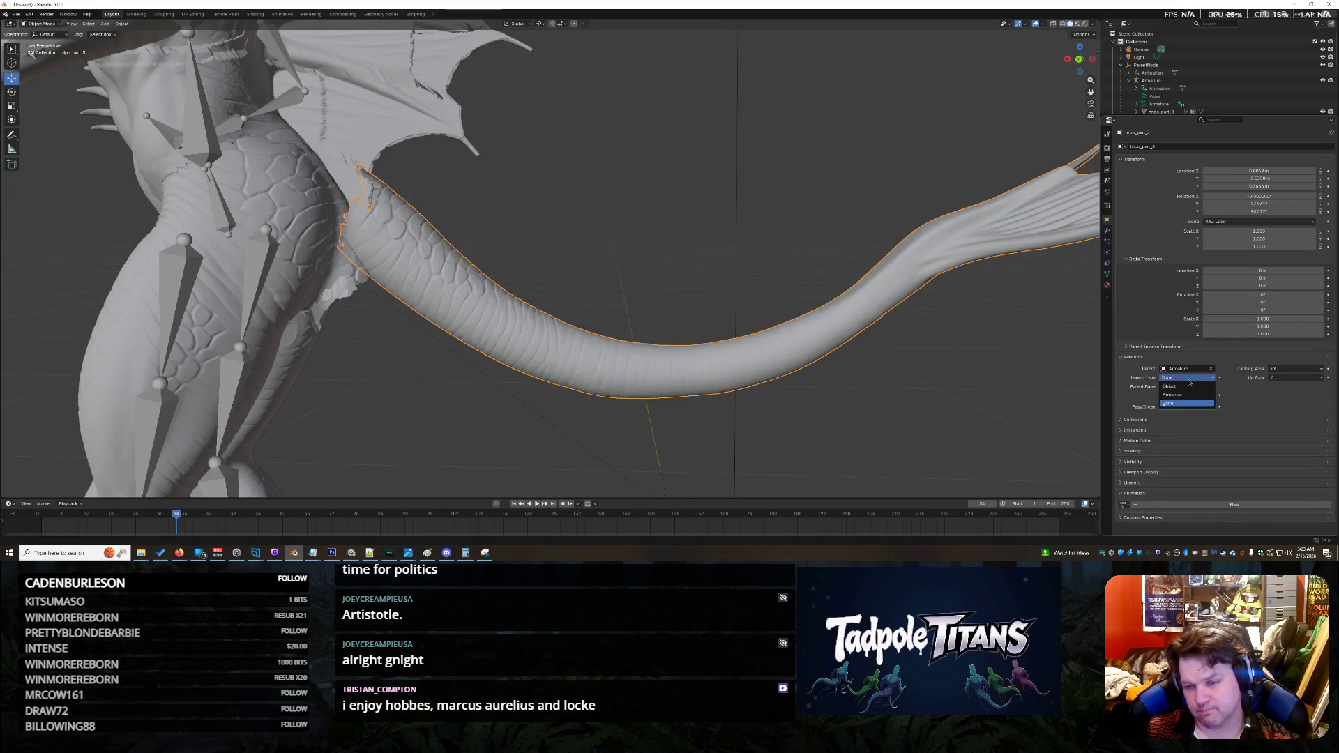
left_click(1193, 386)
scroll(797, 366, "down", 6)
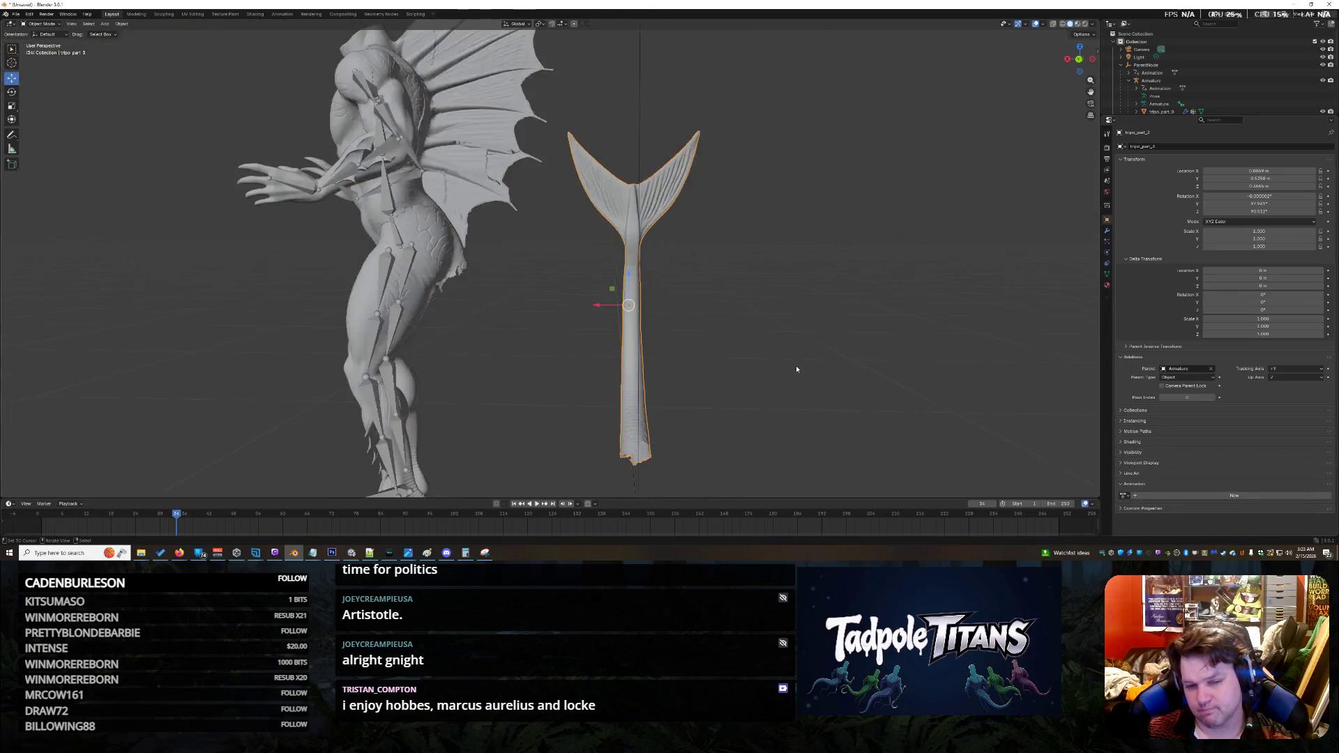
scroll(837, 240, "up", 3)
Step: Deselect the tail and pick the Armature object in the Outliner
left_click(811, 239)
scroll(807, 274, "up", 3)
scroll(807, 273, "down", 3)
scroll(807, 274, "up", 3)
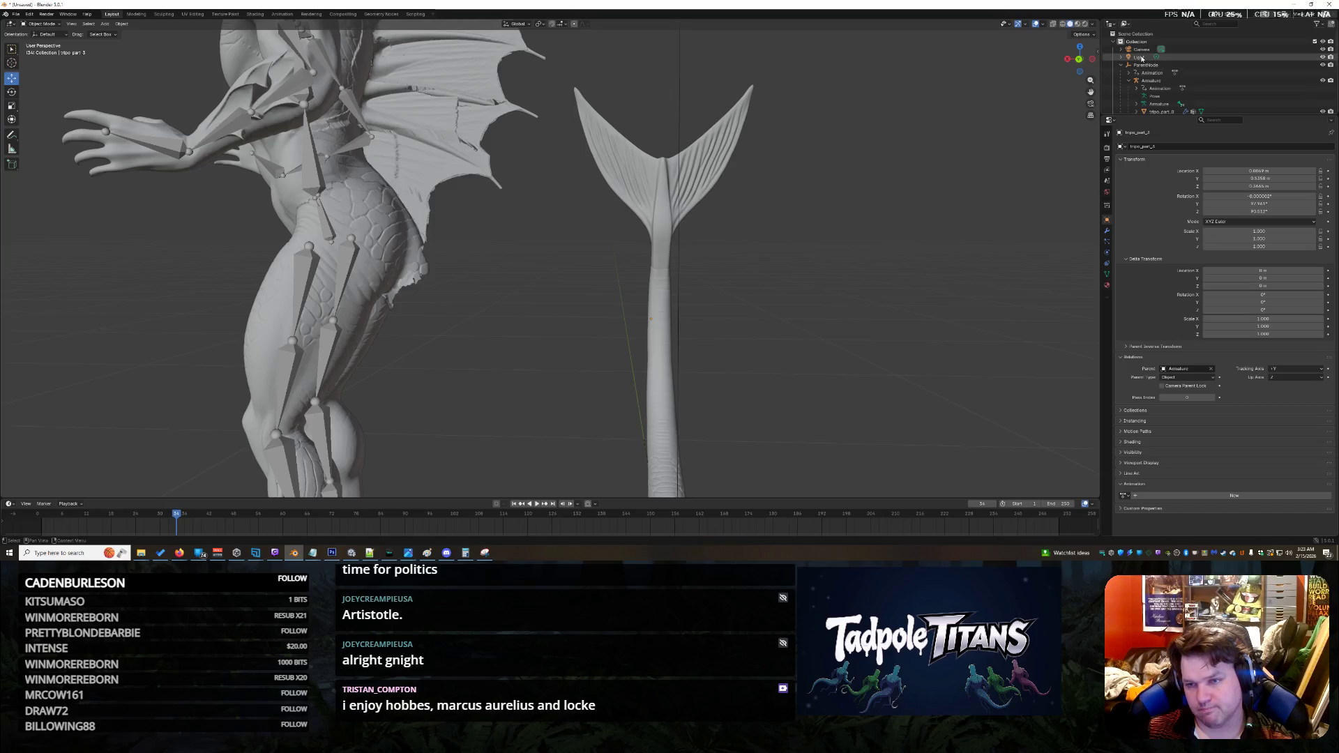
left_click(1157, 80)
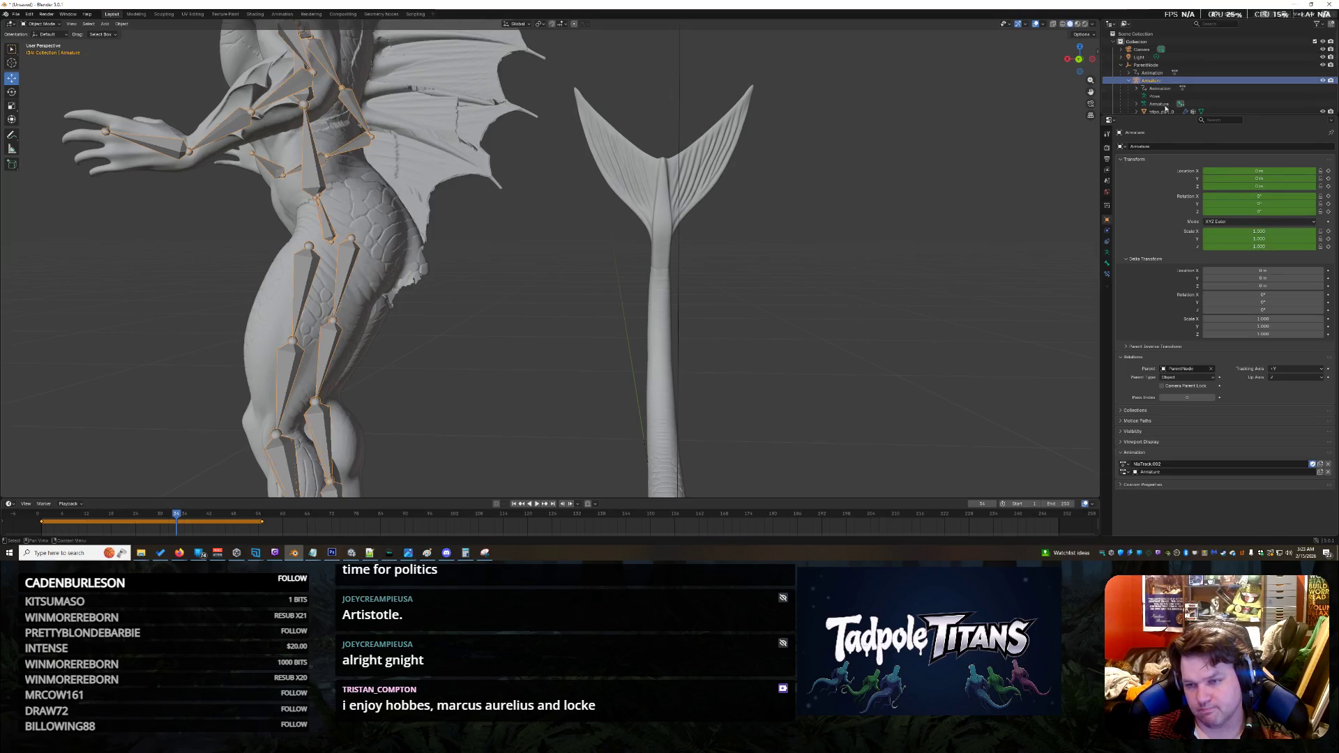
Step: Play and stop the walk animation, returning to frame 34 with the tail active
scroll(1022, 444, "down", 3)
left_click(544, 505)
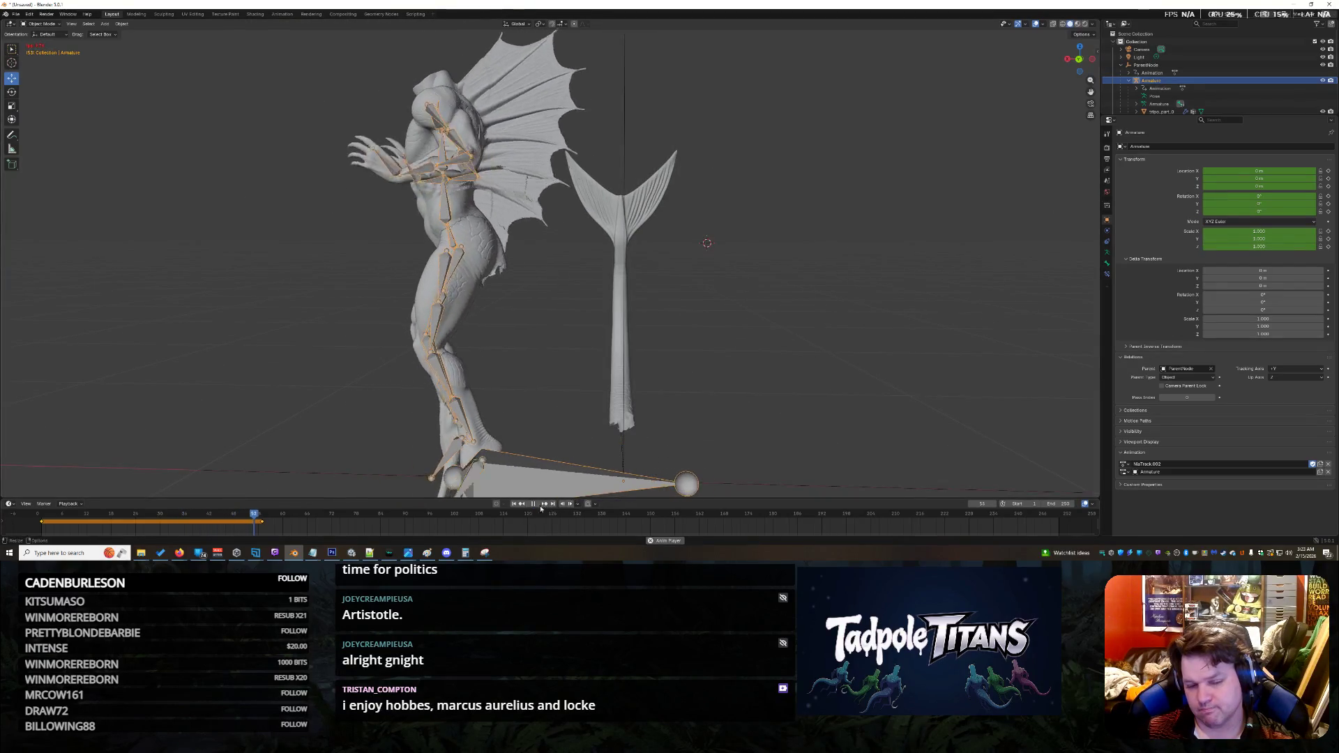
key("space")
key("ctrl+z")
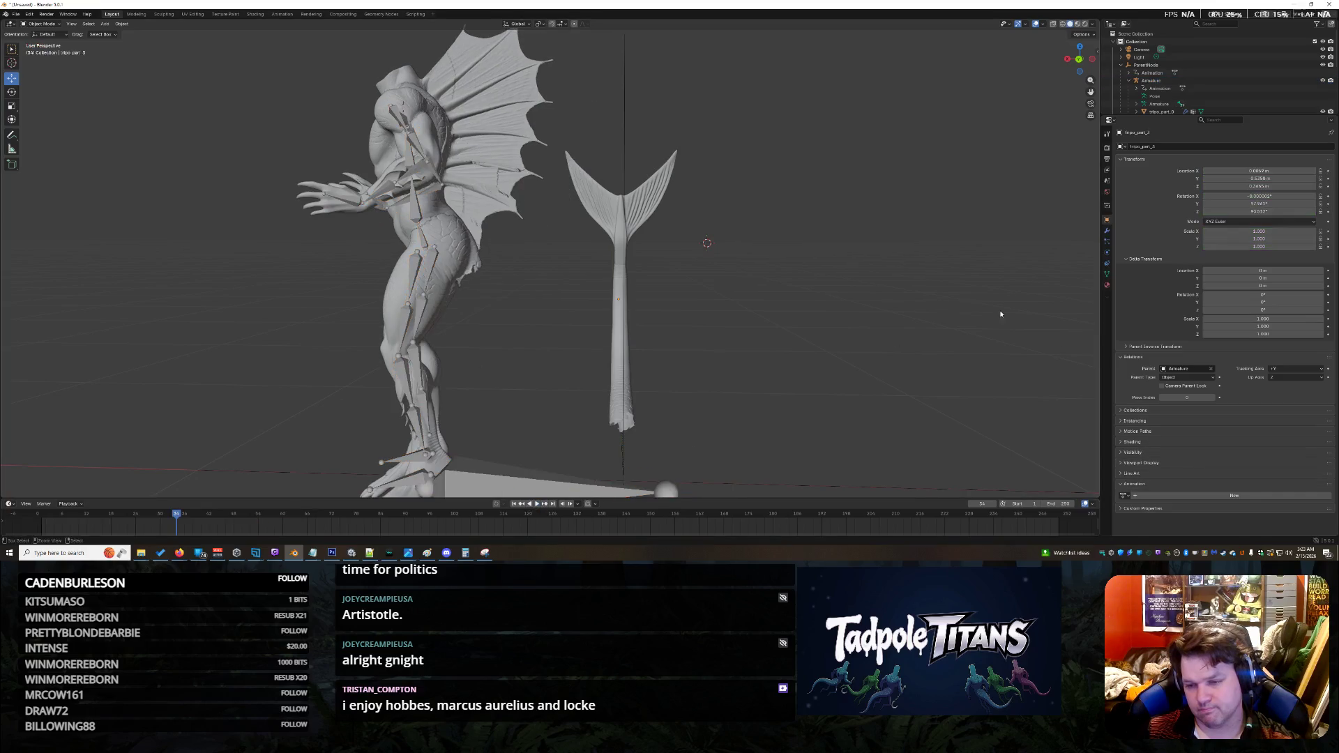
Step: Set the tail's parent type to Armature and inspect its modifiers
left_click(1179, 378)
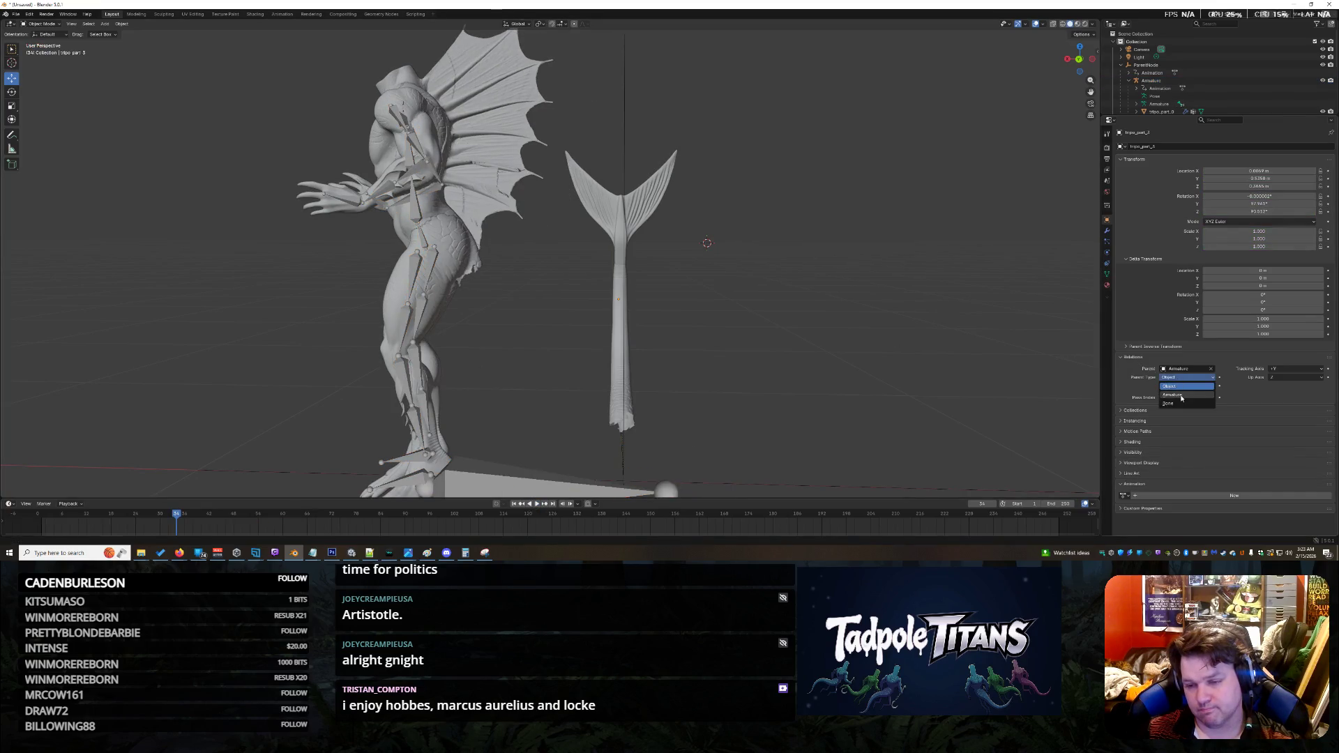
left_click(1182, 396)
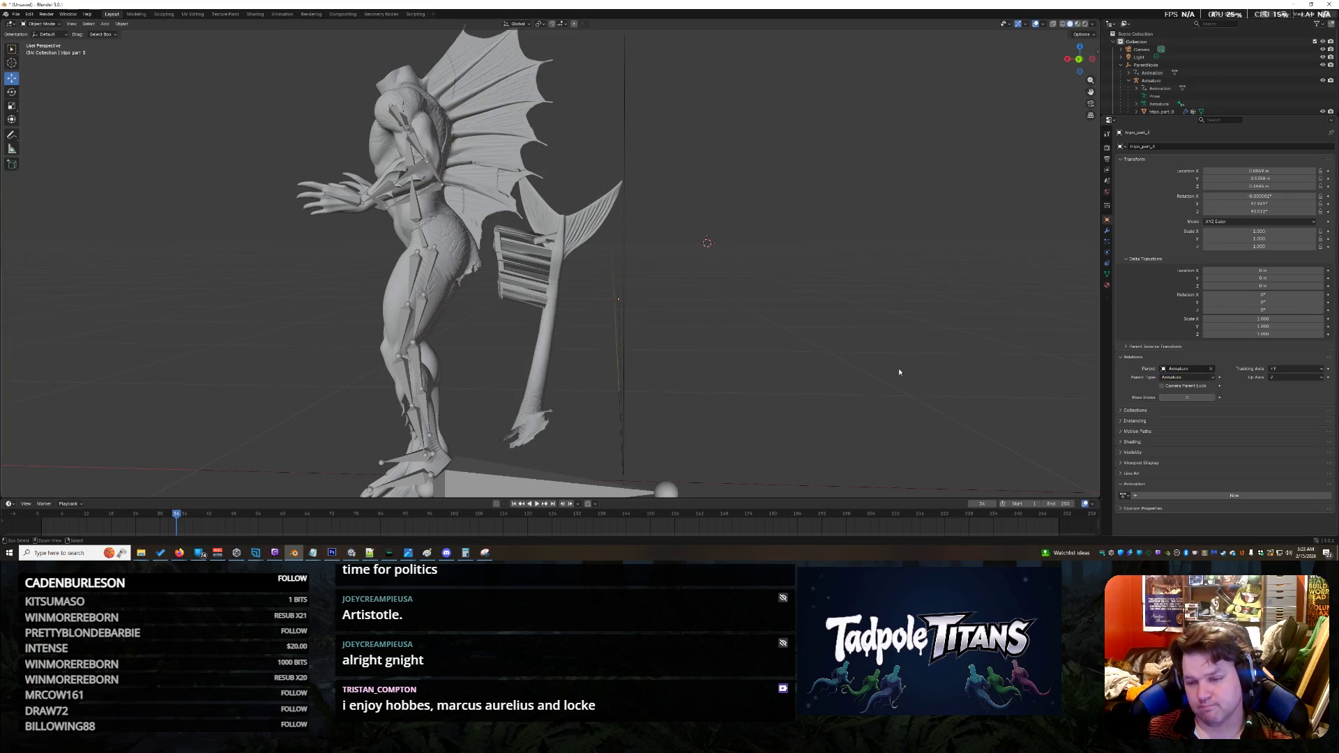
left_click(1107, 230)
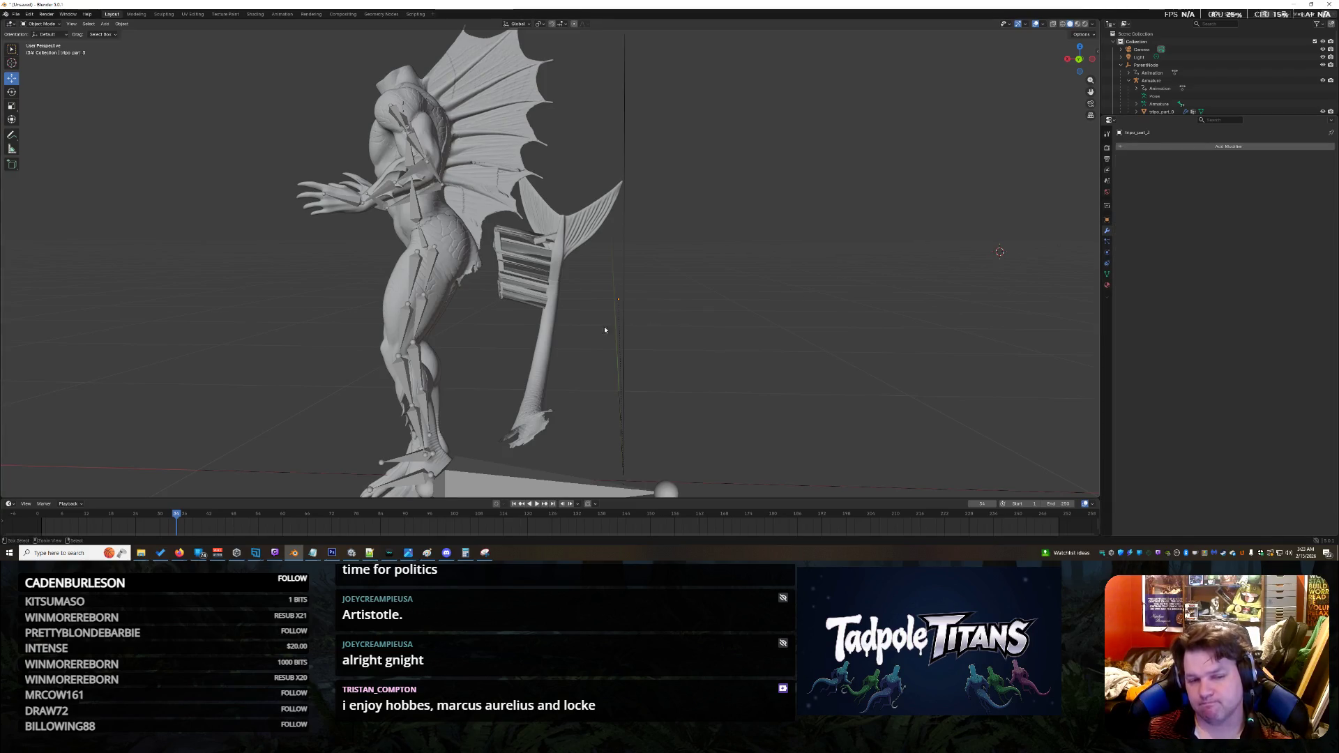
left_click(548, 342)
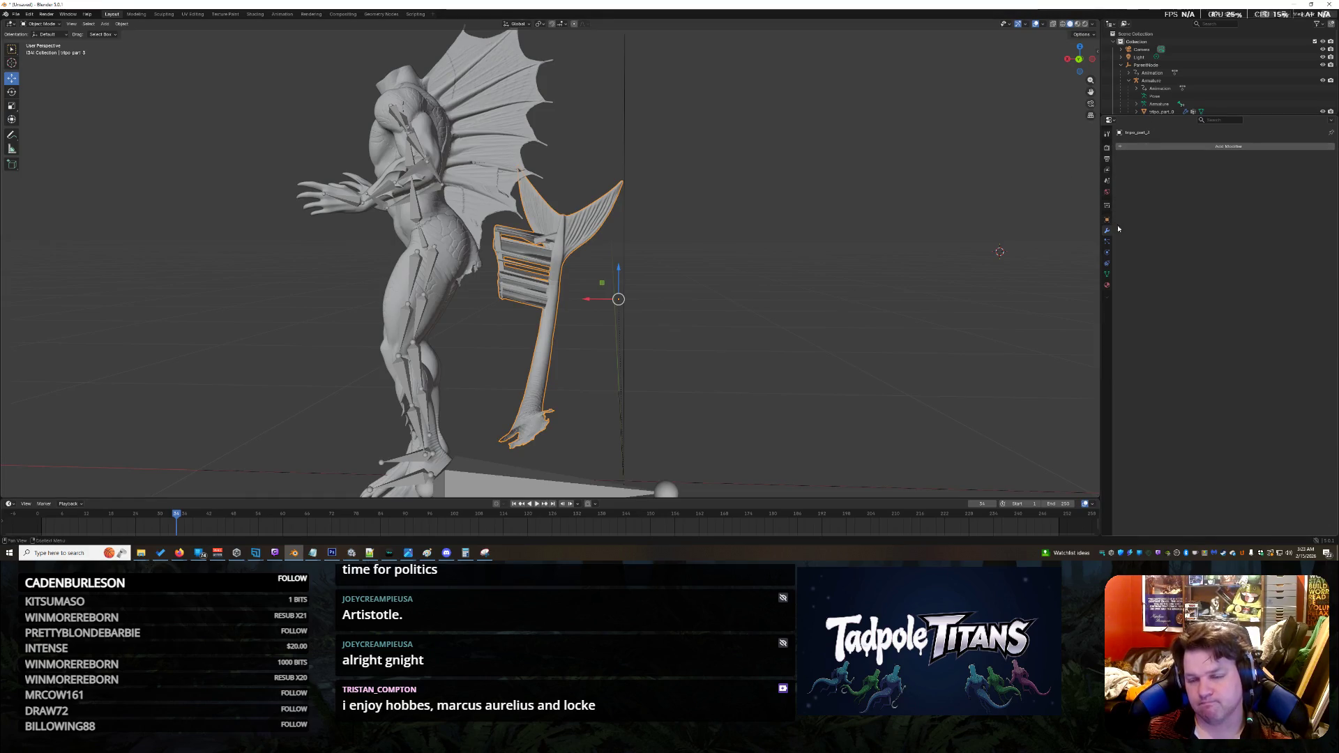
left_click(823, 244)
Step: Undo repeatedly back to frame 0, restoring the curved tail joined at the hip
key("ctrl+z")
key("ctrl+z")
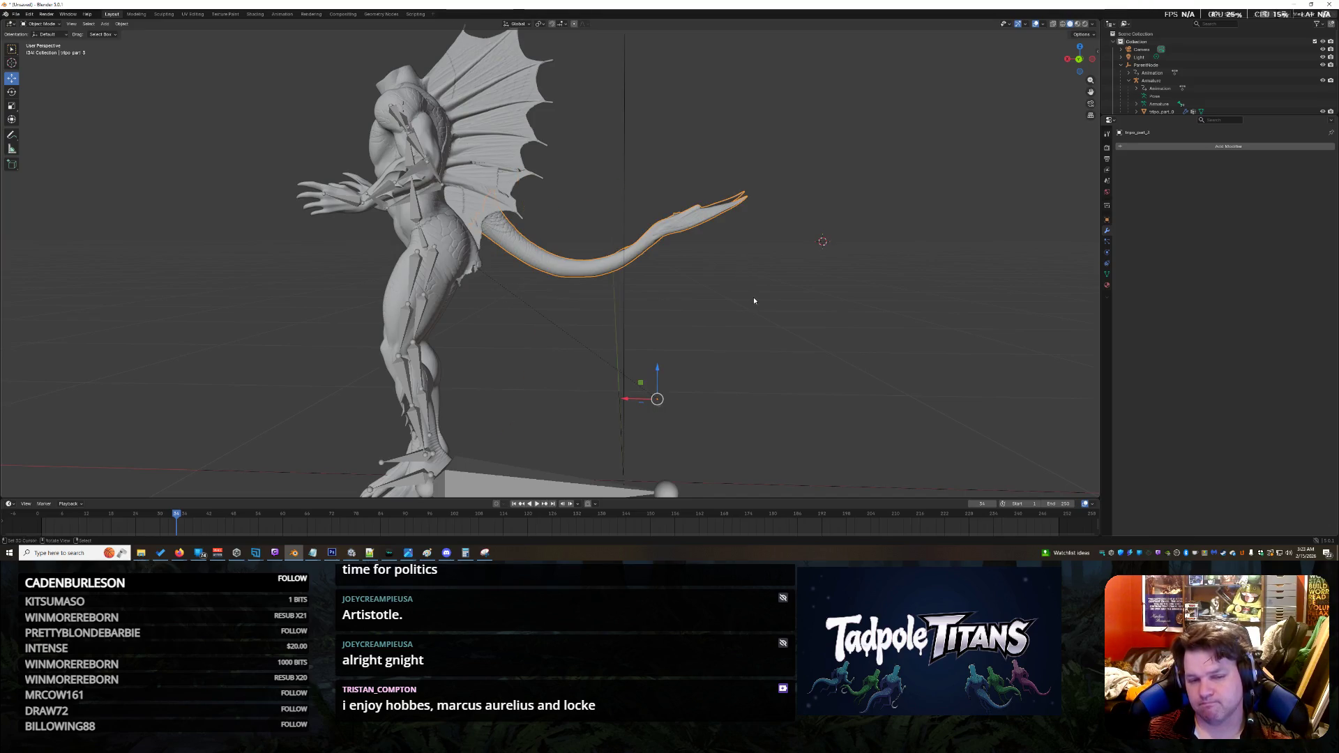
left_click(701, 289)
mouse_move(523, 286)
middle_mouse_down()
mouse_move(530, 351)
mouse_move(656, 362)
middle_mouse_up()
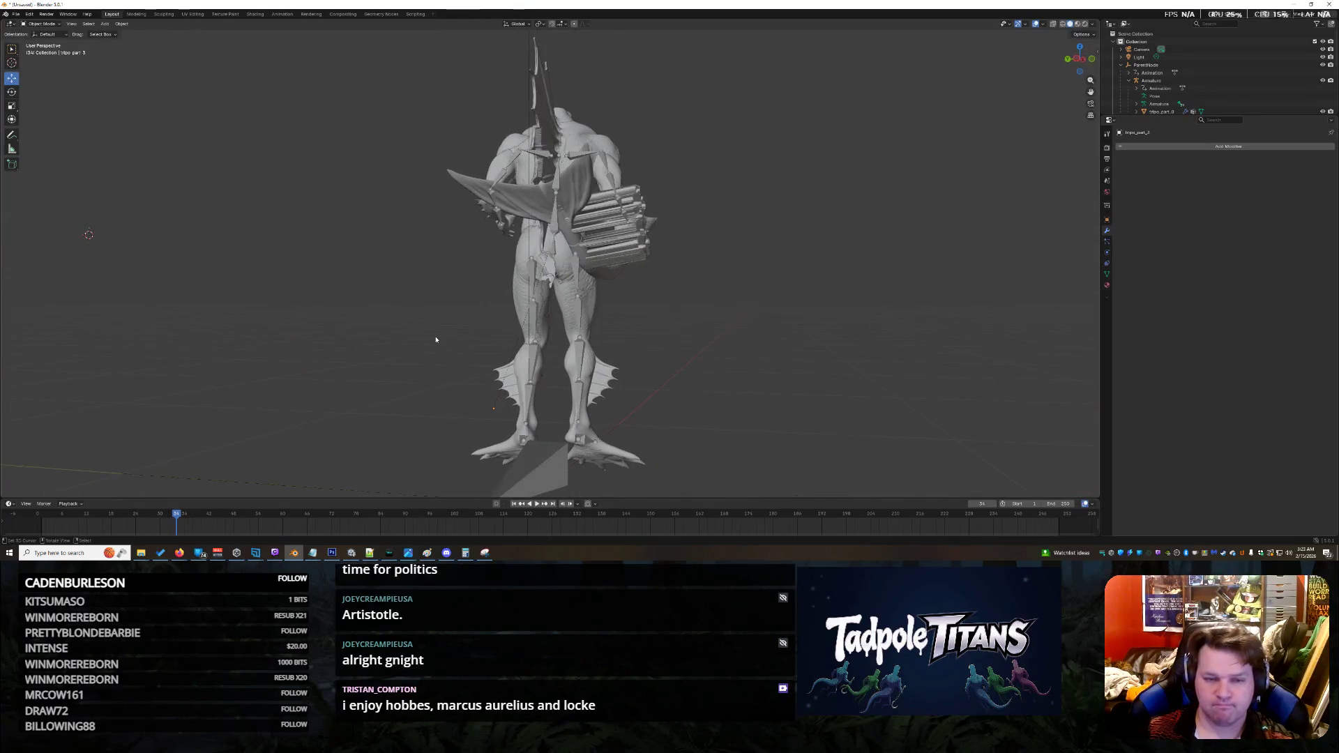
left_click(537, 335)
key("ctrl+z")
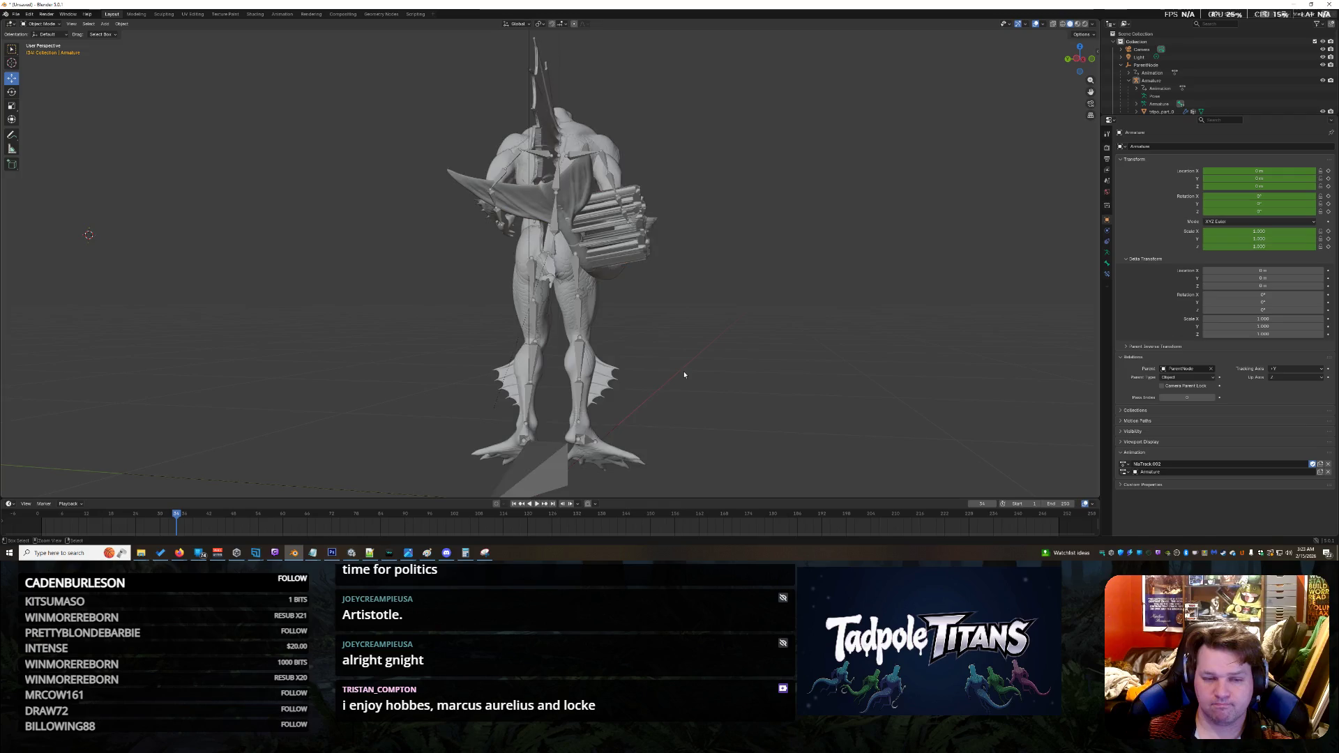
key("ctrl+z")
middle_click_drag(516, 365, 578, 380)
key("ctrl+z")
key("ctrl+z")
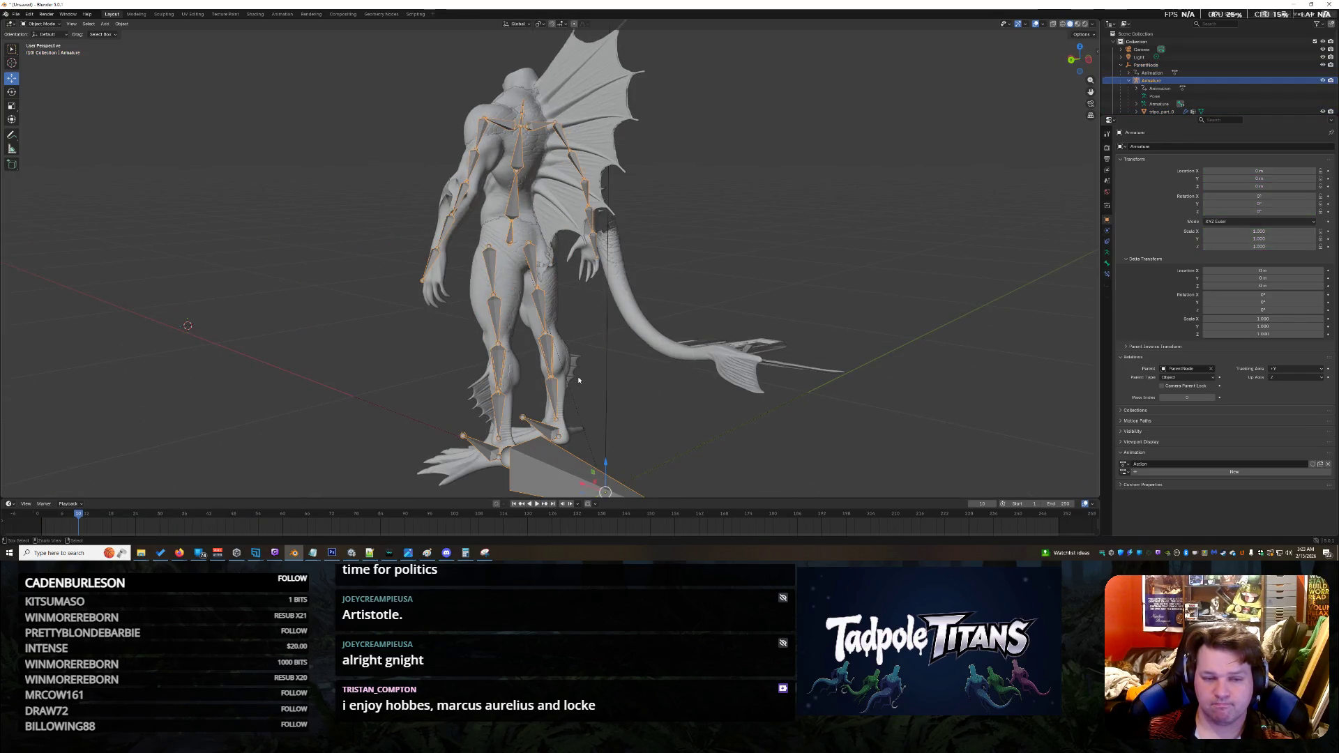
key("ctrl+z")
Step: Select the tail, review its Relations, and find its Modifier tab empty before switching to Firefox
left_click(622, 307)
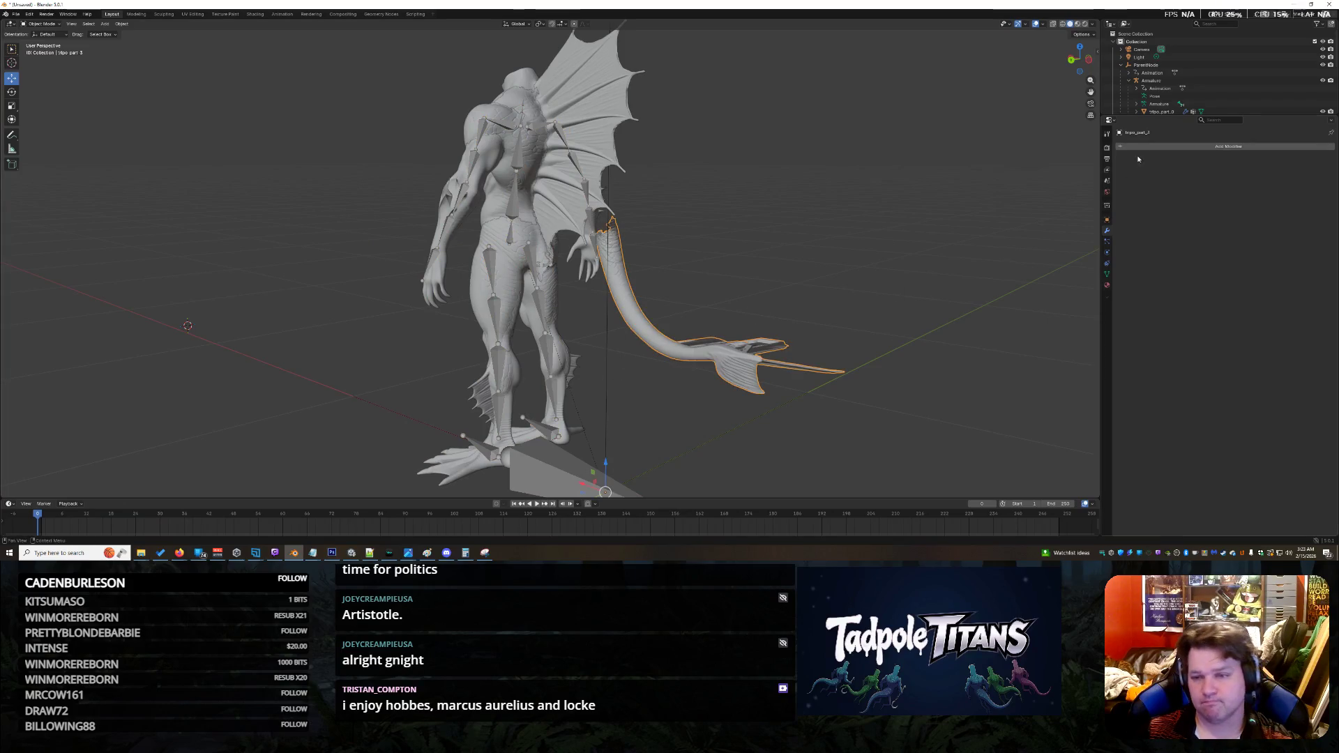
left_click(1110, 222)
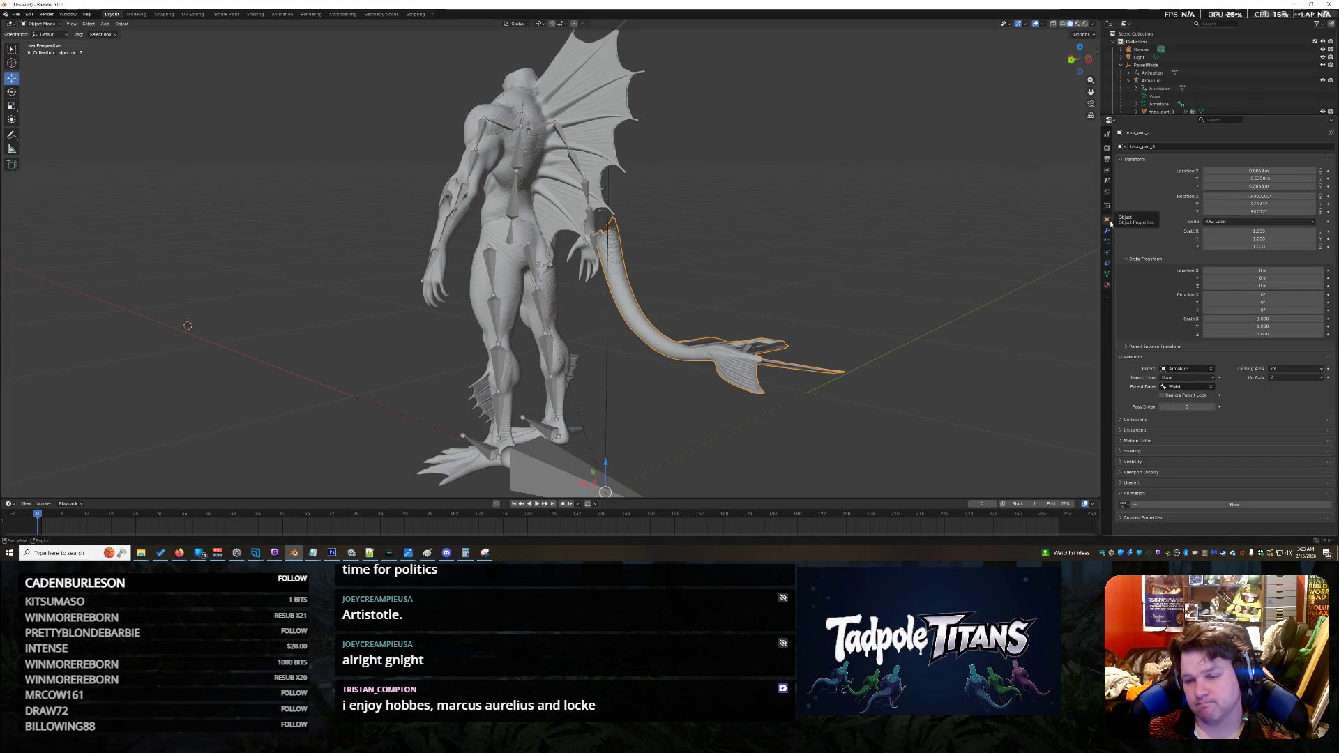
mouse_move(698, 272)
middle_mouse_down()
mouse_move(768, 272)
mouse_move(669, 268)
mouse_move(538, 293)
middle_mouse_up()
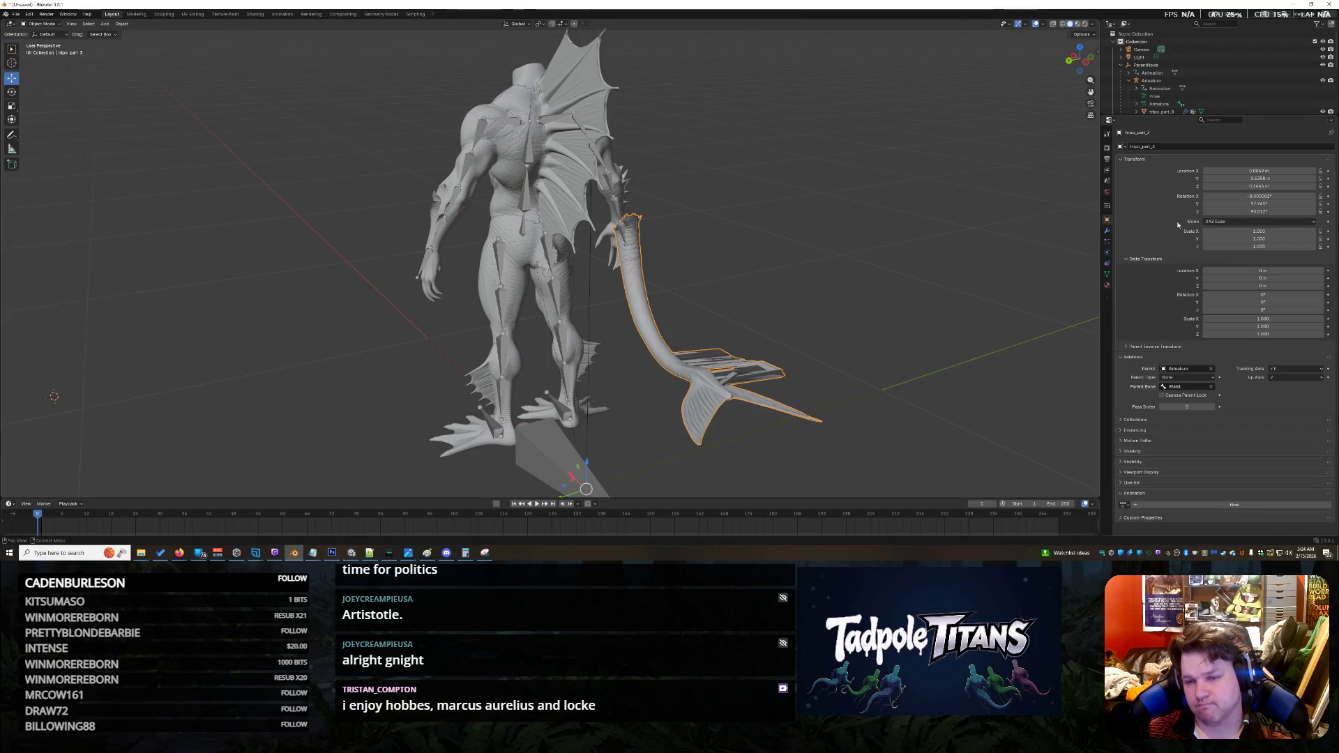
left_click(1106, 229)
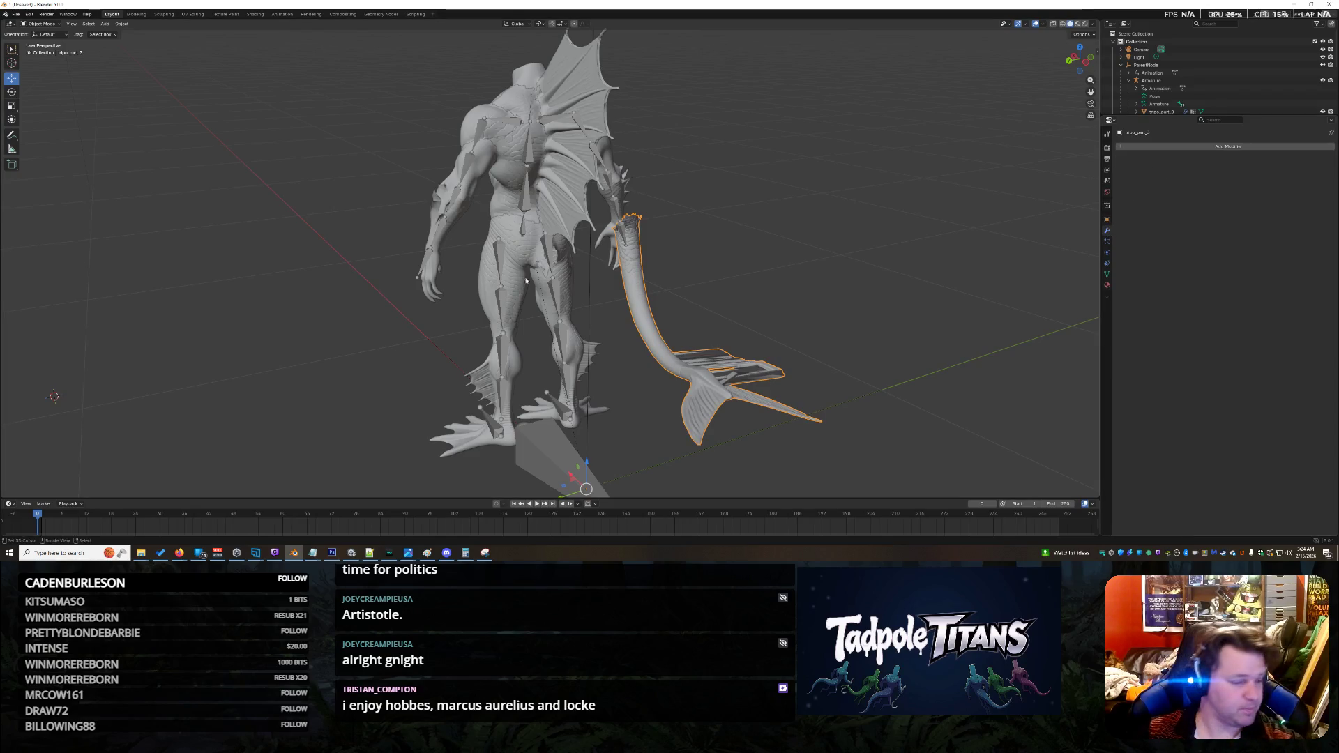
key("alt+Tab")
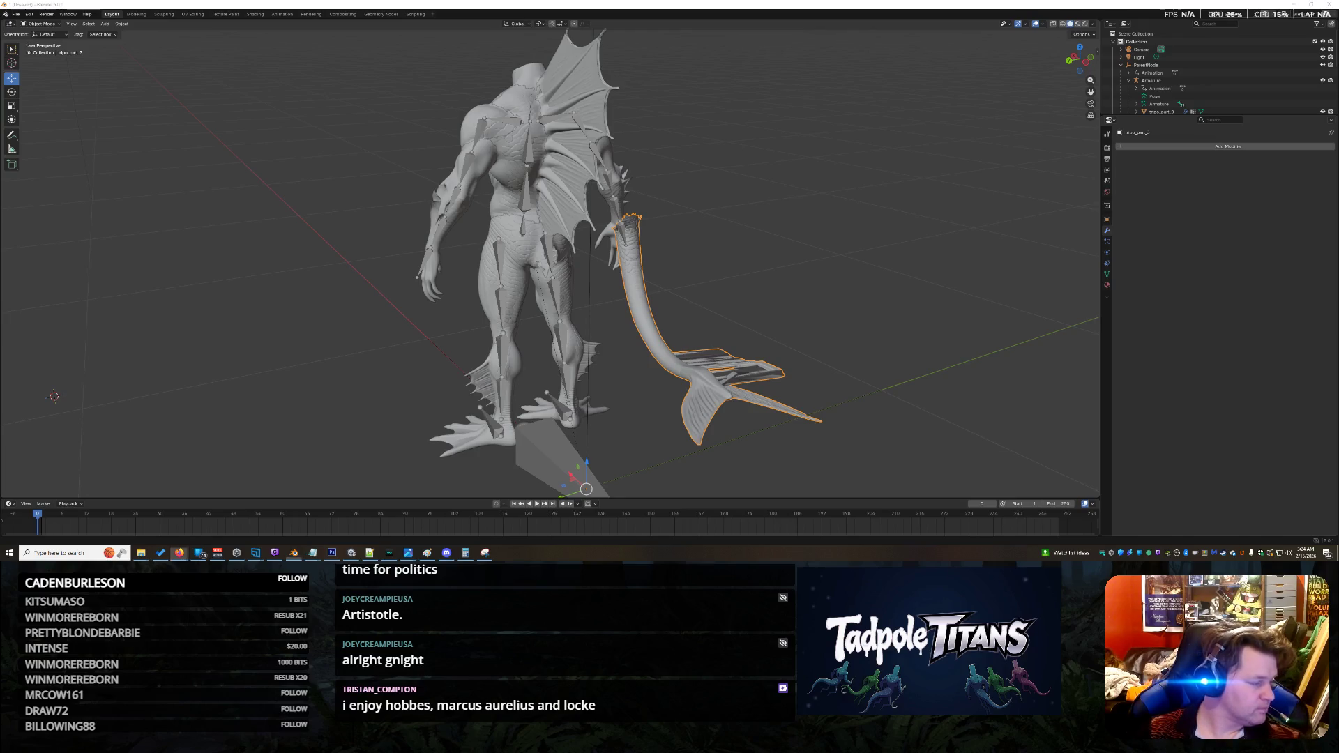
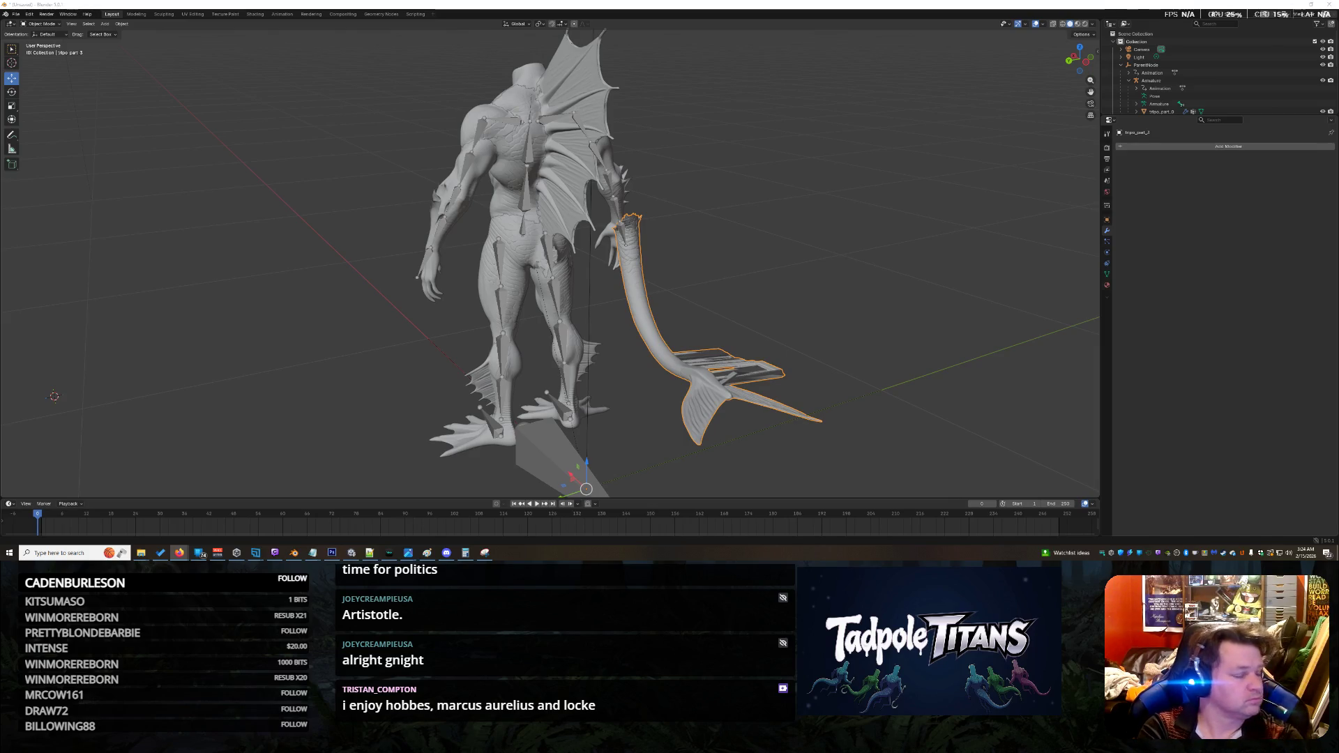
Step: Deselect the tail mesh, zoom onto the hips, and select the creature's armature
left_click(53, 396)
mouse_move(53, 396)
middle_mouse_down()
mouse_move(314, 301)
mouse_move(268, 282)
mouse_move(313, 315)
middle_mouse_up()
scroll(324, 323, "up", 5)
scroll(336, 328, "up", 5)
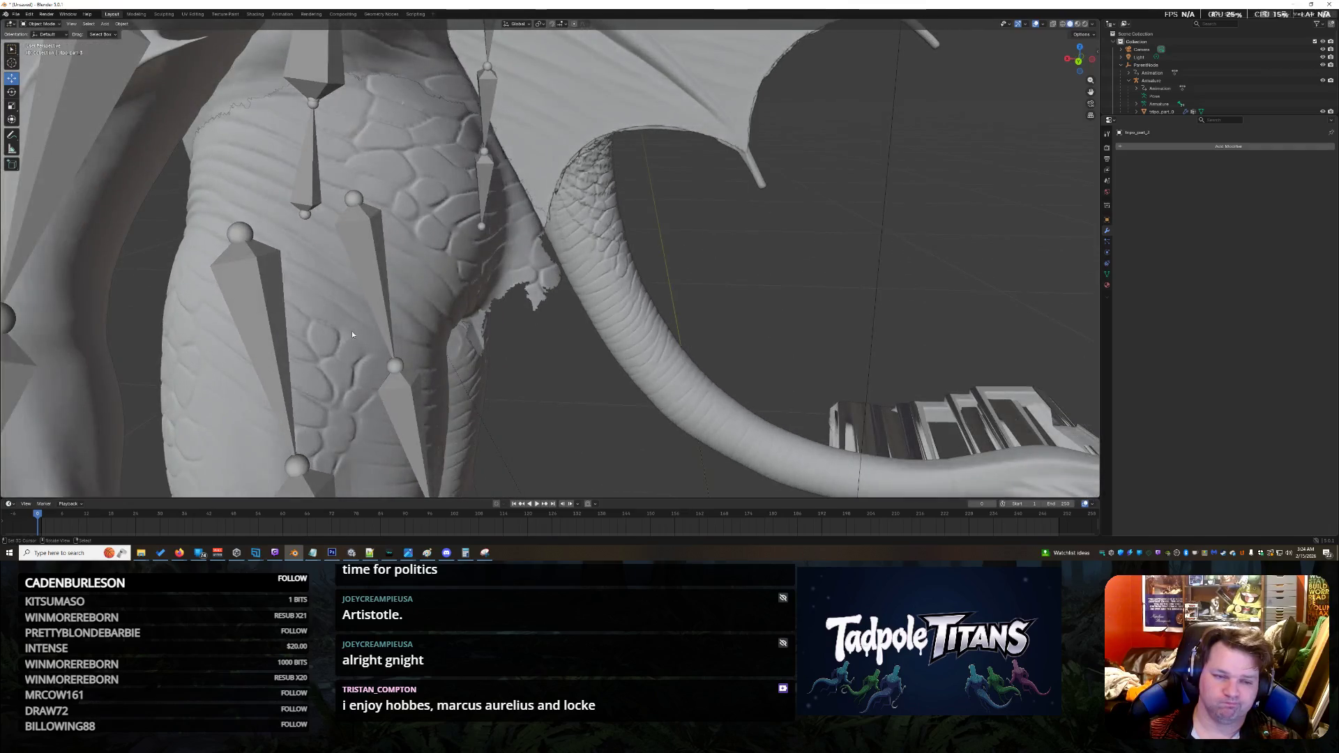
middle_click_drag(352, 335, 359, 252)
left_click(354, 209)
mouse_move(462, 292)
middle_mouse_down()
mouse_move(481, 337)
mouse_move(433, 316)
mouse_move(575, 349)
middle_mouse_up()
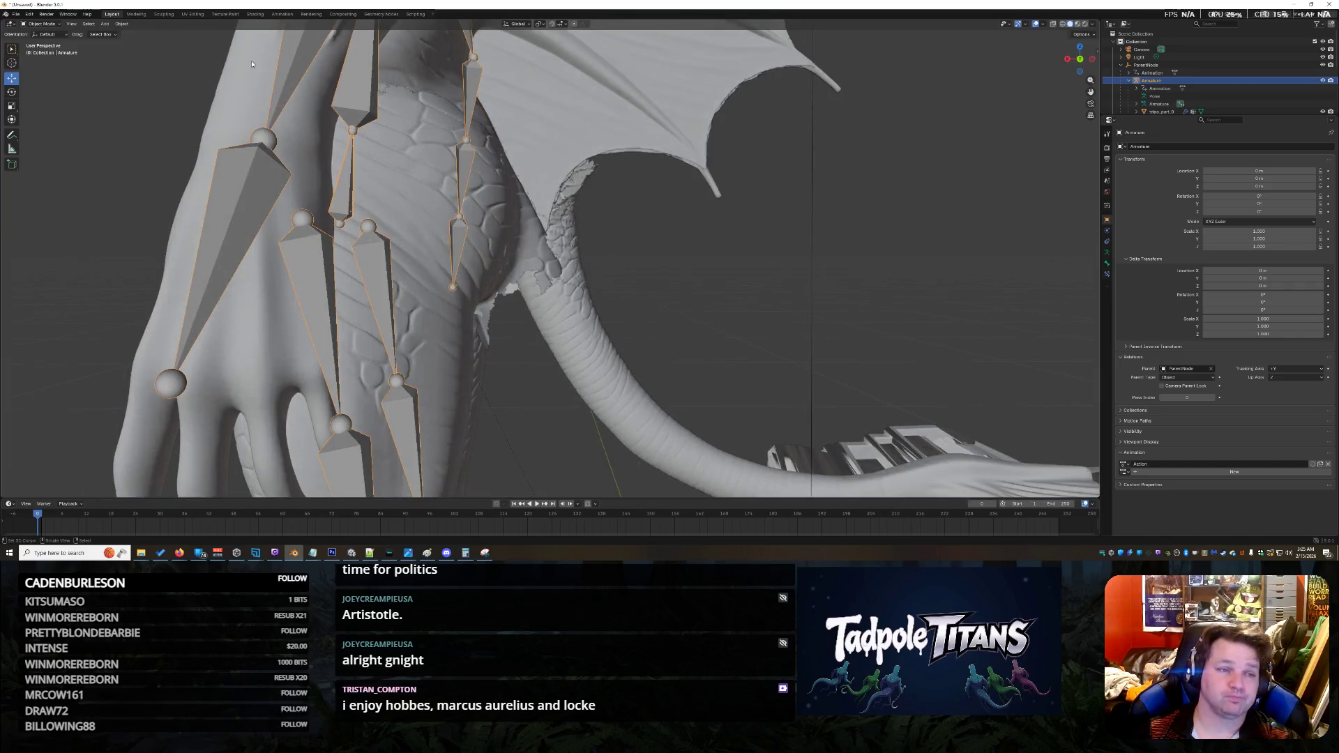
left_click(310, 14)
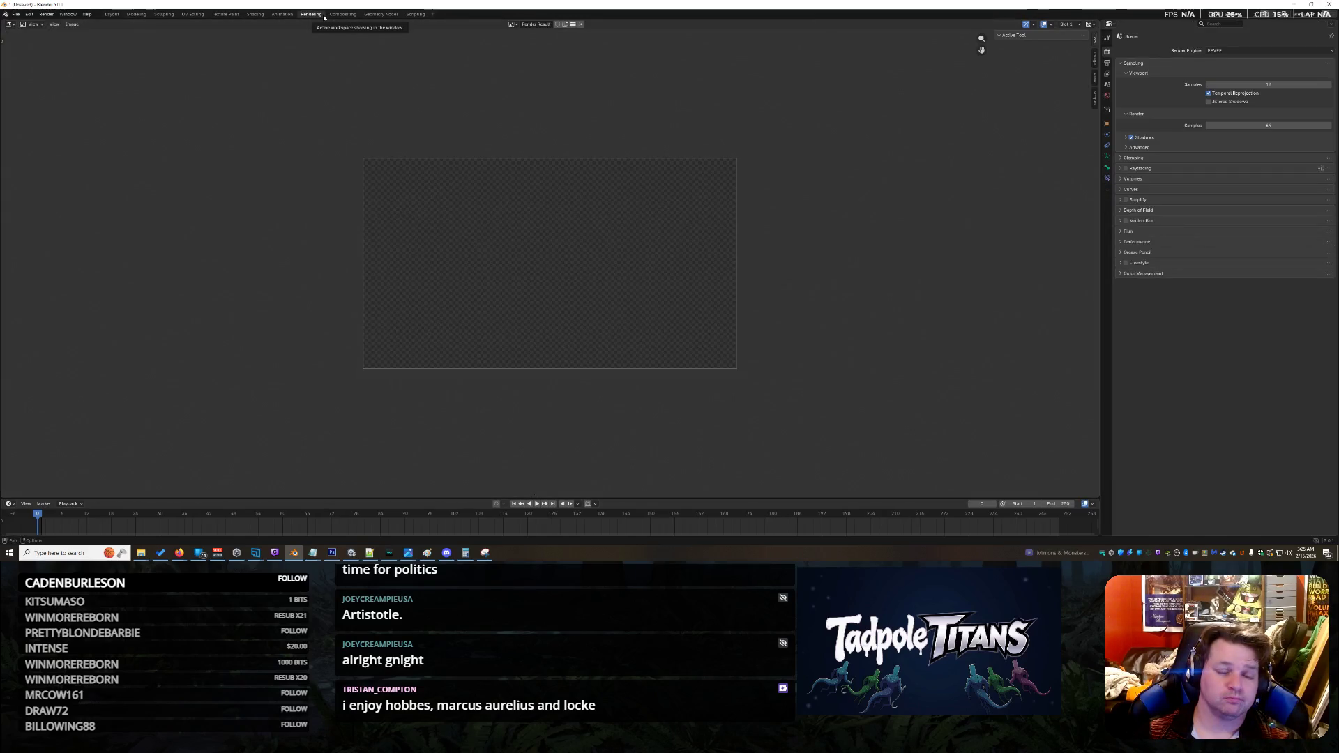
left_click(283, 14)
left_click(343, 14)
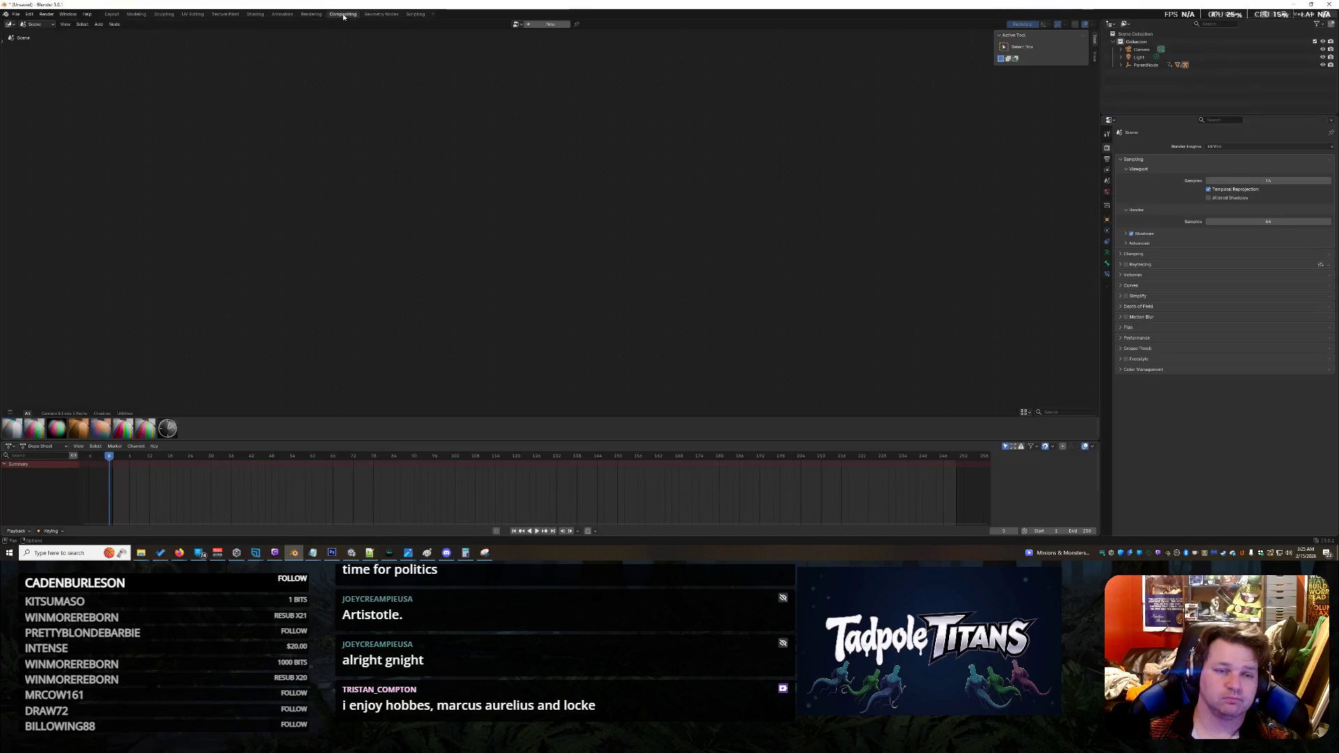
left_click(173, 15)
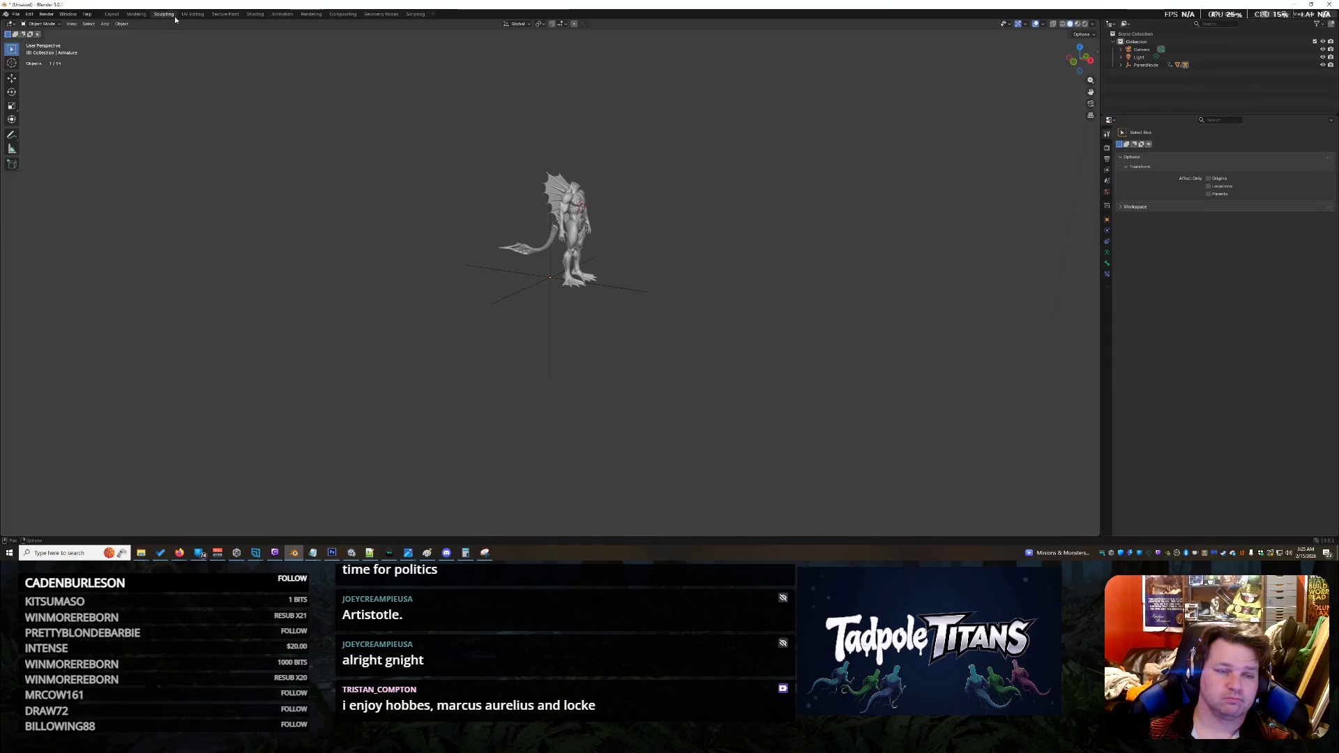
scroll(663, 203, "up", 5)
middle_click_drag(662, 203, 707, 269)
scroll(717, 233, "down", 5)
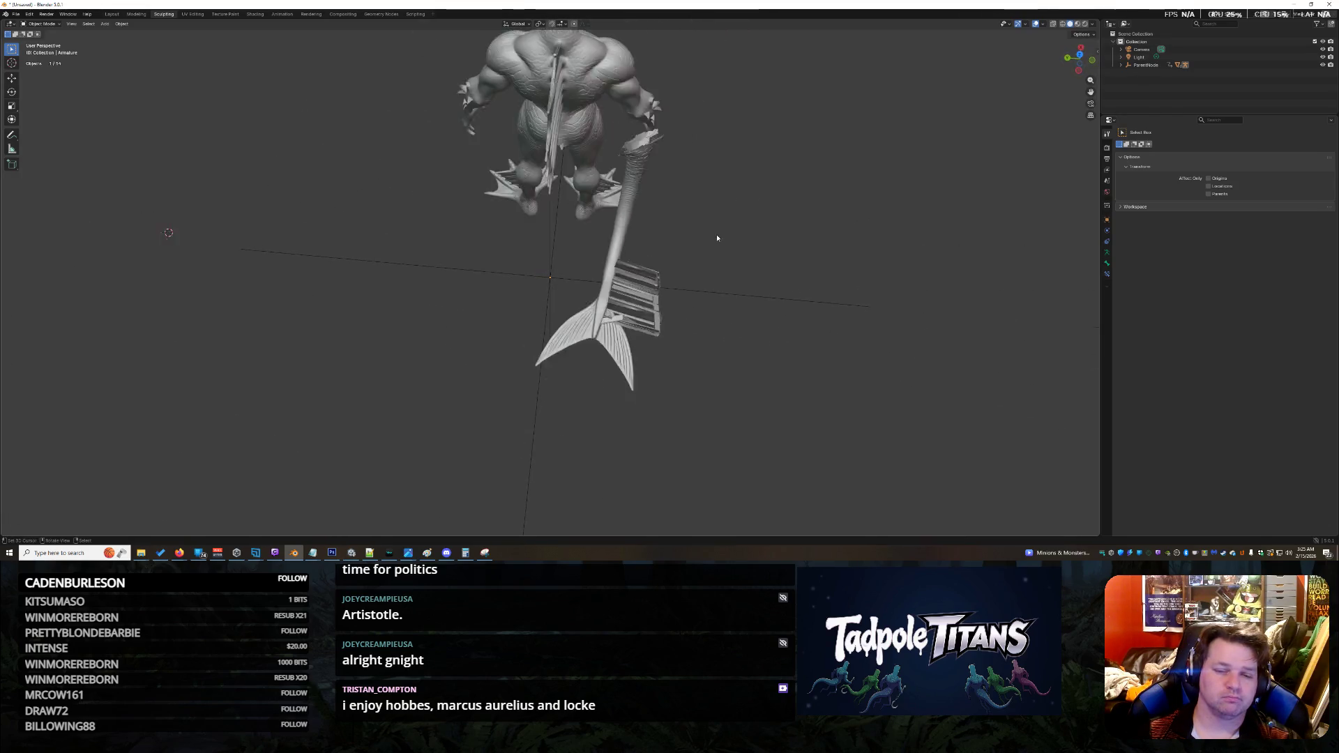
scroll(726, 230, "up", 4)
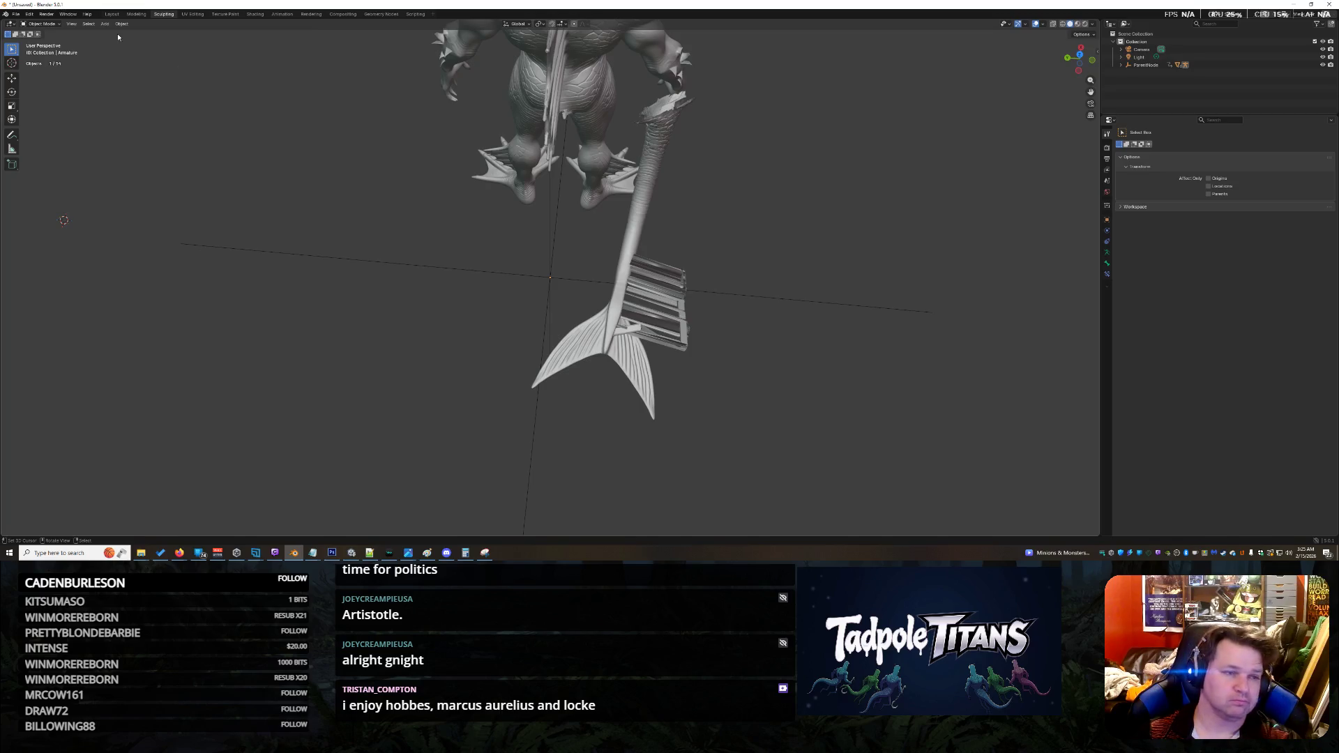
left_click(136, 14)
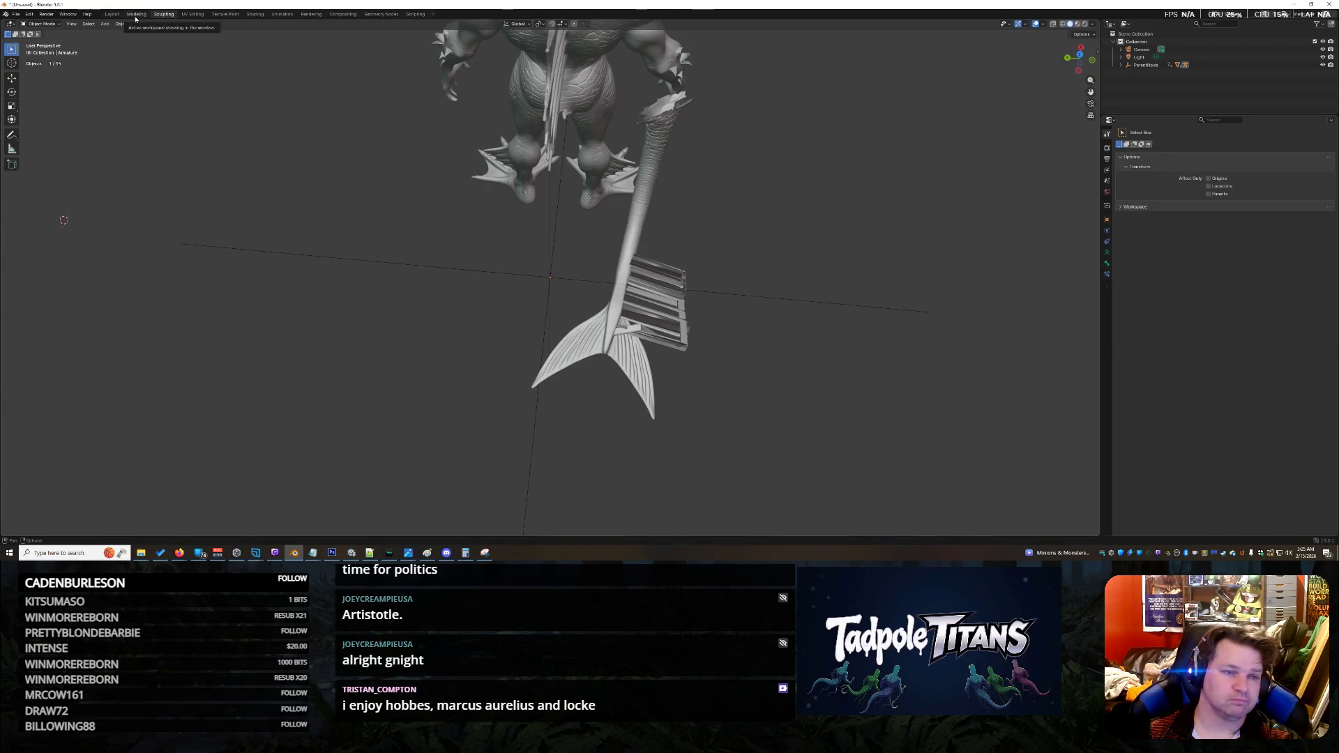
left_click(111, 14)
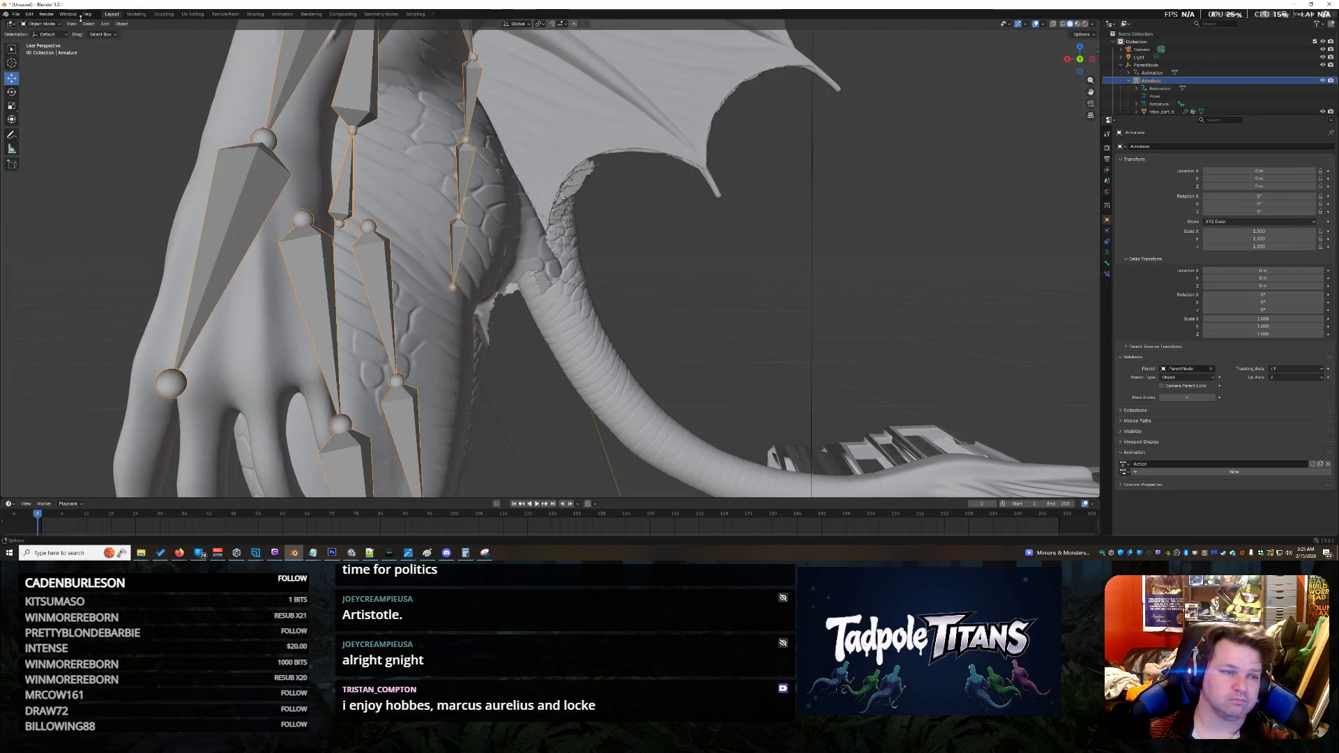
scroll(1005, 118, "down", 4)
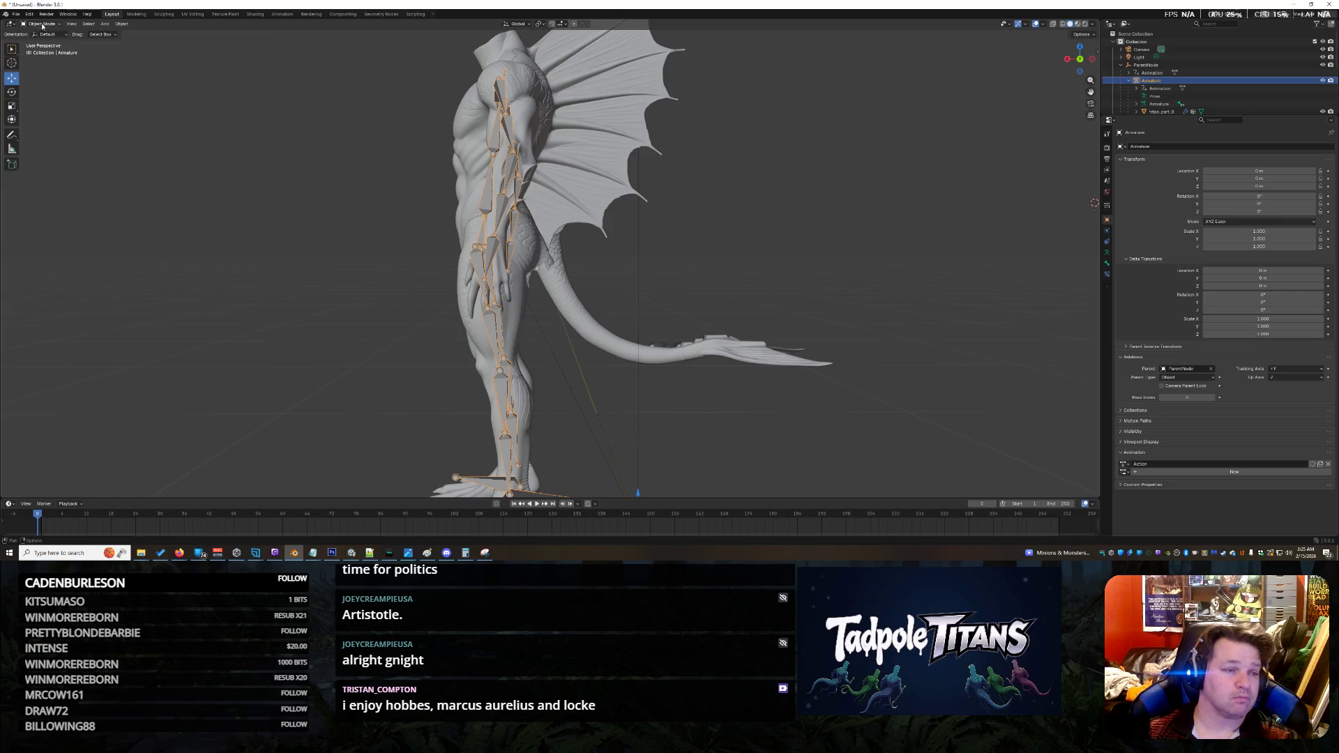
Step: Put the armature into Edit Mode, view it from behind, and bring up the Armature menu
key("Tab")
mouse_move(600, 172)
middle_mouse_down()
mouse_move(640, 244)
mouse_move(237, 283)
middle_mouse_up()
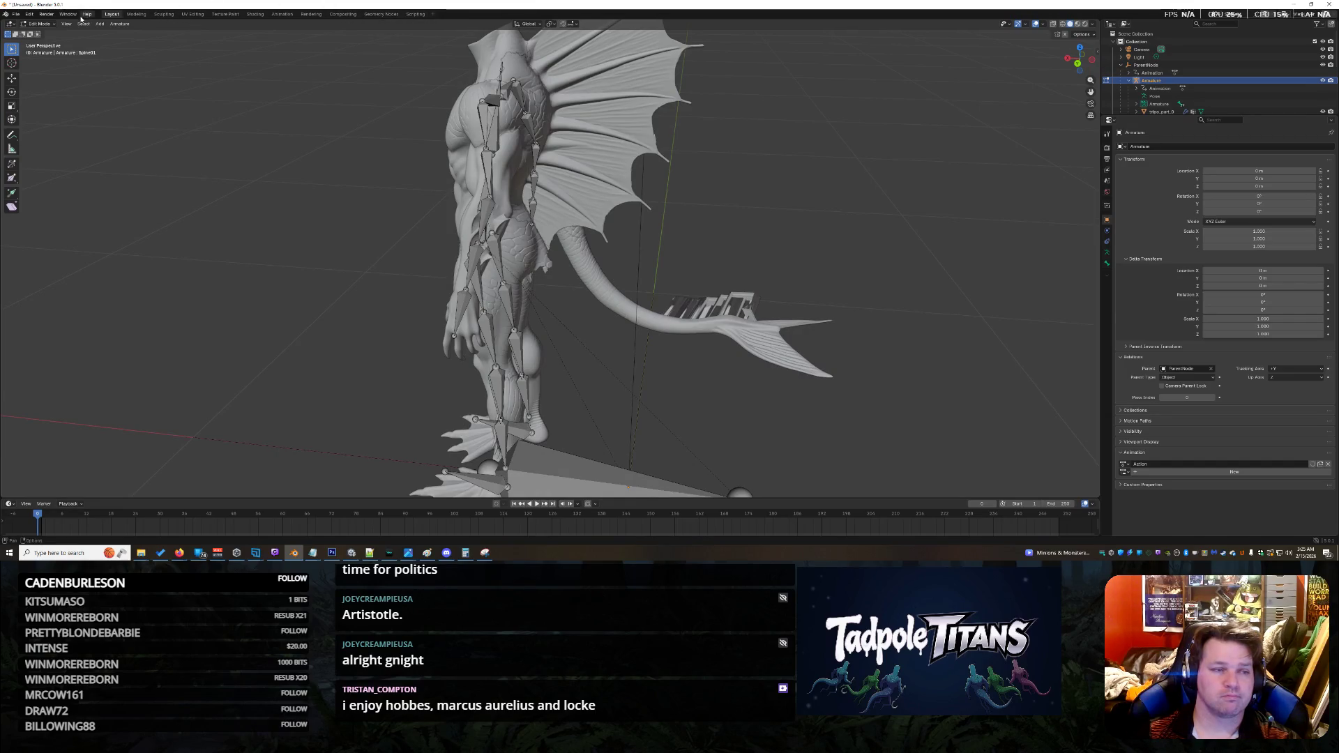
left_click(121, 25)
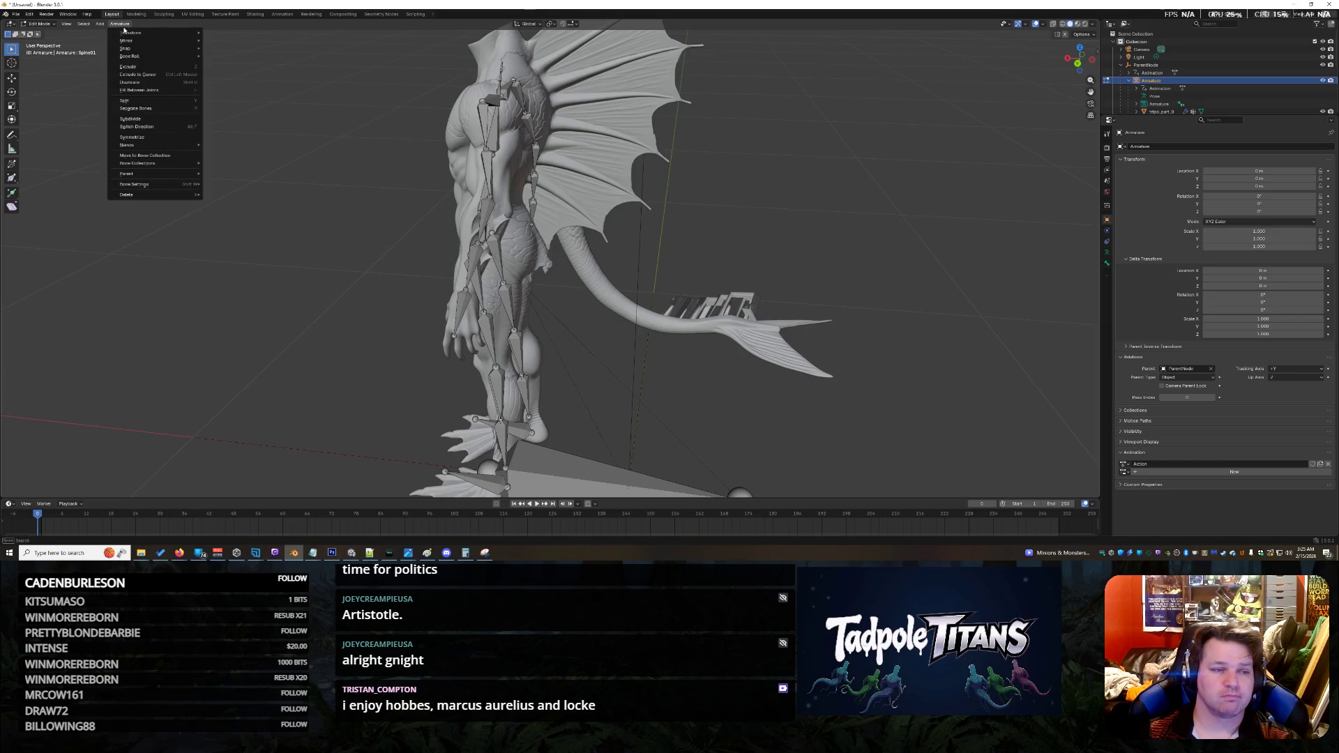
mouse_move(150, 59)
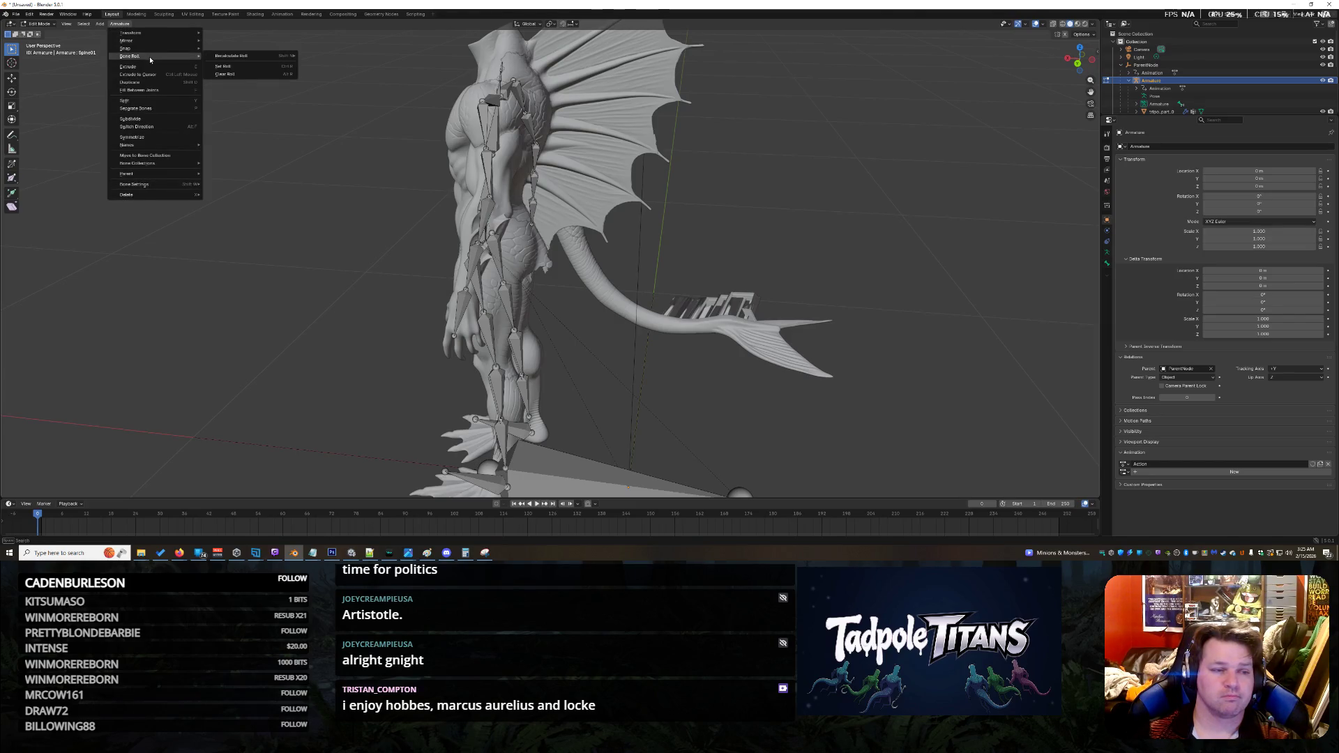
mouse_move(155, 184)
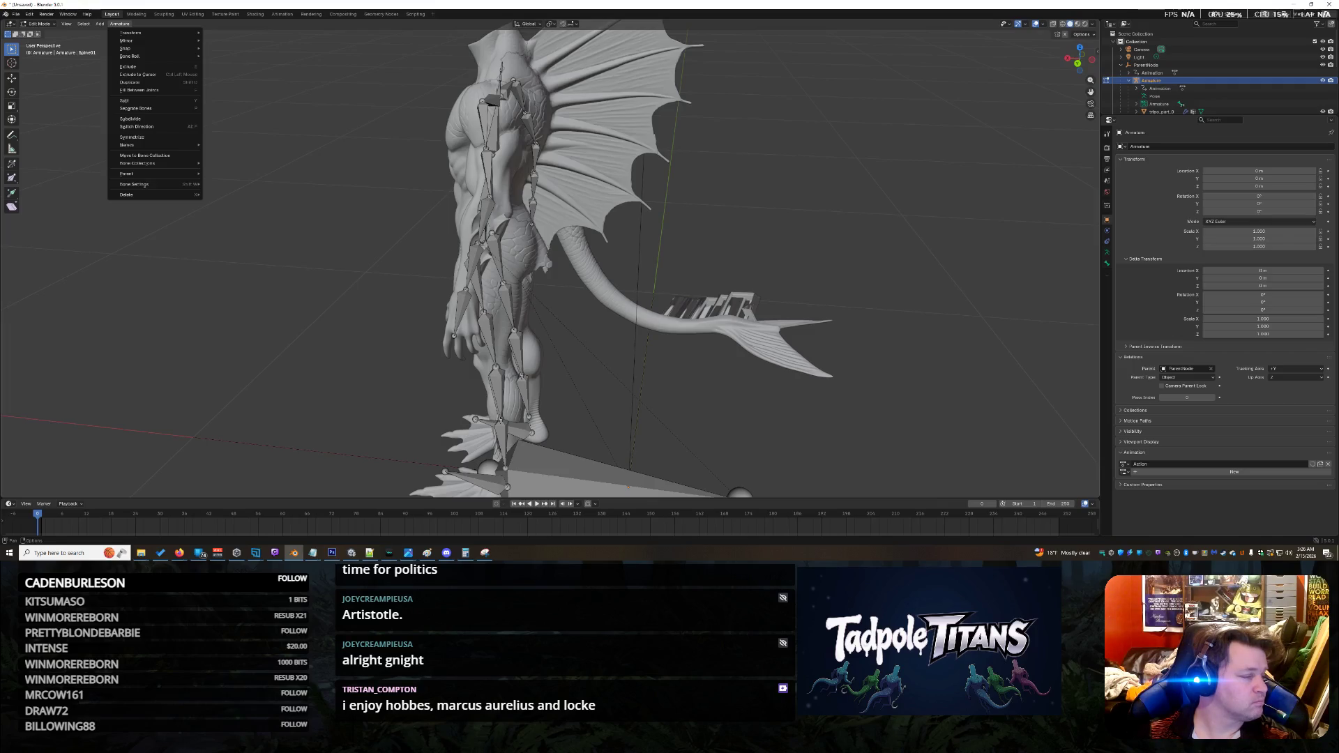
key("alt+Tab")
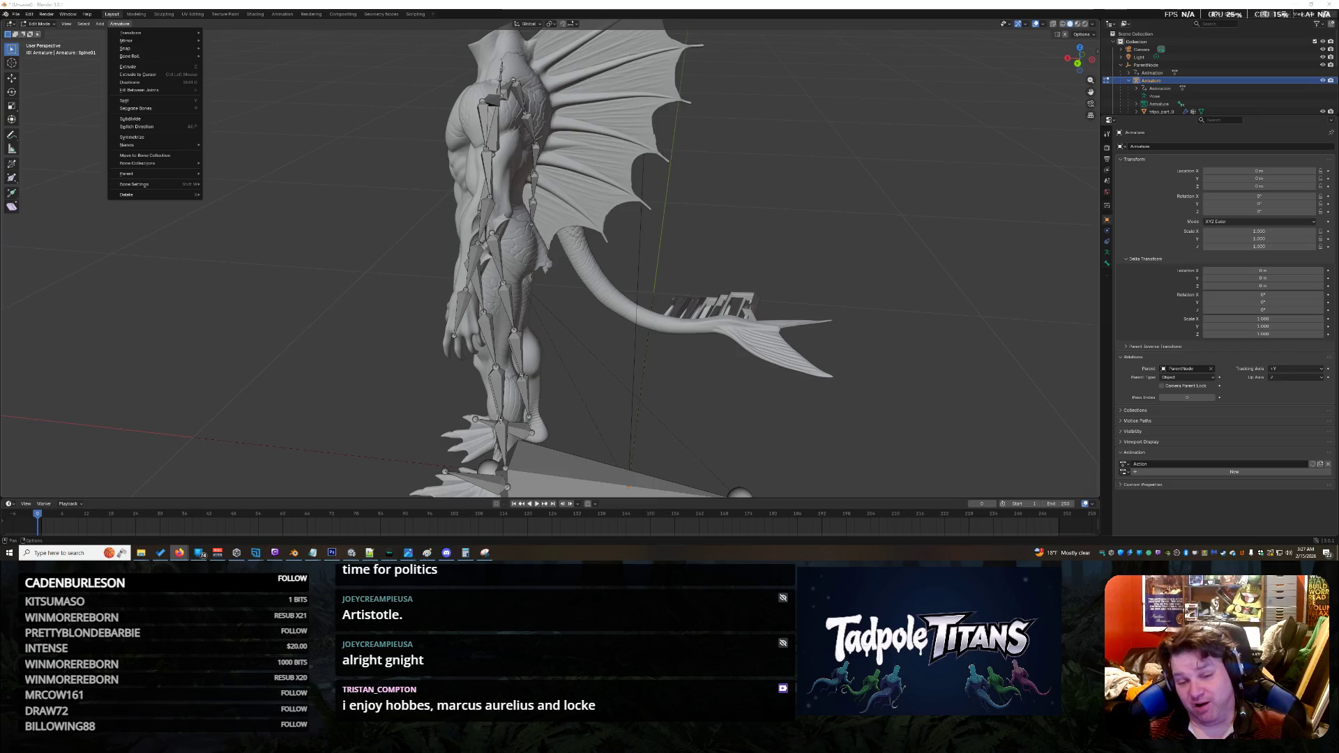
Step: Dismiss the Armature menu and set the 3D cursor on the creature's hip
left_click(862, 412)
mouse_move(861, 411)
middle_mouse_down()
mouse_move(859, 328)
mouse_move(823, 345)
mouse_move(743, 333)
mouse_move(551, 273)
middle_mouse_up()
scroll(818, 346, "down", 3)
scroll(531, 261, "up", 5)
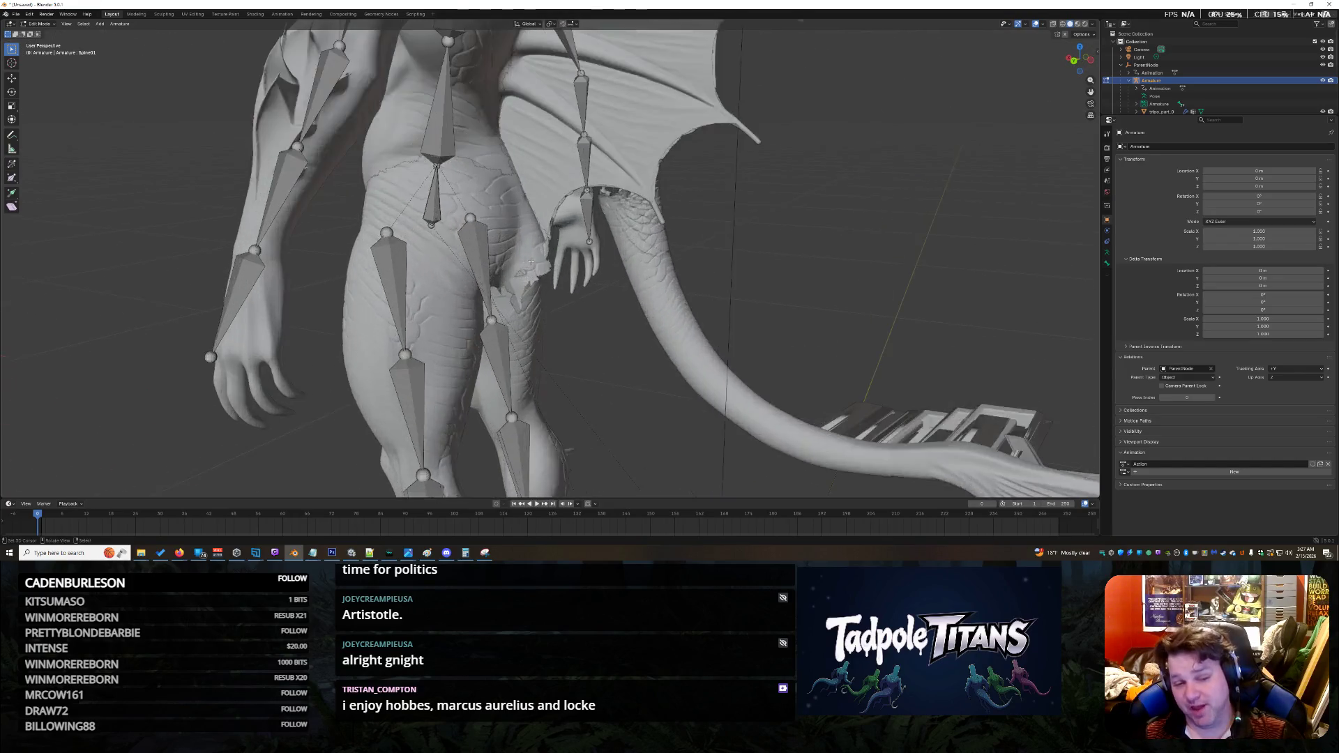
scroll(531, 261, "down", 1)
scroll(526, 265, "down", 5)
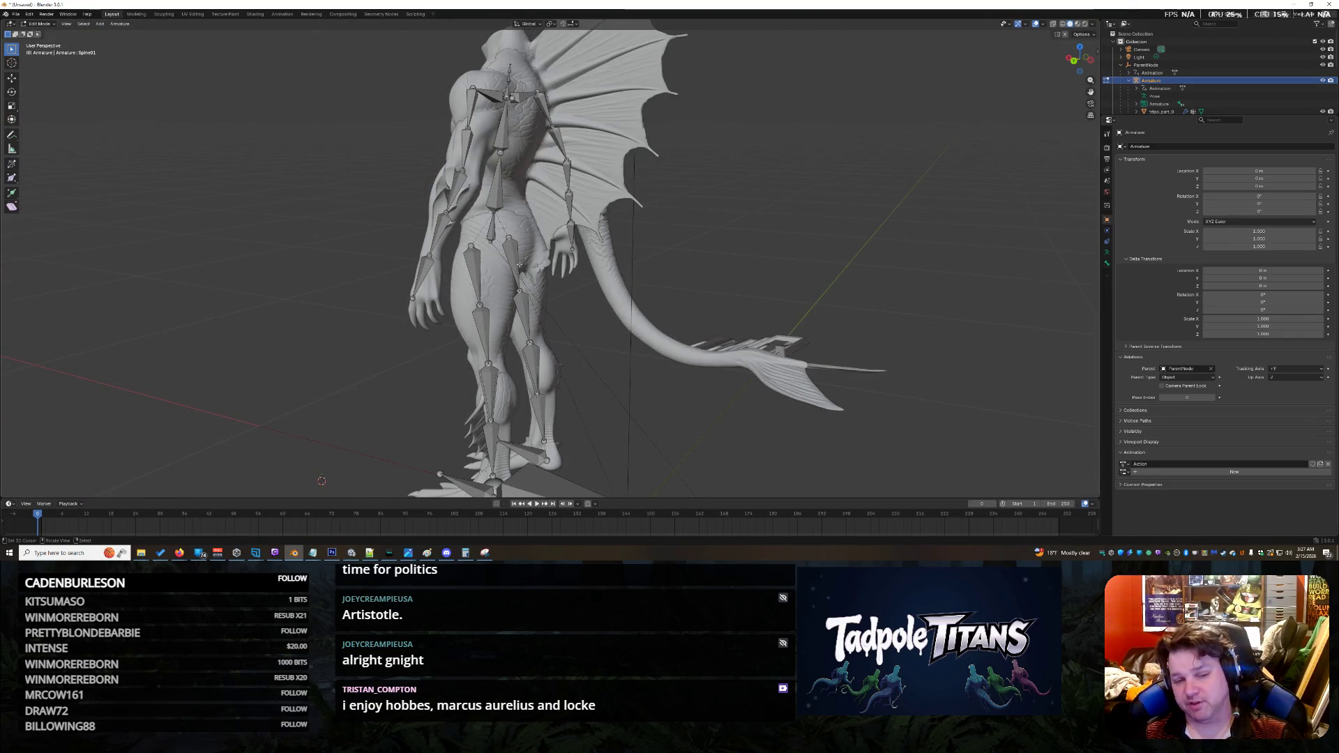
right_click(514, 244, "shift")
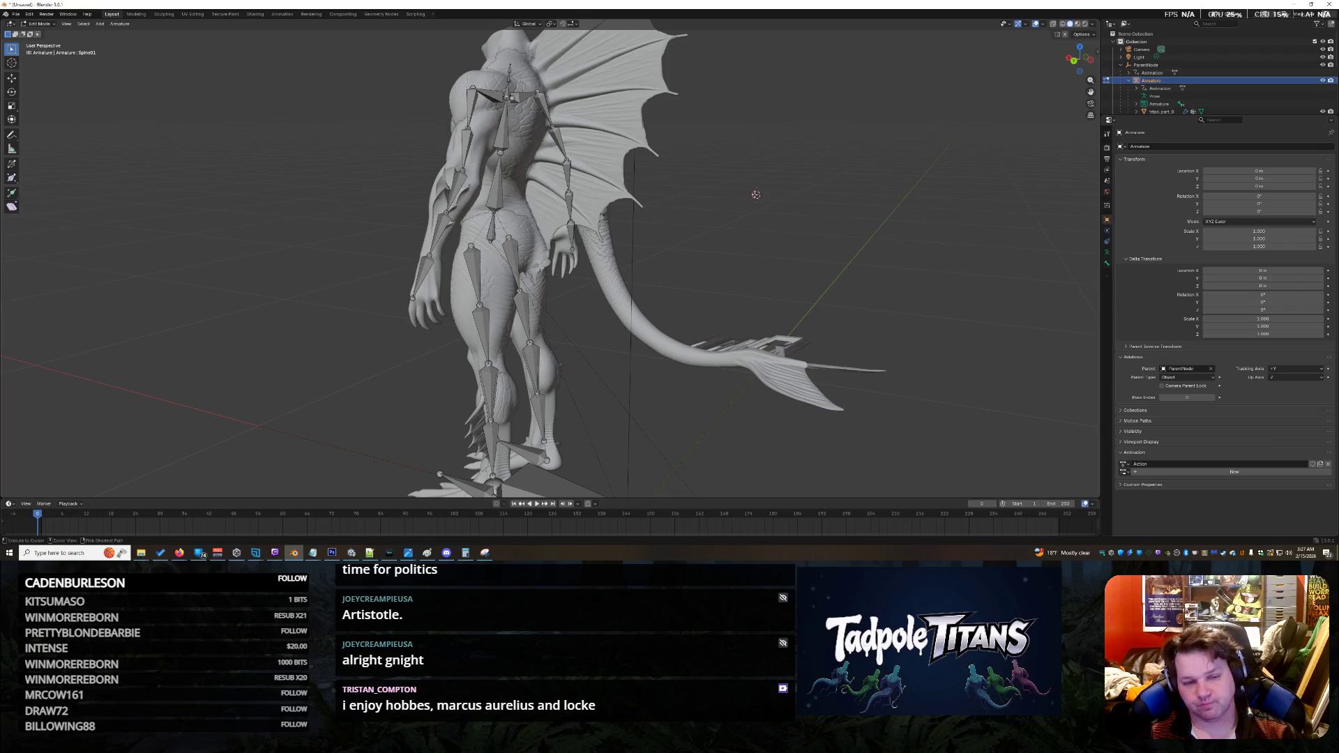
Step: Undo back out of bone editing so the tail mesh is selected
key("ctrl+z")
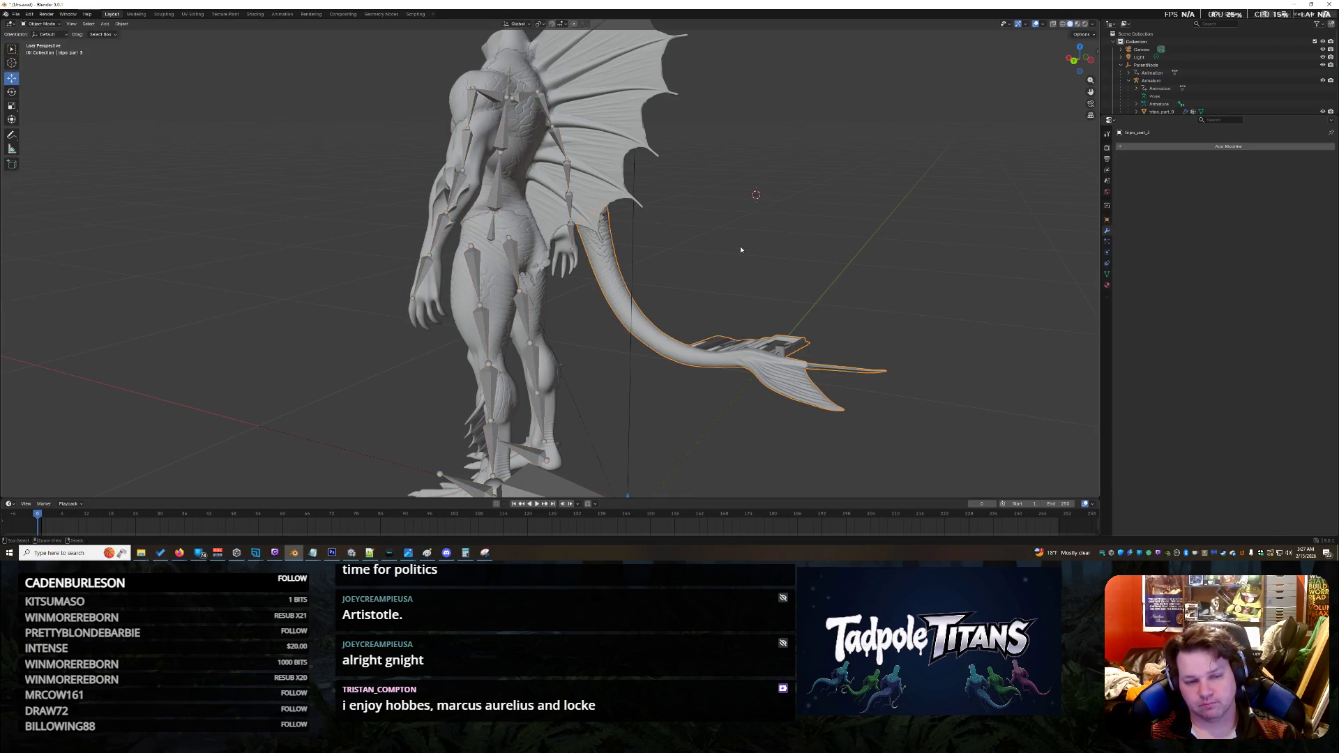
key("ctrl+z")
key("ctrl+shift+z")
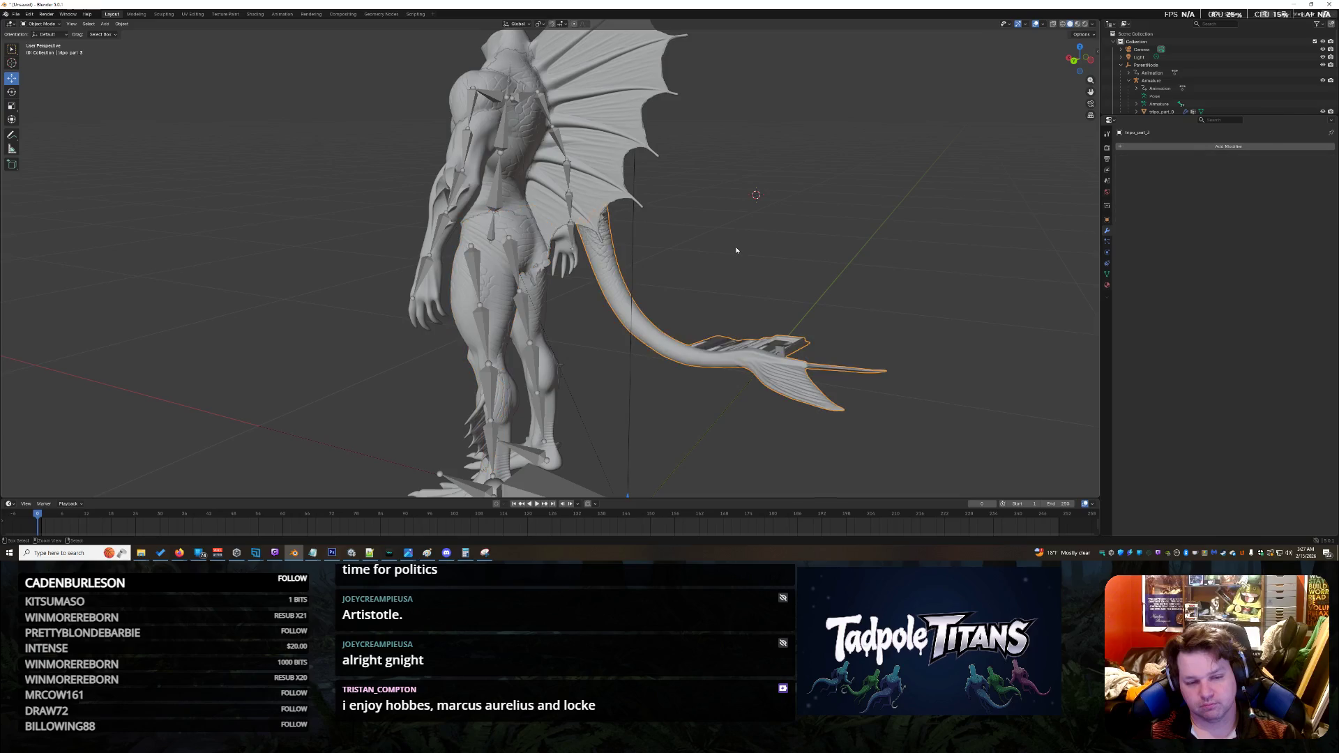
key("ctrl+z")
key("ctrl+shift+z")
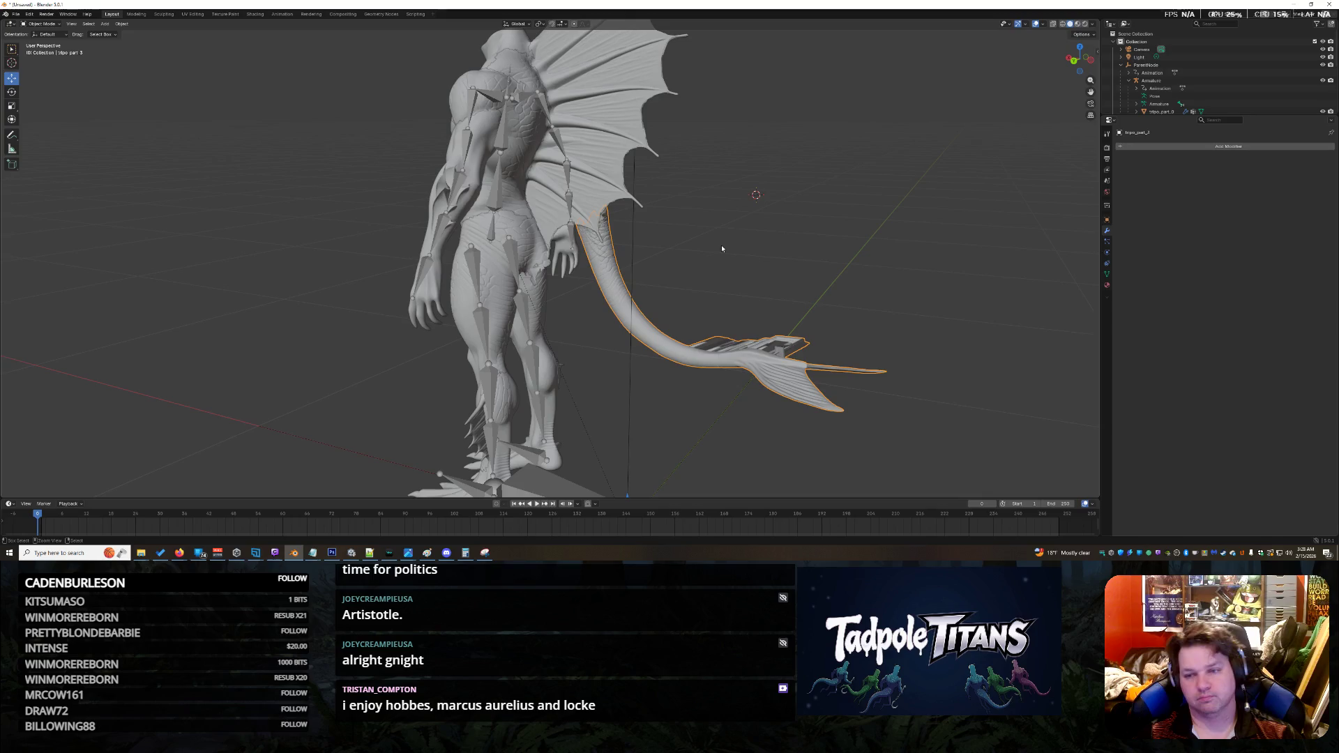
scroll(706, 242, "down", 3)
Step: Box-select the whole creature, rig and tail, and clear their scale with Alt+S
left_click_drag(398, 134, 841, 479)
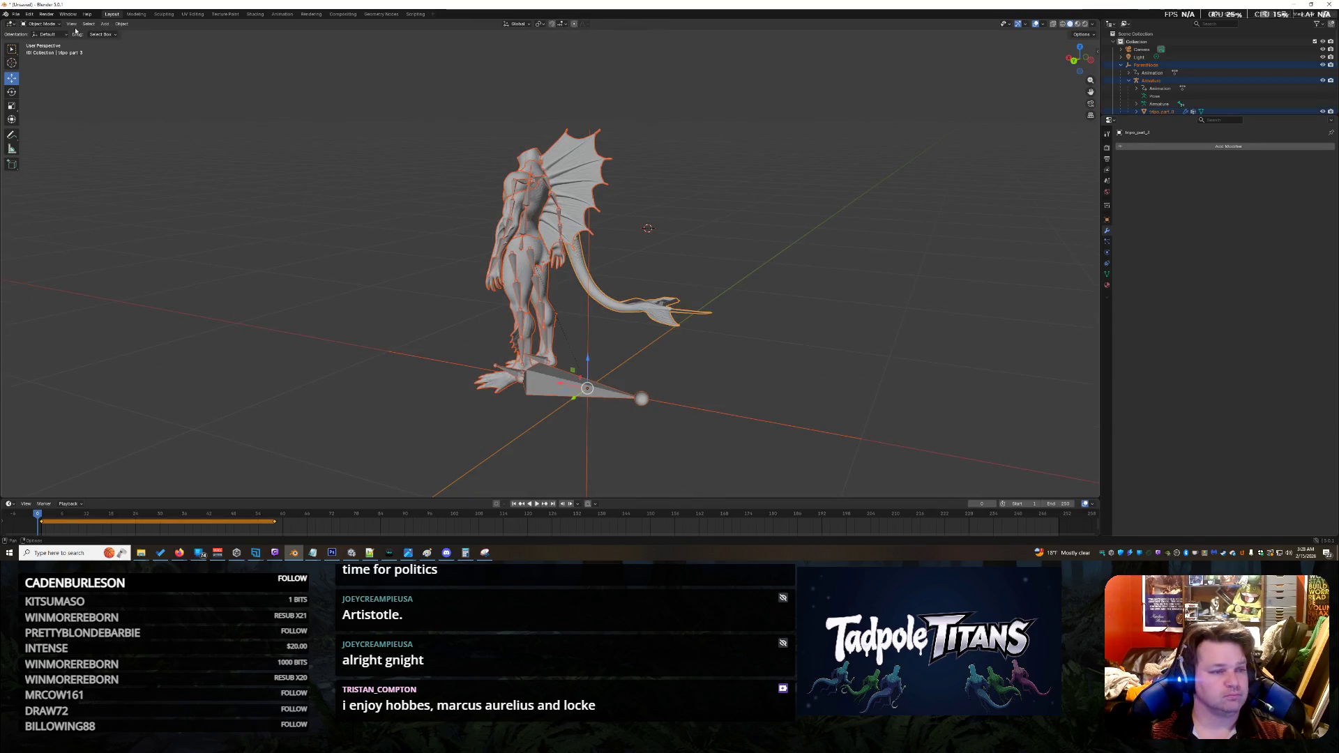
left_click(121, 23)
mouse_move(127, 37)
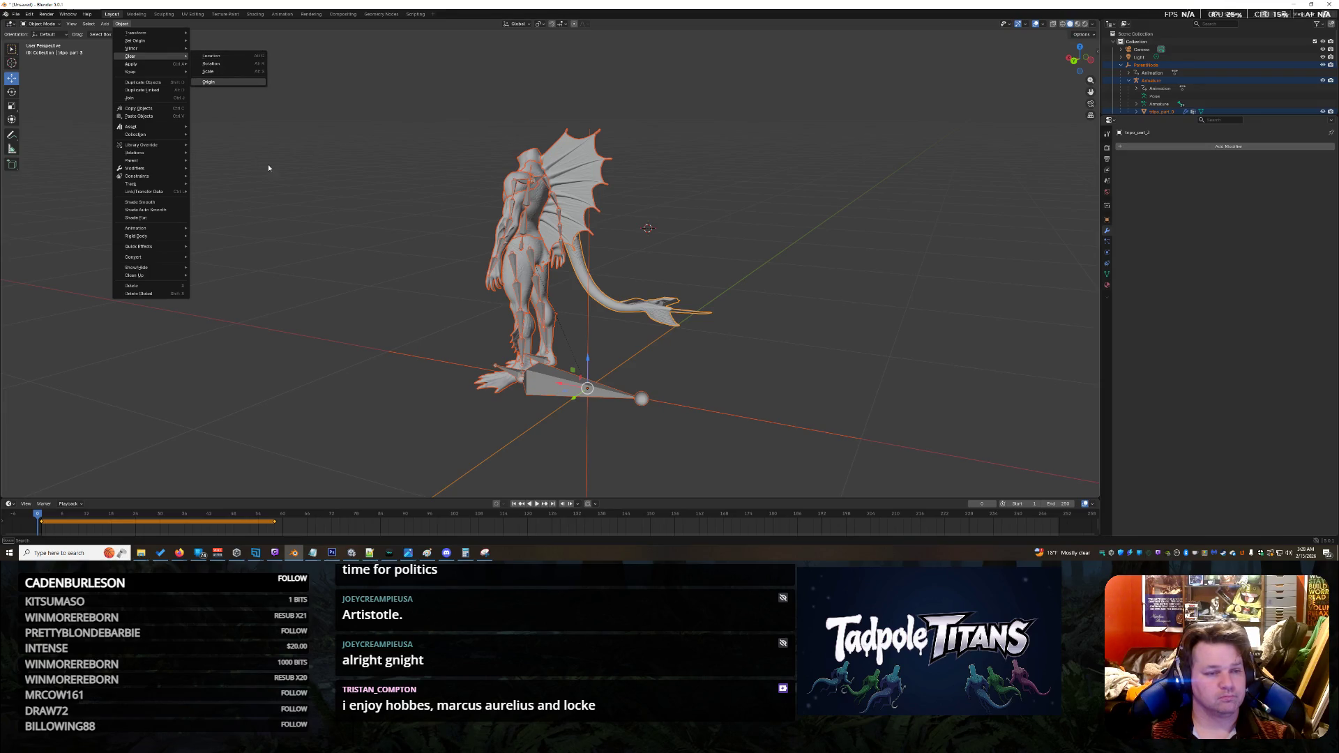
key("Escape")
key("alt+s")
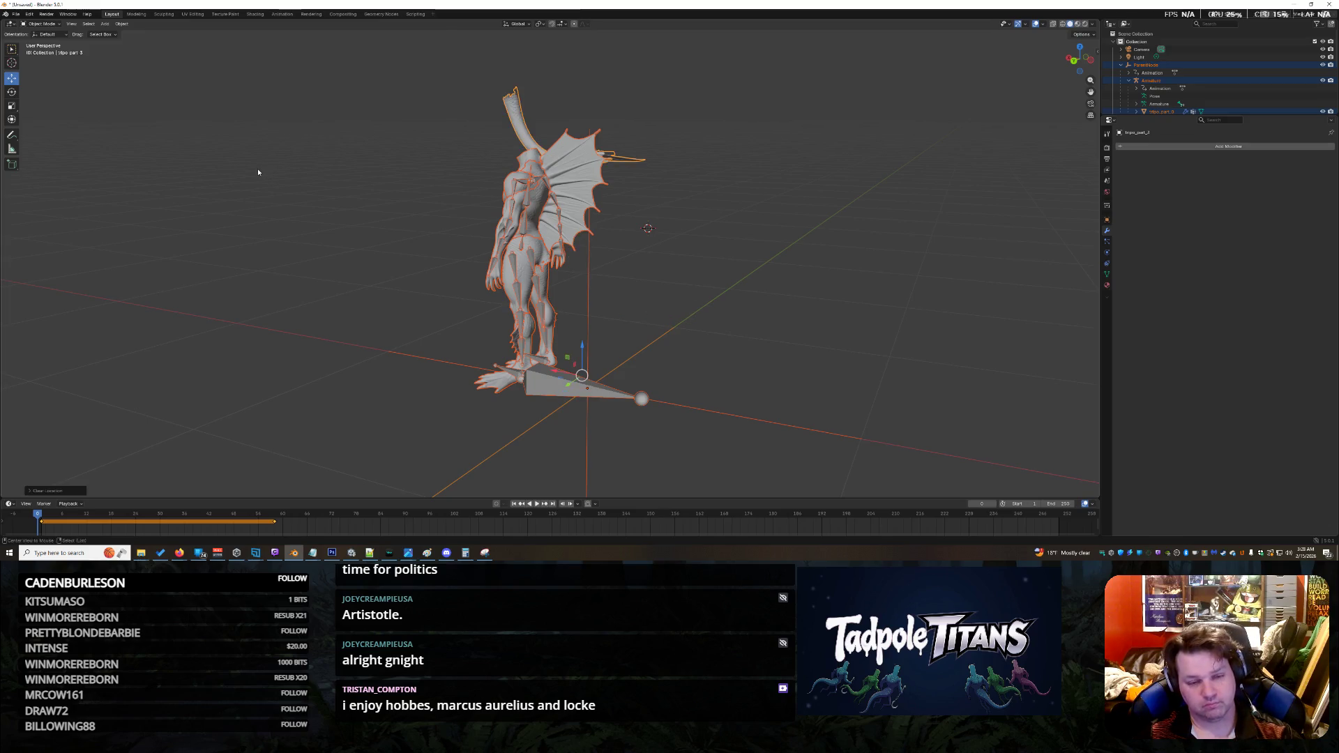
left_click(436, 97)
left_click_drag(366, 69, 802, 419)
key("alt+s")
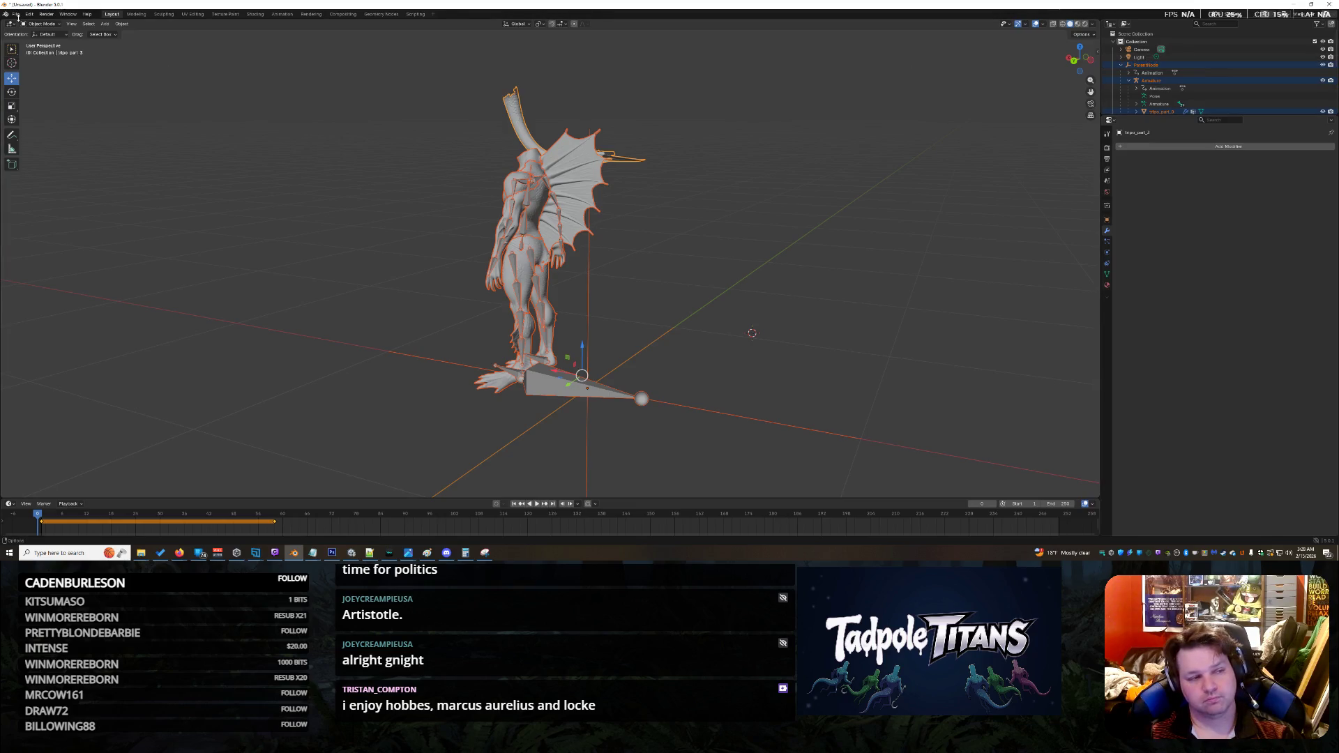
Step: Start a new General scene, discarding unsaved changes, and delete the default cube
left_click(15, 14)
mouse_move(28, 23)
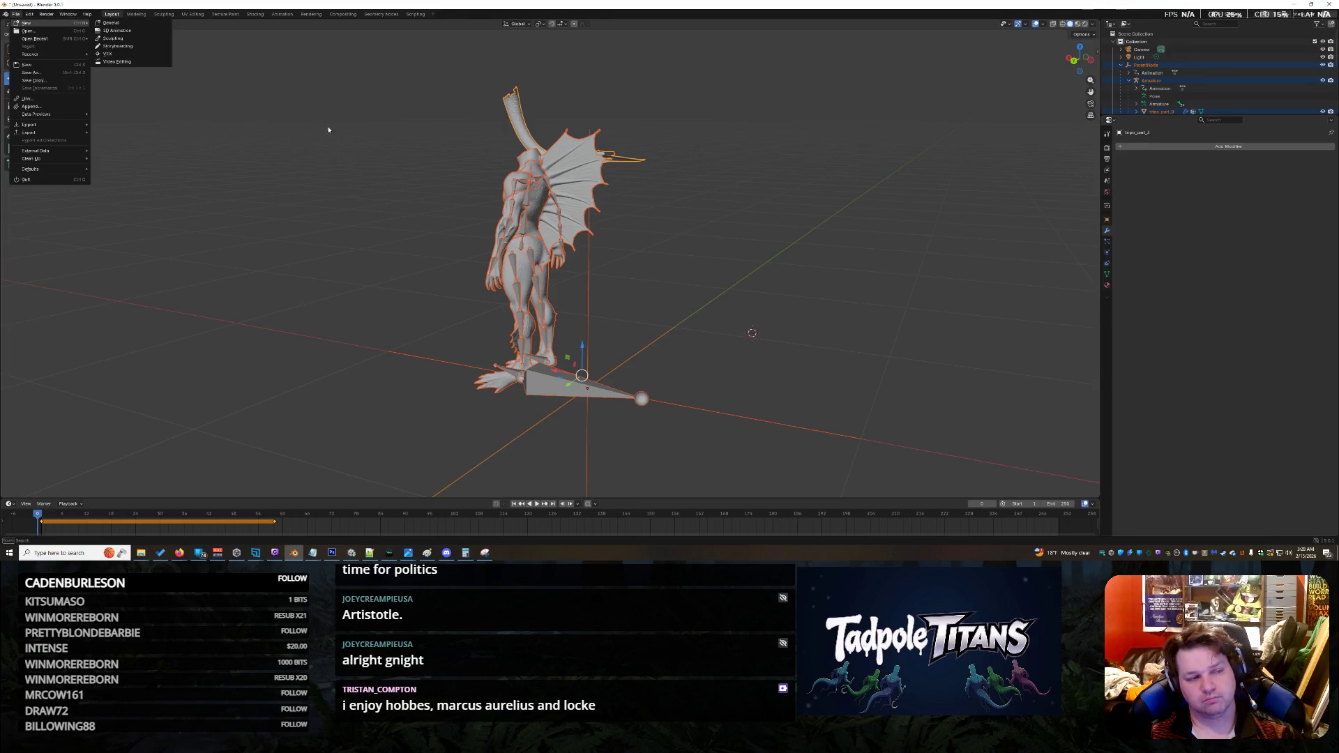
left_click(111, 22)
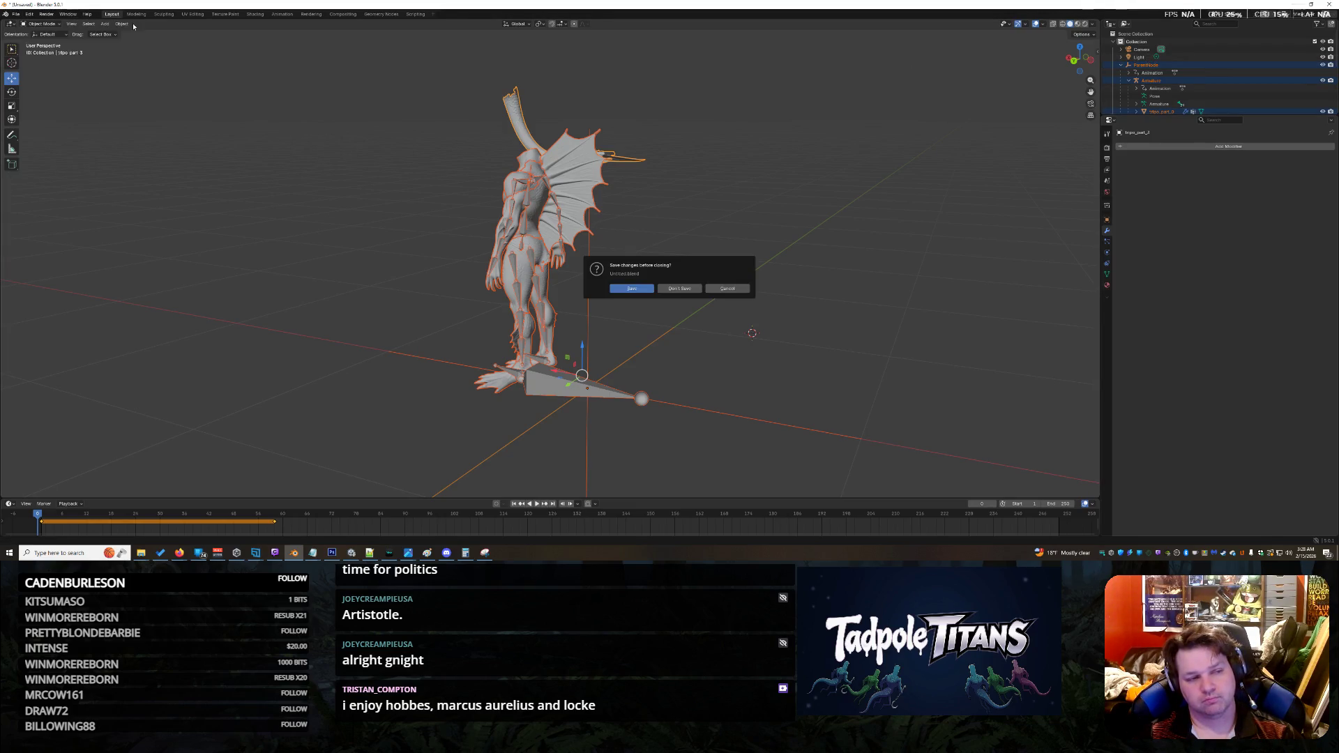
left_click(680, 289)
key("Delete")
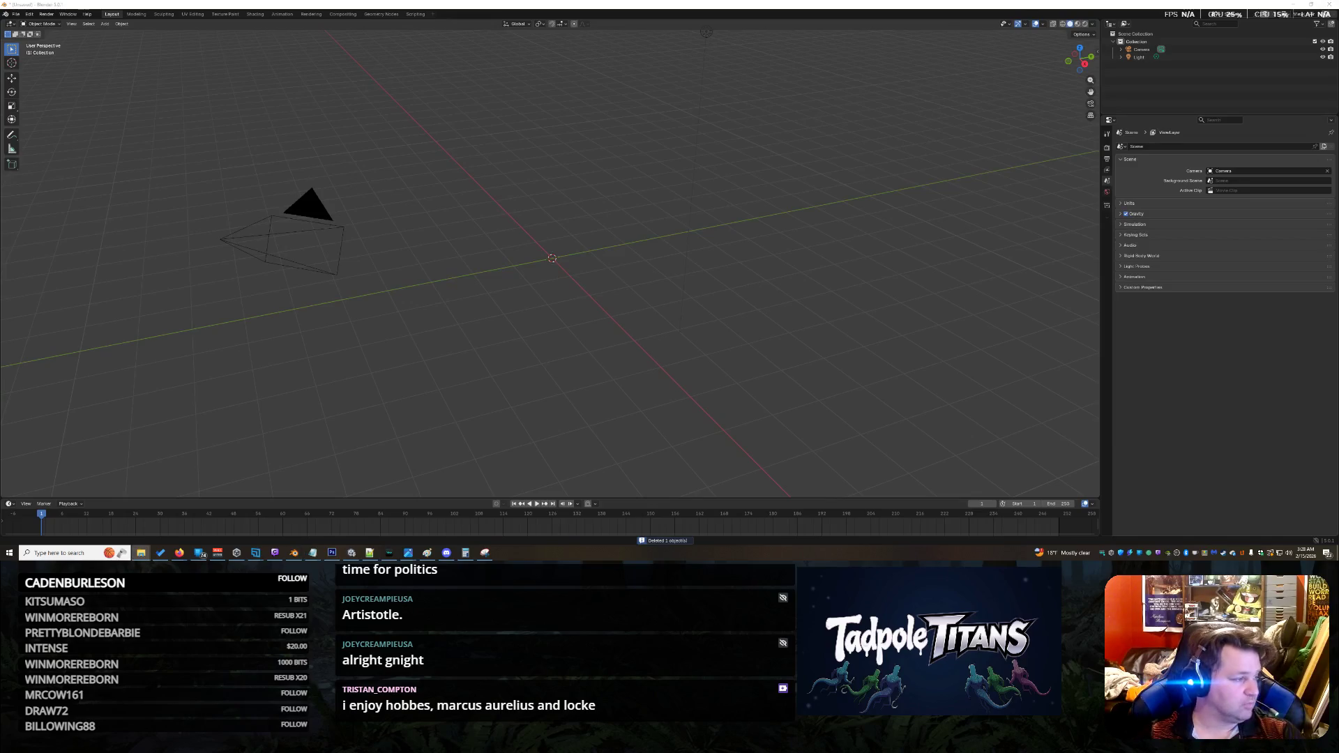
Step: Import the sea-monster FBX file into the empty scene
left_click_drag(409, 260, 542, 237)
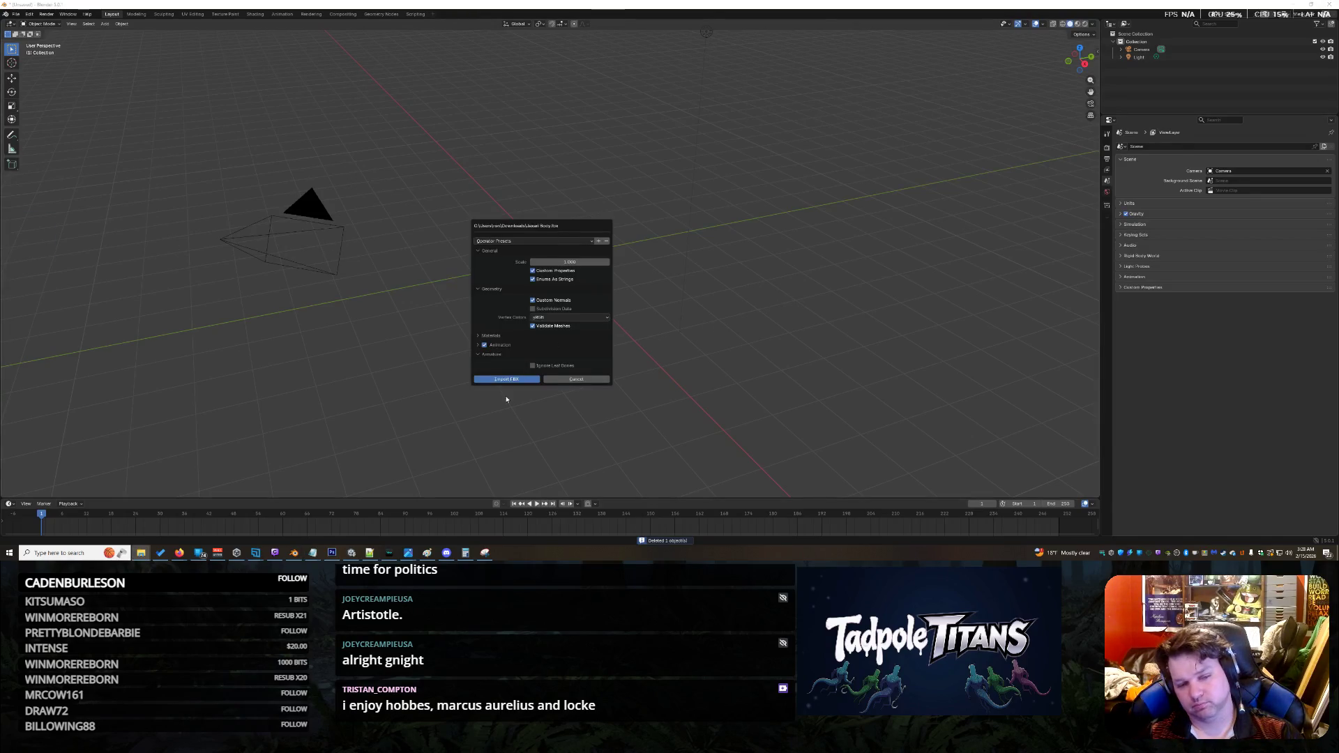
key("Return")
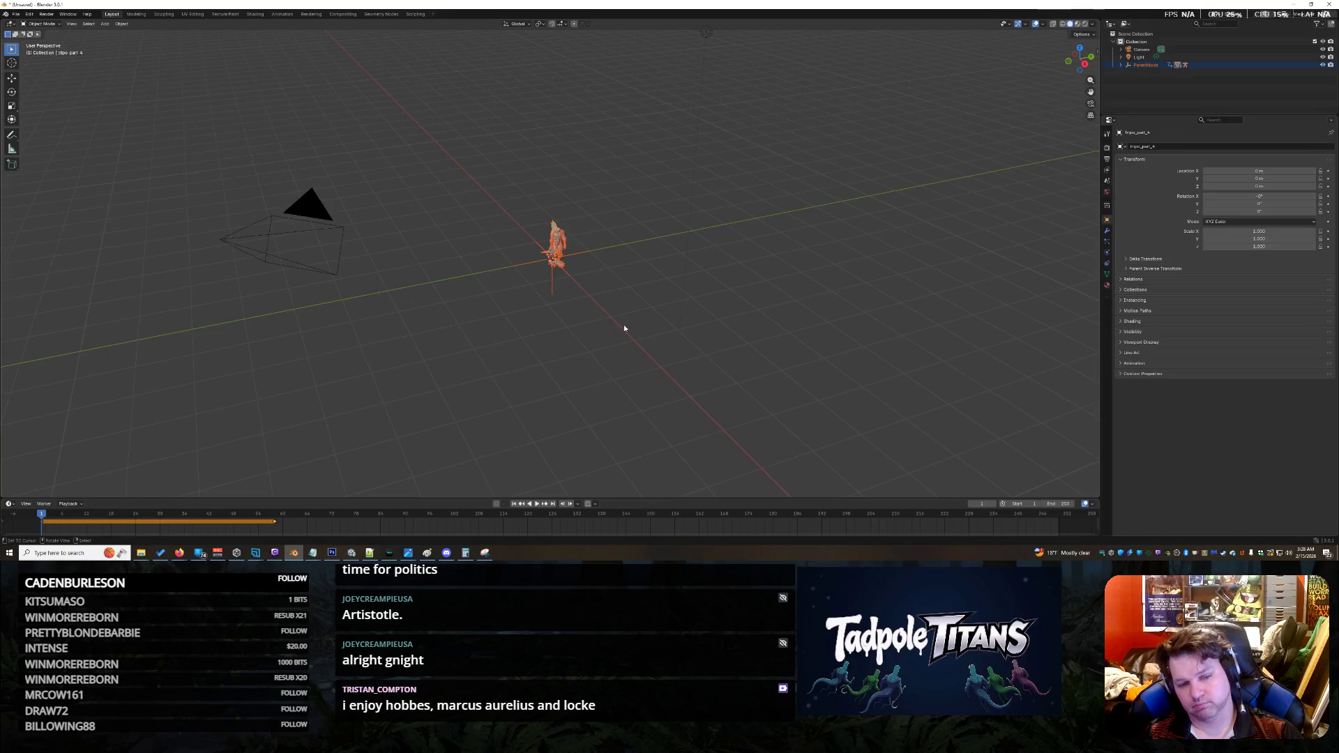
scroll(634, 323, "up", 8)
scroll(758, 286, "down", 4)
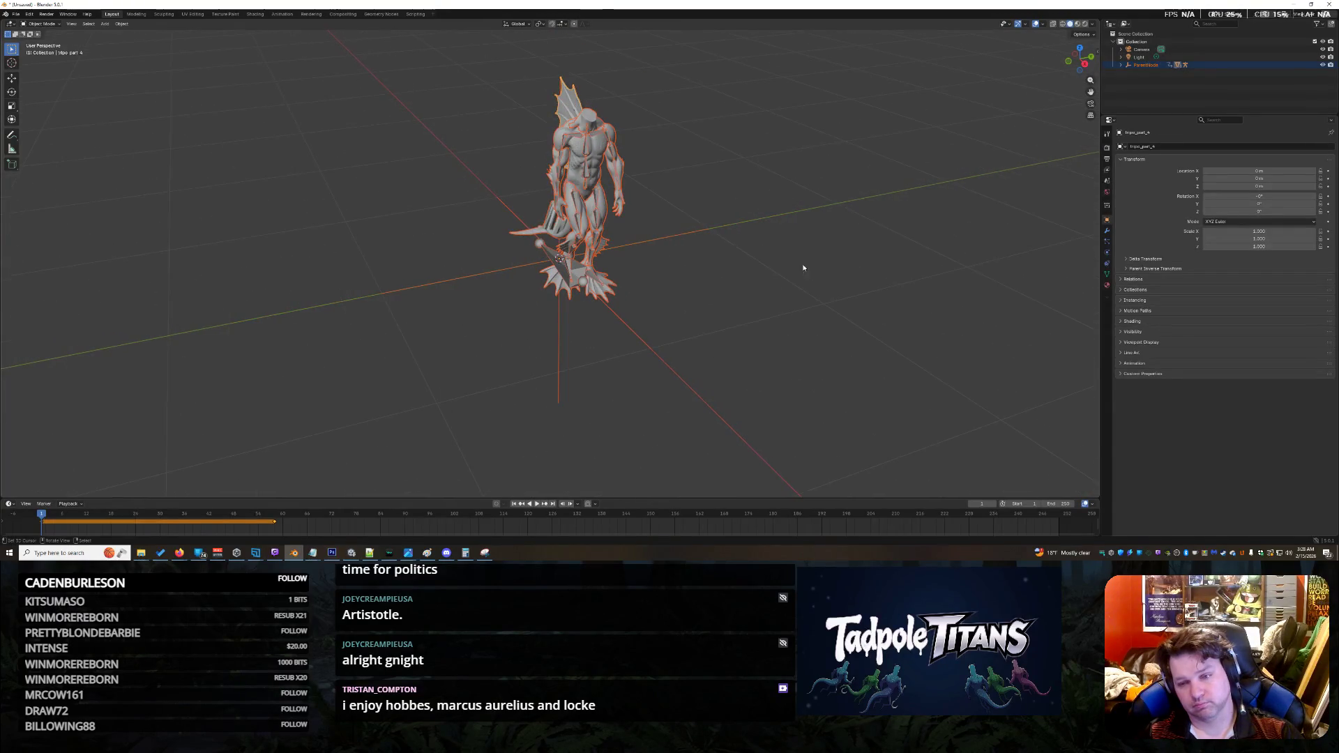
left_click(1133, 364)
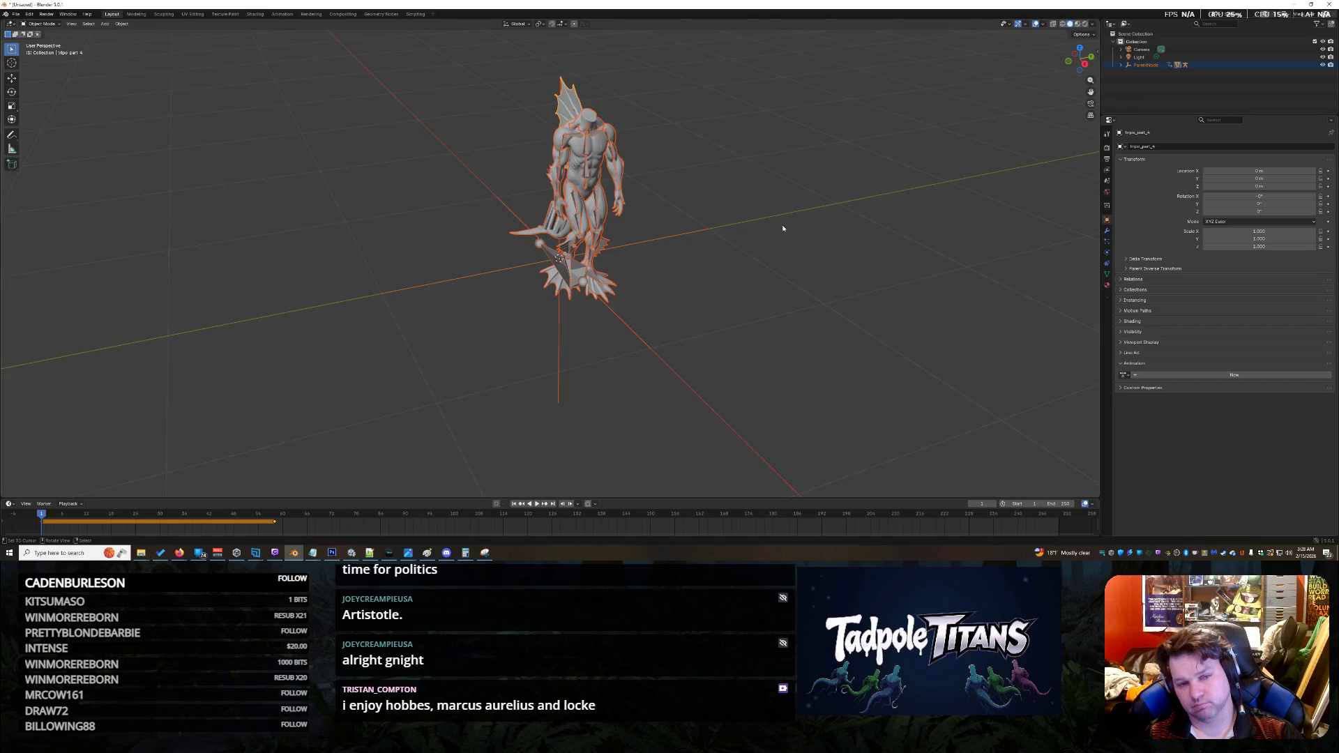
Step: Select the Armature in the Outliner, unlink its animation action, and enter Pose Mode
left_click(1144, 65)
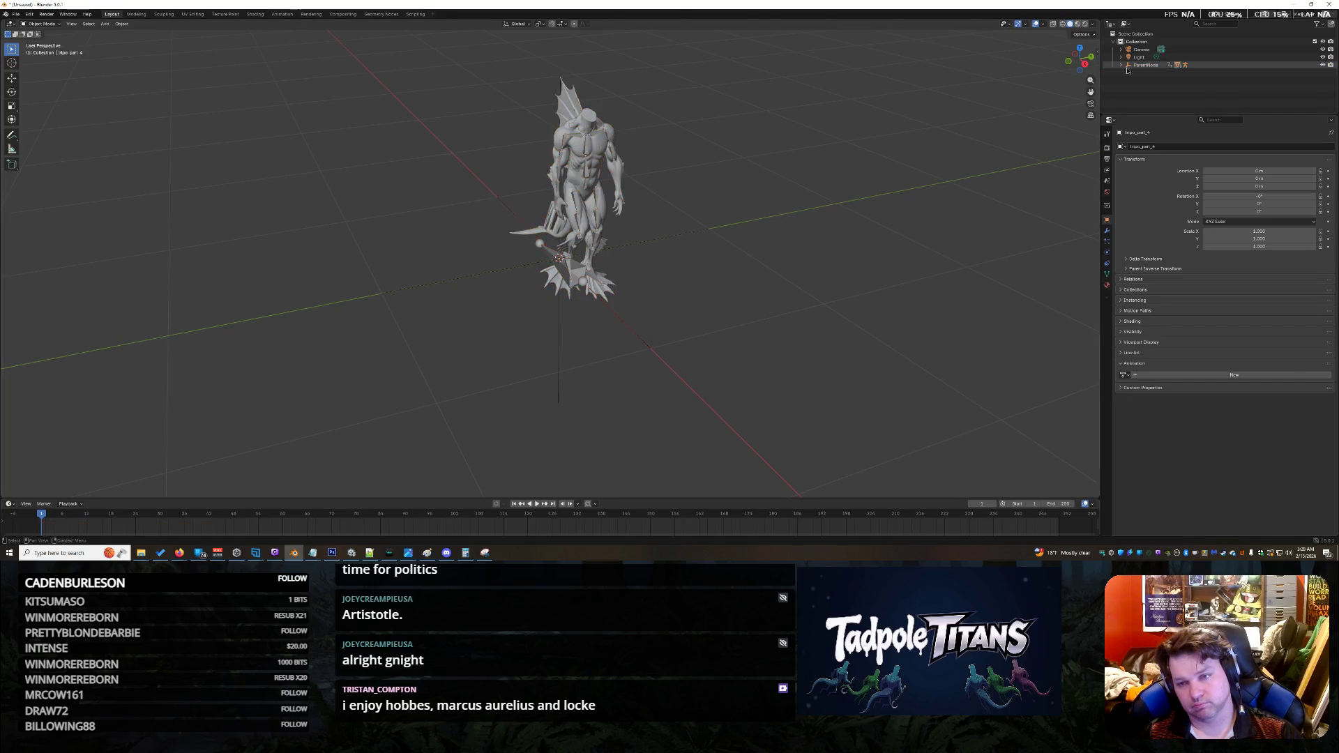
left_click(1121, 65)
left_click(1149, 82)
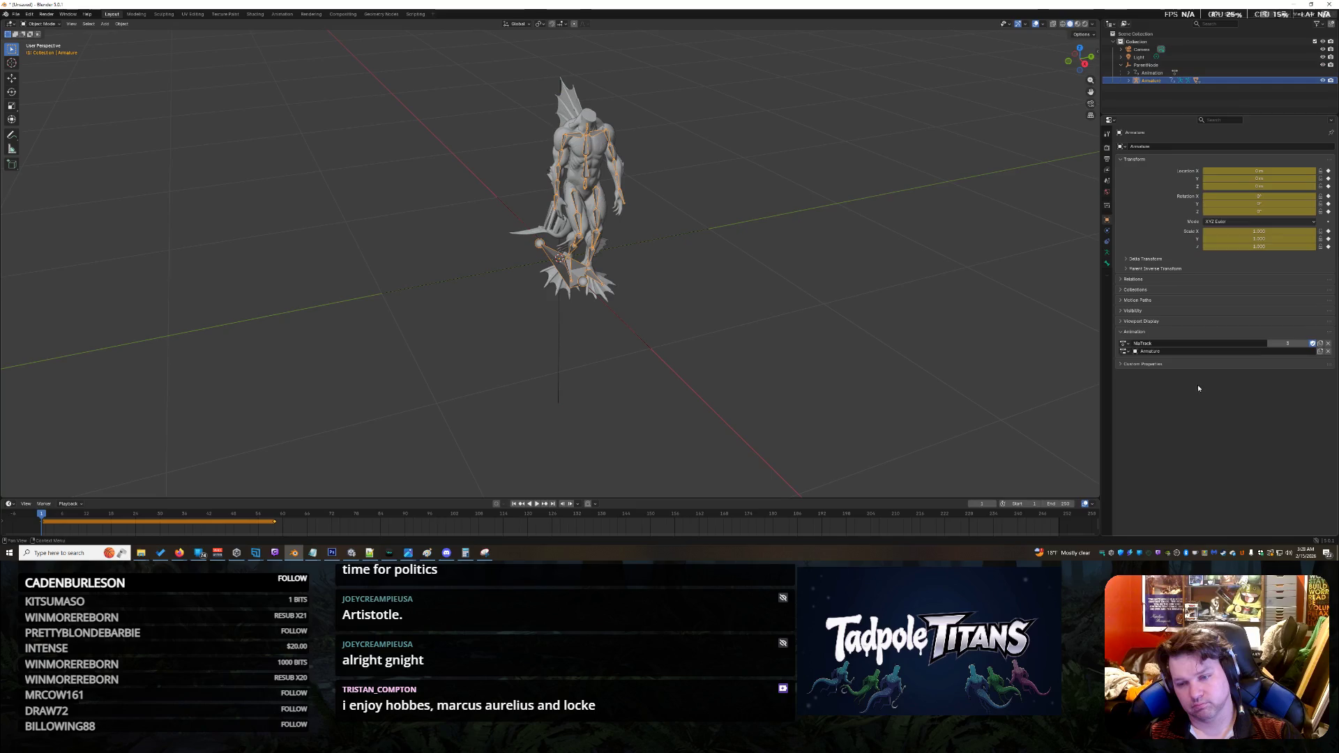
left_click(1124, 343)
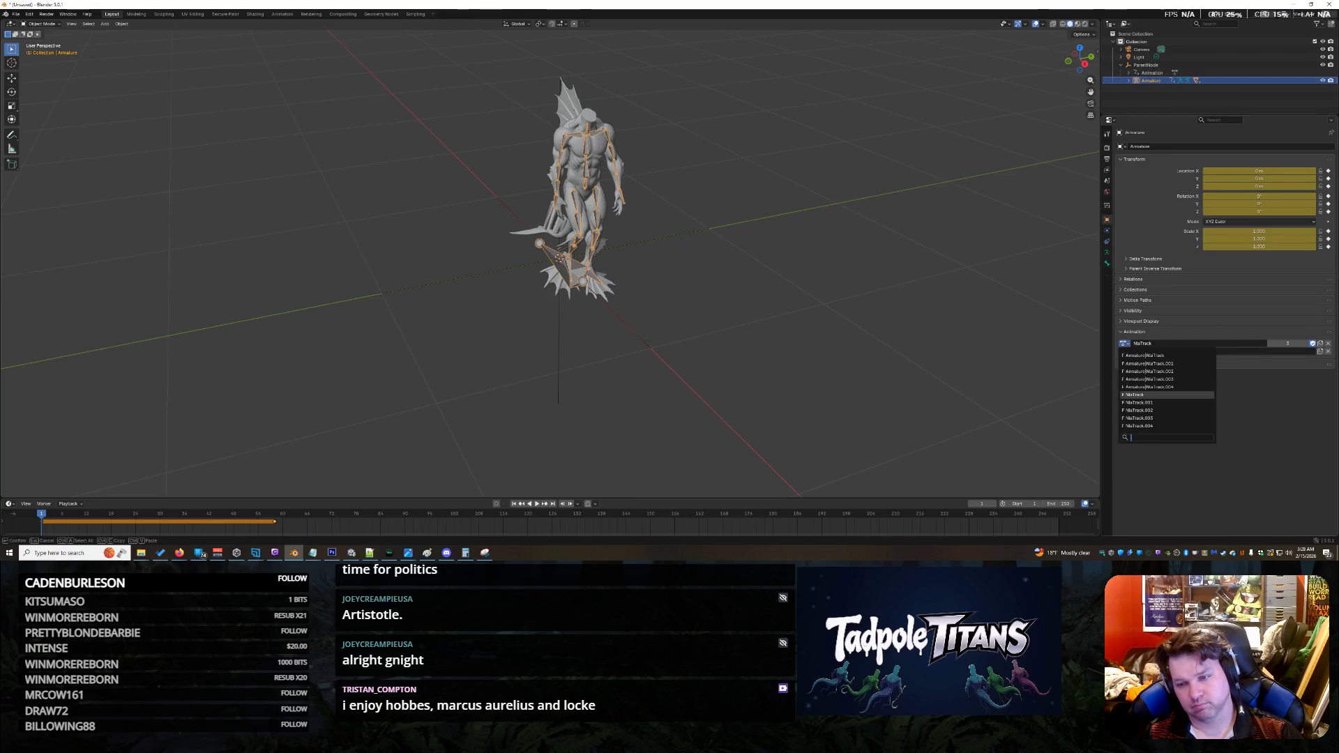
left_click(1328, 344)
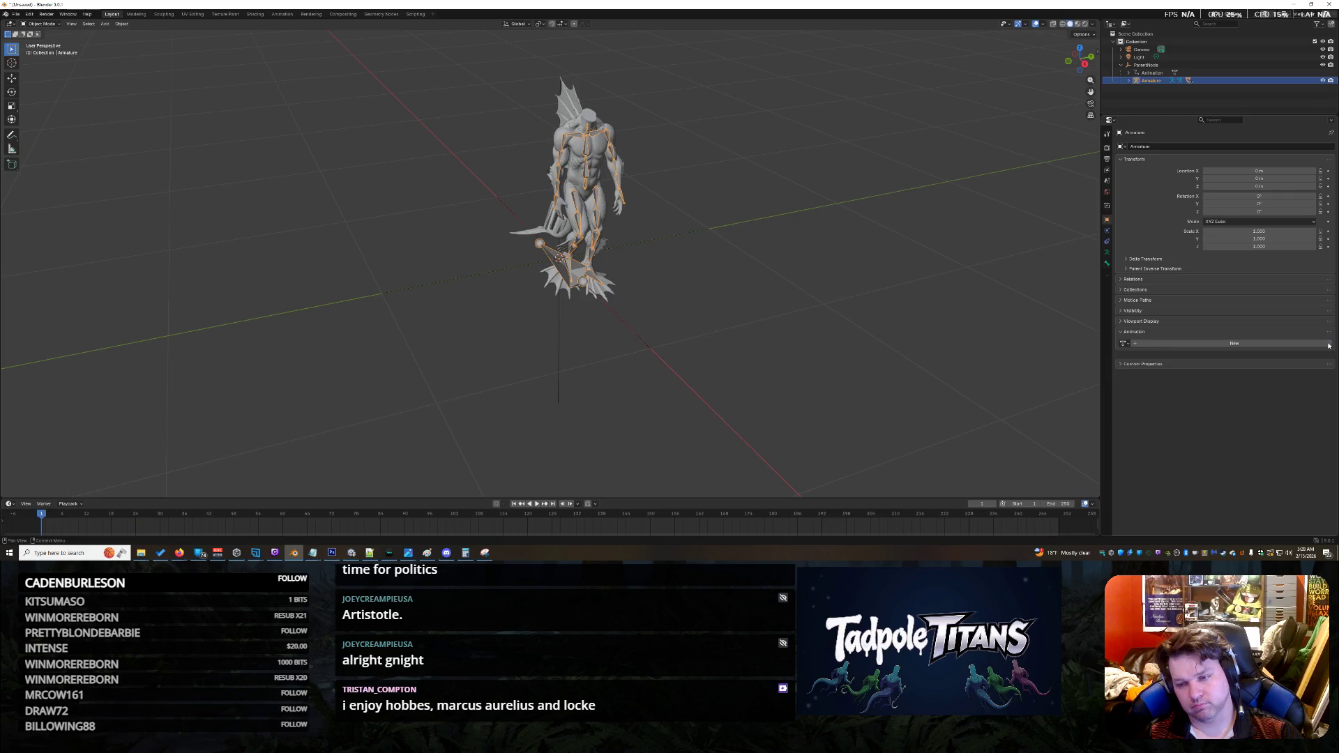
key("a")
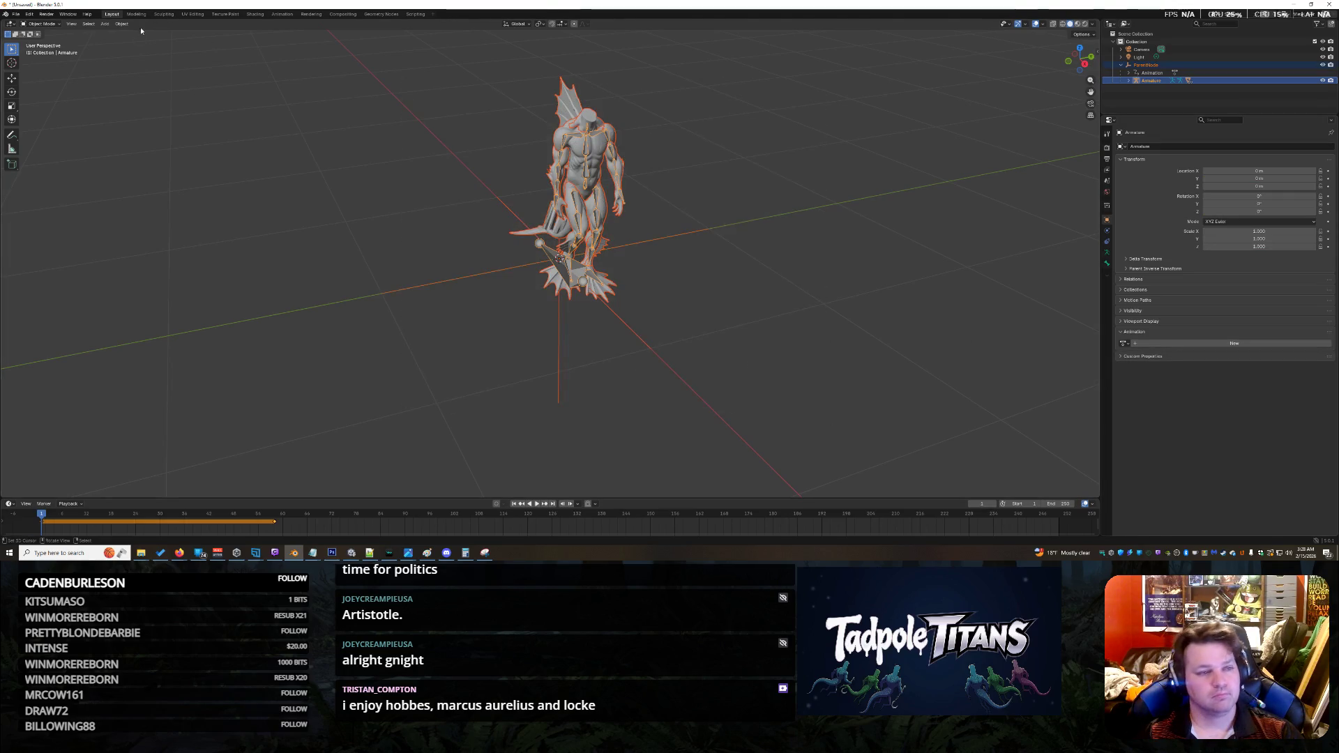
key("ctrl+Tab")
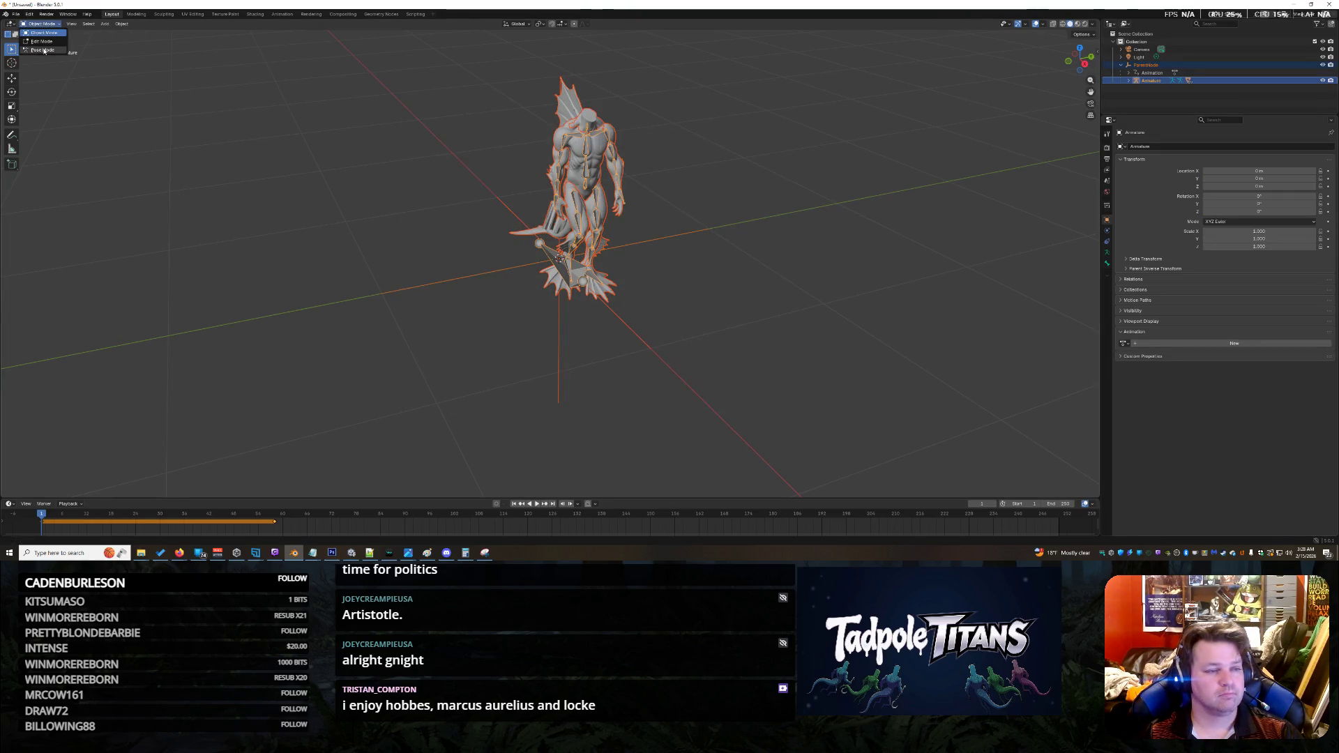
left_click(103, 24)
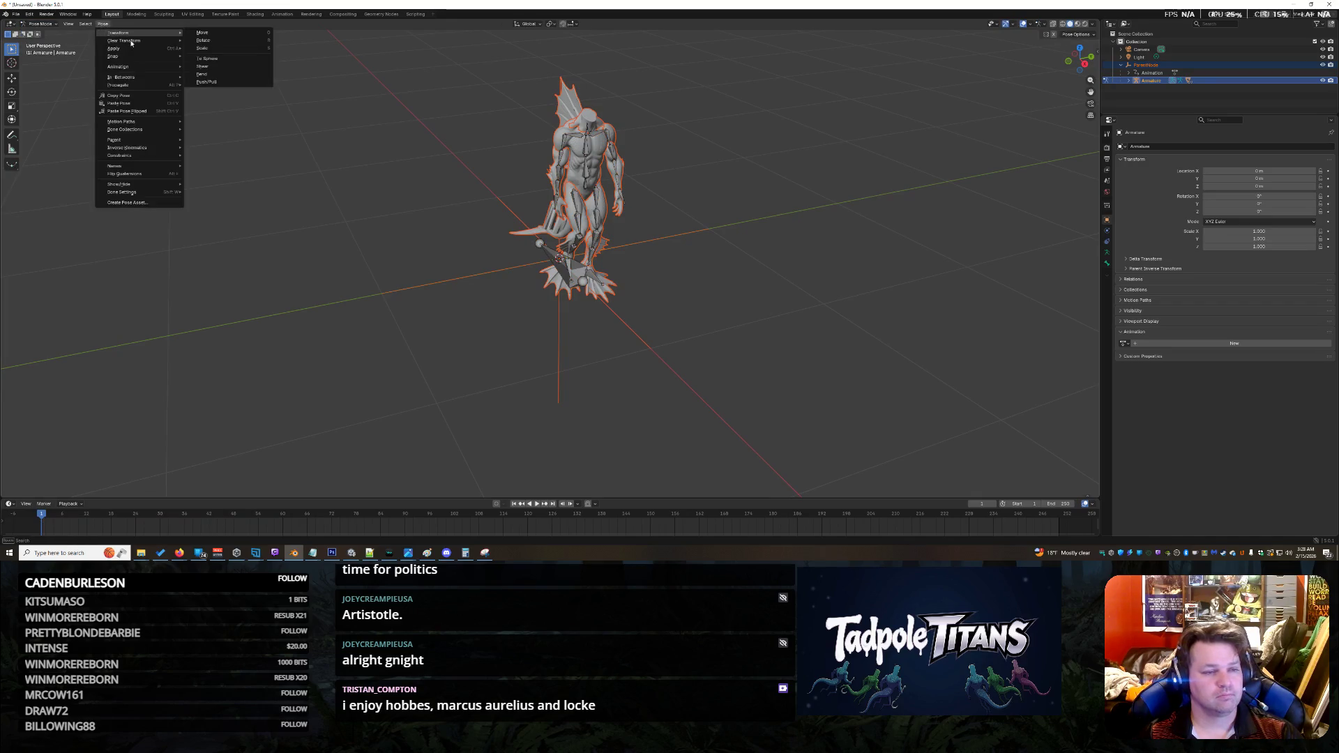
Step: Select all bones and clear their location via Pose > Clear Transform > Location
left_click(260, 39)
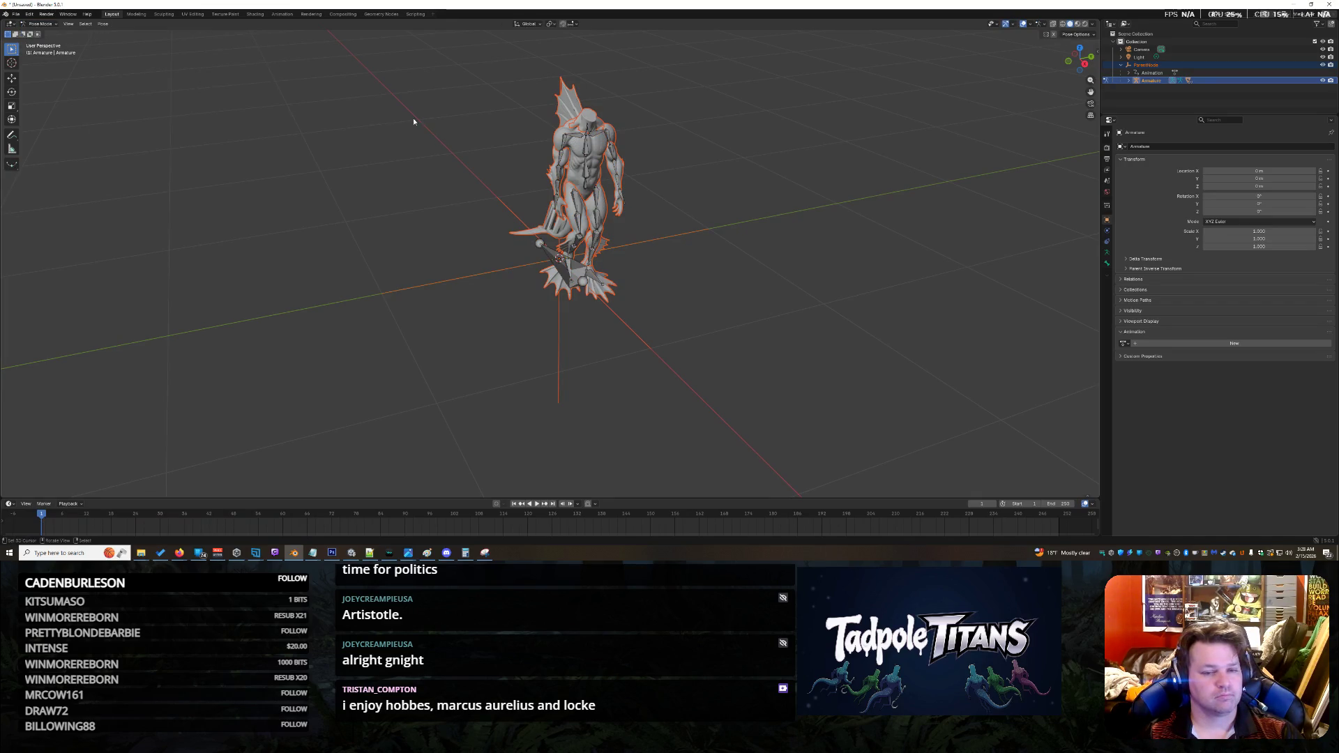
left_click(102, 23)
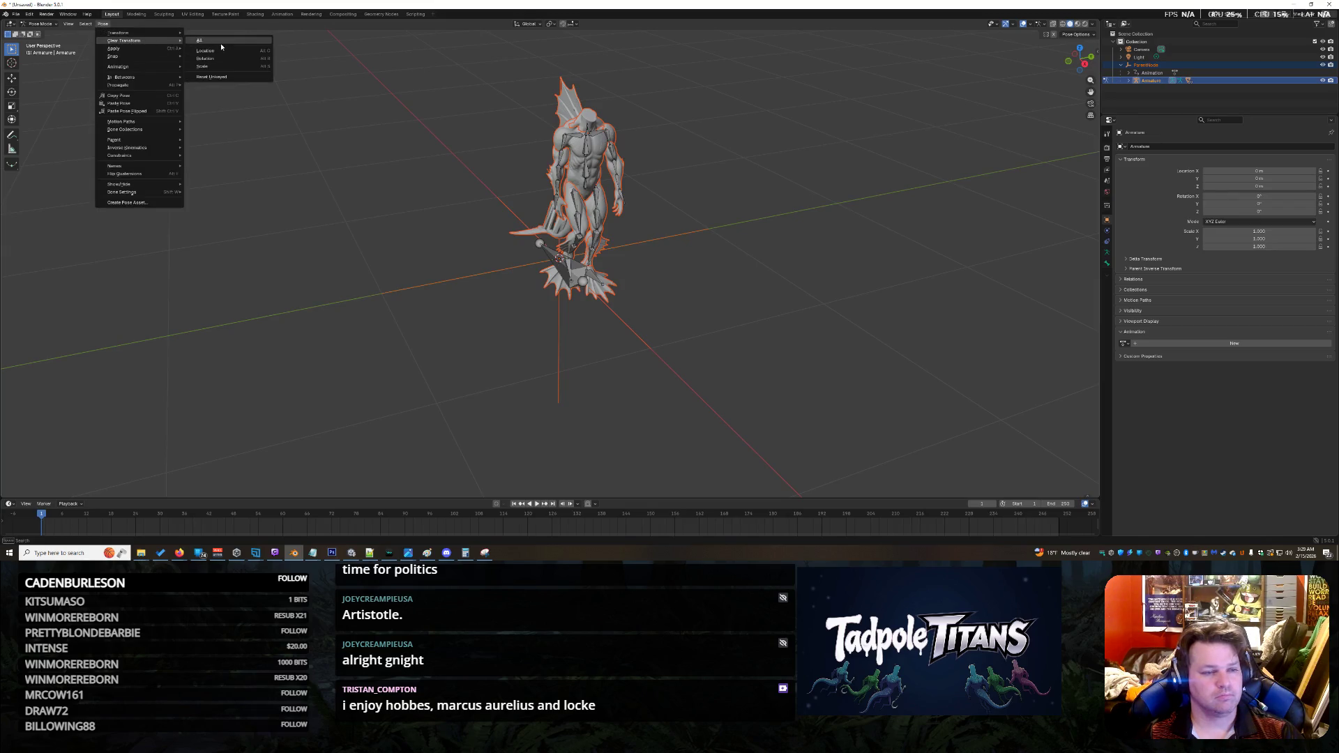
left_click(252, 51)
key("a")
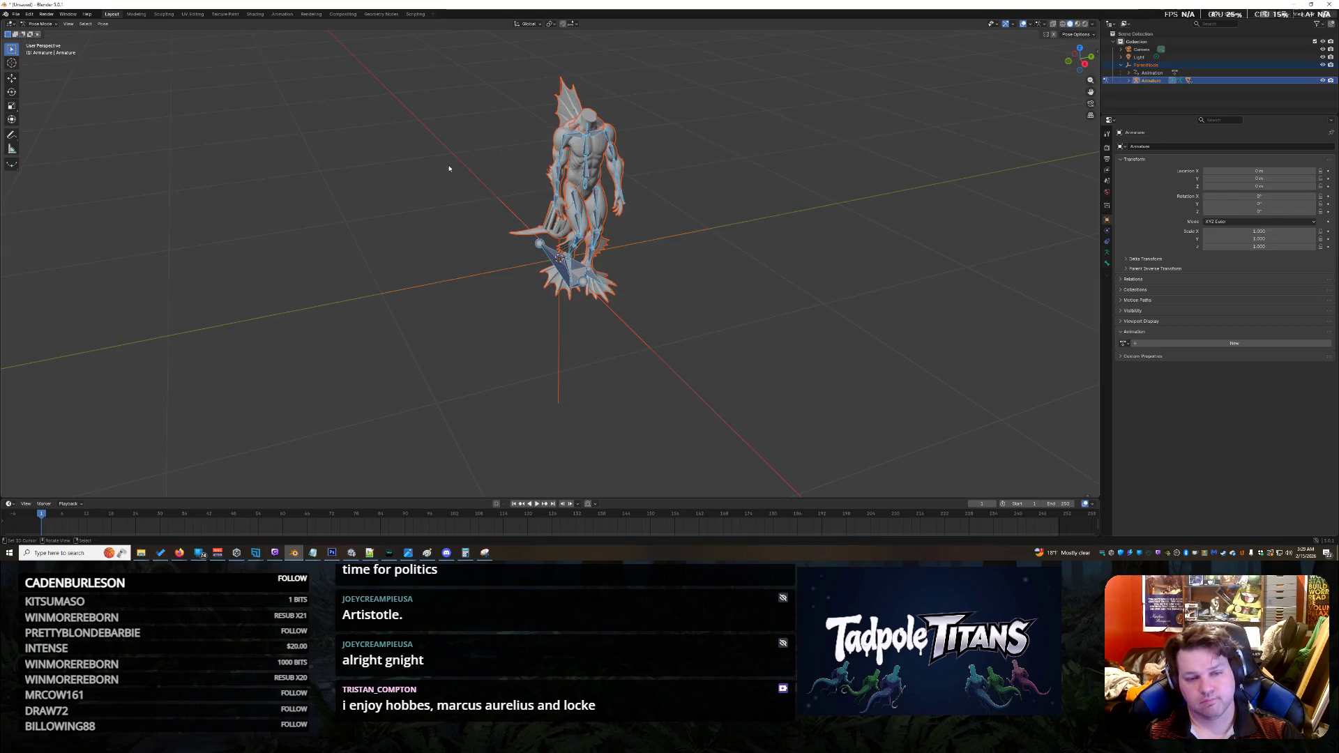
left_click(103, 24)
mouse_move(147, 40)
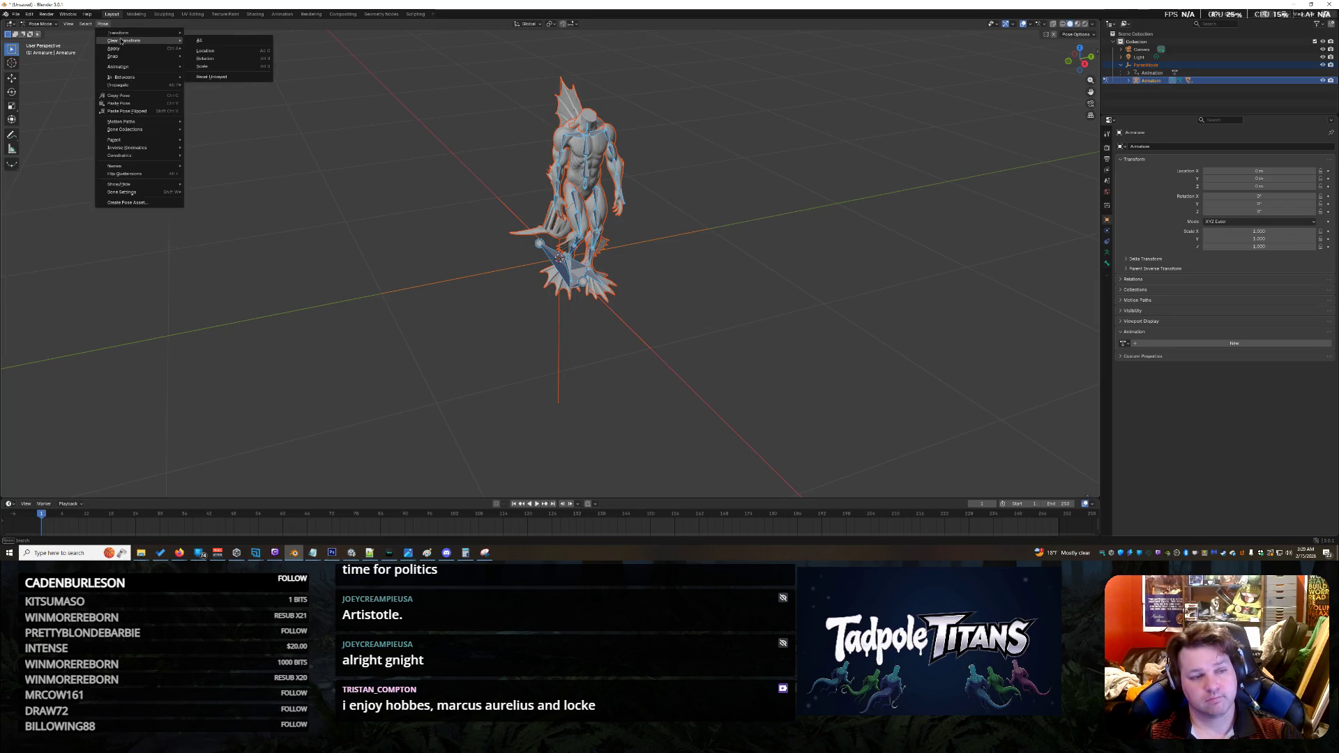
left_click(209, 50)
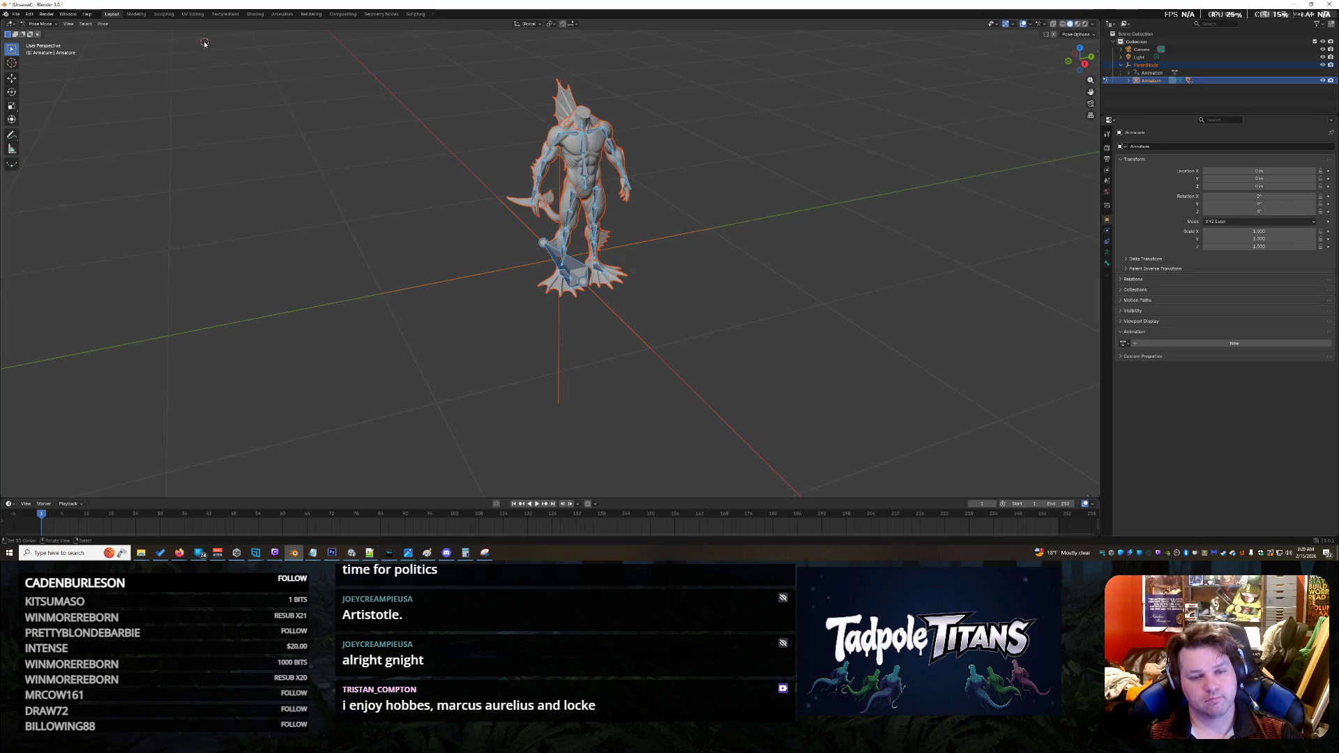
left_click(450, 289)
right_click(402, 284, "shift")
Step: Switch the armature from Pose Mode back to Object Mode
mouse_move(784, 228)
middle_mouse_down()
mouse_move(799, 263)
mouse_move(756, 200)
mouse_move(711, 209)
mouse_move(813, 294)
mouse_move(768, 265)
mouse_move(583, 254)
mouse_move(786, 275)
mouse_move(660, 264)
mouse_move(884, 187)
middle_mouse_up()
scroll(786, 275, "up", 5)
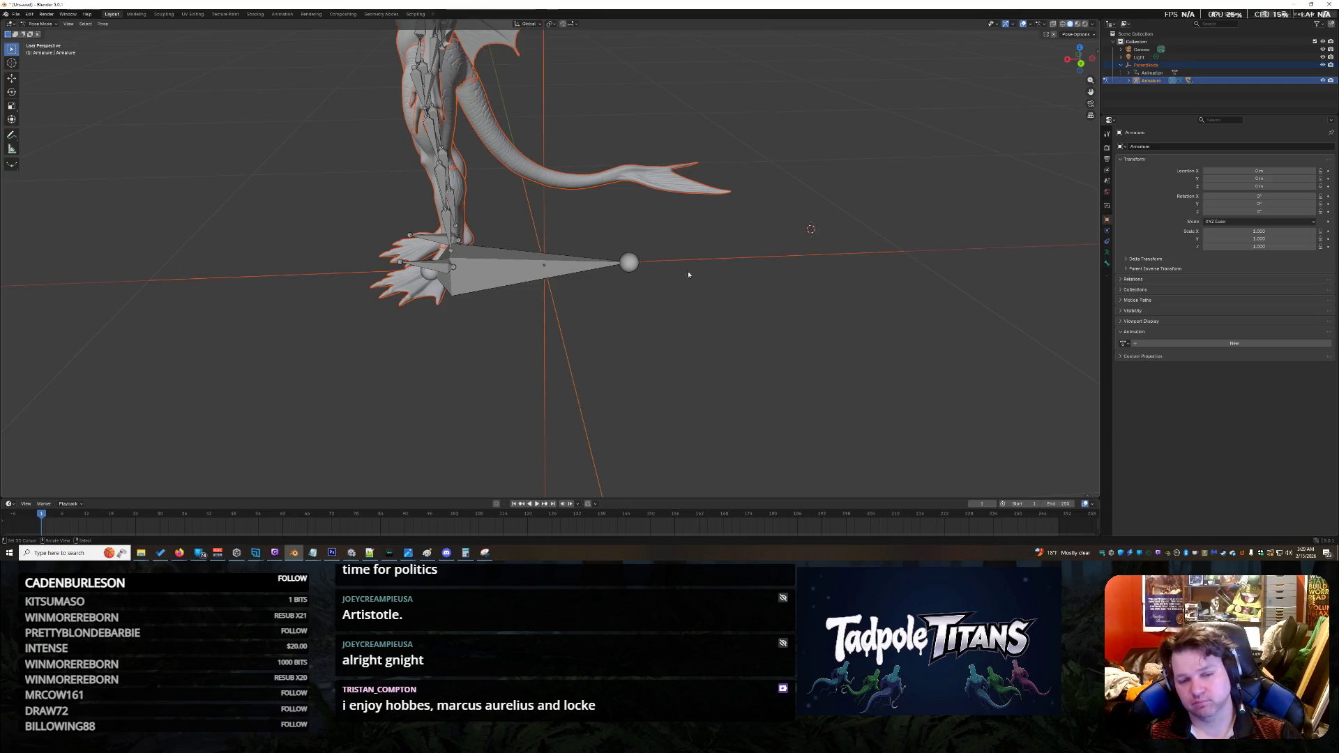
scroll(682, 274, "down", 8)
mouse_move(726, 284)
middle_mouse_down()
mouse_move(745, 318)
mouse_move(690, 236)
middle_mouse_up()
scroll(690, 235, "up", 8)
left_click(42, 24)
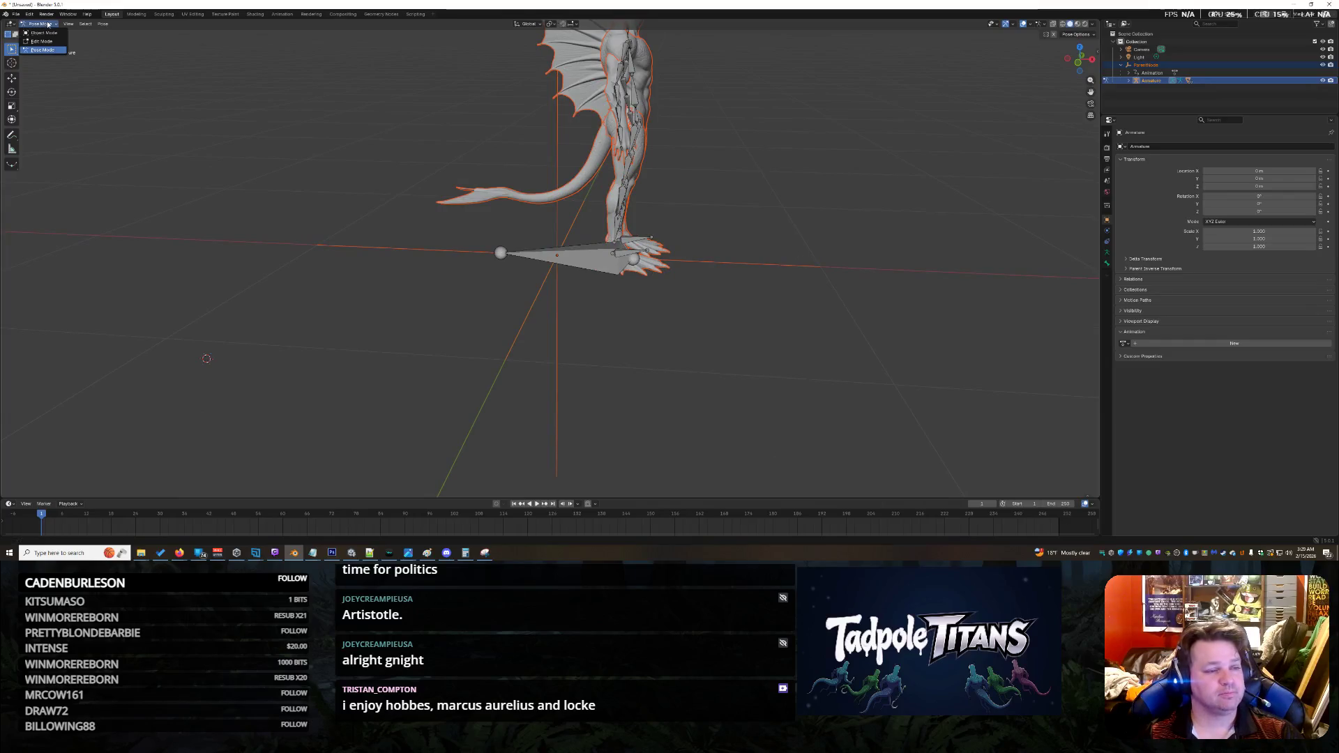
left_click(47, 32)
Step: Inspect the separate tail mesh tripo_part_3, then select the Armature in the Outliner
mouse_move(717, 227)
middle_mouse_down()
mouse_move(725, 215)
mouse_move(644, 227)
middle_mouse_up()
left_click(583, 203)
scroll(759, 263, "up", 4)
middle_click_drag(822, 274, 762, 264)
scroll(759, 262, "down", 5)
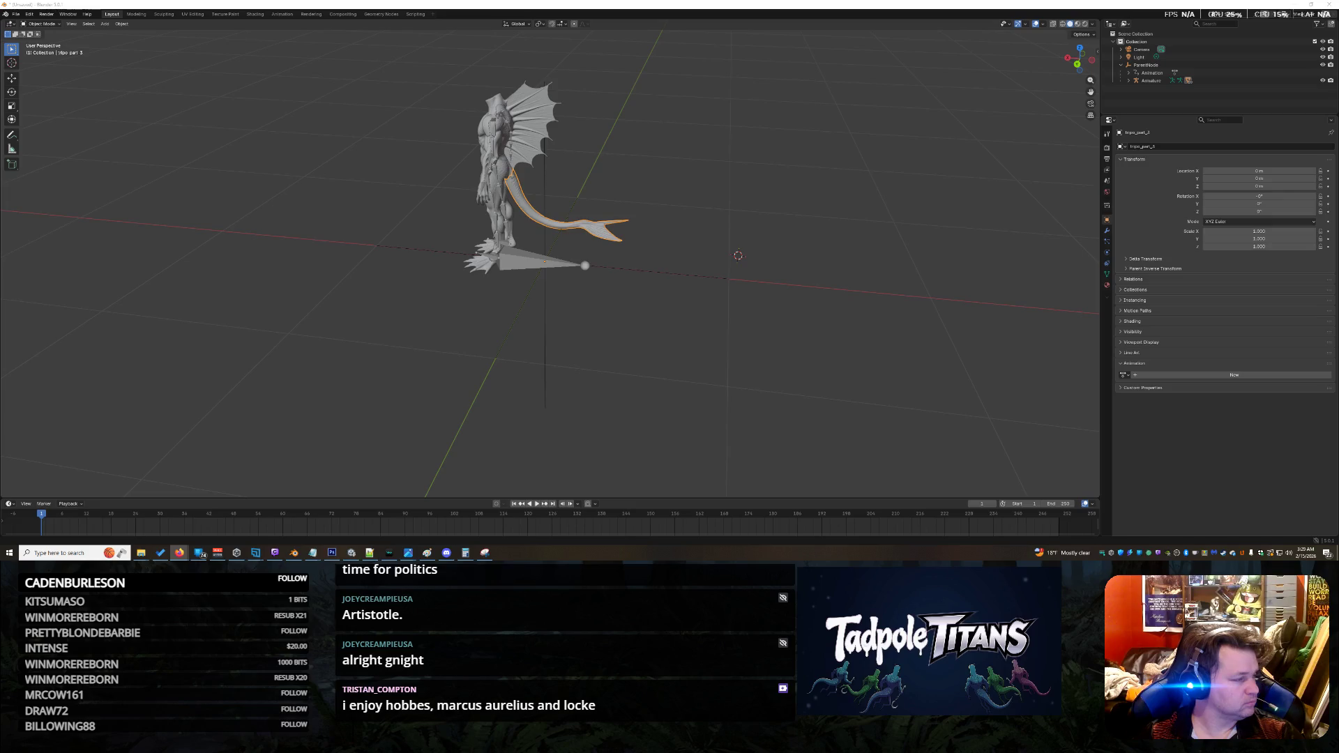
left_click(1161, 81)
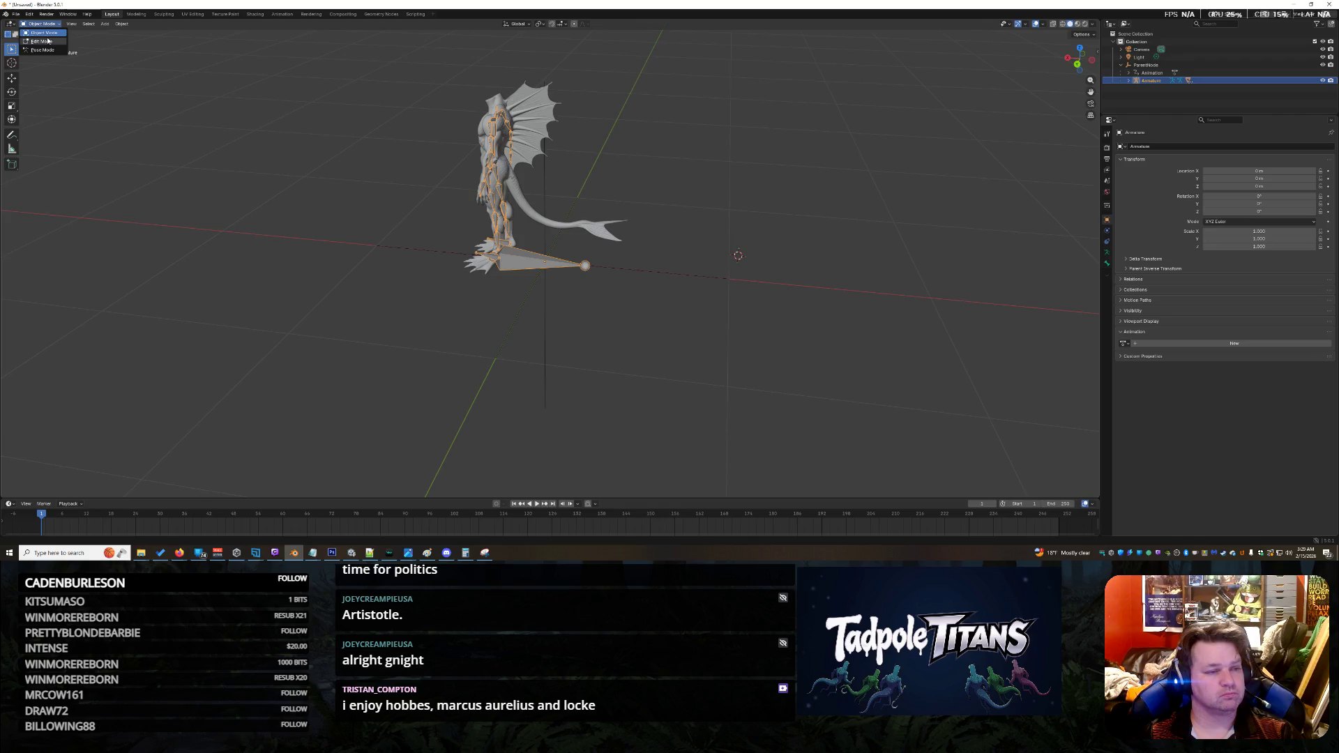
Step: Enter Edit Mode on the armature and orbit around the feet, legs and finned tail
key("Tab")
scroll(660, 177, "up", 5)
middle_click_drag(660, 177, 595, 157)
mouse_move(583, 80)
middle_mouse_down()
mouse_move(592, 93)
mouse_move(549, 81)
mouse_move(567, 69)
mouse_move(618, 355)
middle_mouse_up()
scroll(620, 365, "up", 5)
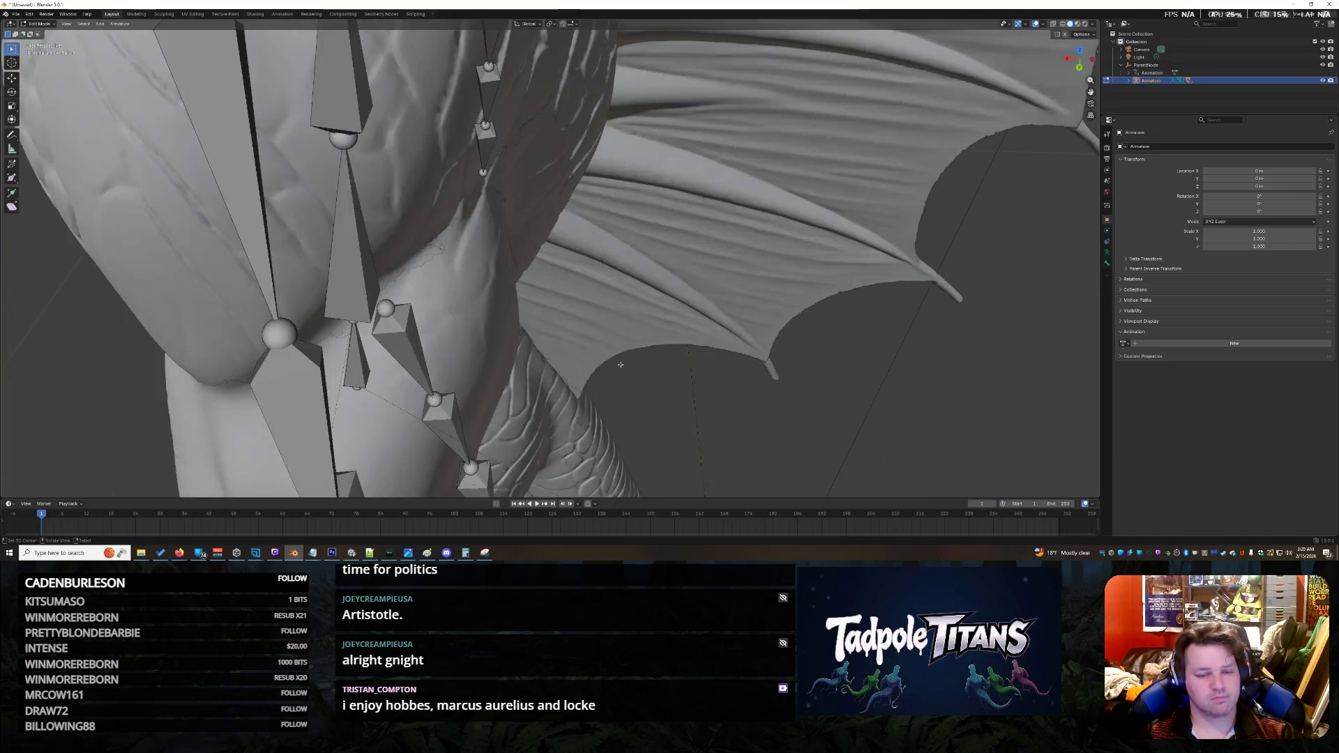
scroll(661, 408, "down", 4)
middle_click_drag(660, 407, 613, 379)
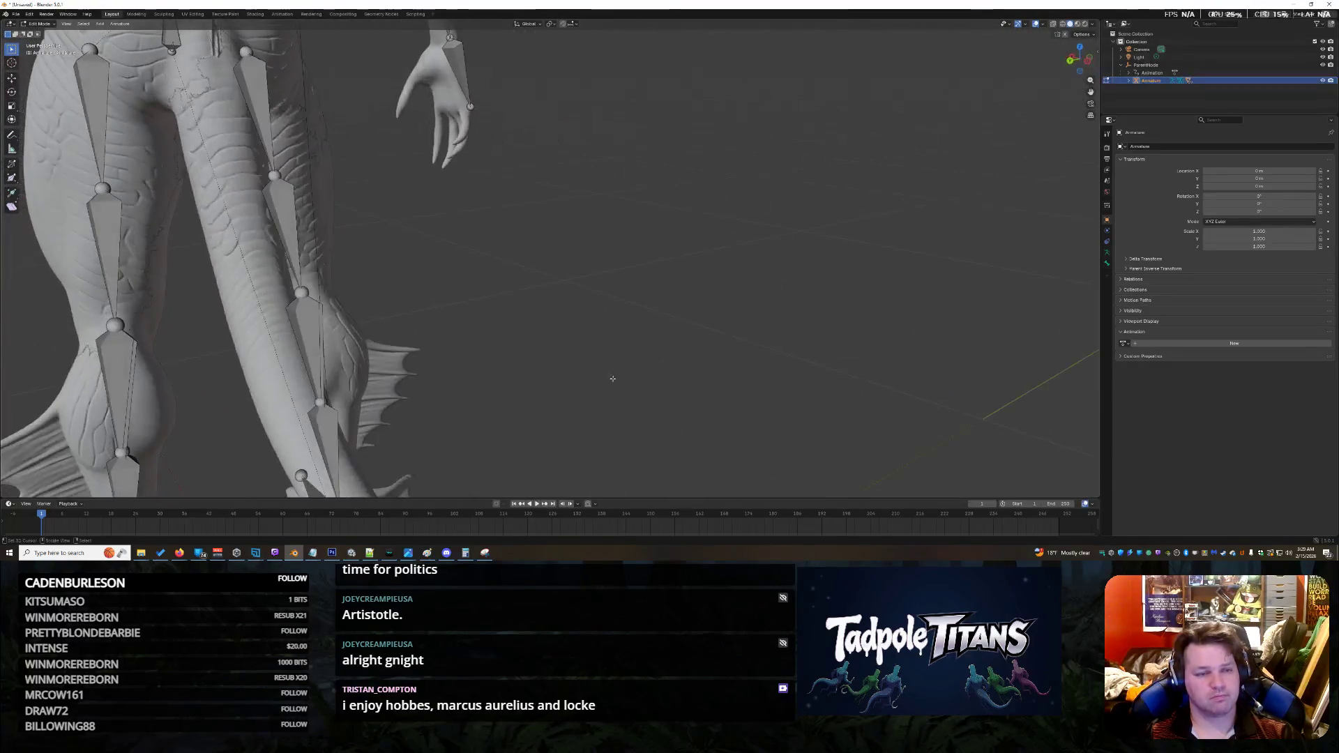
mouse_move(407, 144)
middle_mouse_down()
mouse_move(634, 378)
mouse_move(614, 375)
mouse_move(645, 337)
mouse_move(671, 342)
mouse_move(647, 341)
mouse_move(678, 150)
mouse_move(603, 170)
mouse_move(681, 164)
mouse_move(636, 312)
middle_mouse_up()
scroll(558, 370, "up", 4)
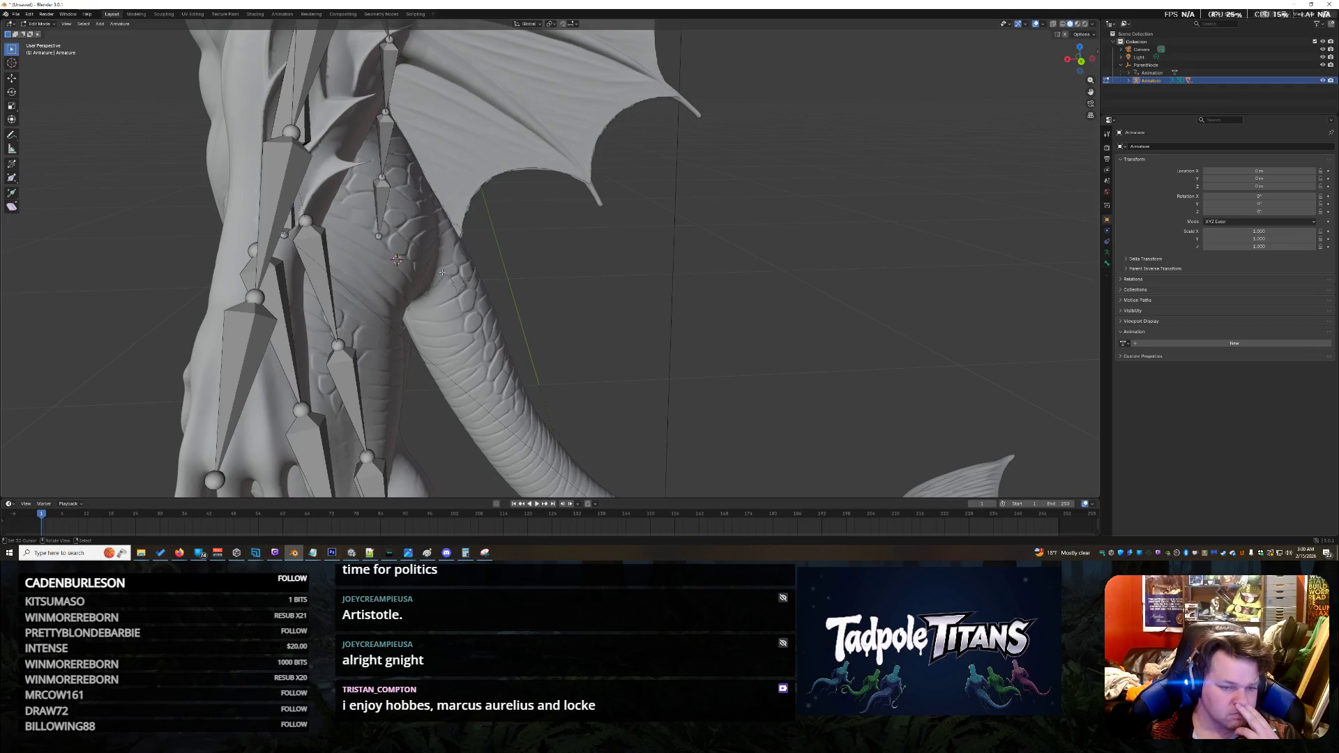
Step: Close in on the hip and tail base from side and front angles
middle_click_drag(652, 290, 671, 275)
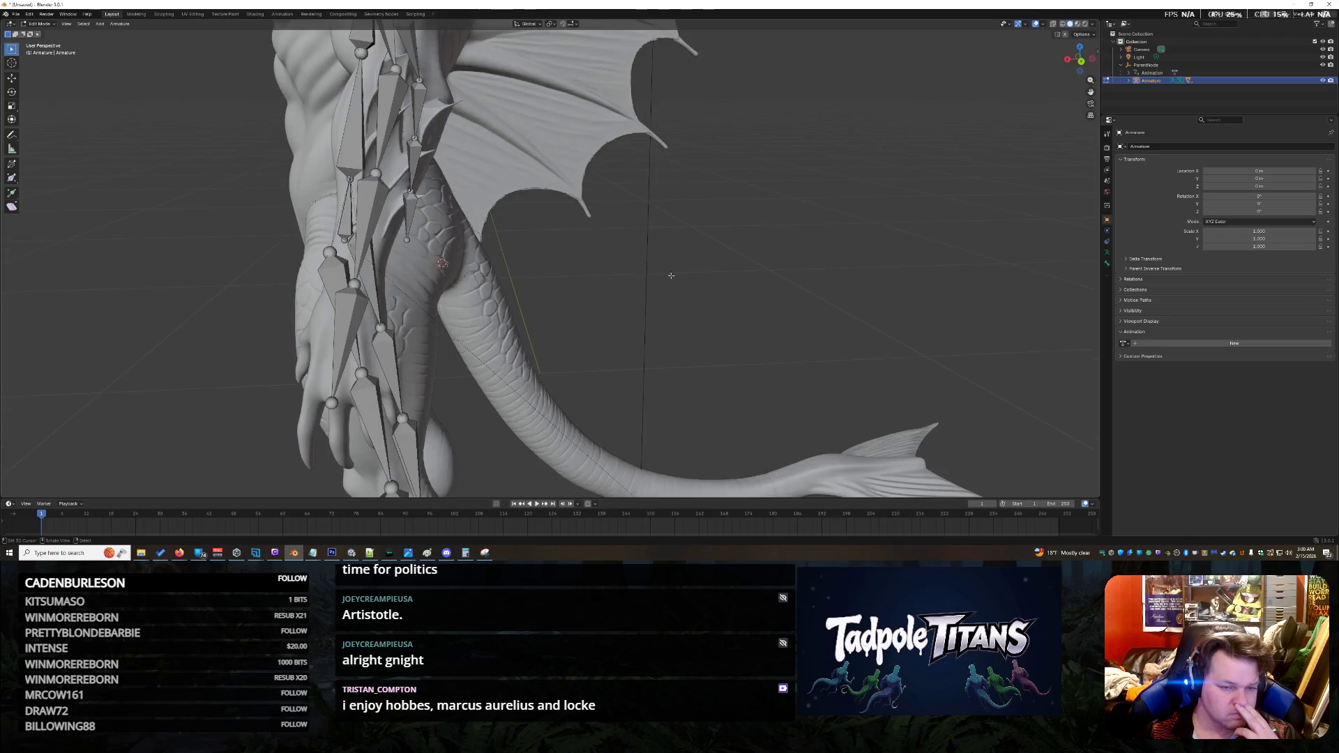
middle_click_drag(767, 274, 709, 282)
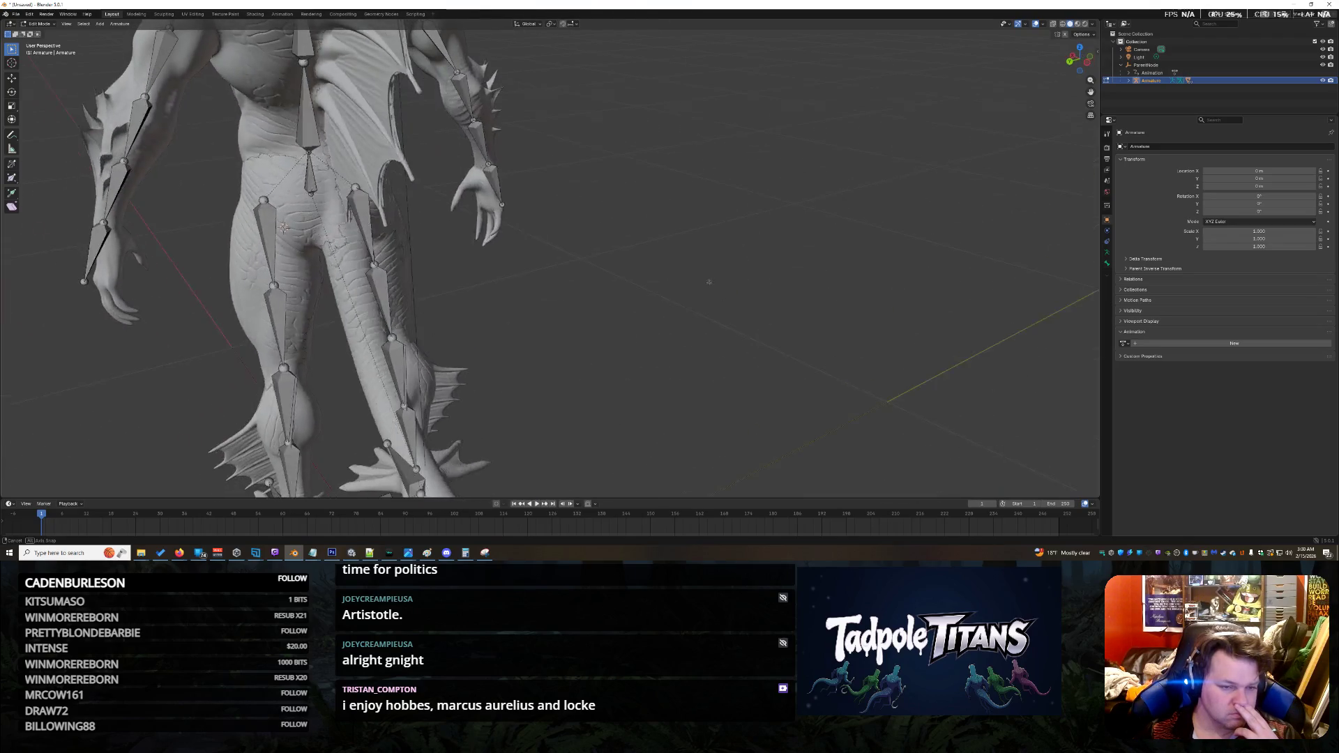
middle_click_drag(416, 308, 417, 284)
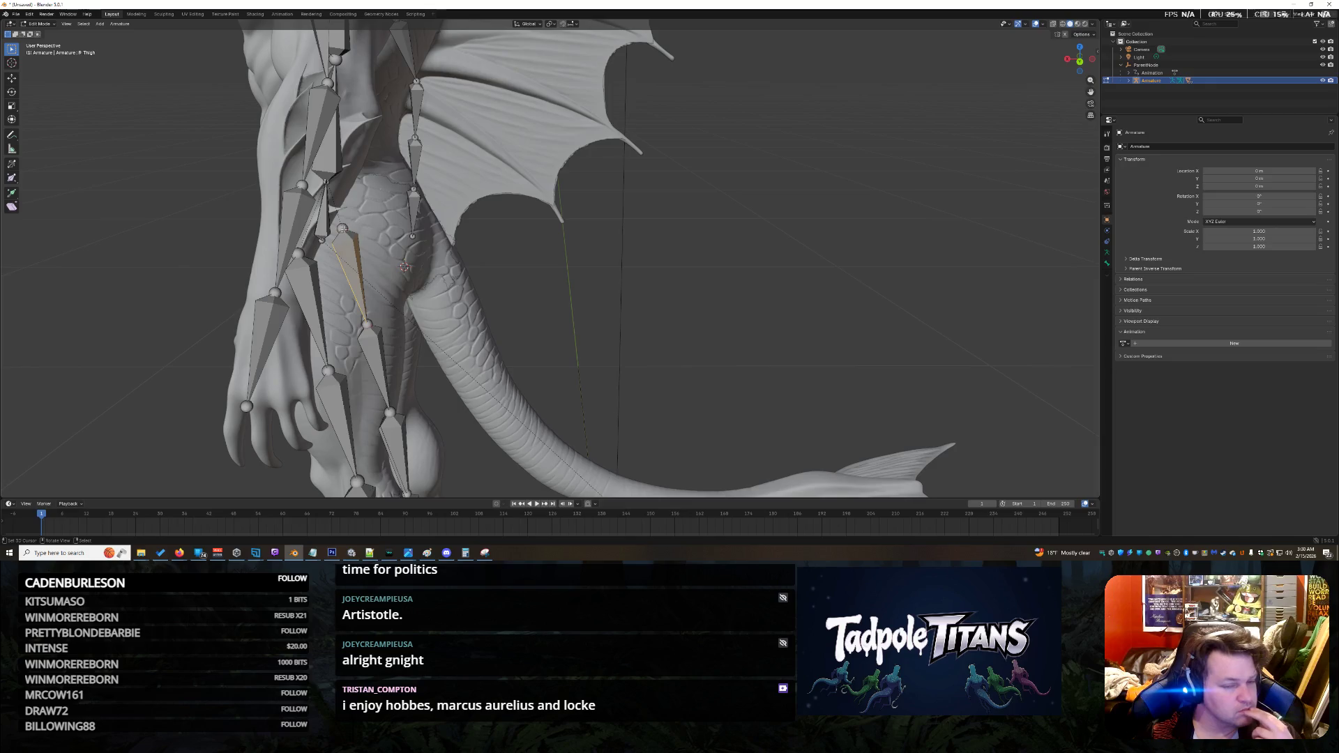
middle_click_drag(337, 246, 364, 225)
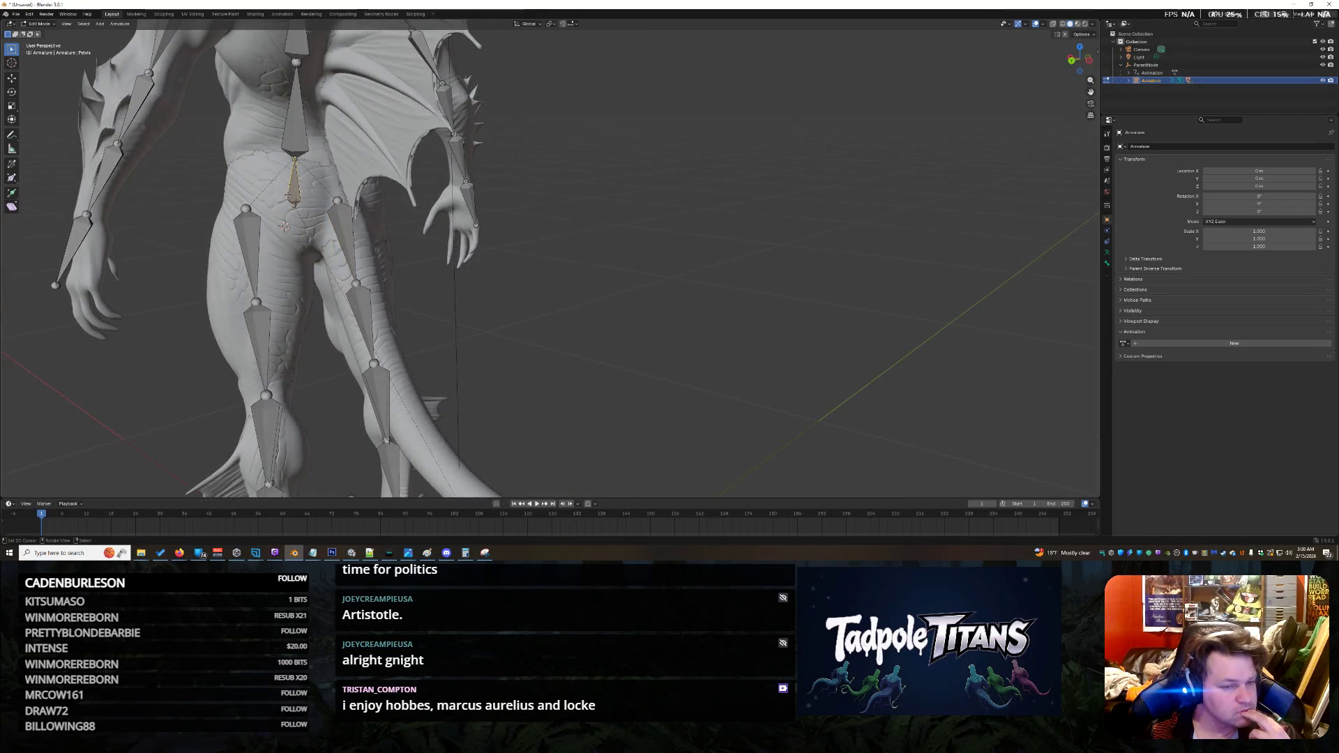
middle_click_drag(459, 328, 511, 324)
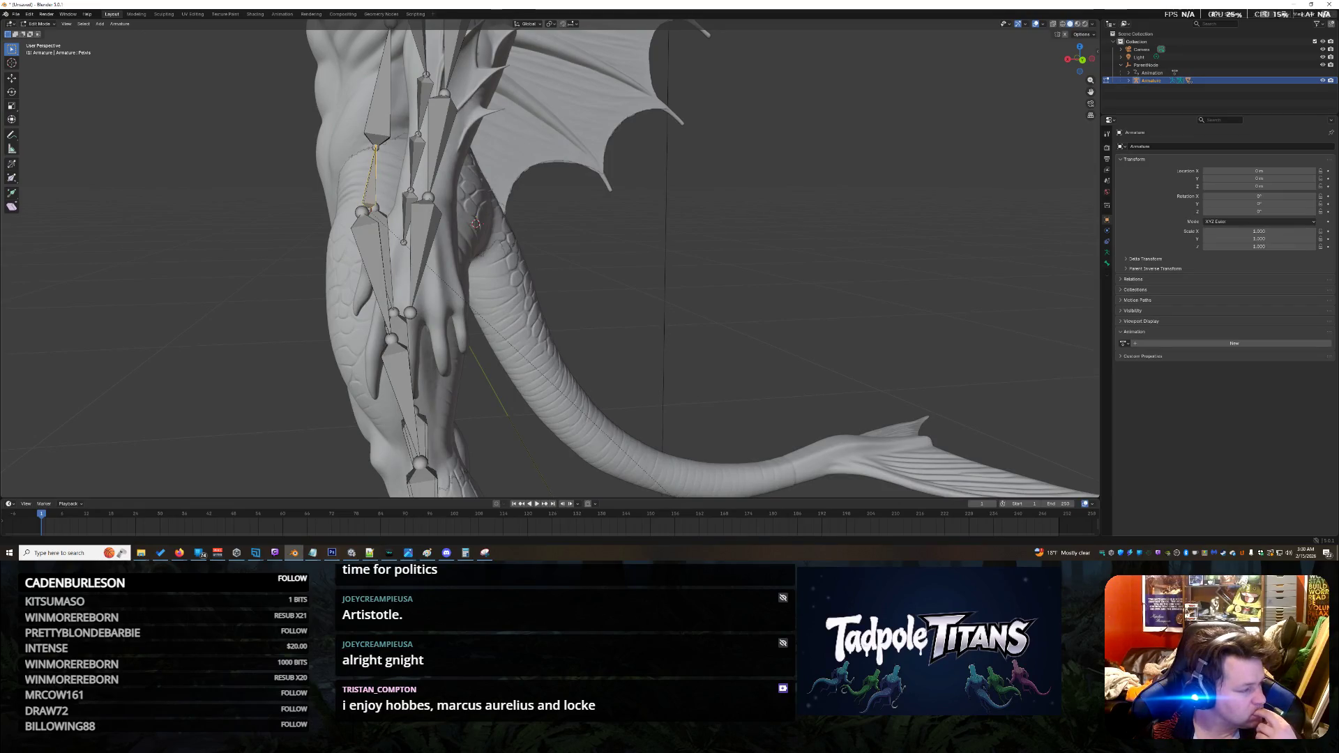
scroll(224, 212, "up", 4)
scroll(230, 215, "down", 4)
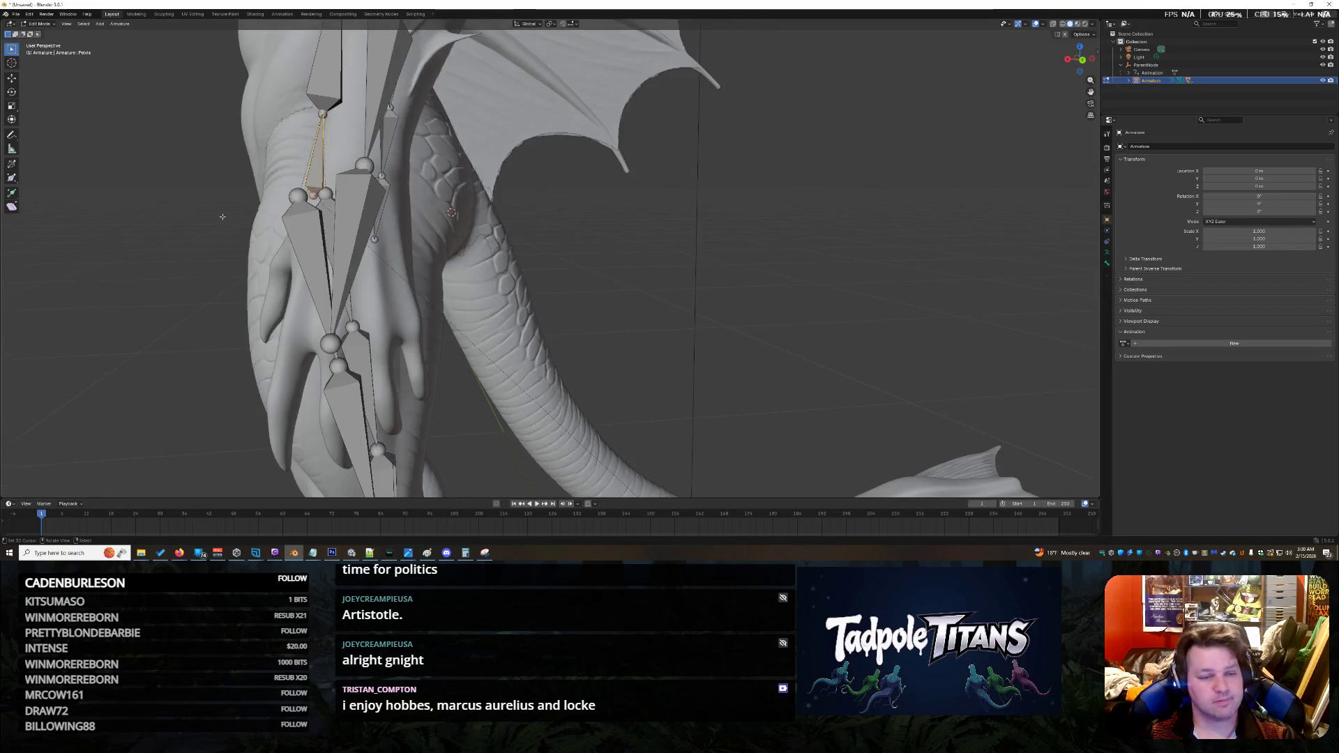
Step: Extrude a new bone, Pelvis.001, from the pelvis bone tip
key("e")
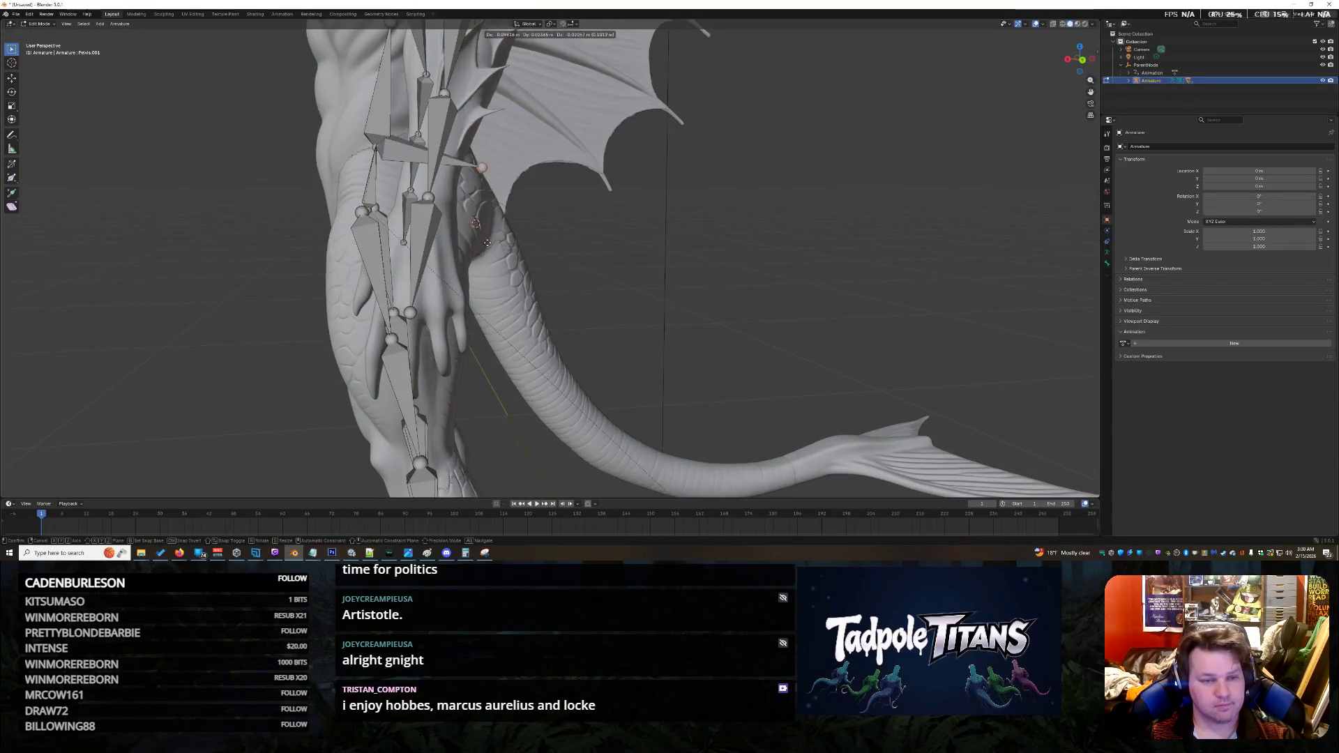
left_click(485, 308)
mouse_move(729, 259)
middle_mouse_down()
mouse_move(681, 289)
mouse_move(519, 314)
middle_mouse_up()
scroll(355, 338, "up", 5)
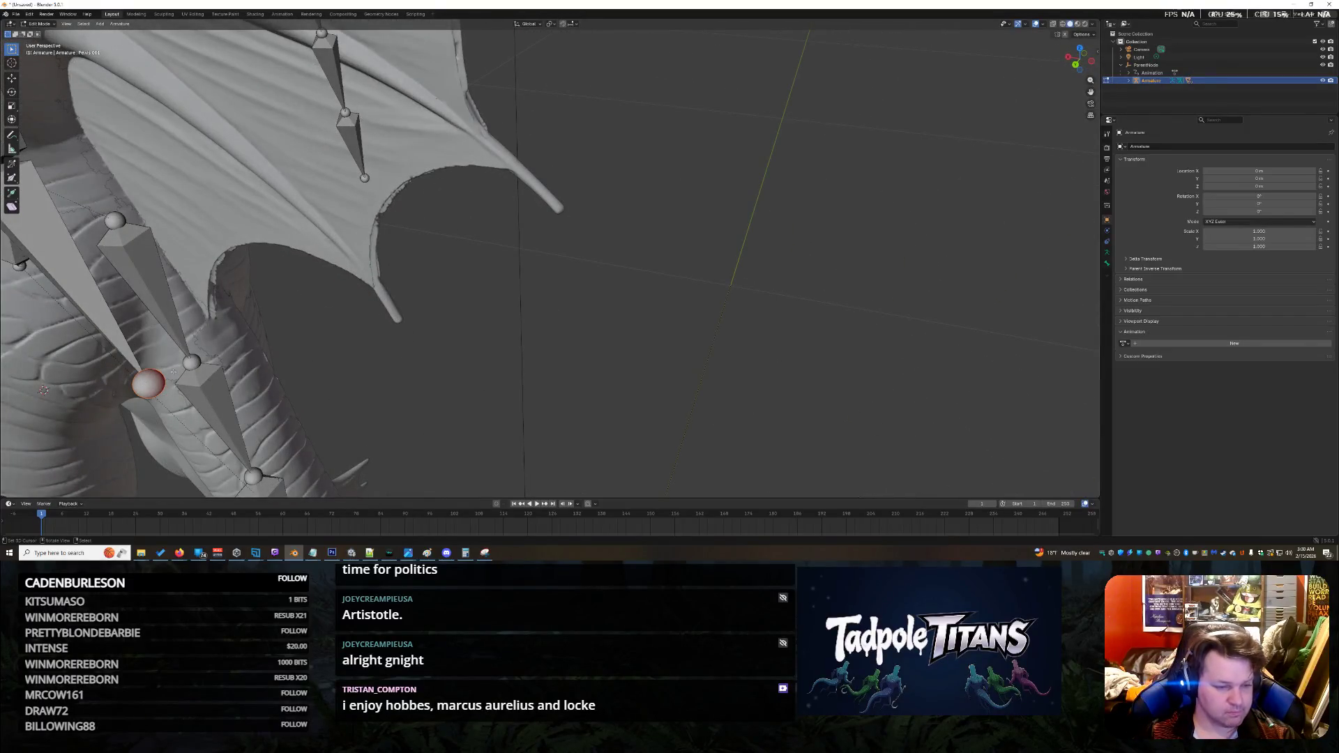
Step: Reposition the new bone's joints with the Move gizmo where the tail meets the hips
left_click(11, 78)
mouse_move(502, 369)
middle_mouse_down()
mouse_move(549, 387)
mouse_move(115, 252)
middle_mouse_up()
left_click_drag(99, 238, 149, 229)
left_click_drag(180, 187, 198, 247)
scroll(400, 342, "up", 3)
middle_click_drag(400, 343, 447, 301)
left_click_drag(283, 243, 284, 183)
mouse_move(284, 183)
middle_mouse_down()
mouse_move(572, 270)
mouse_move(532, 290)
mouse_move(598, 290)
mouse_move(314, 274)
middle_mouse_up()
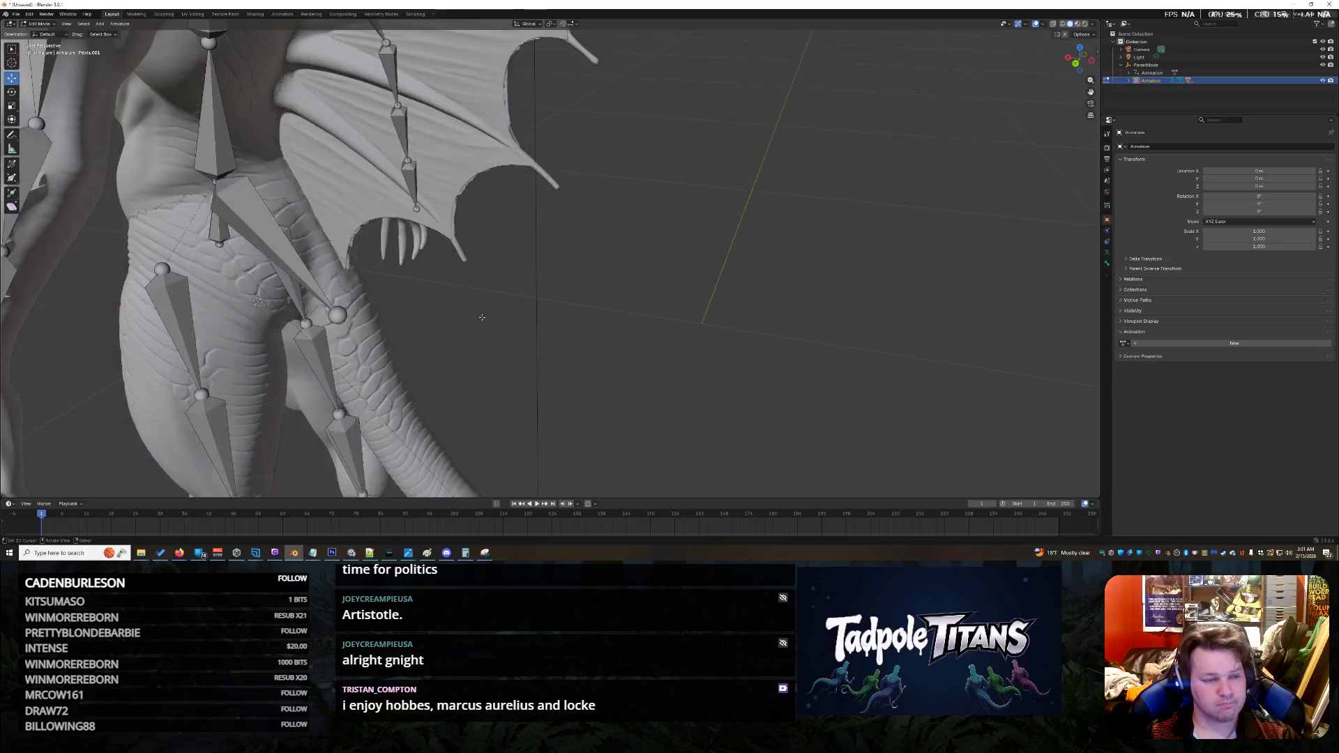
Step: Select the new bone and expand the Armature, Hip and Spine01 hierarchy in the Outliner
left_click(314, 275)
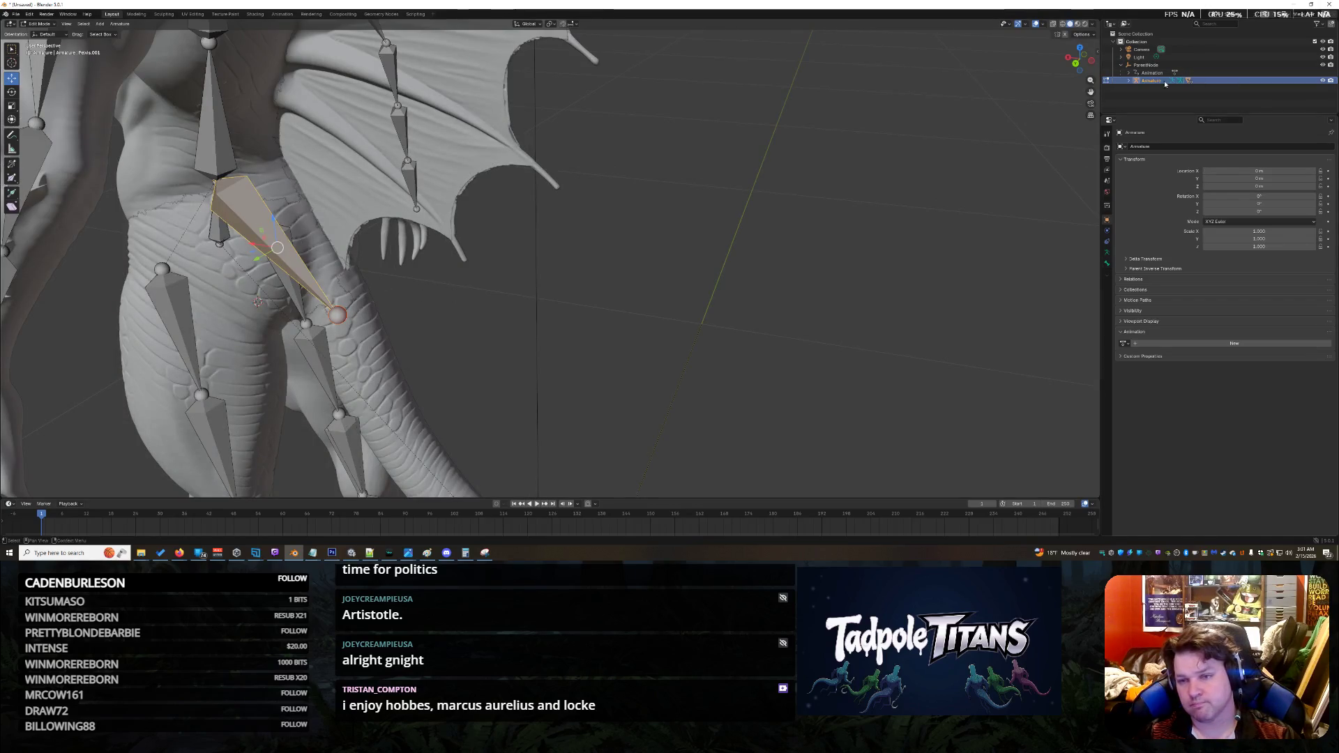
left_click(1128, 80)
scroll(1170, 90, "down", 5)
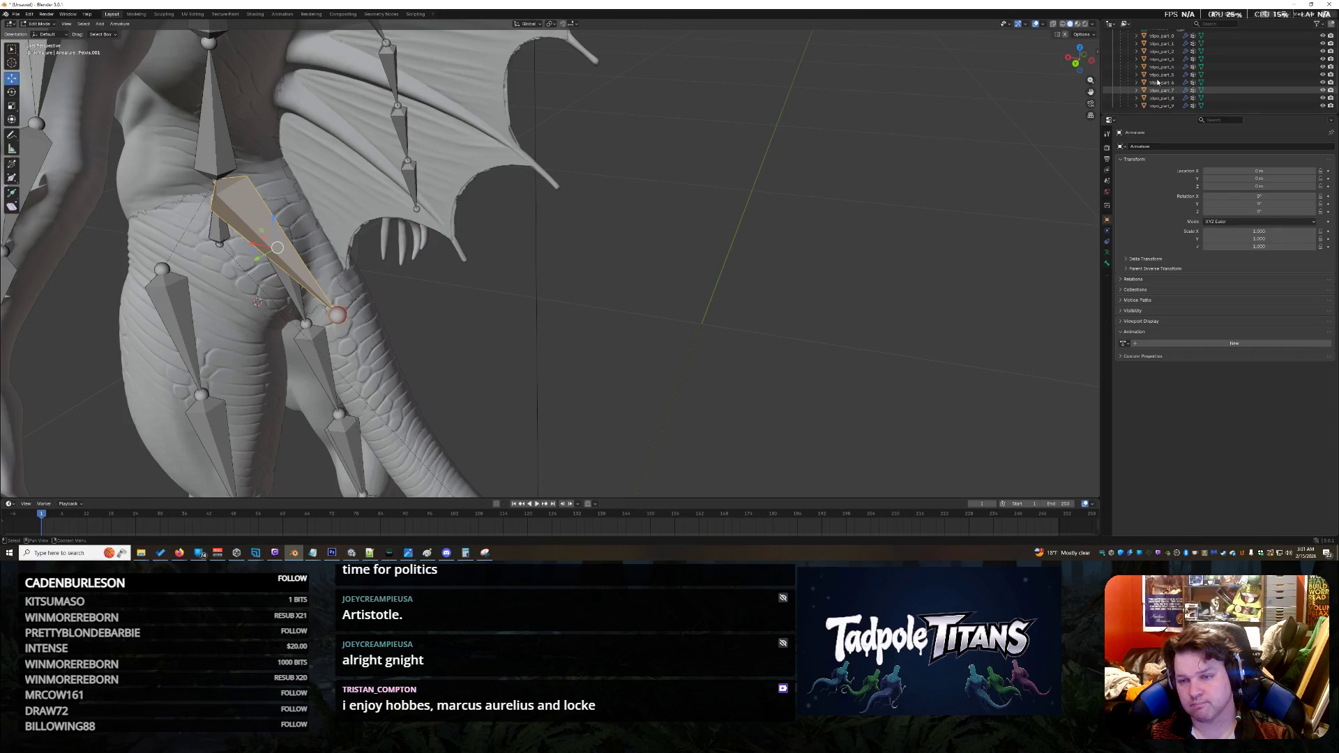
scroll(1161, 82, "up", 3)
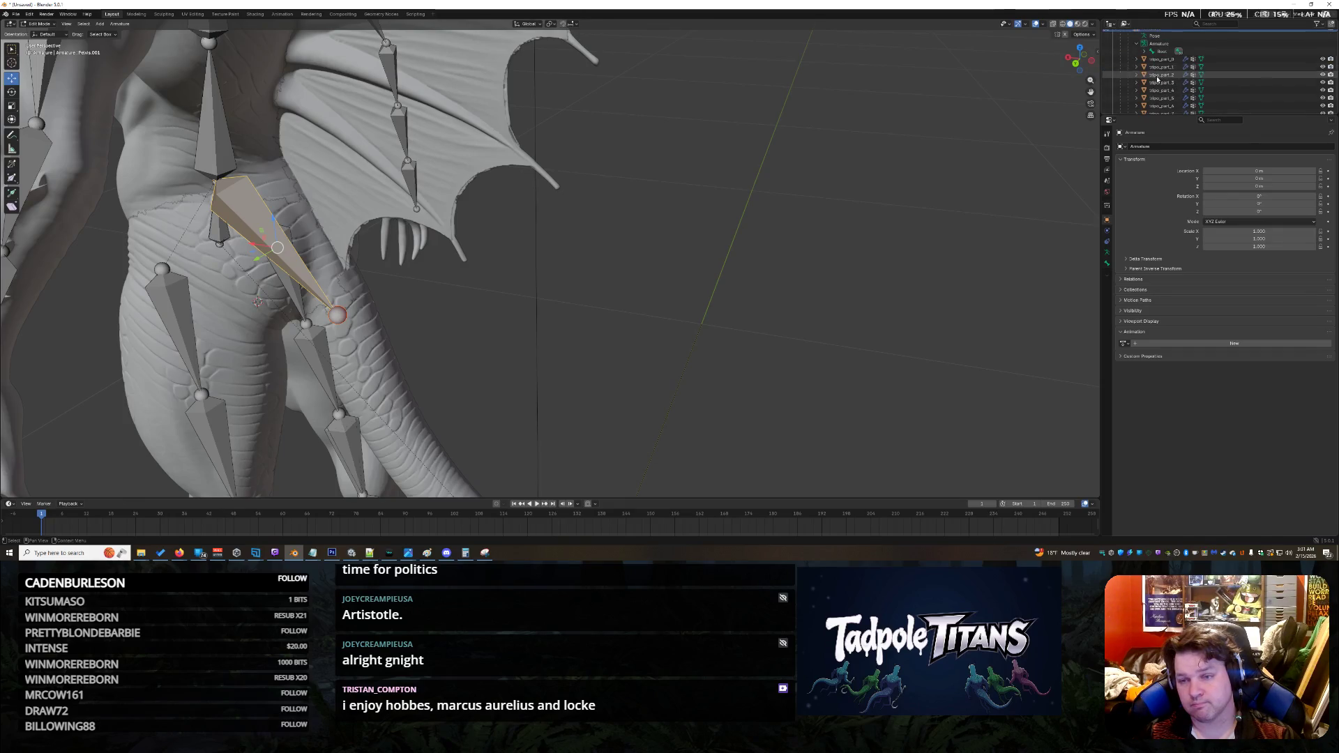
left_click(1151, 59)
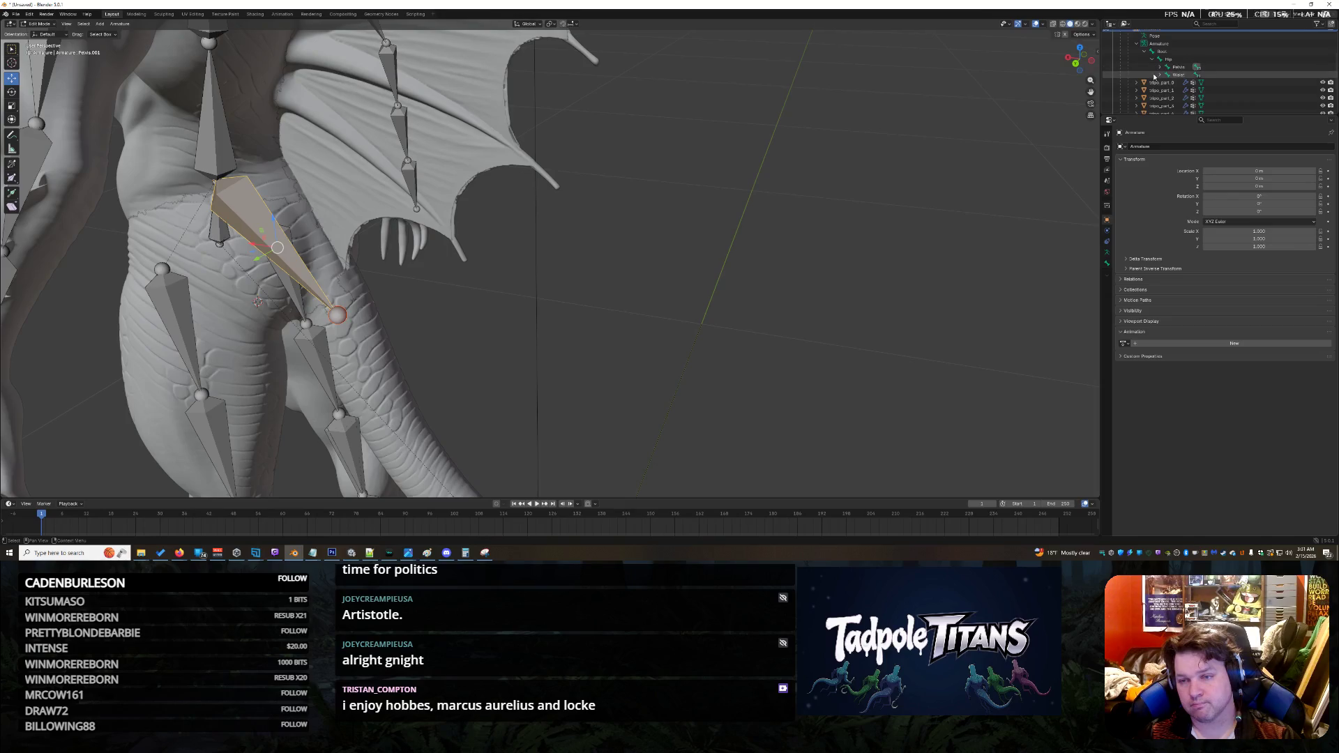
left_click(1168, 82)
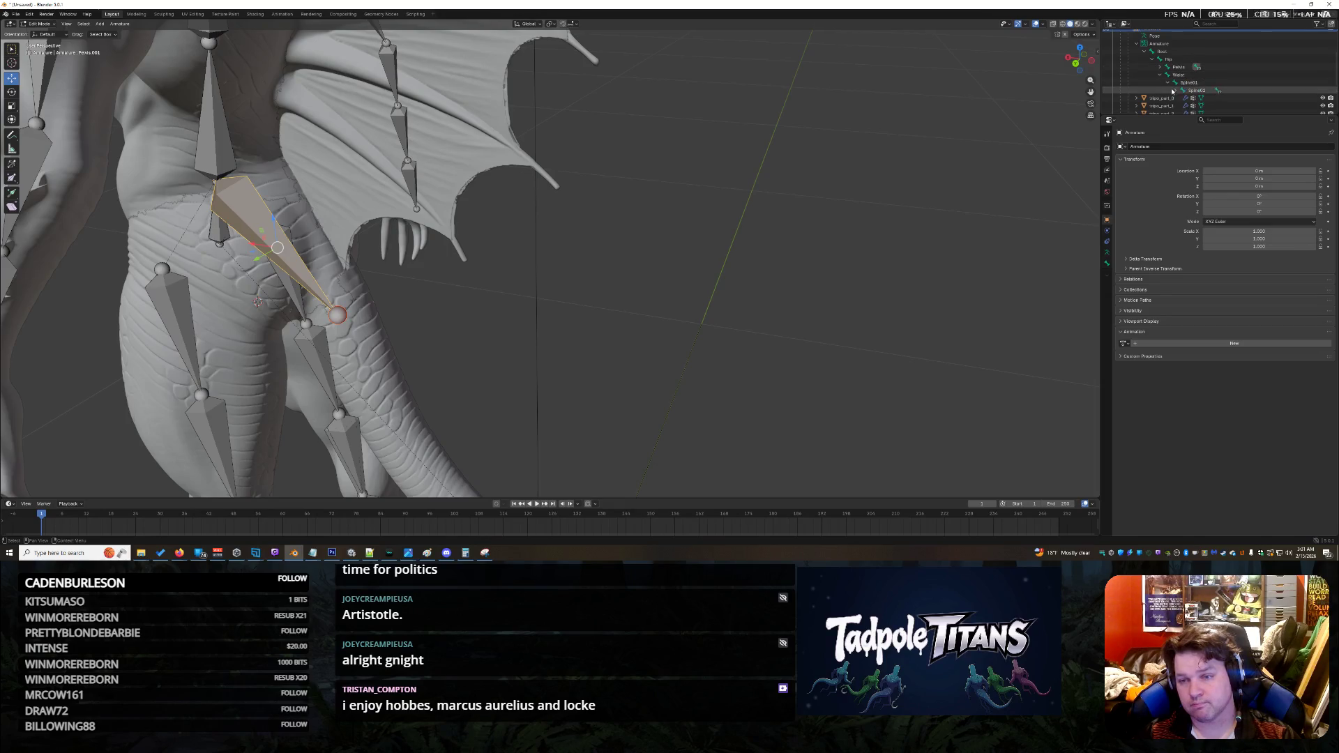
scroll(1163, 42, "down", 2)
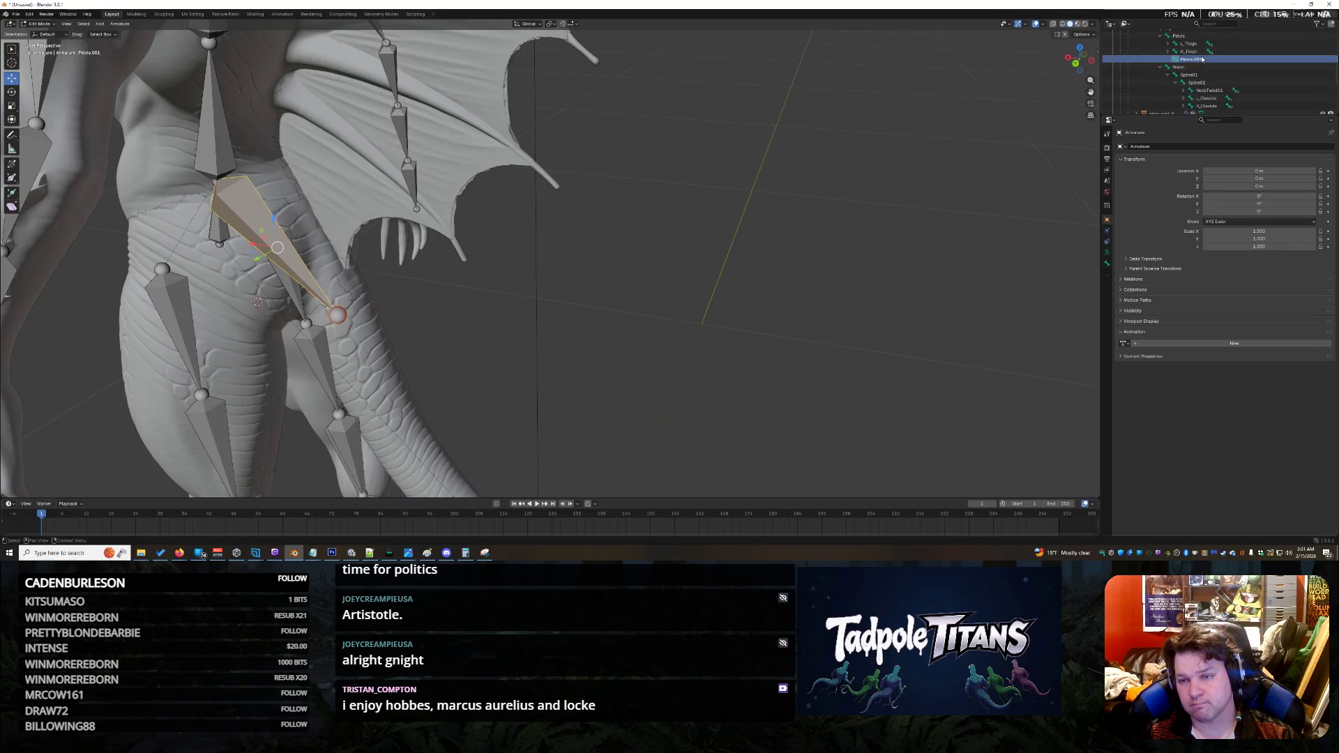
Step: Rename the Pelvis.001 bone to 'Tail Pose'
right_click(1202, 59)
left_click(1217, 62)
right_click(1204, 62)
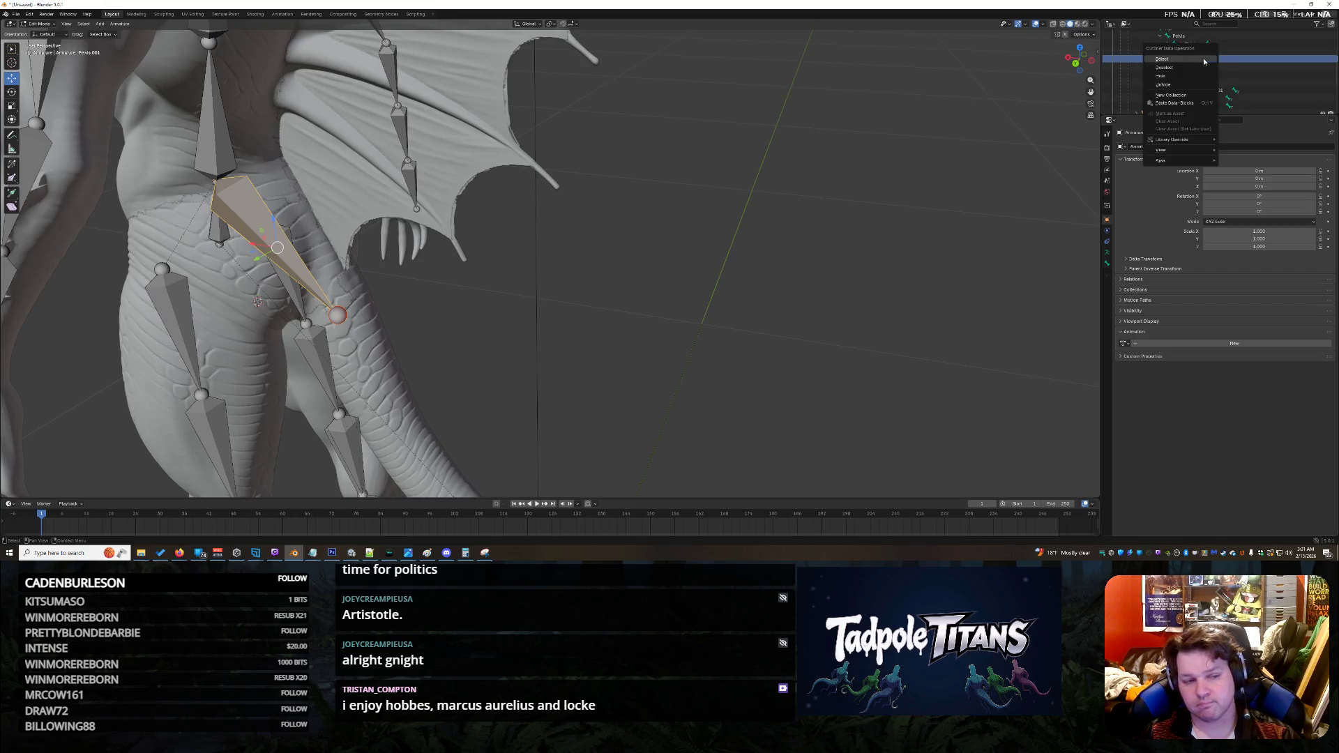
left_click(1207, 61)
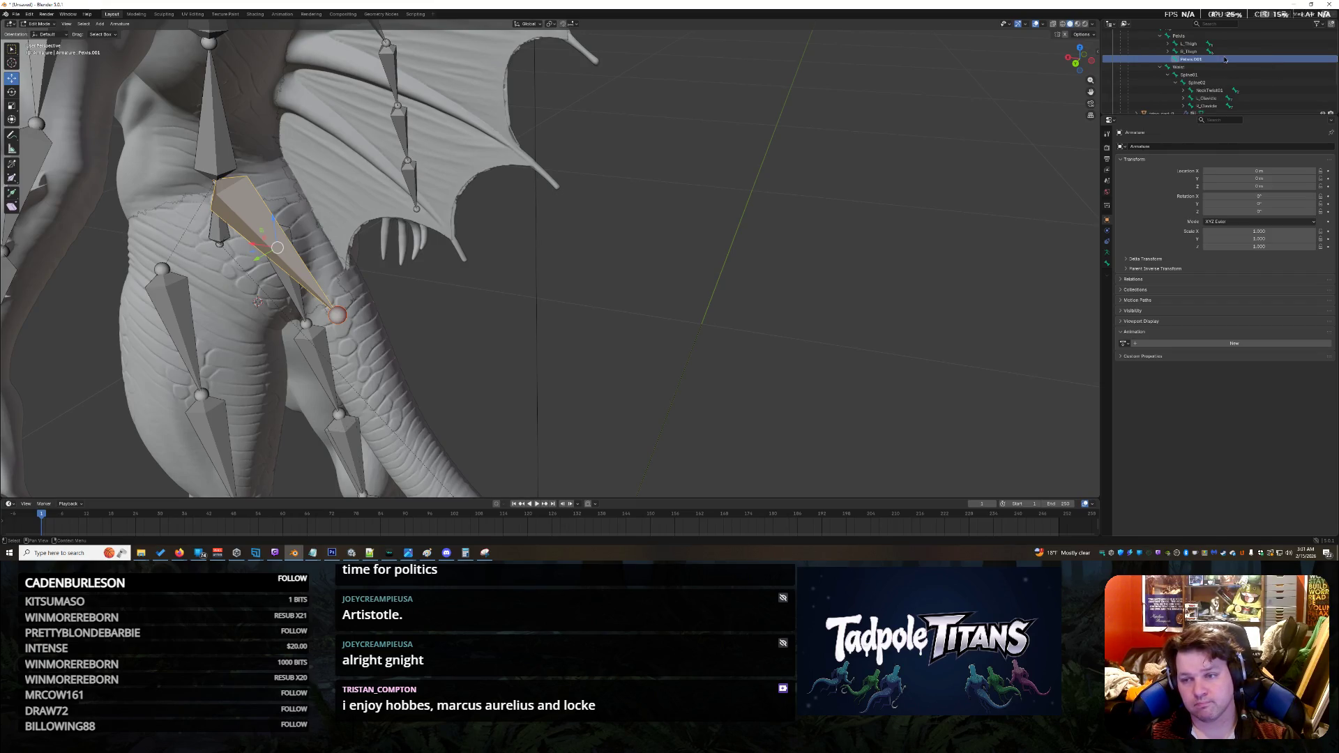
double_click(1208, 59)
type("Tail Base")
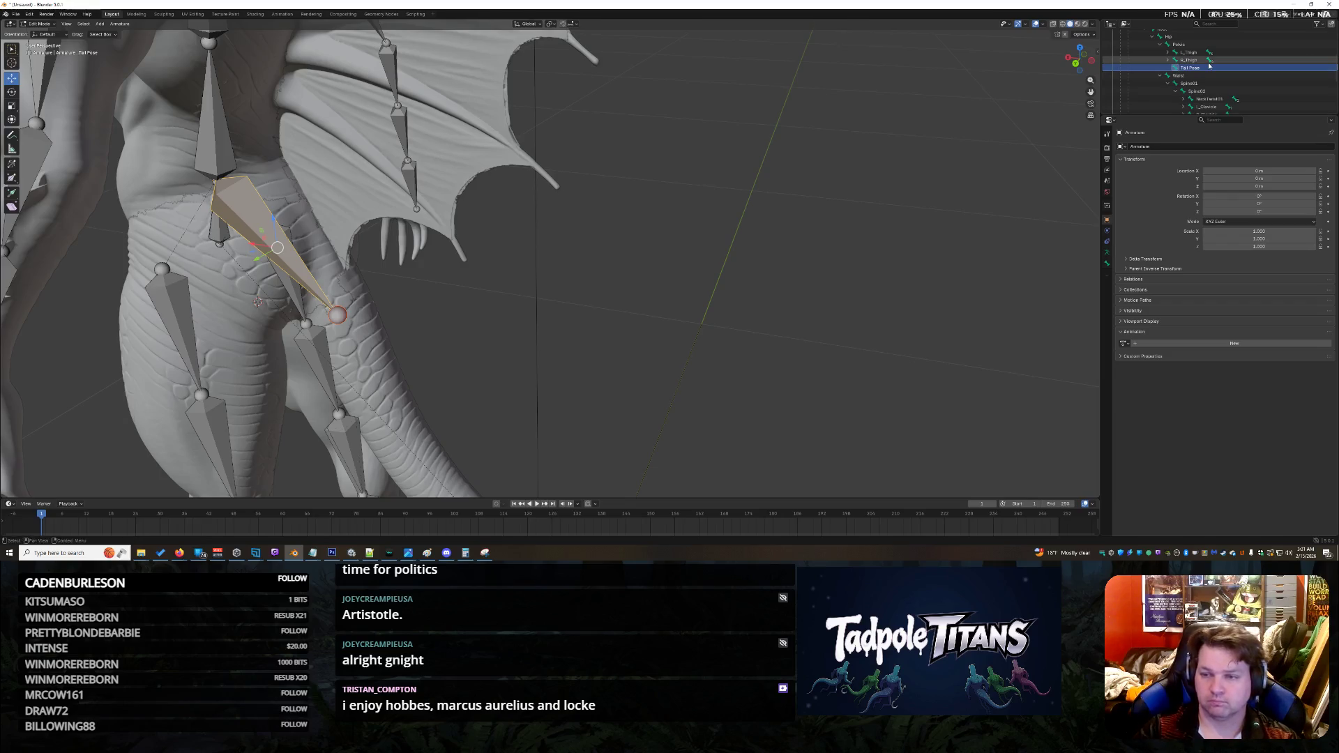
key("Return")
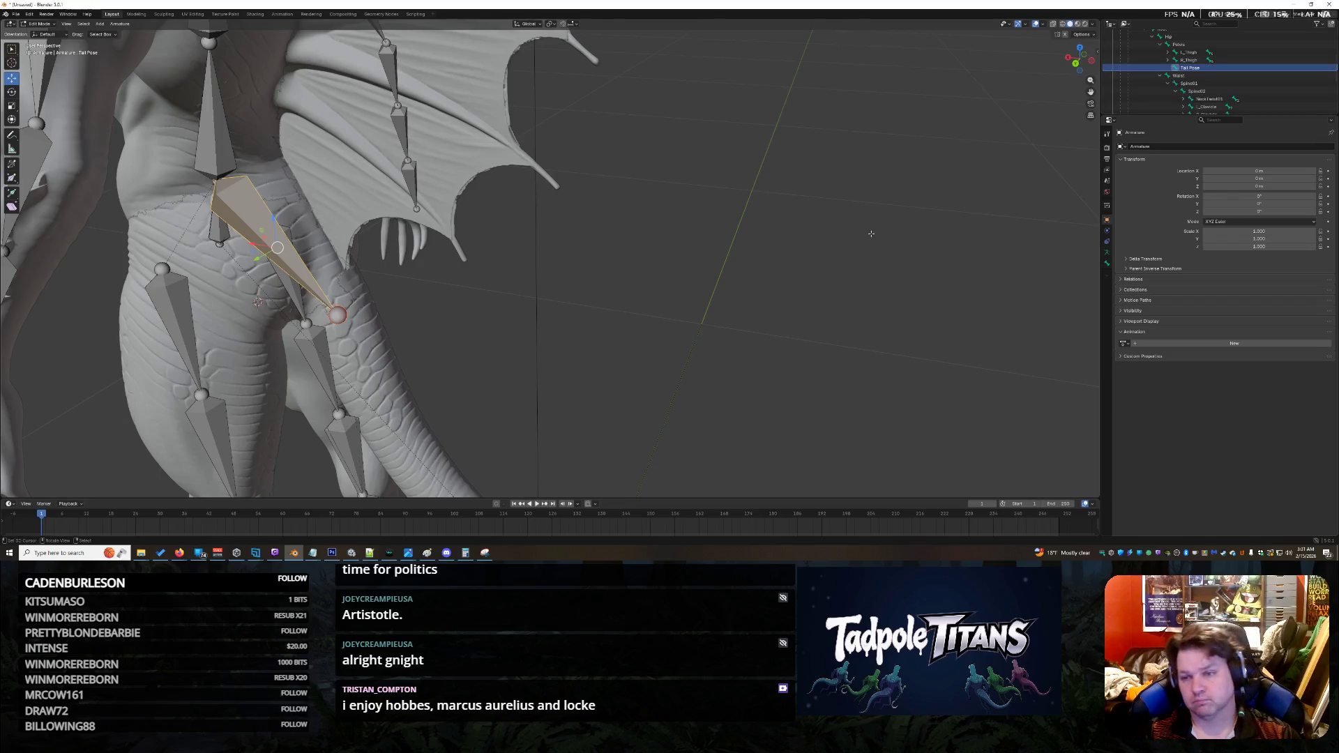
Step: Deselect the renamed bone and orbit around the creature to check the joint at the tail base
left_click(817, 270)
middle_click_drag(588, 318, 466, 229)
left_click(460, 233)
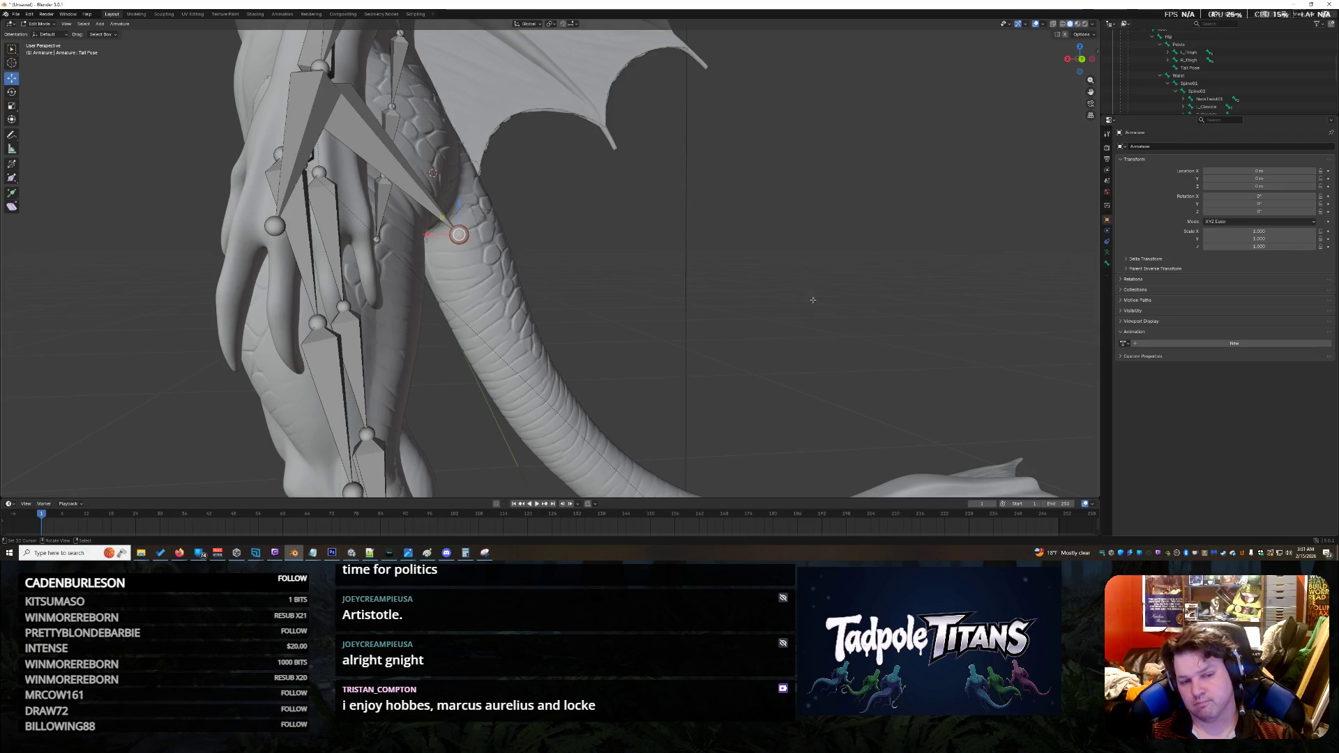
mouse_move(820, 278)
middle_mouse_down()
mouse_move(941, 296)
mouse_move(459, 331)
middle_mouse_up()
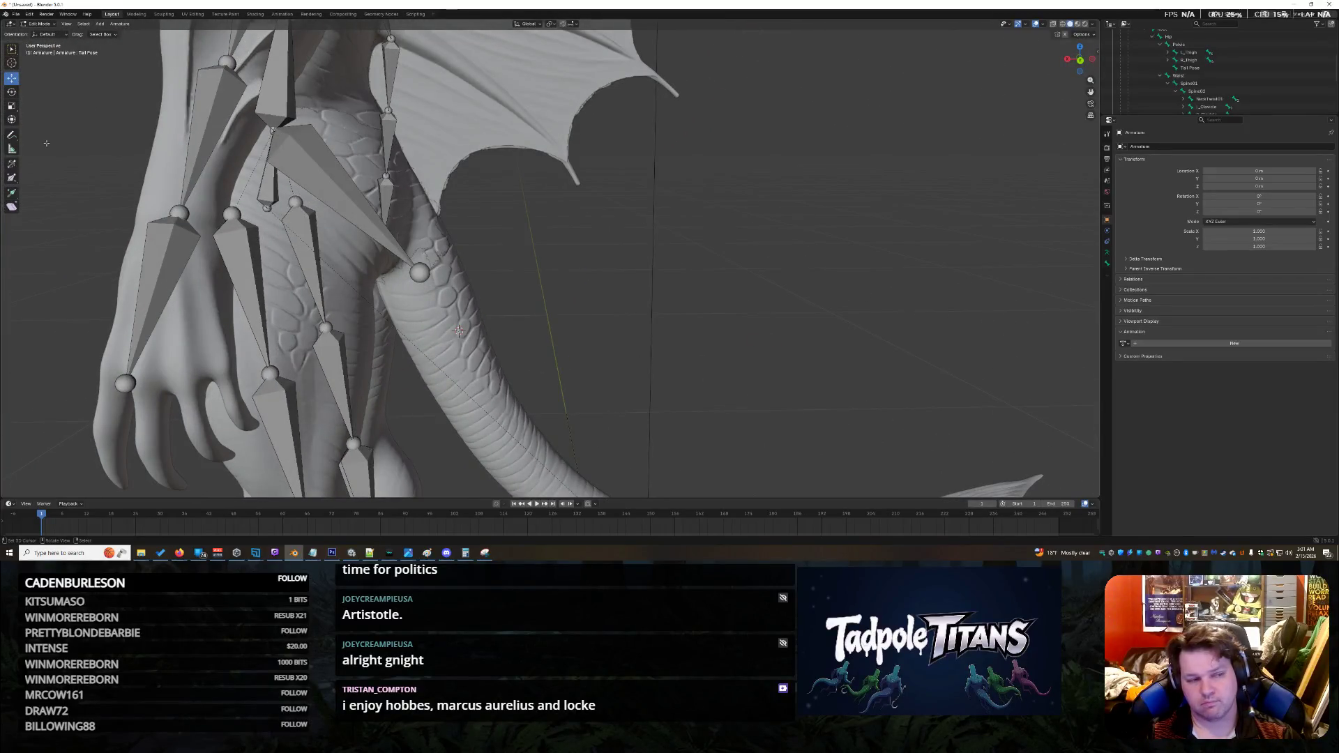
scroll(1159, 96, "up", 5)
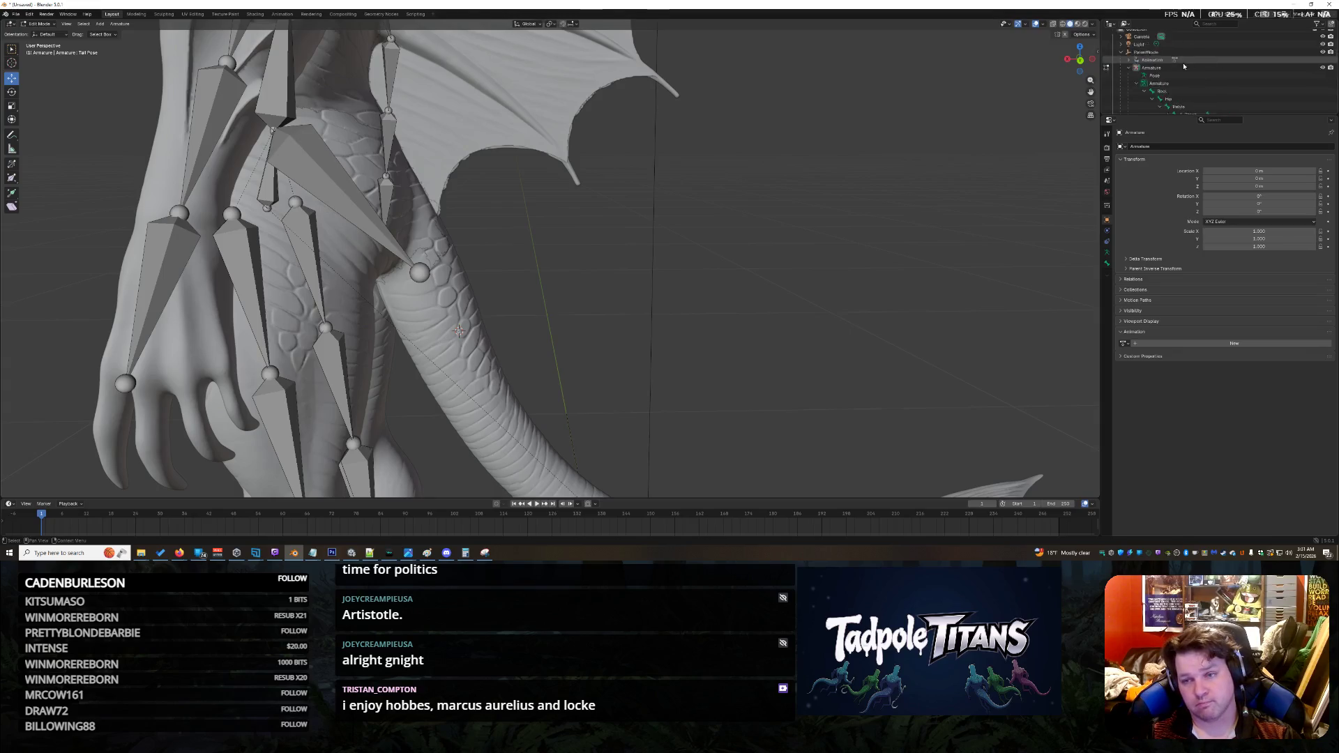
Step: Collapse the Armature in the Outliner, return to Object Mode, and select the tail mesh
left_click(1138, 80)
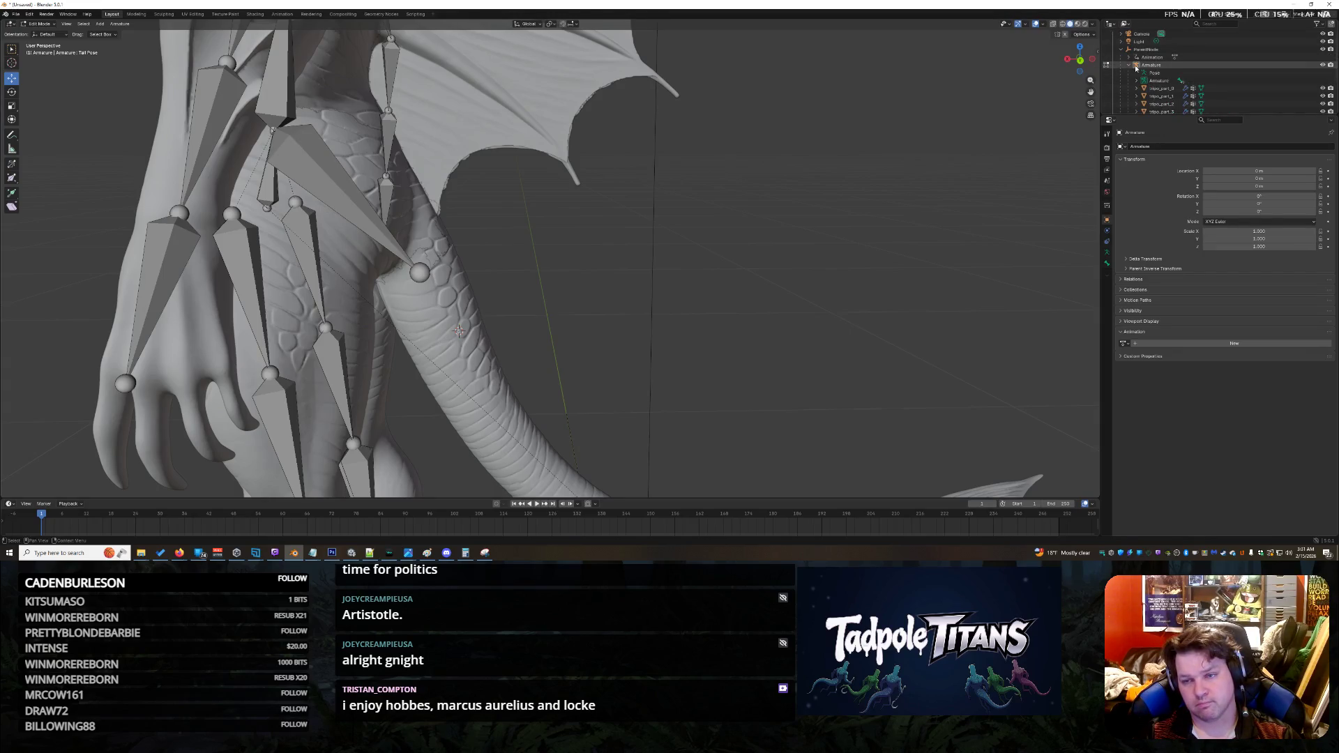
left_click(1131, 66)
scroll(819, 245, "down", 5)
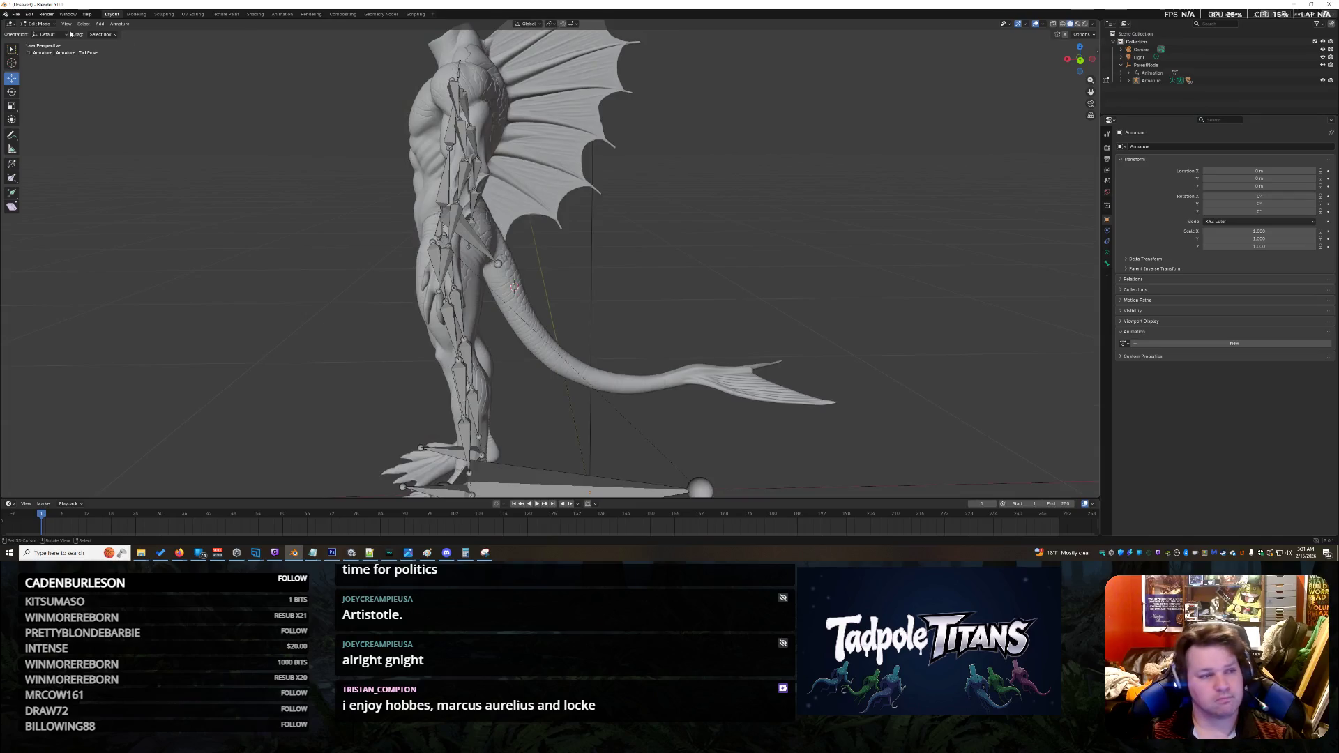
key("Tab")
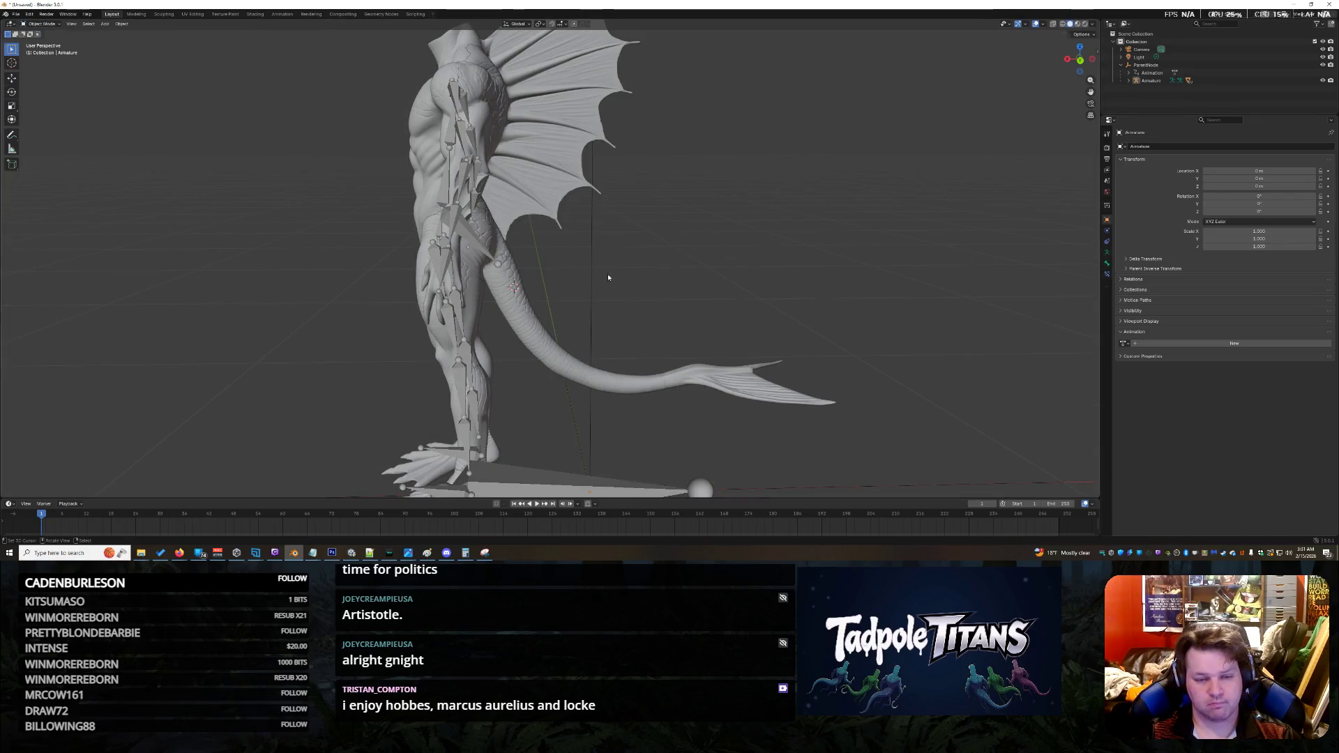
scroll(600, 387, "up", 3)
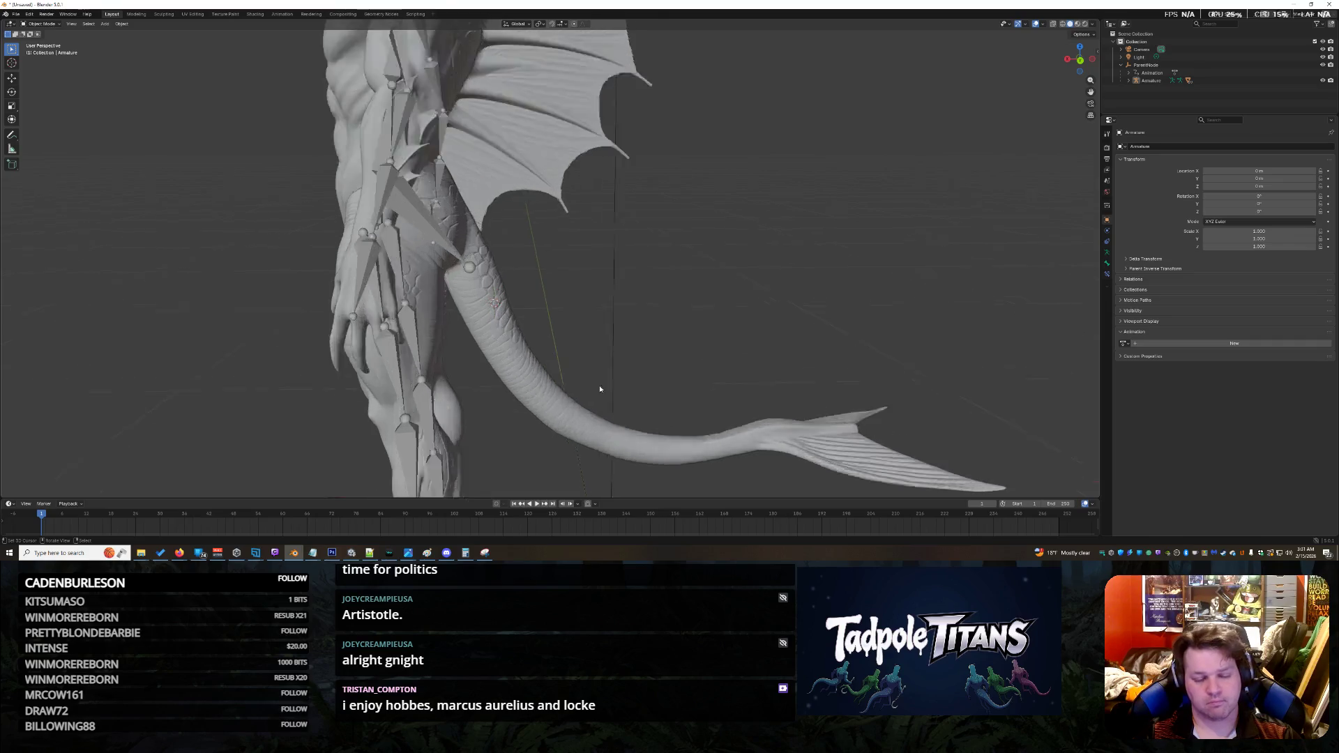
left_click(530, 418)
scroll(768, 298, "up", 2)
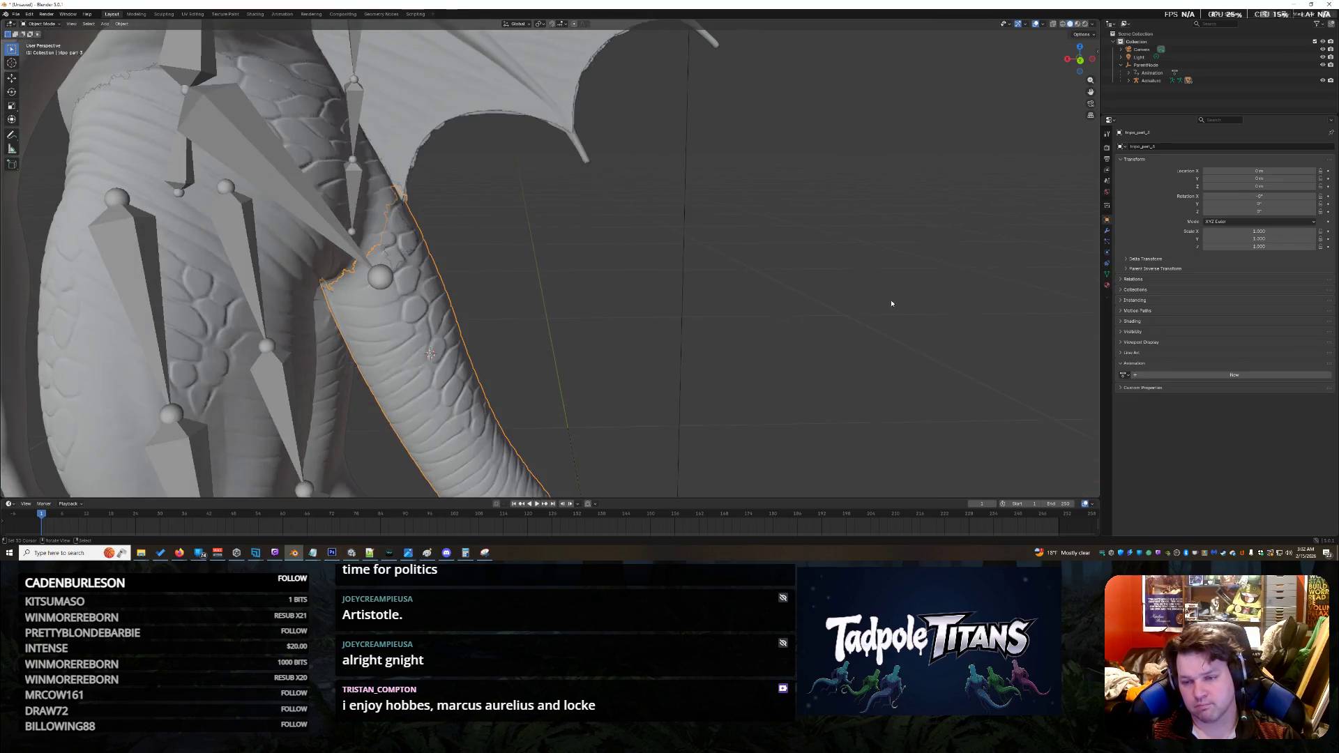
Step: In the tail's Relations, set Parent Type to Bone and the parent bone to Tail Pose
left_click(1120, 279)
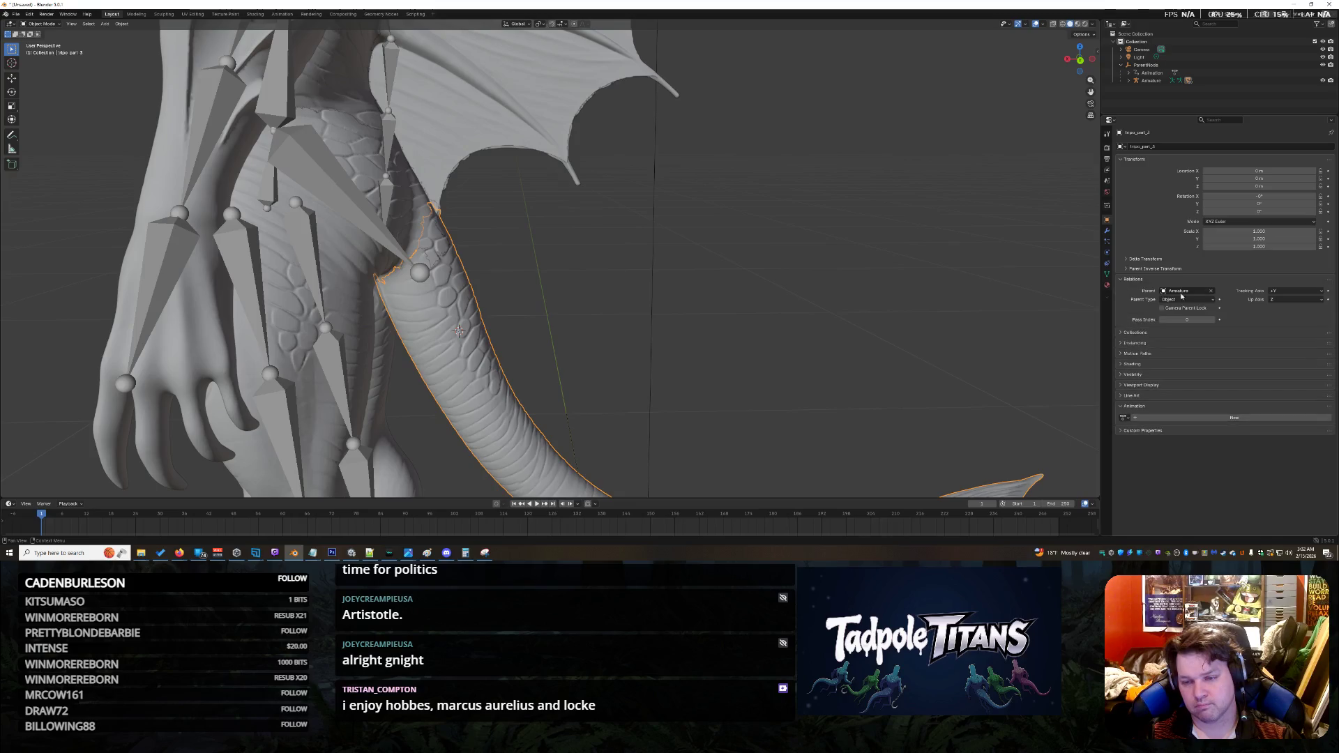
left_click(1169, 300)
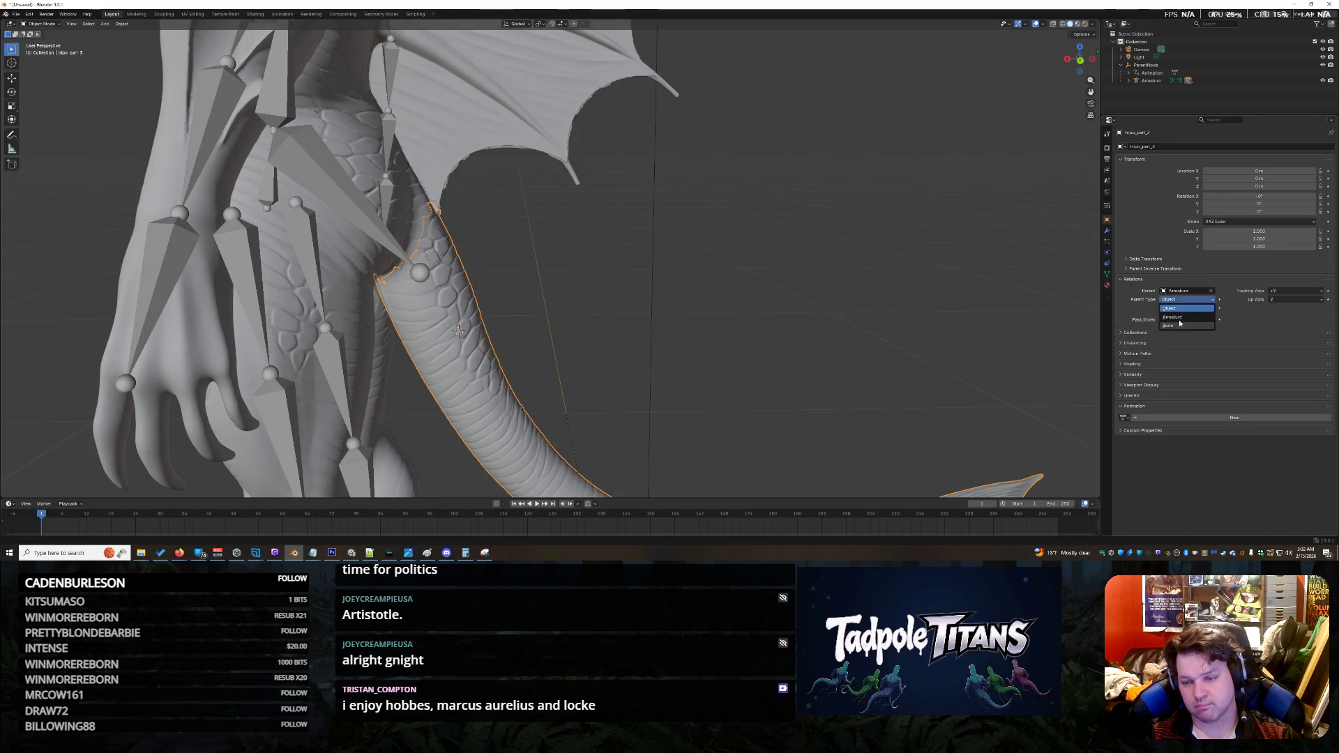
left_click(1179, 325)
left_click(1165, 313)
scroll(1172, 356, "down", 8)
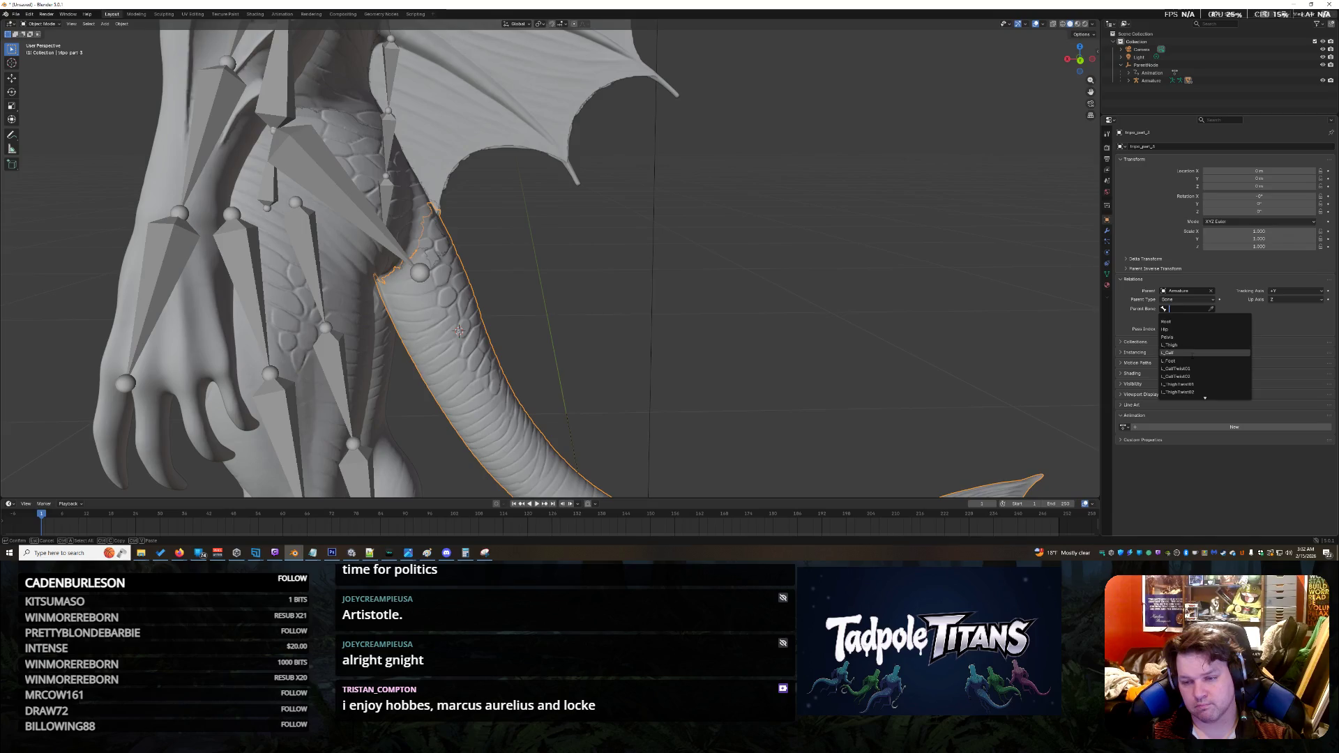
scroll(459, 331, "up", 9)
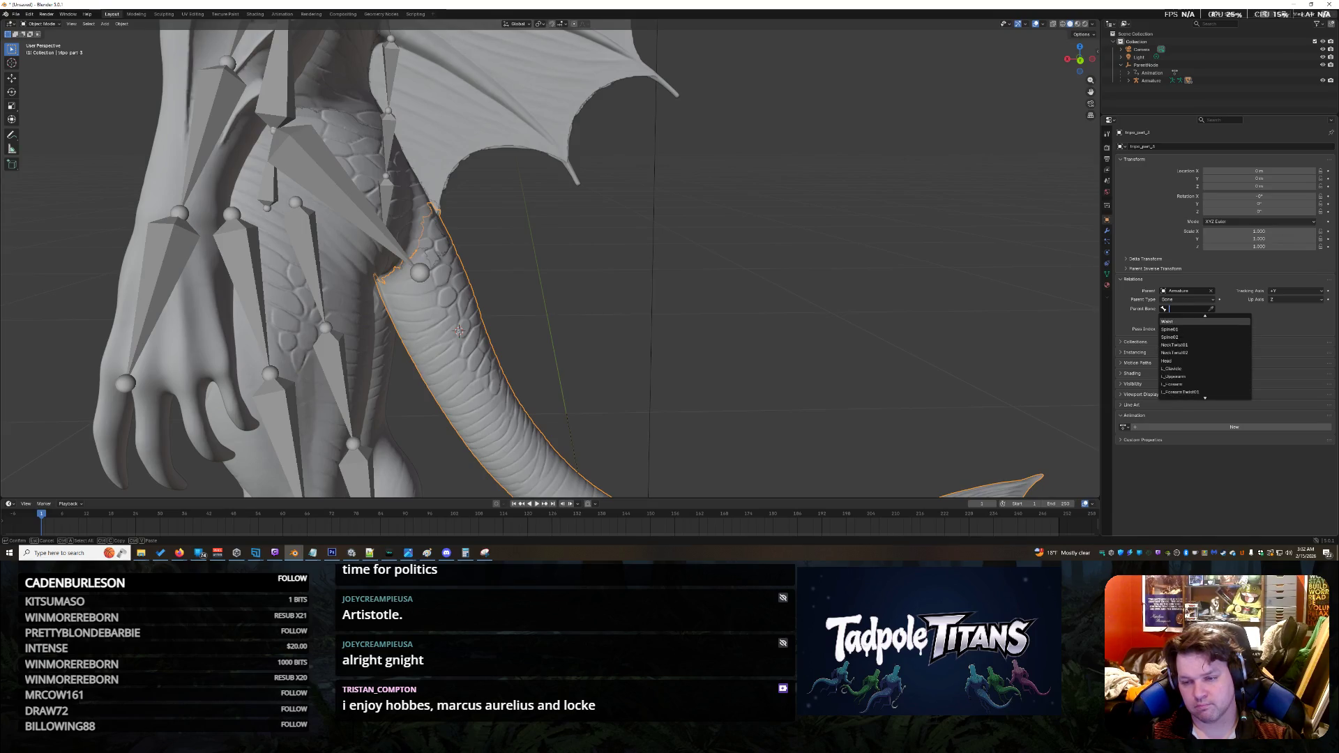
scroll(459, 331, "down", 2)
key("Return")
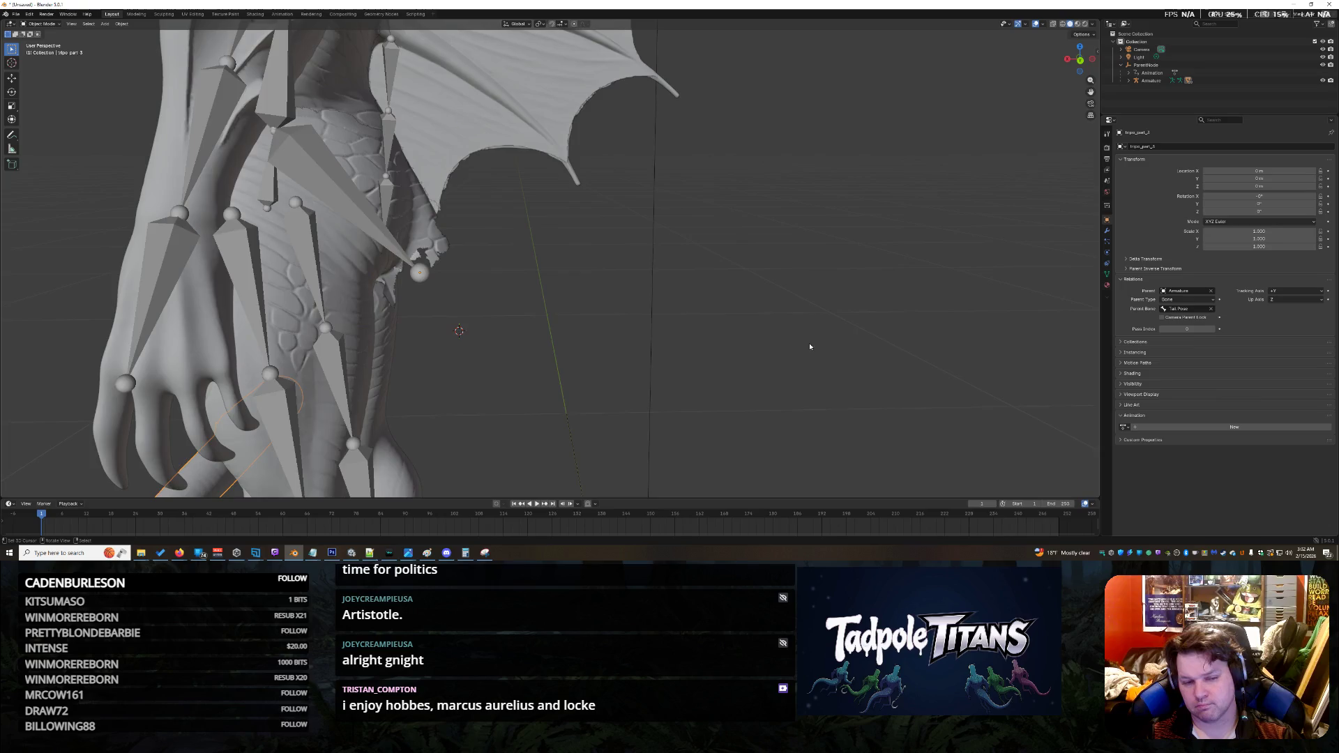
scroll(753, 312, "down", 3)
scroll(753, 315, "down", 3)
scroll(753, 314, "up", 3)
middle_click_drag(753, 315, 628, 336)
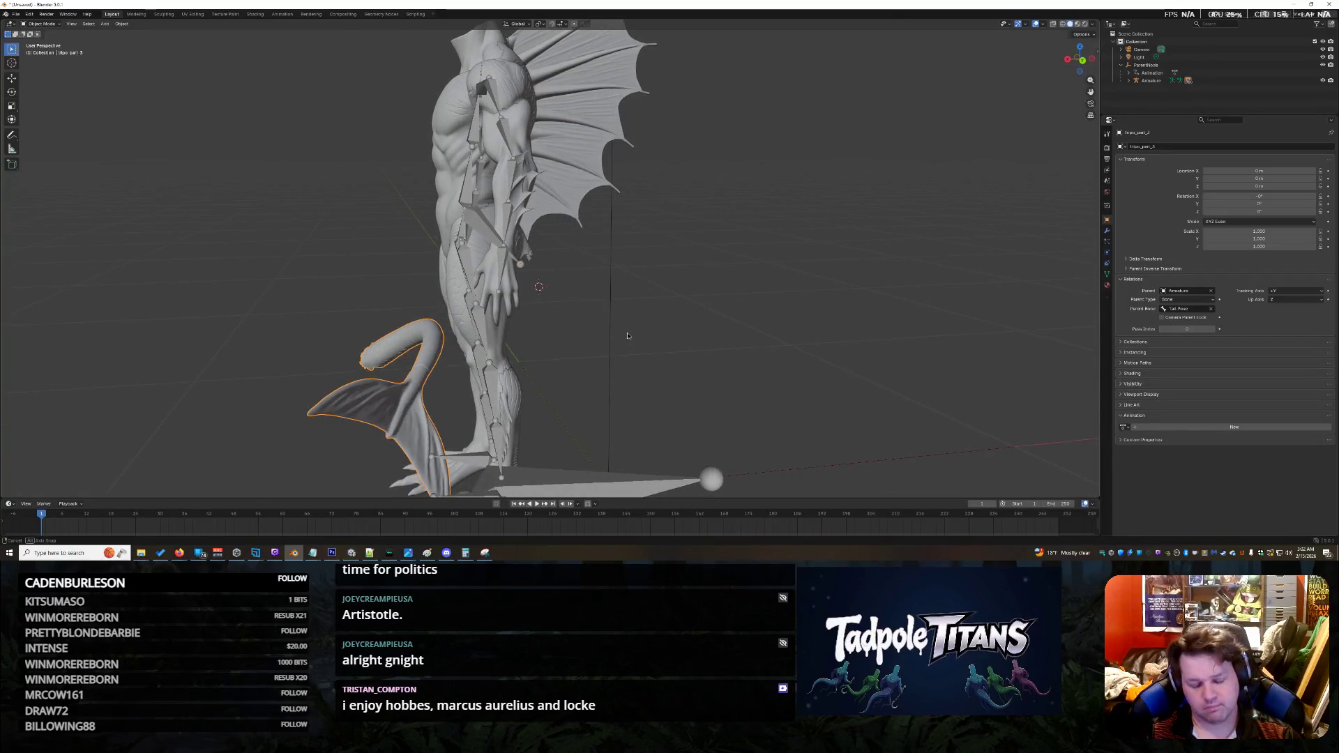
Step: Move the tail along X down to the creature's hips
left_click(12, 80)
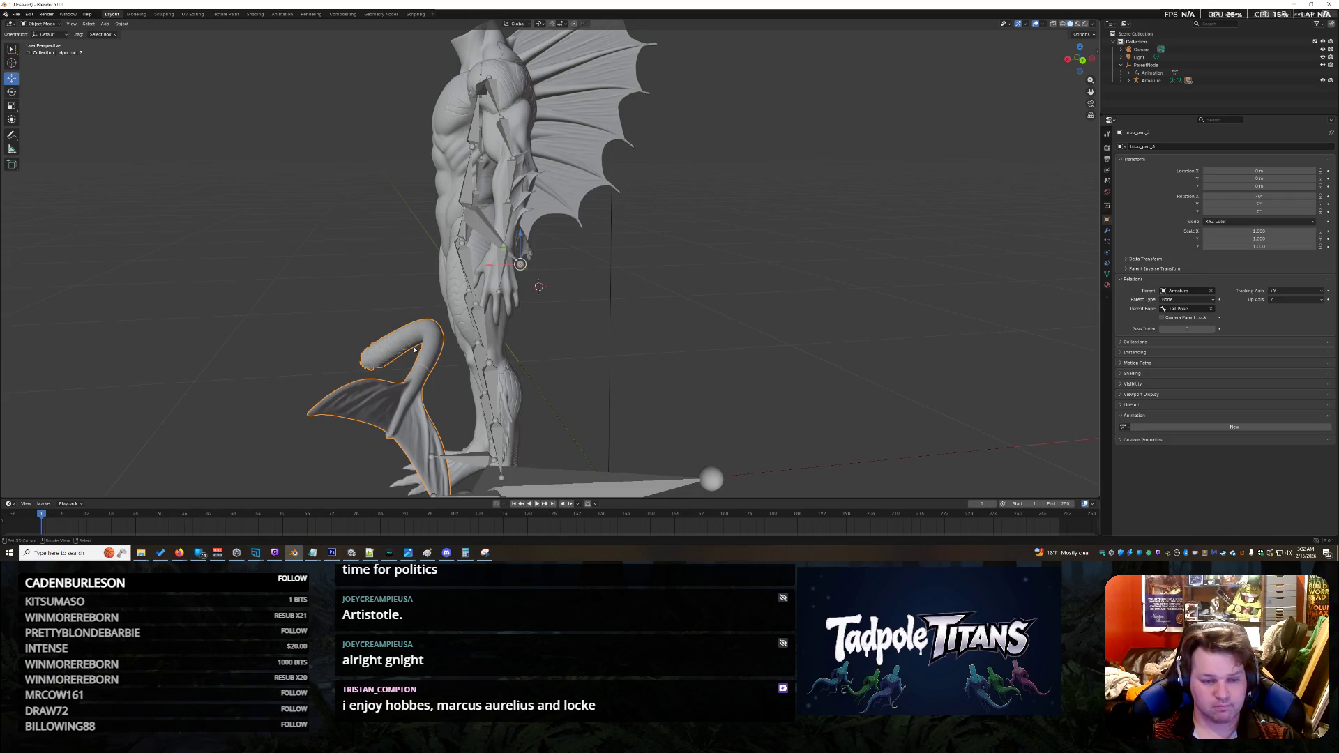
left_click_drag(493, 268, 660, 274)
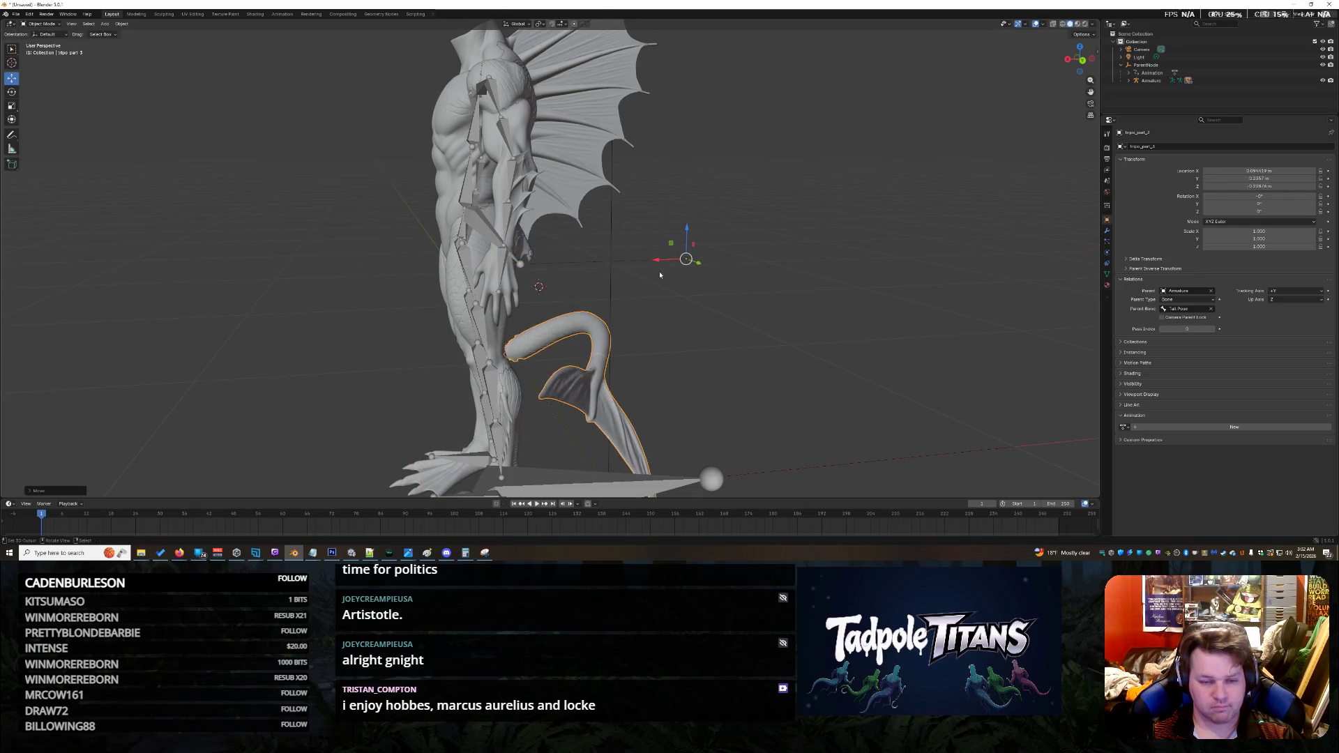
scroll(721, 370, "up", 3)
mouse_move(721, 370)
middle_mouse_down()
mouse_move(754, 374)
mouse_move(725, 389)
middle_mouse_up()
Step: Reselect the tail and orbit in closer, ready to rotate it
left_click(578, 378)
middle_click_drag(578, 378, 565, 366)
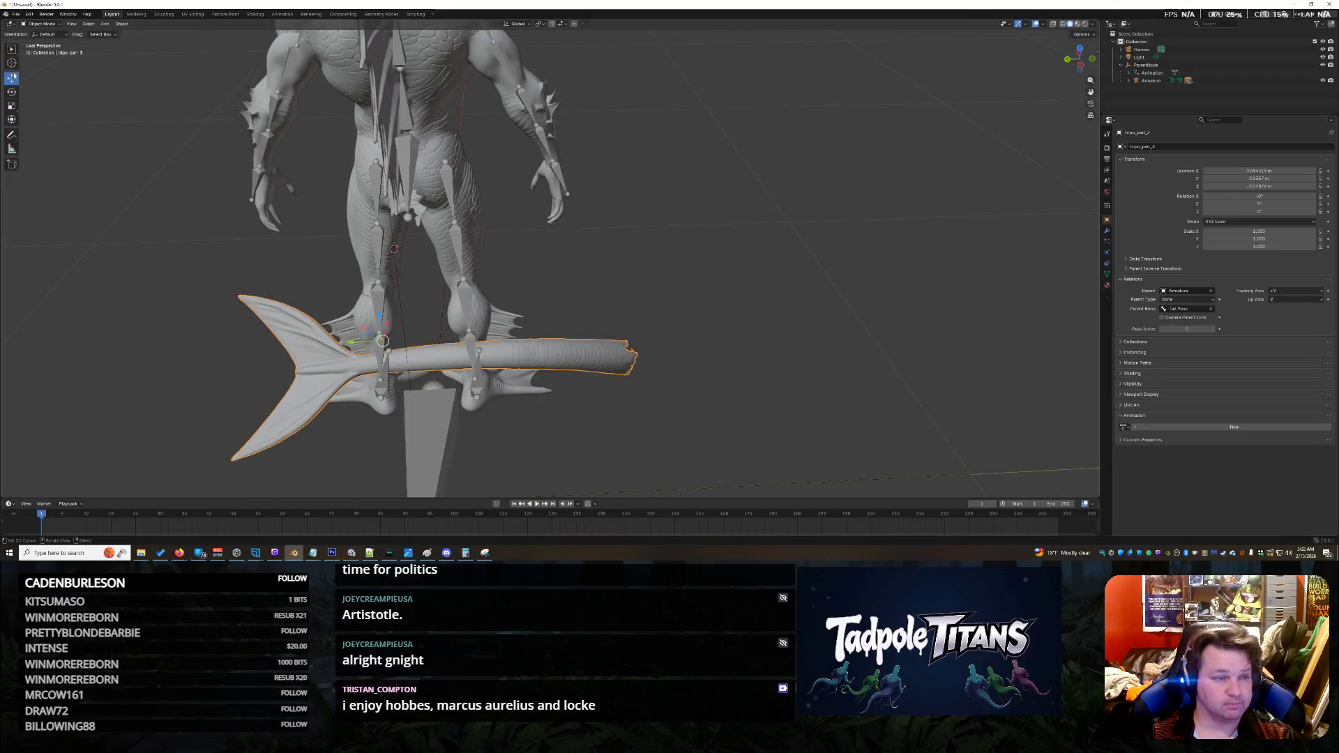
middle_click_drag(429, 358, 542, 349)
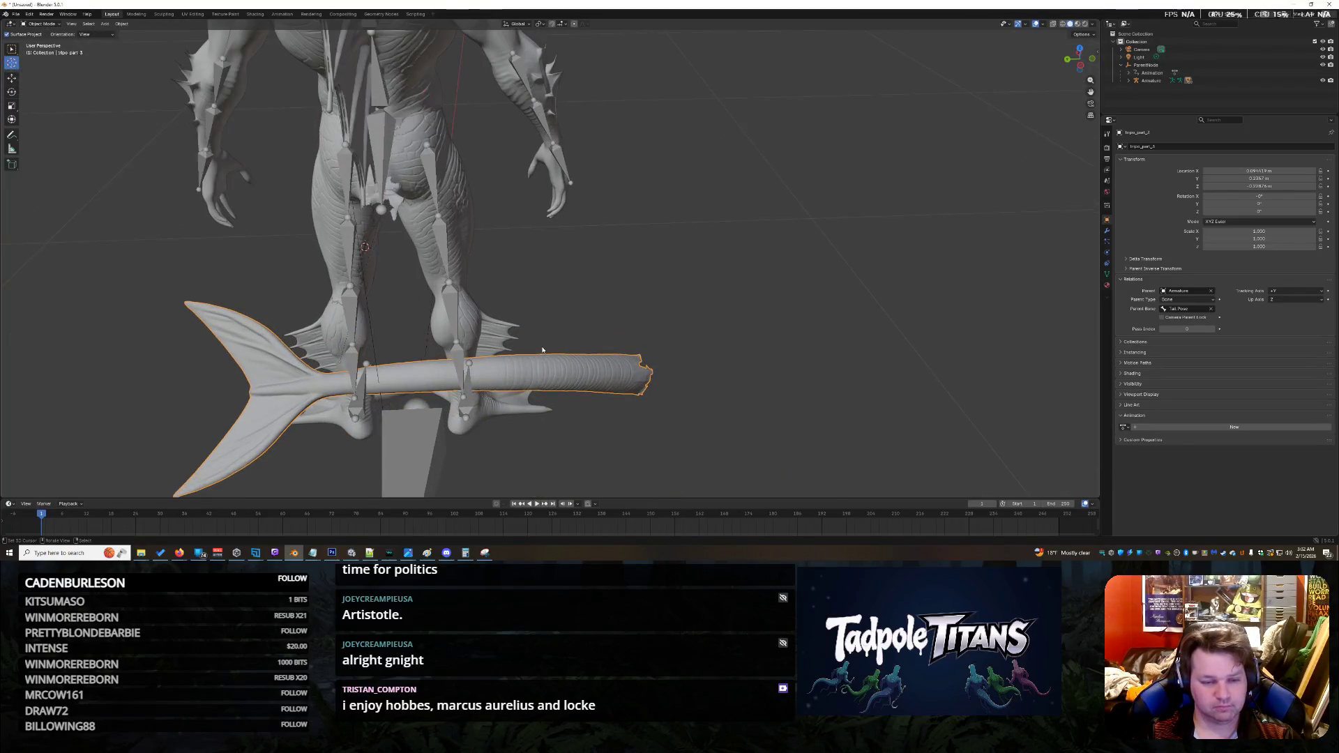
left_click(12, 92)
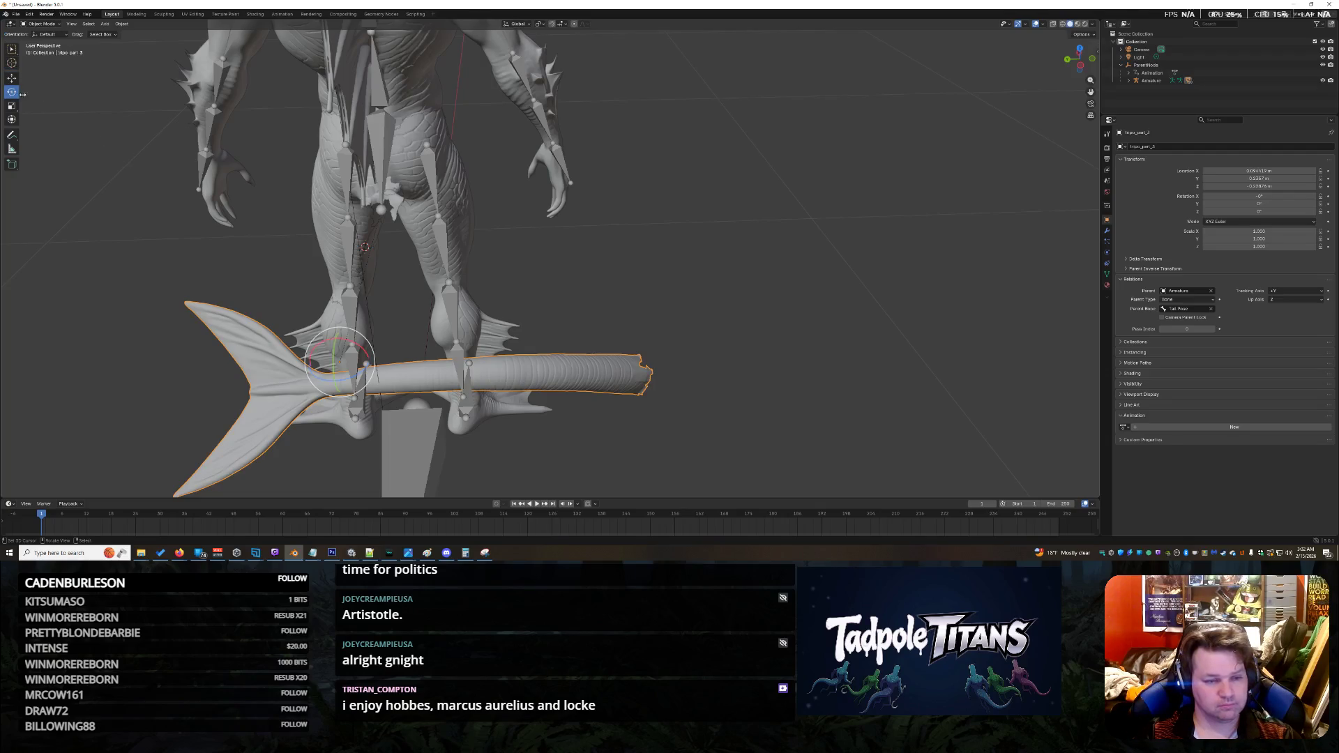
Step: Rotate the tail about 154° around X, then adjust it around Y and Z
mouse_move(358, 366)
left_mouse_down()
mouse_move(346, 382)
mouse_move(313, 210)
left_mouse_up()
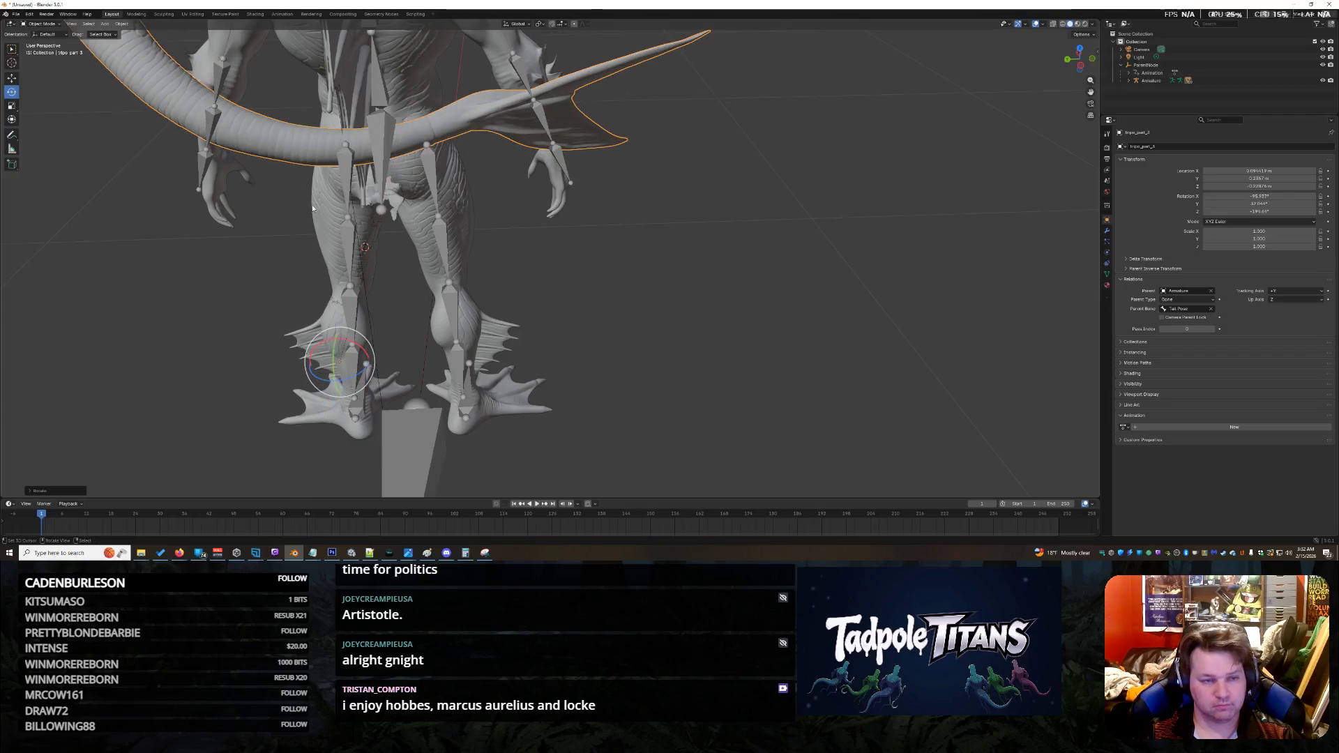
left_click_drag(332, 358, 323, 377)
mouse_move(355, 343)
middle_mouse_down()
mouse_move(266, 284)
mouse_move(296, 275)
mouse_move(805, 315)
mouse_move(759, 320)
middle_mouse_up()
left_click_drag(614, 263, 599, 288)
middle_click_drag(599, 287, 748, 338)
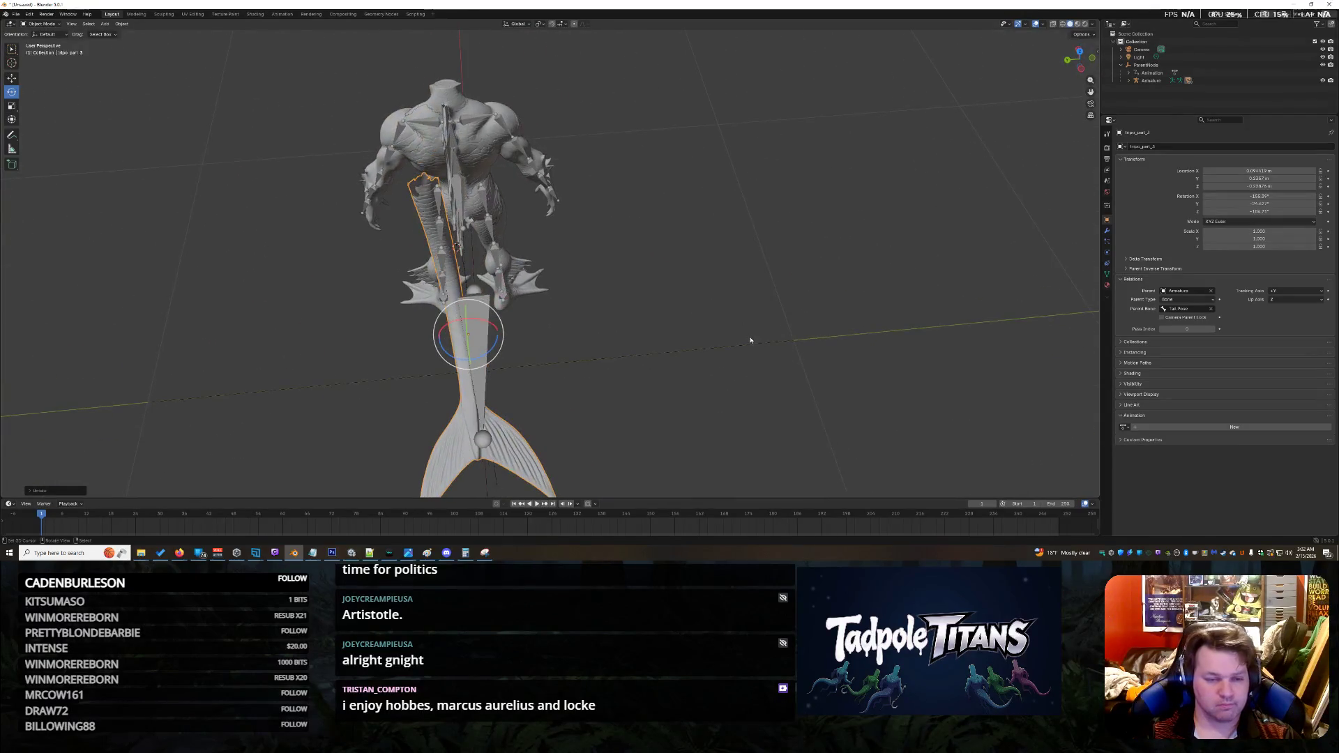
left_click_drag(500, 349, 484, 343)
mouse_move(652, 363)
middle_mouse_down()
mouse_move(628, 335)
mouse_move(671, 296)
middle_mouse_up()
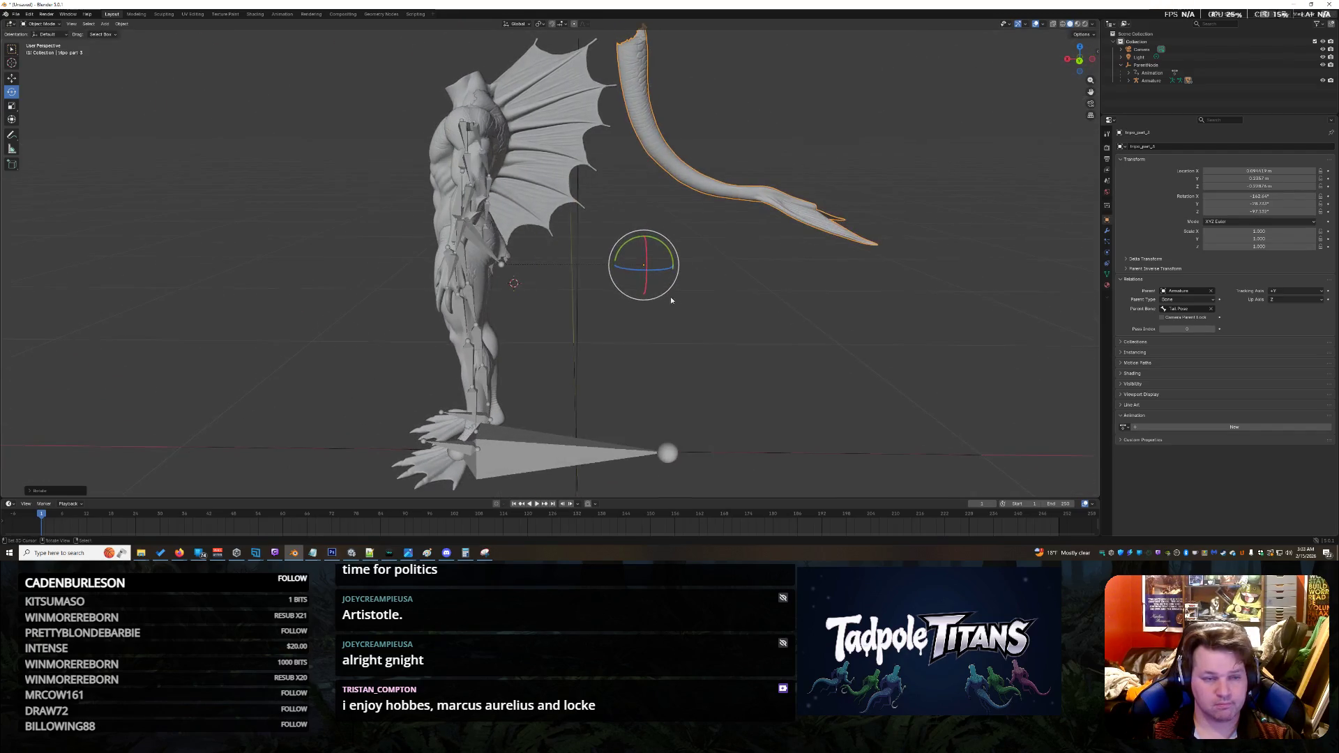
Step: Lower the tail along Z, then reselect it and move it toward the body along X
left_click(12, 78)
left_click_drag(646, 234, 655, 457)
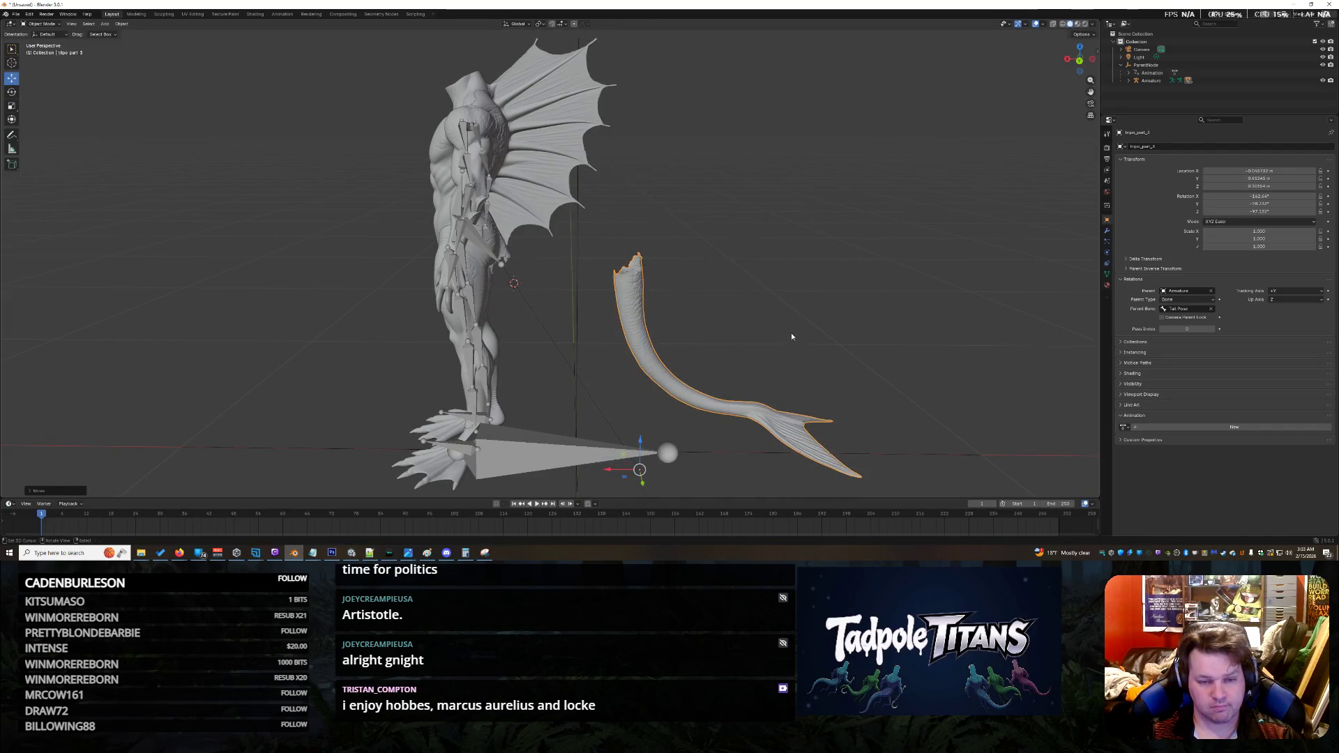
left_click(792, 337)
middle_click_drag(792, 336, 757, 337)
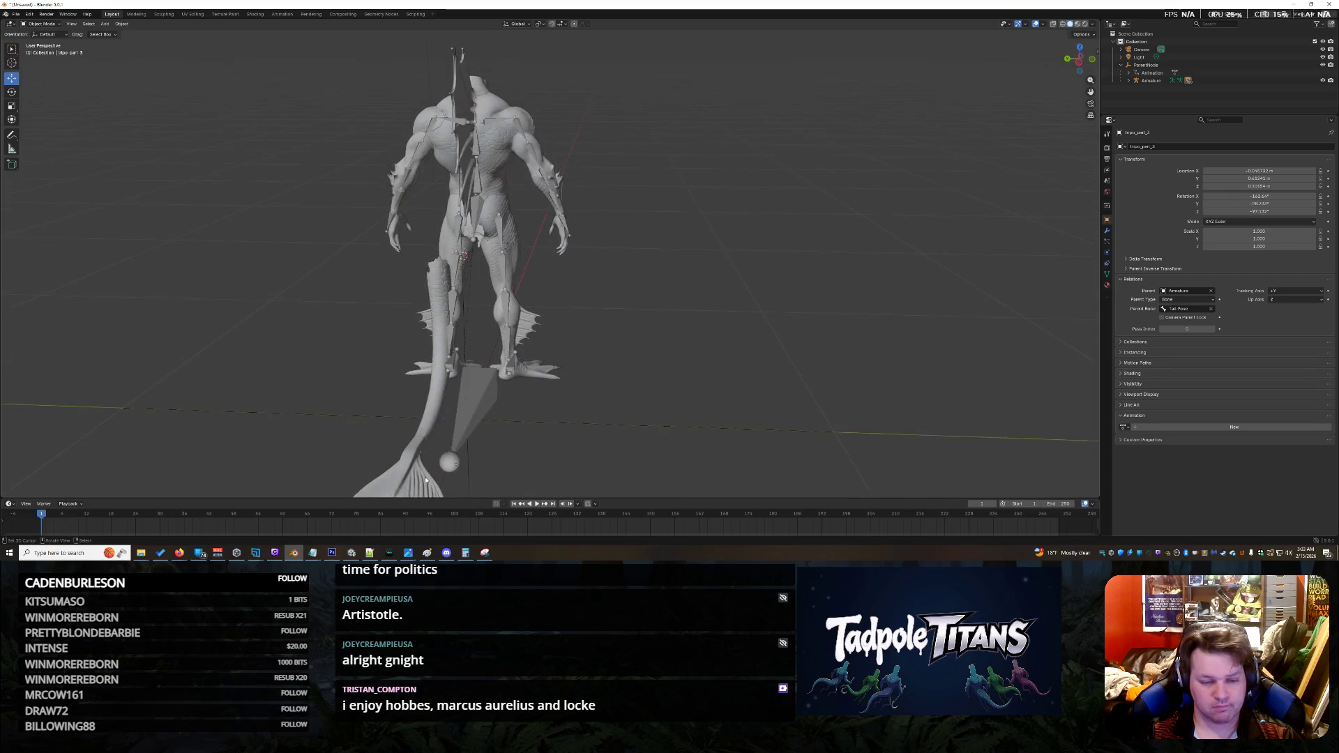
middle_click_drag(425, 476, 379, 325)
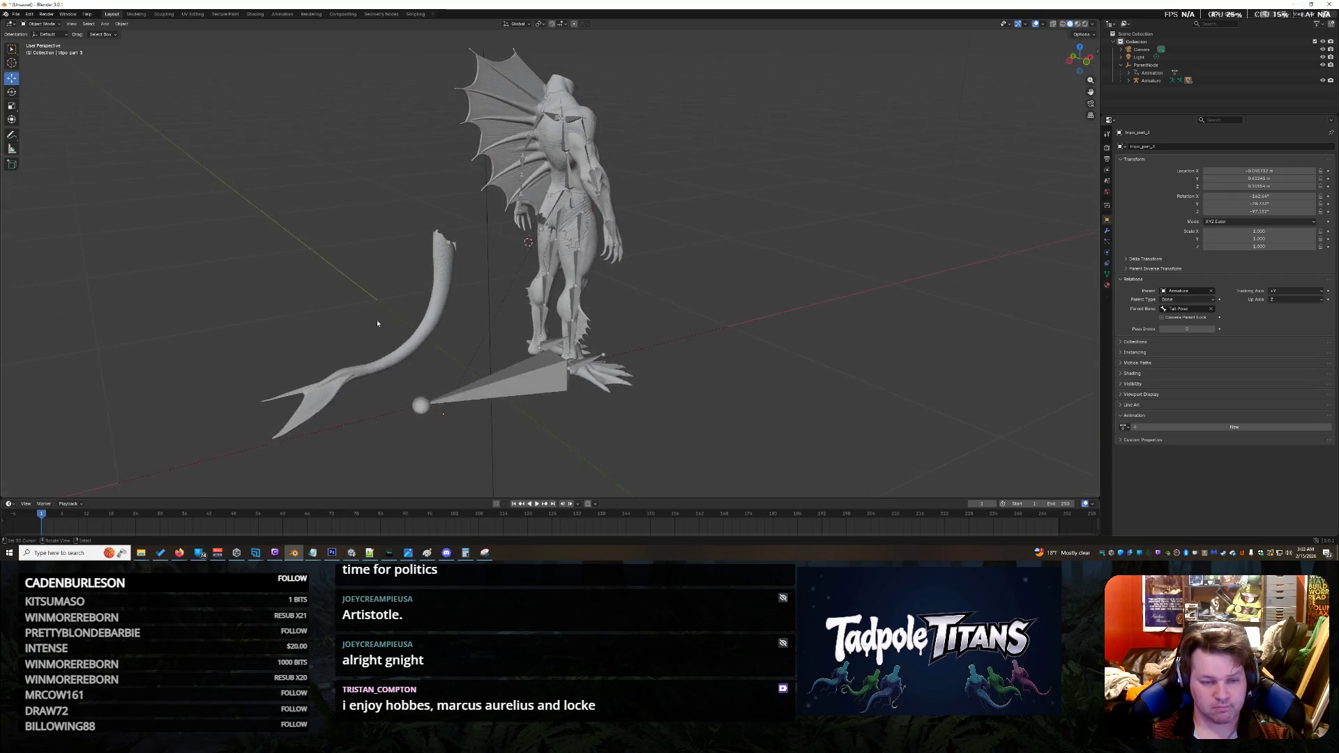
left_click(419, 352)
left_click_drag(459, 412, 556, 386)
Step: Move the tail freely with G so its base meets the back of the hips
scroll(682, 350, "up", 10)
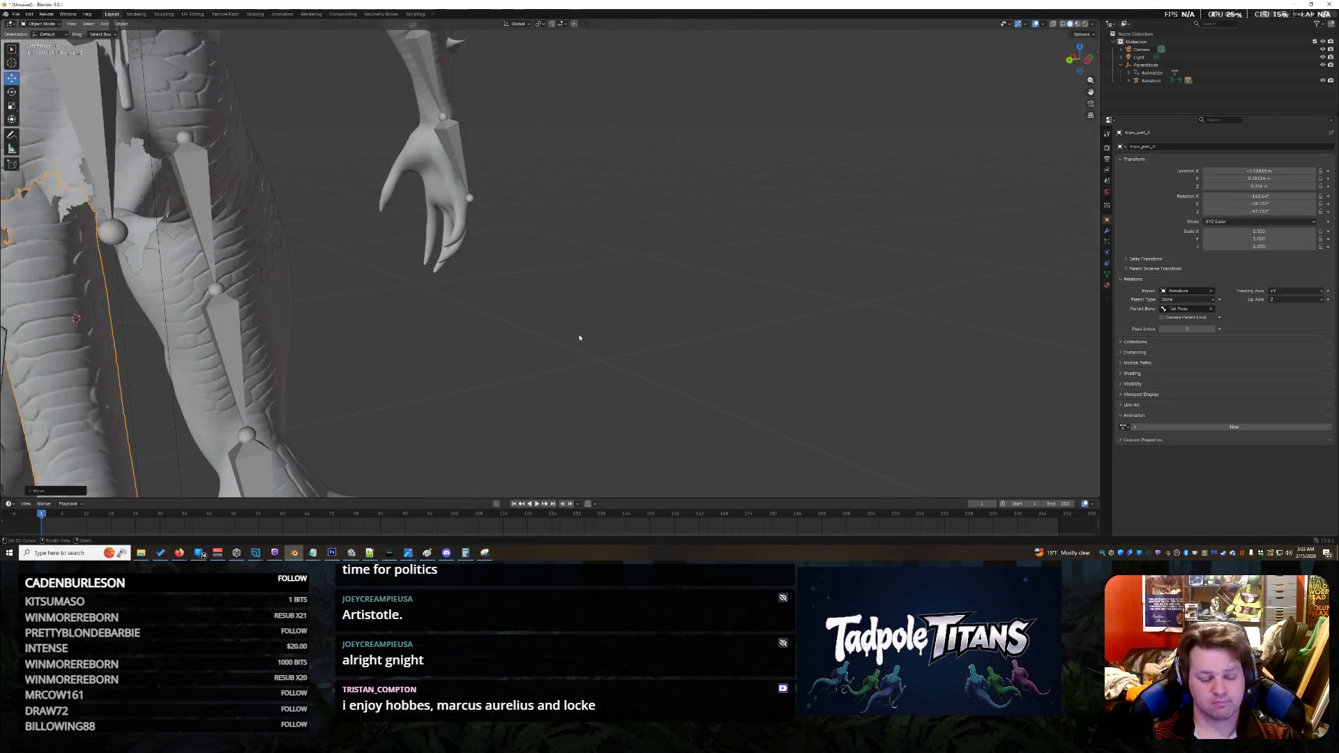
scroll(628, 325, "down", 6)
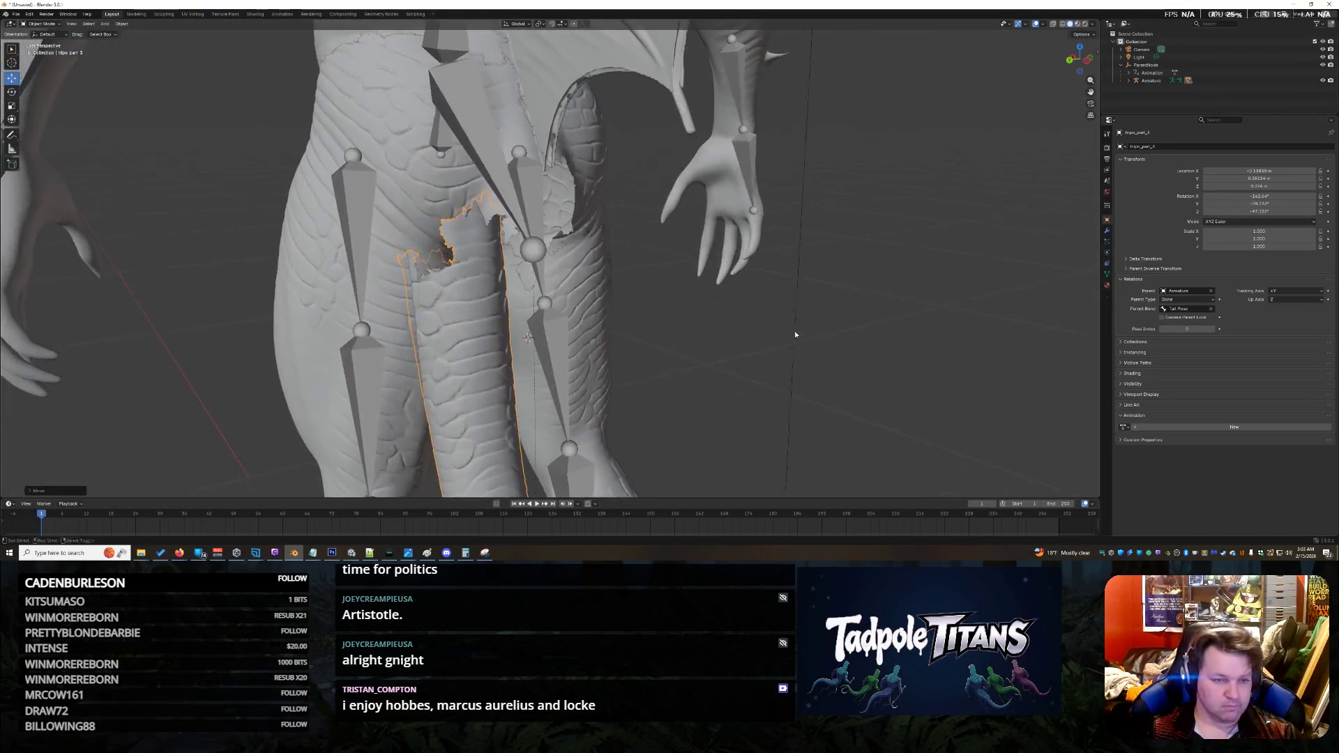
mouse_move(712, 340)
middle_mouse_down()
mouse_move(786, 420)
mouse_move(535, 383)
middle_mouse_up()
key("g")
left_click(539, 378)
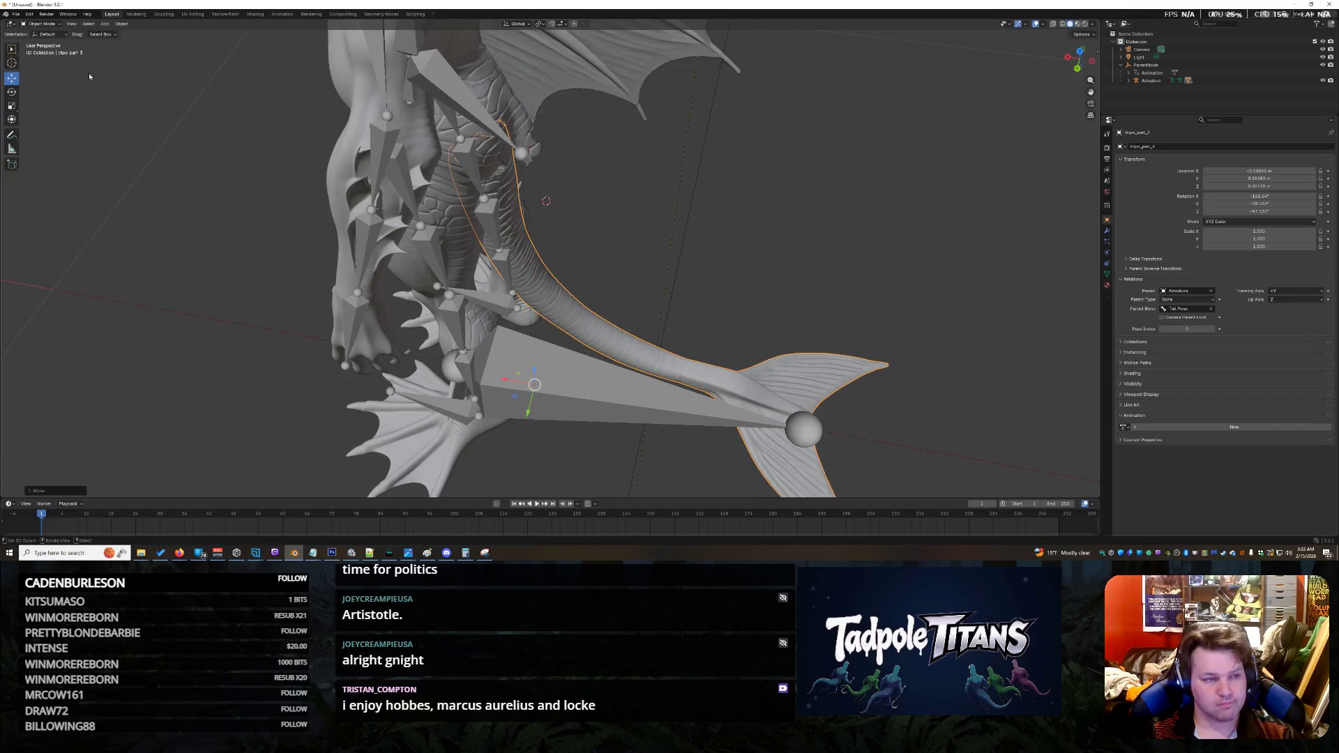
Step: Deselect the tail and orbit around to check its placement from the side
left_click(11, 91)
mouse_move(687, 433)
middle_mouse_down()
mouse_move(660, 455)
mouse_move(462, 409)
middle_mouse_up()
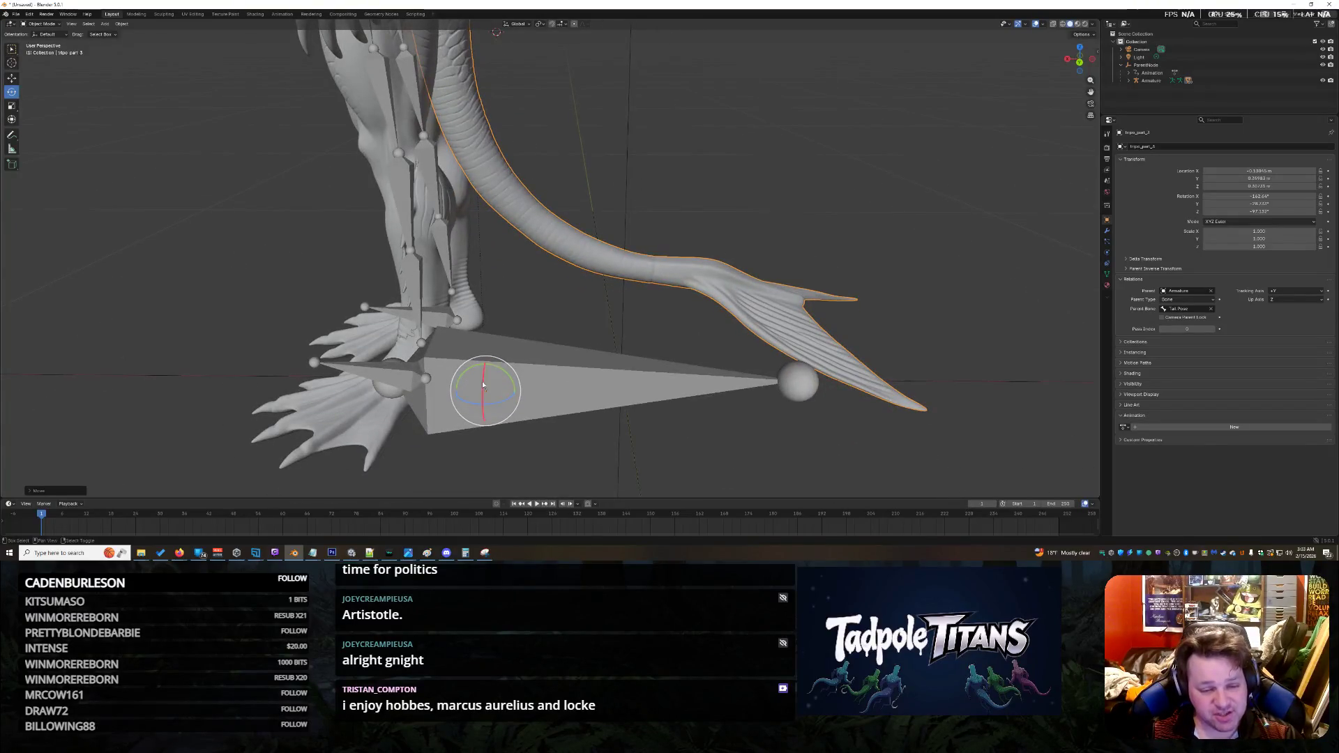
scroll(490, 251, "down", 3)
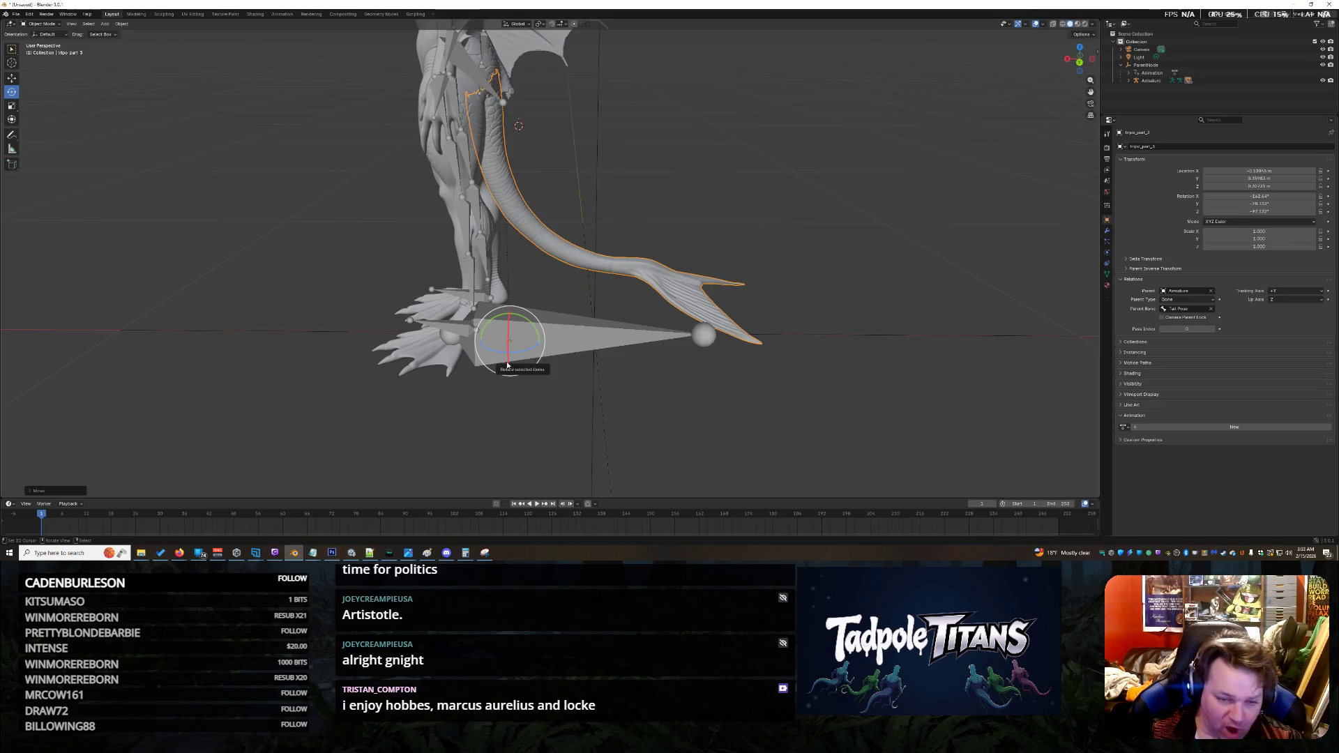
left_click(601, 114)
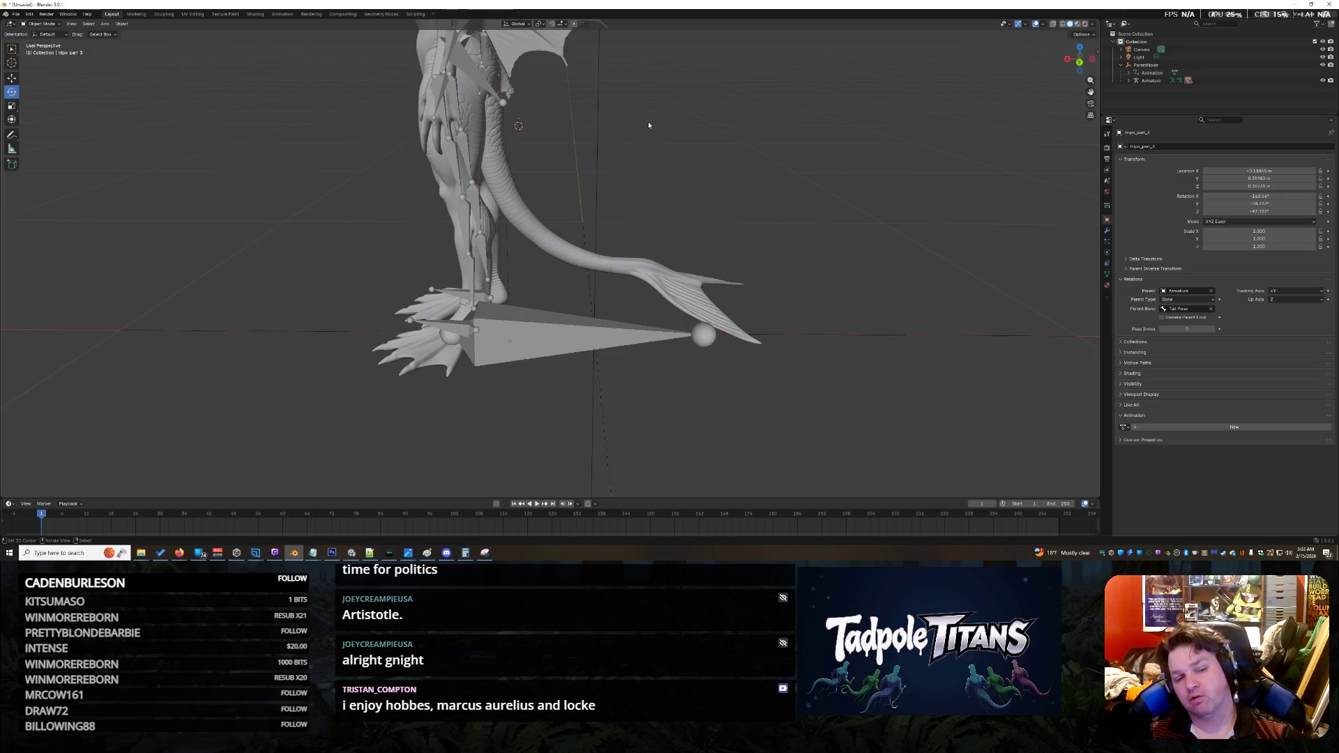
middle_click_drag(647, 121, 523, 165)
right_click(660, 82, "shift")
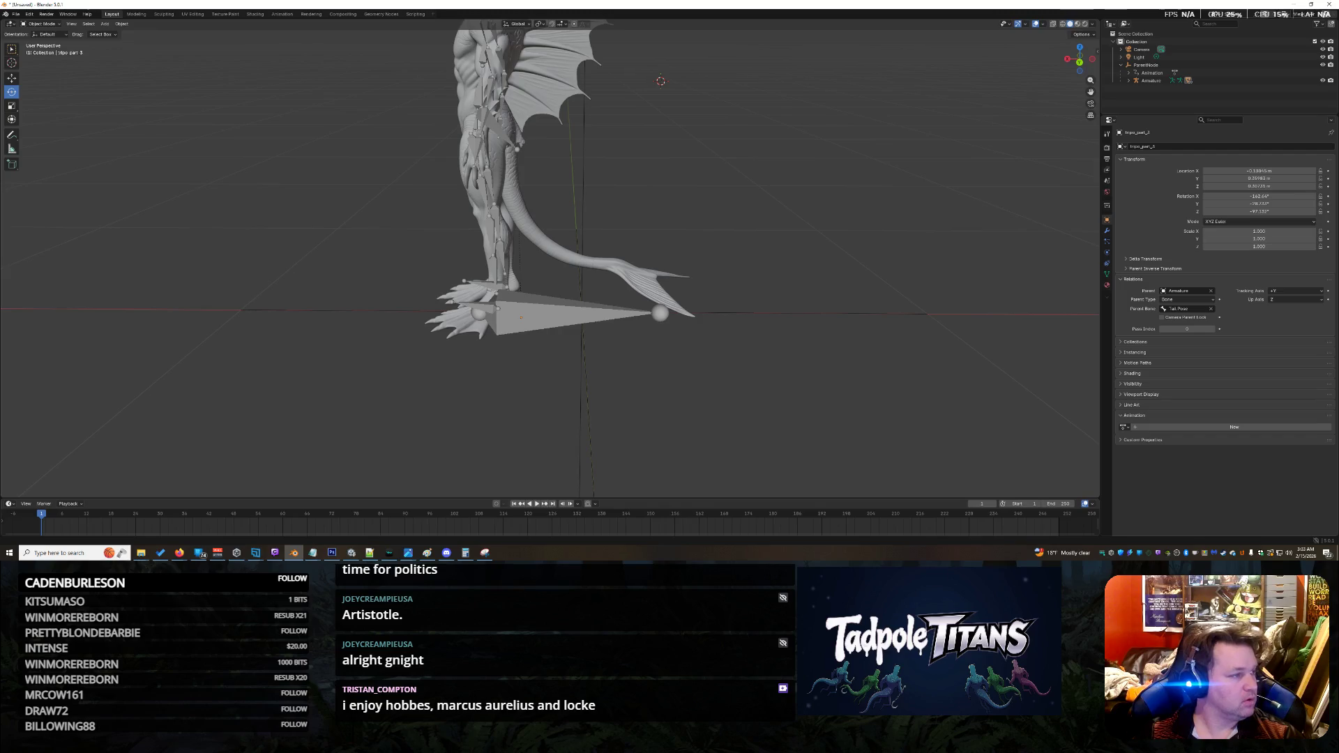
key("alt+Tab")
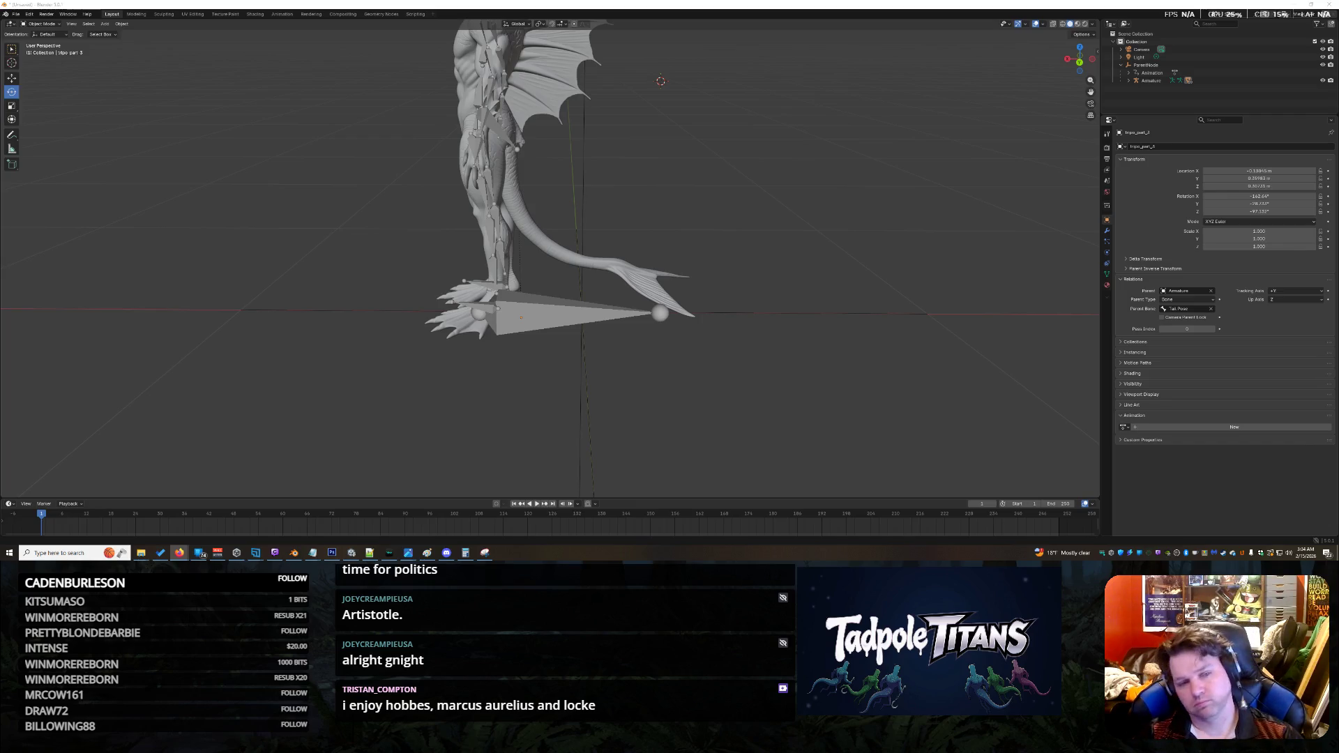
scroll(552, 285, "up", 3)
Step: Reselect the tail mesh and orbit in close on the tail and hind leg
scroll(553, 285, "down", 4)
scroll(523, 225, "up", 1)
left_click(524, 226)
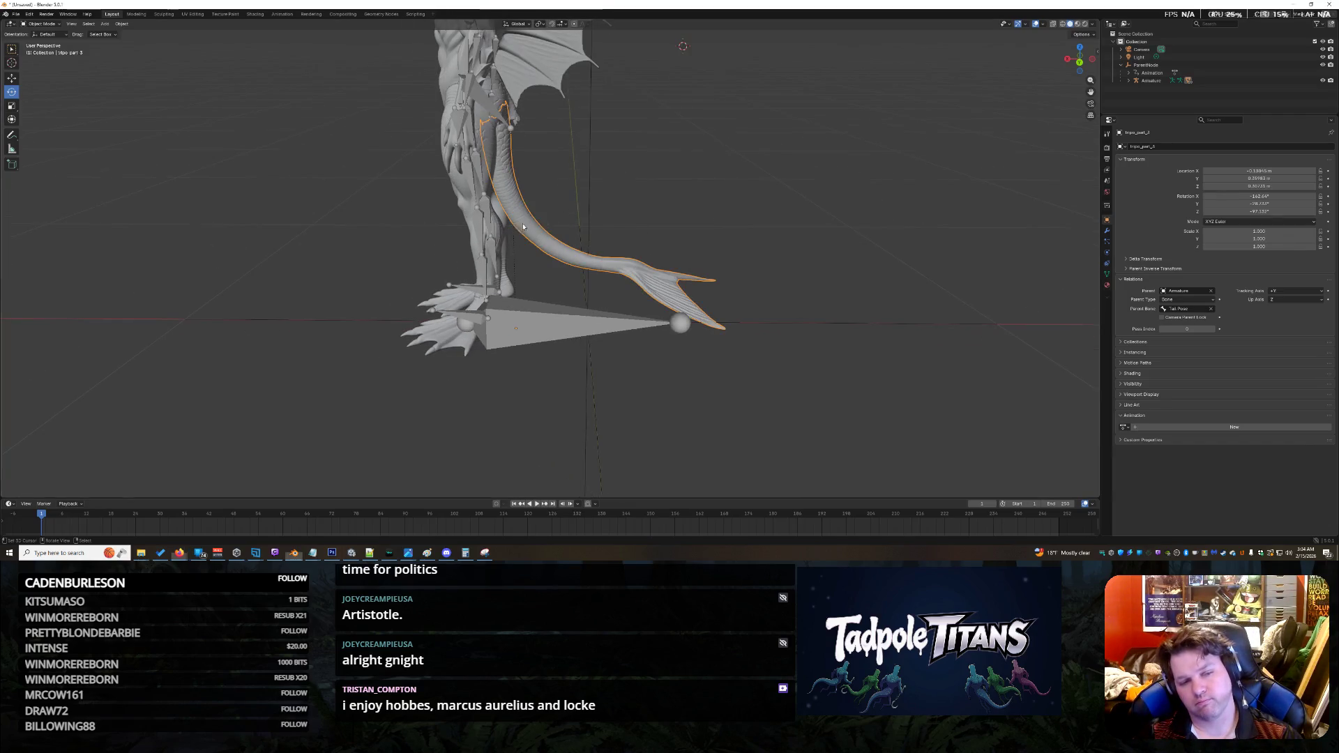
scroll(591, 167, "up", 5)
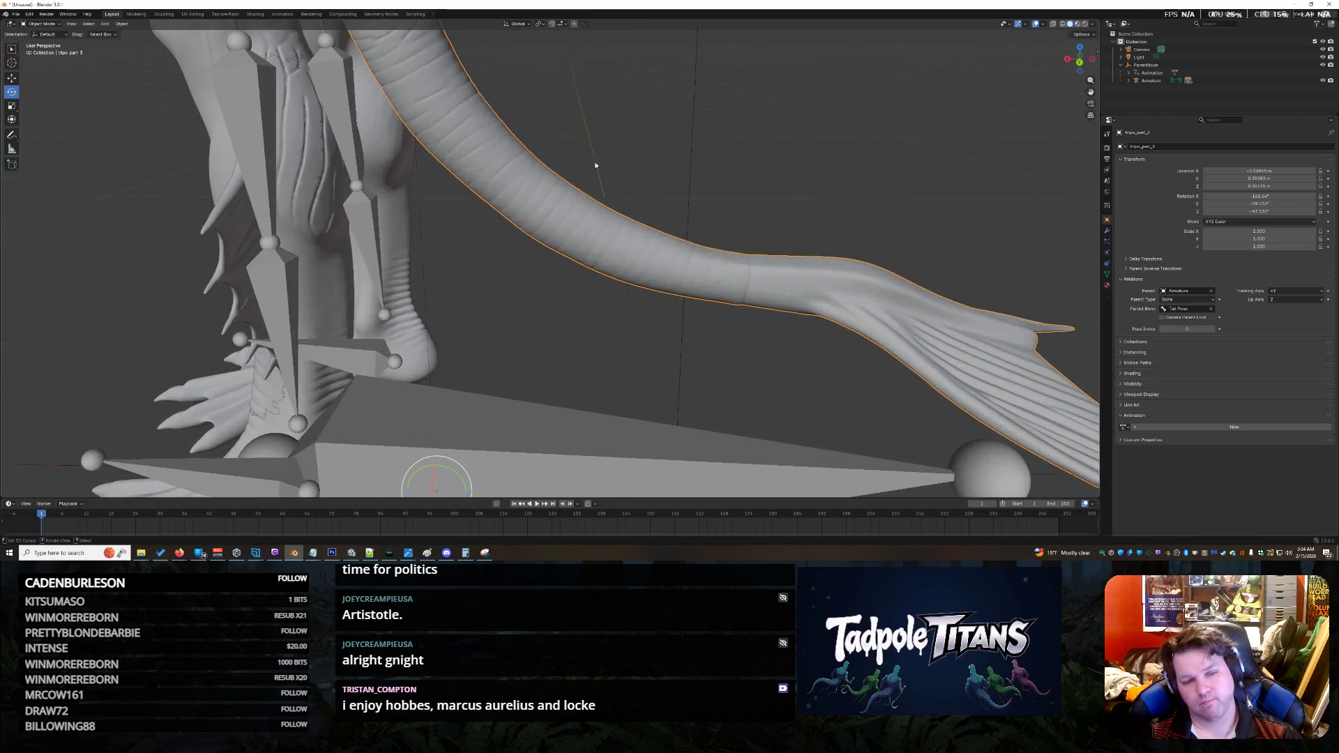
mouse_move(591, 168)
middle_mouse_down()
mouse_move(593, 140)
mouse_move(650, 337)
middle_mouse_up()
scroll(650, 336, "down", 3)
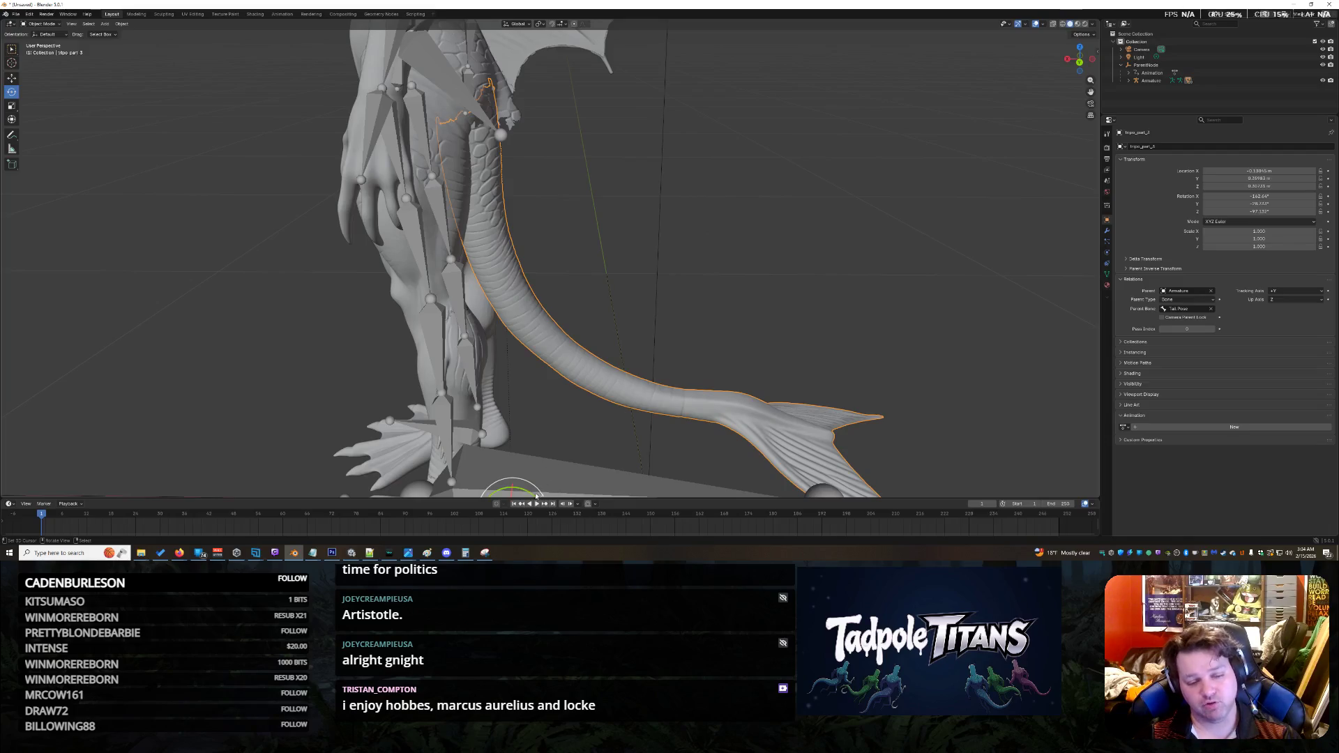
mouse_move(596, 154)
middle_mouse_down()
mouse_move(657, 142)
mouse_move(419, 78)
middle_mouse_up()
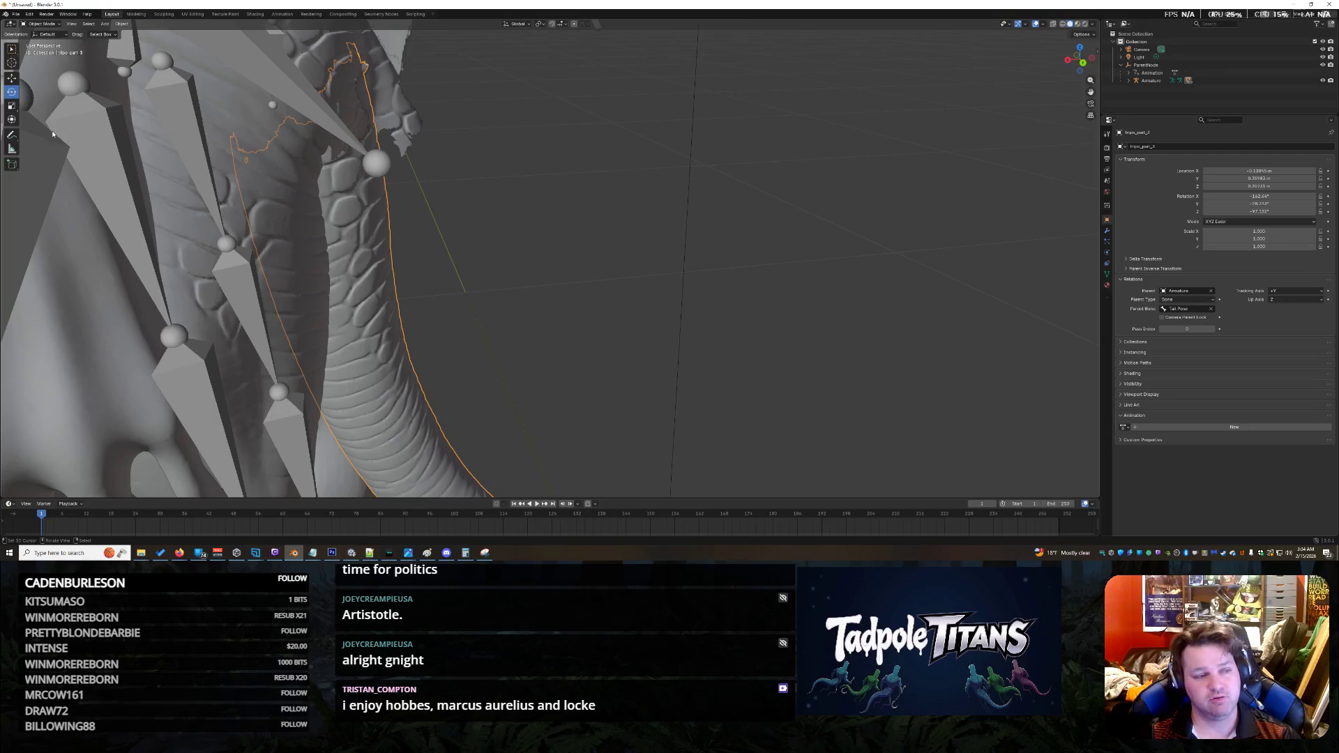
Step: Shift the tail along X with G X, then rotate it to angle its base
left_click(17, 78)
scroll(456, 303, "down", 5)
mouse_move(539, 371)
middle_mouse_down()
mouse_move(627, 441)
mouse_move(517, 447)
middle_mouse_up()
key("g")
key("x")
left_click(493, 461)
key("shift+space")
key("r")
left_click_drag(513, 436, 482, 380)
scroll(460, 326, "up", 5)
scroll(461, 326, "down", 5)
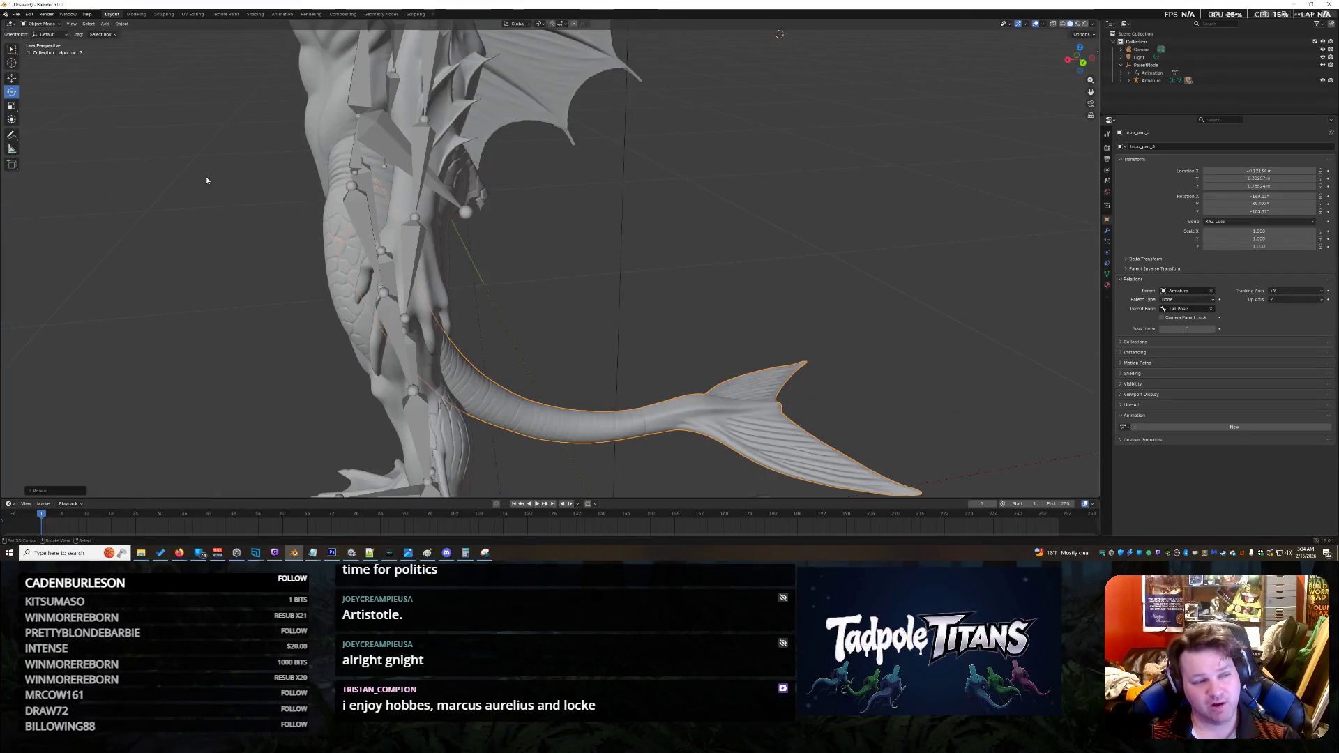
Step: Nudge the tail closer to the hips and check it from a rear view between the legs
left_click(11, 78)
scroll(481, 397, "down", 4)
left_click_drag(495, 427, 481, 390)
scroll(468, 237, "up", 5)
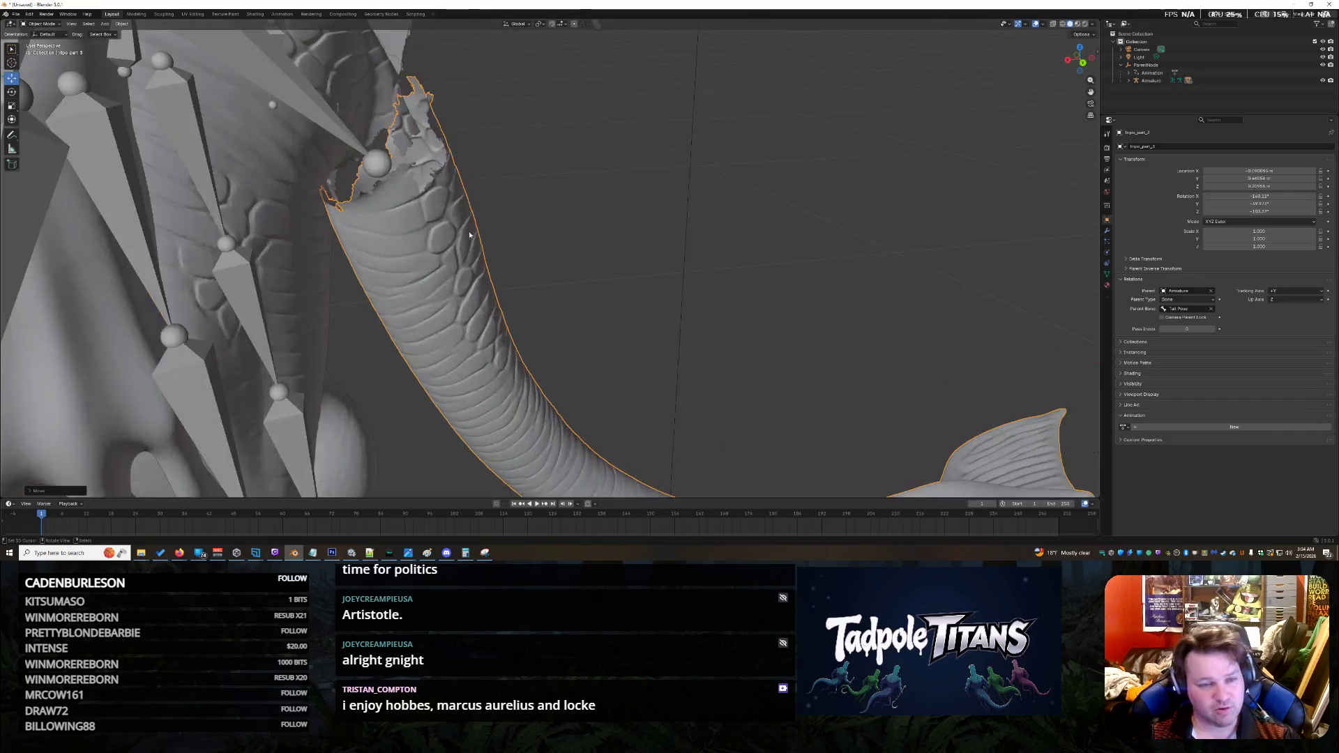
middle_click_drag(591, 180, 492, 182)
scroll(295, 183, "down", 6)
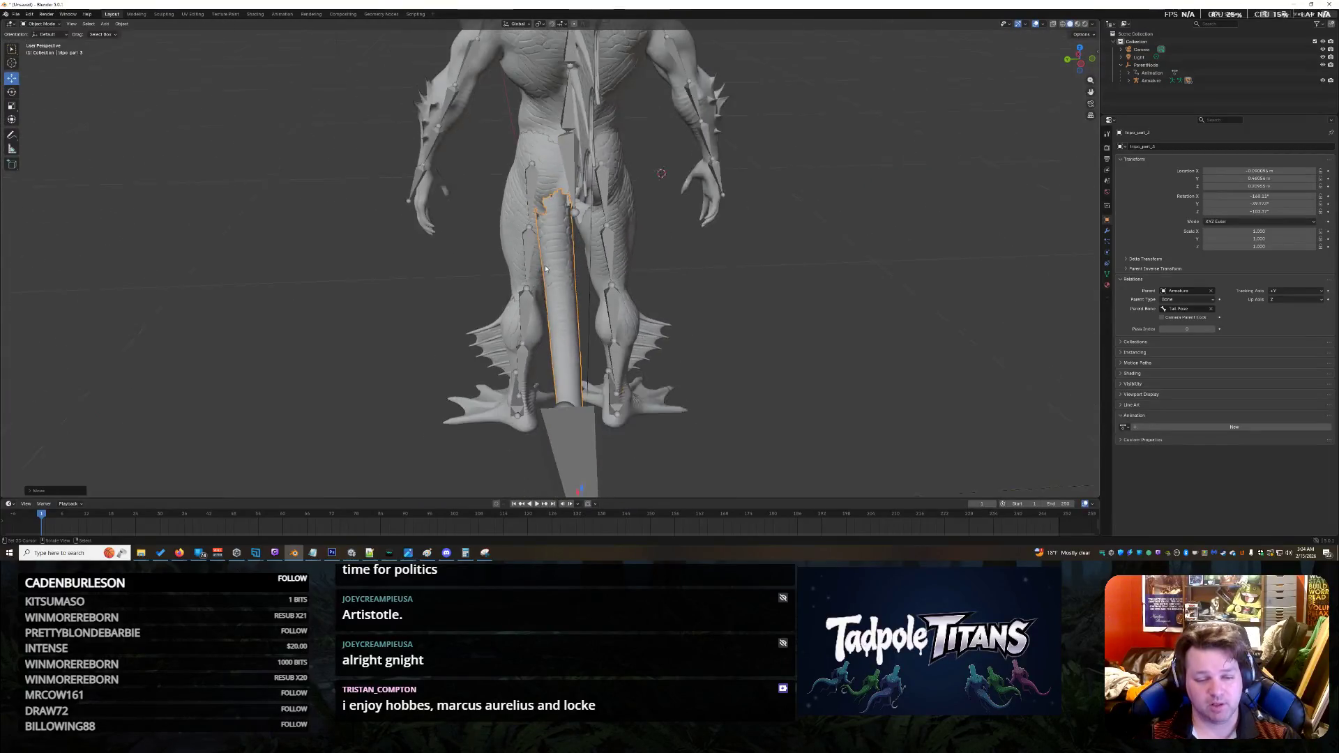
Step: Rotate the tail slightly around X and tilt it a little around Y
key("r")
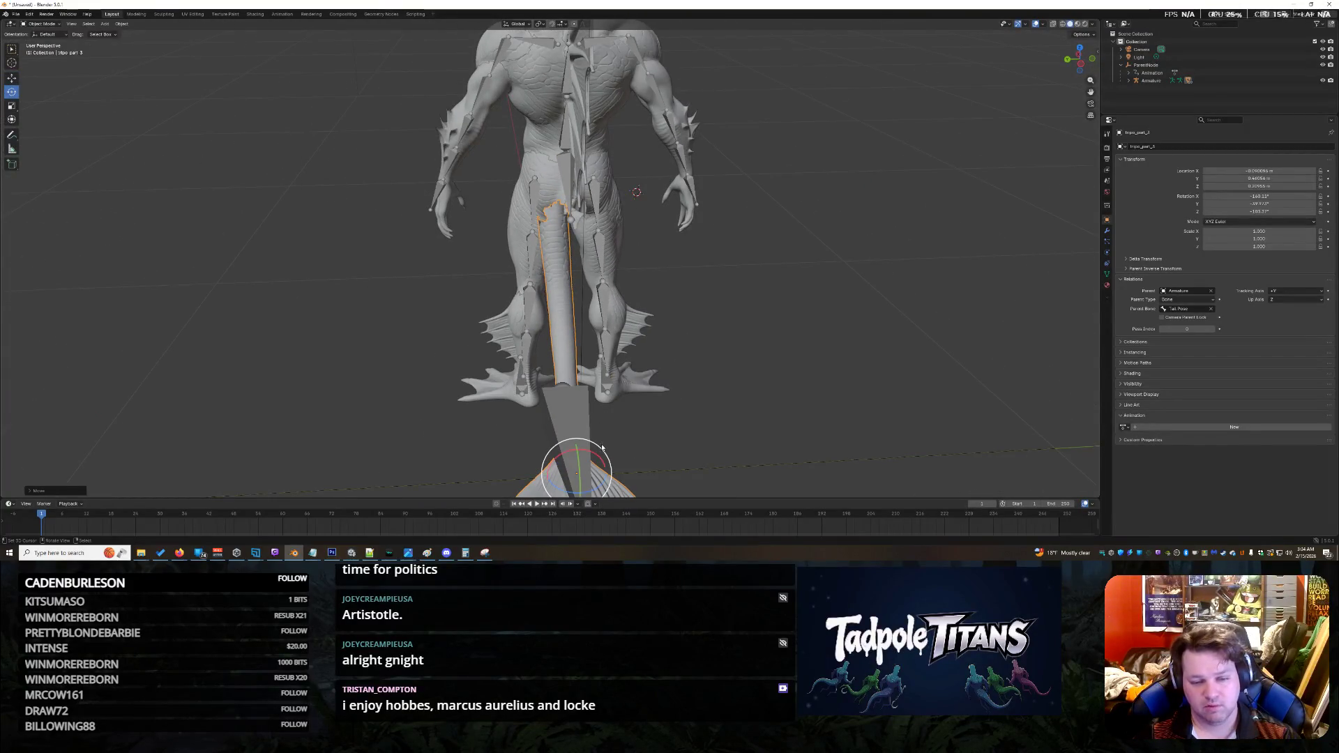
left_click_drag(598, 453, 597, 453)
scroll(693, 328, "up", 5)
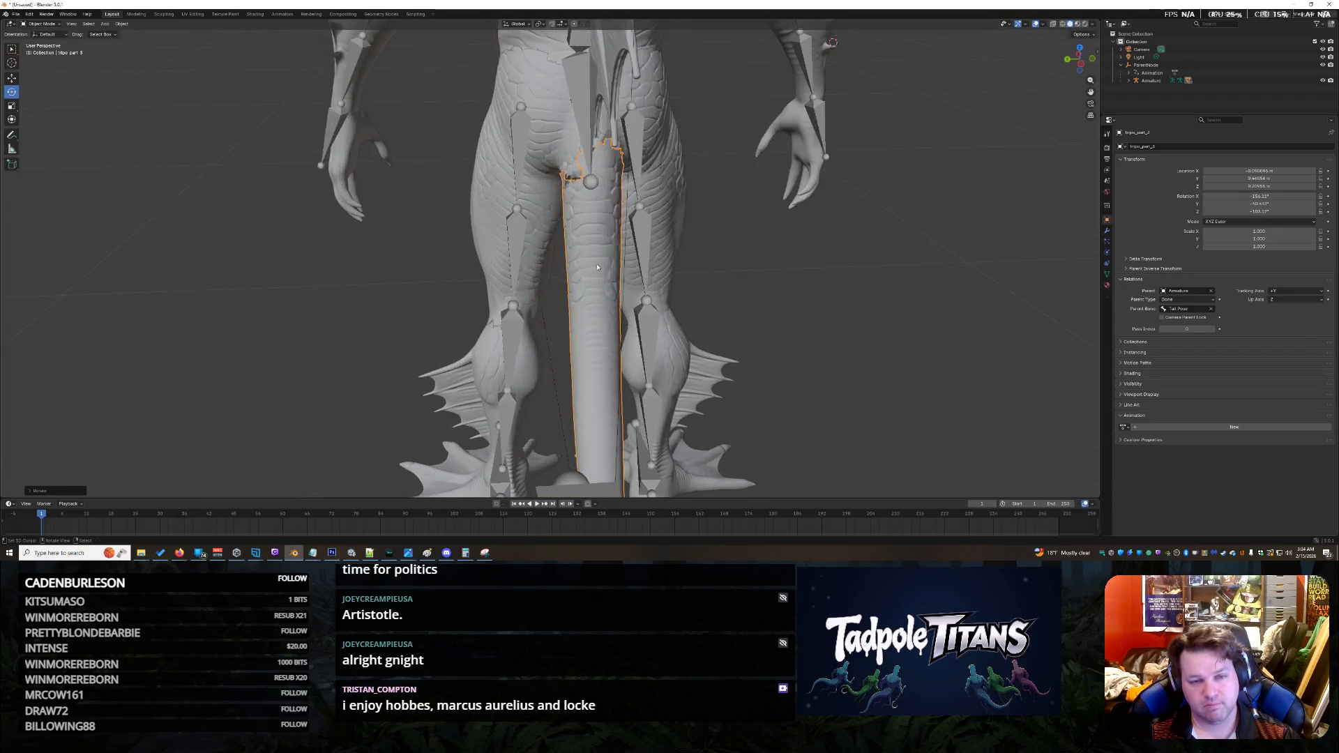
middle_click_drag(693, 328, 648, 263)
scroll(647, 263, "down", 10)
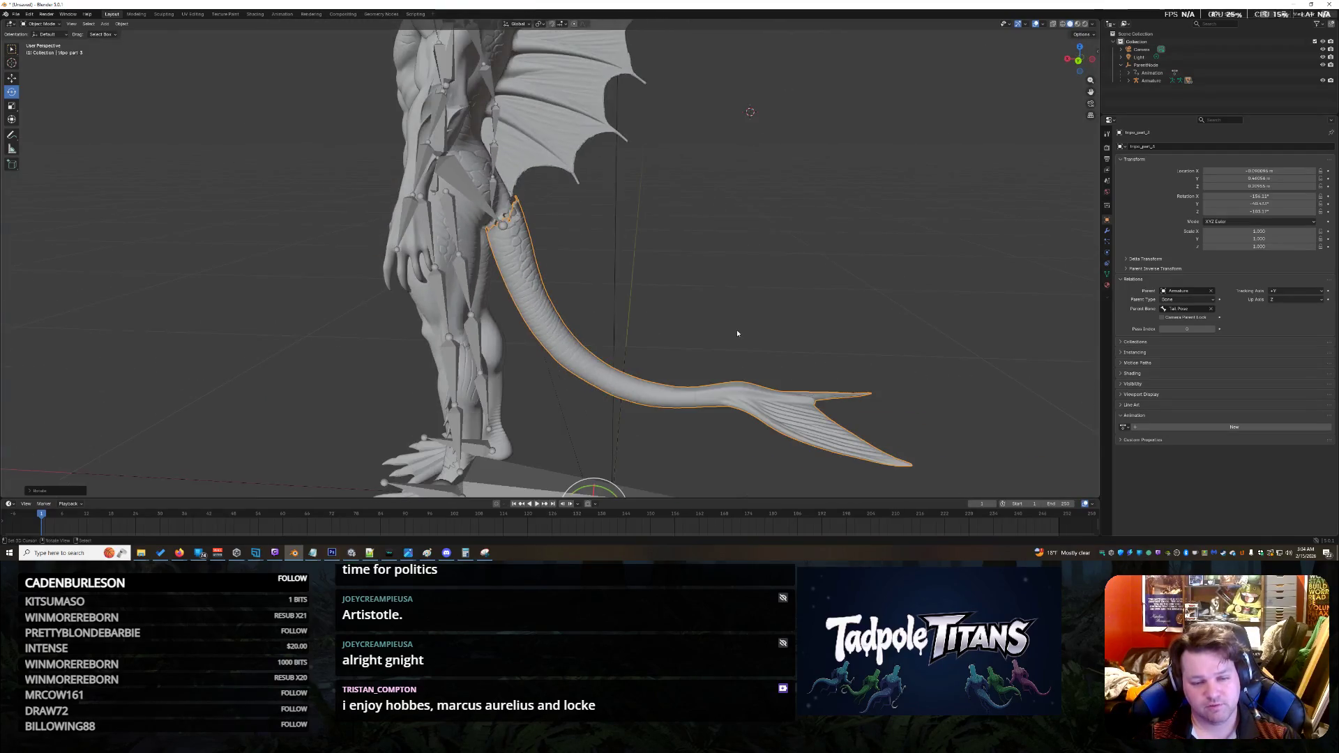
left_click_drag(564, 384, 556, 388)
scroll(513, 268, "up", 3)
Step: Shift the tail slightly sideways, add a few degrees of rotation and a small Z move
left_click(12, 78)
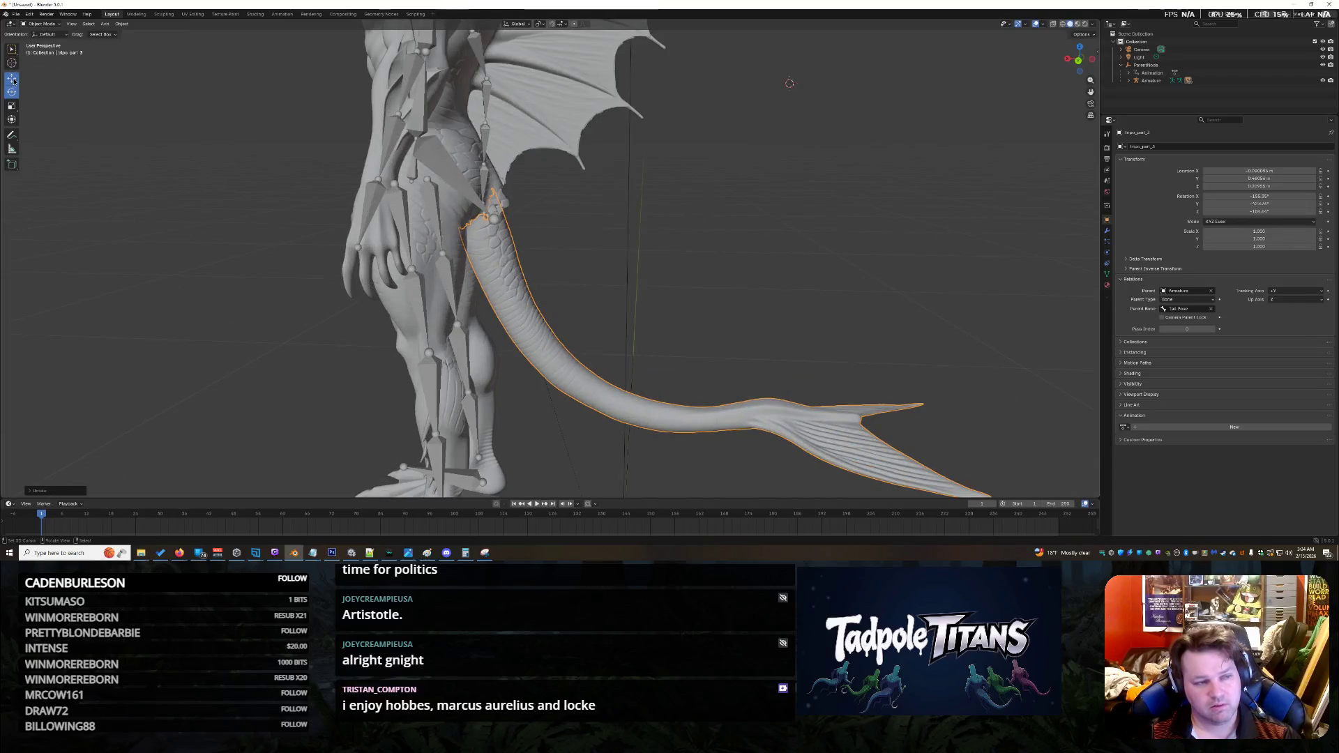
scroll(608, 405, "down", 3)
mouse_move(549, 439)
left_mouse_down()
mouse_move(522, 388)
mouse_move(563, 421)
mouse_move(586, 407)
mouse_move(556, 439)
mouse_move(570, 442)
left_mouse_up()
left_click(12, 91)
left_click(12, 78)
mouse_move(582, 293)
middle_mouse_down()
mouse_move(589, 266)
mouse_move(571, 267)
middle_mouse_up()
scroll(571, 267, "up", 6)
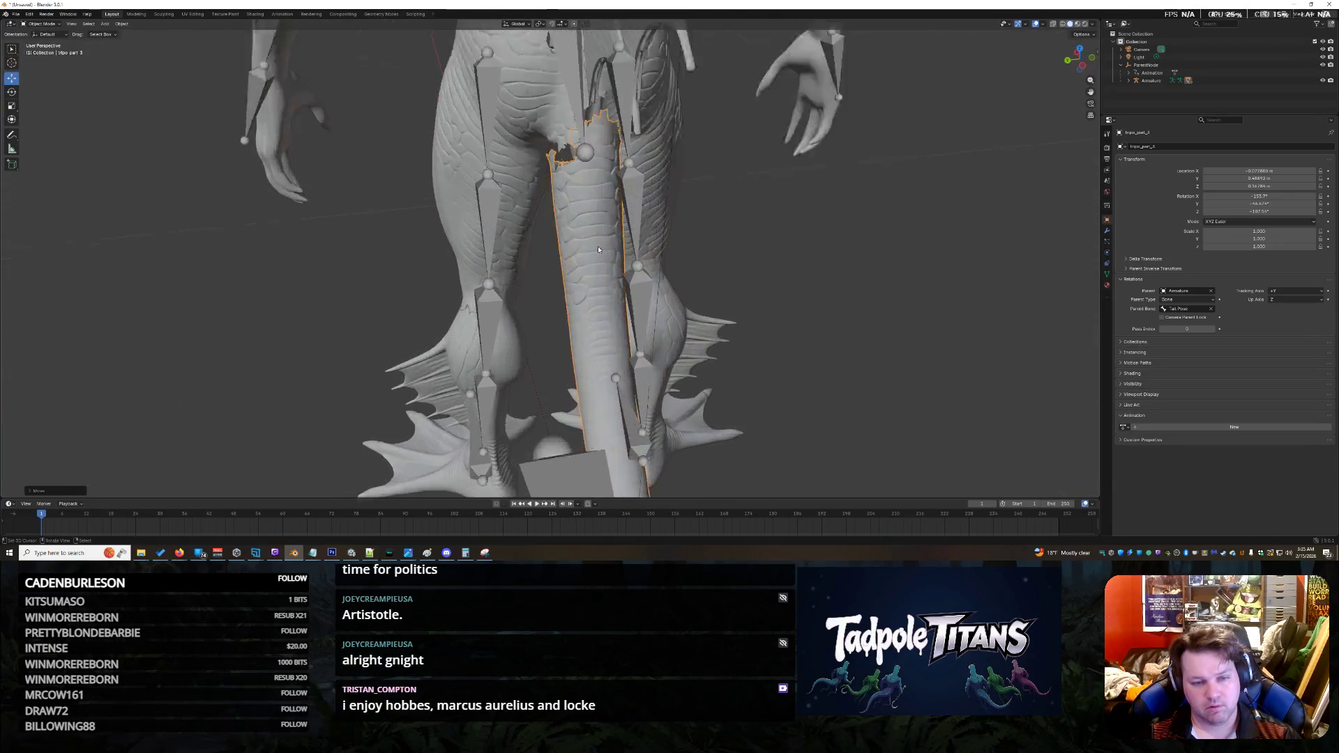